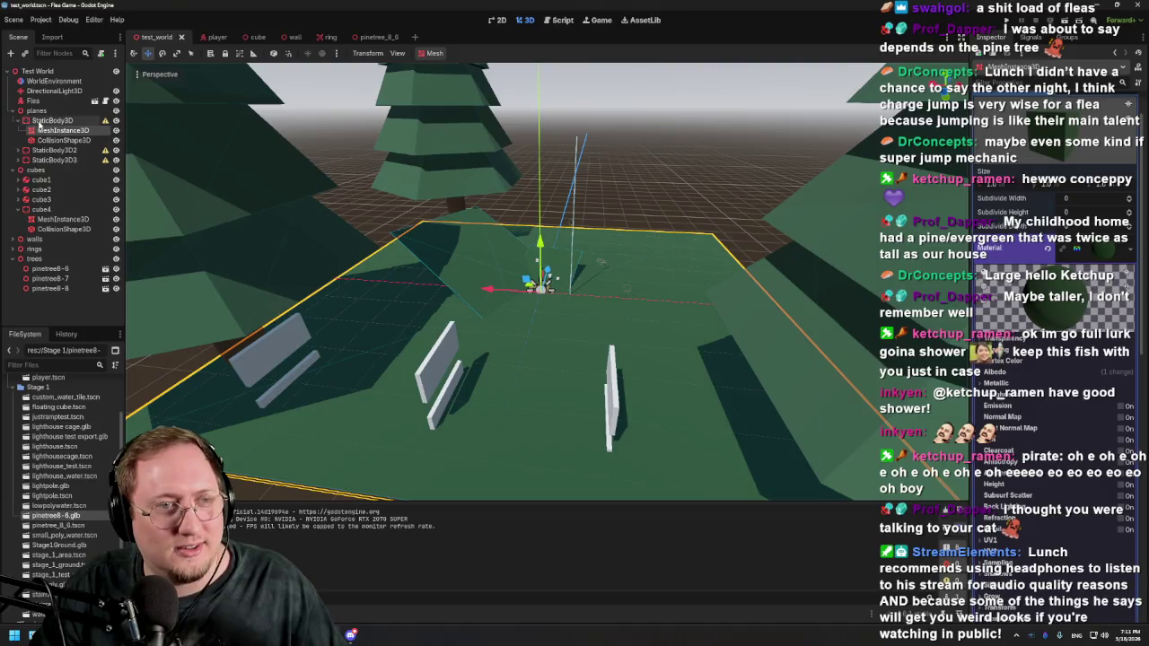
Step: Scale the planes StaticBody3D ground up much larger, then launch a Flea Game test run
{"action": "left_click", "coordinate": [39, 122]}
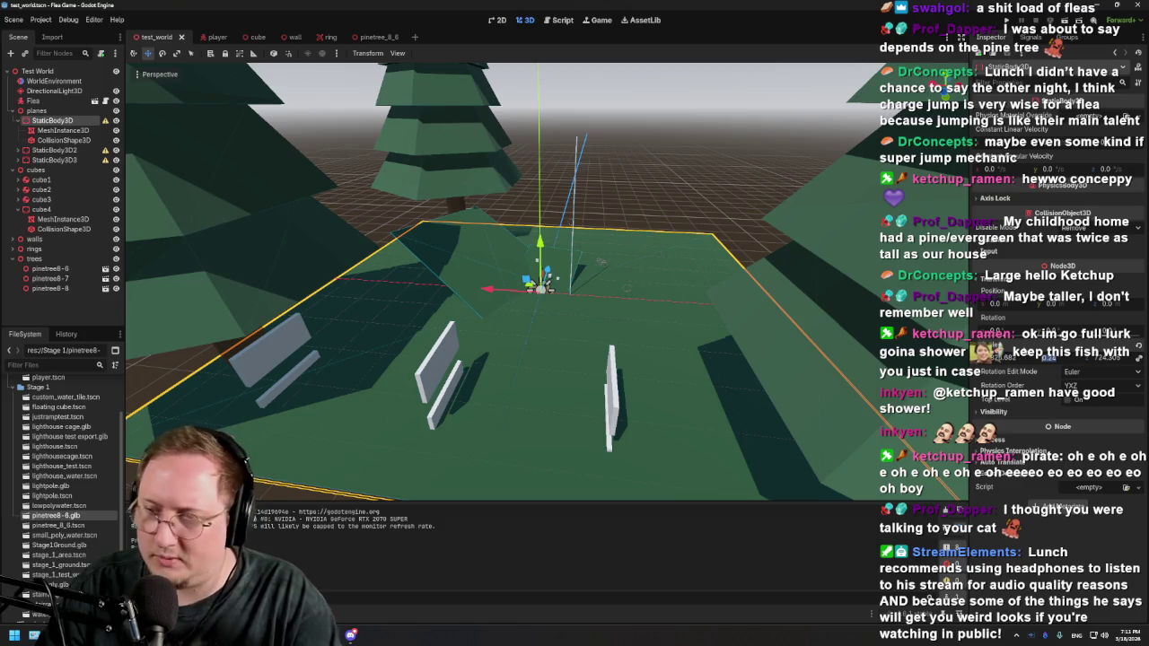
{"action": "key", "text": "Return"}
{"action": "scroll", "coordinate": [666, 328], "scroll_direction": "down", "scroll_amount": 3}
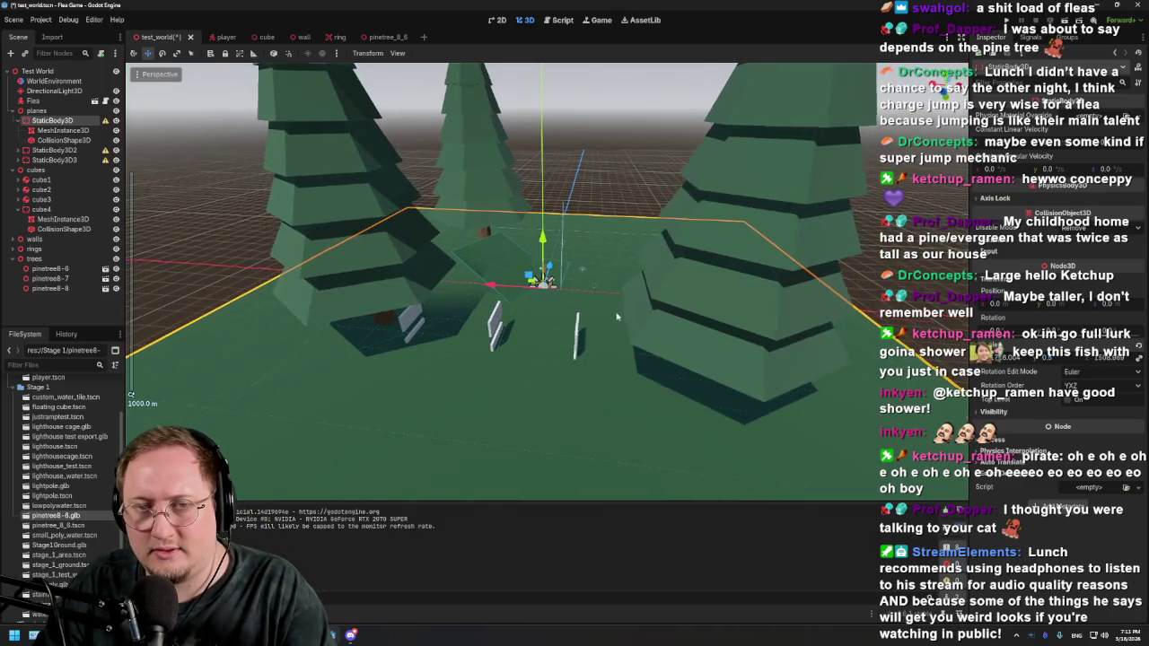
{"action": "mouse_move", "coordinate": [617, 316]}
{"action": "left_mouse_down"}
{"action": "mouse_move", "coordinate": [487, 336]}
{"action": "mouse_move", "coordinate": [389, 329]}
{"action": "mouse_move", "coordinate": [442, 277]}
{"action": "mouse_move", "coordinate": [776, 176]}
{"action": "left_mouse_up"}
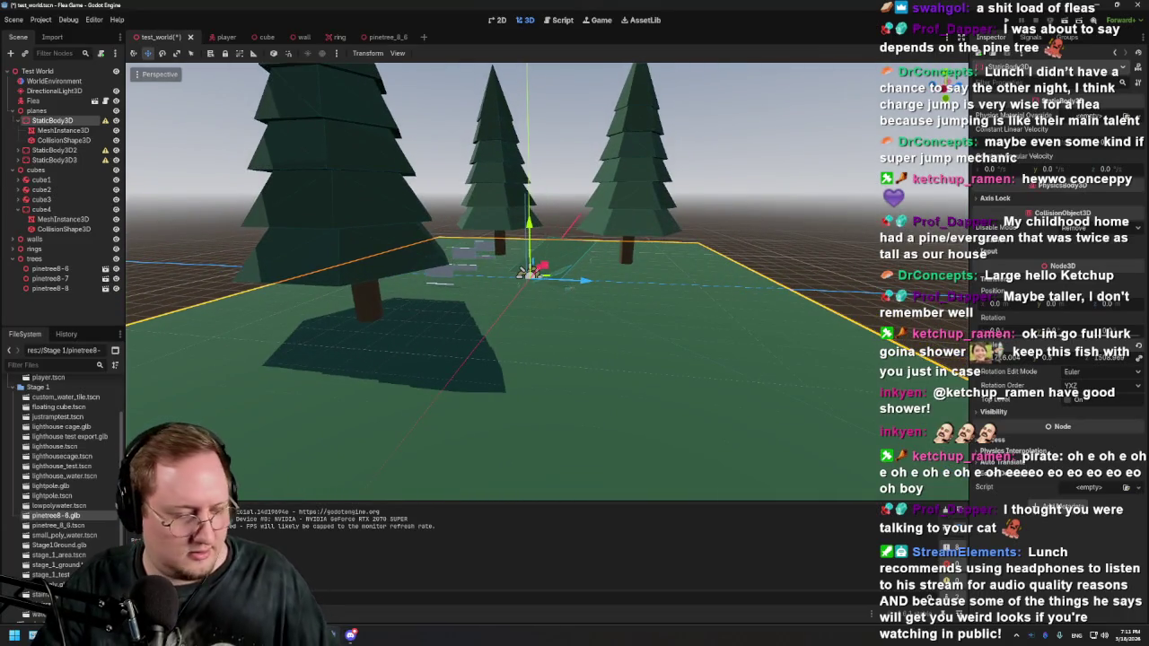
{"action": "key", "text": "F5"}
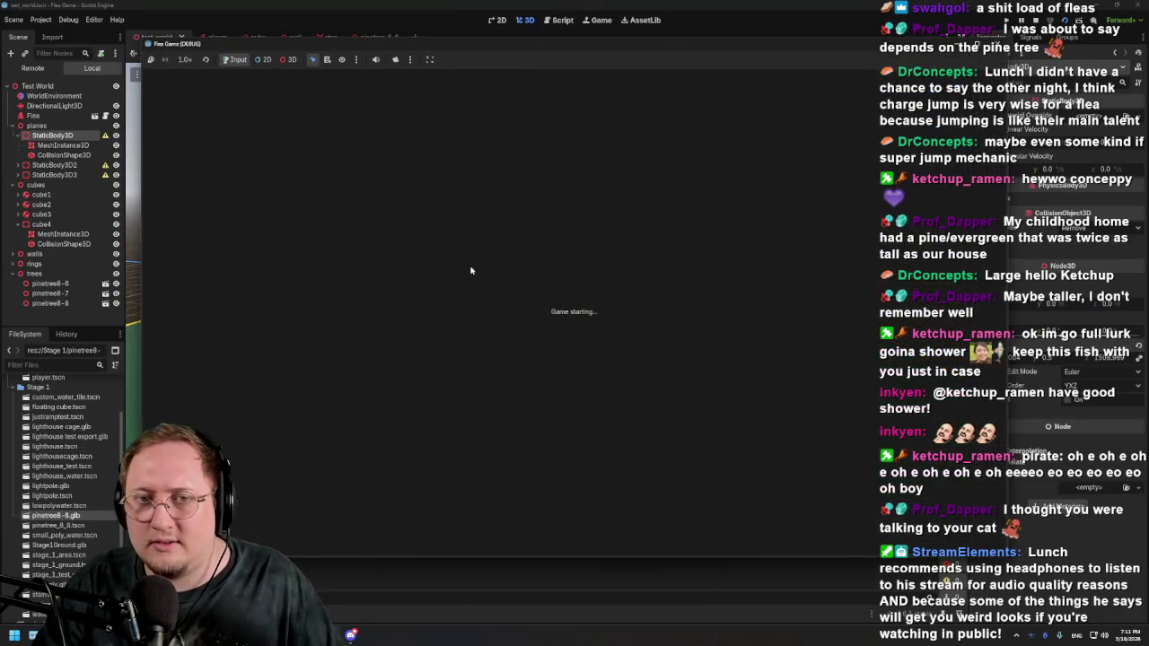
Step: Walk the flea up to and around the pine trees with W, then stop the game
{"action": "key", "text": "w"}
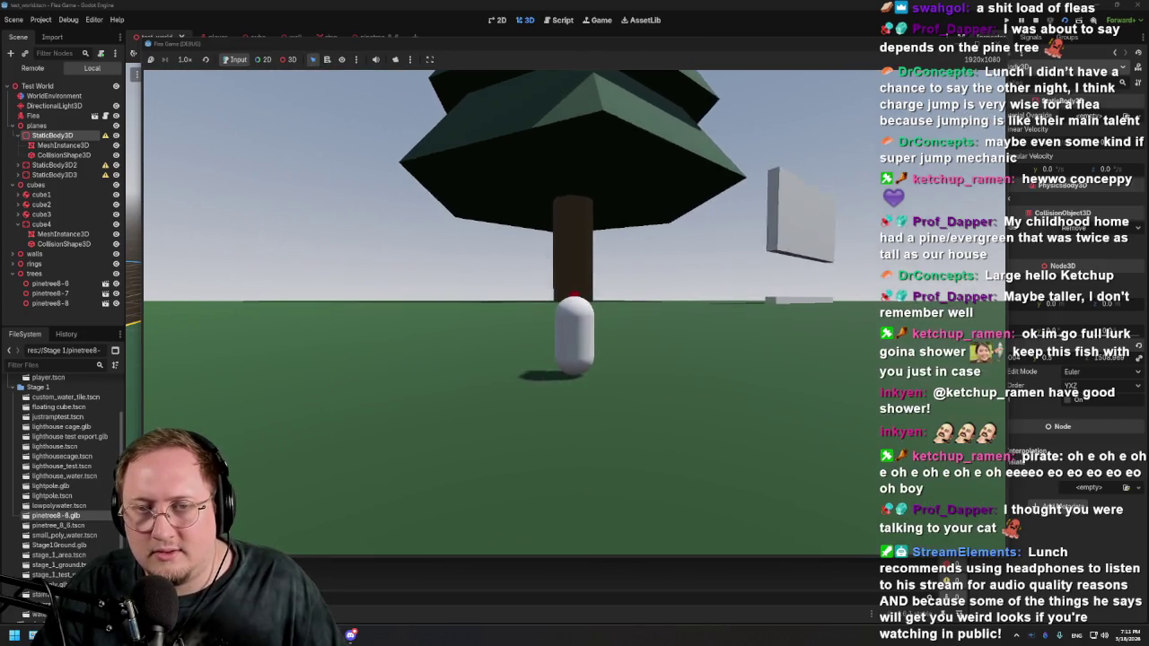
{"action": "key", "text": "w"}
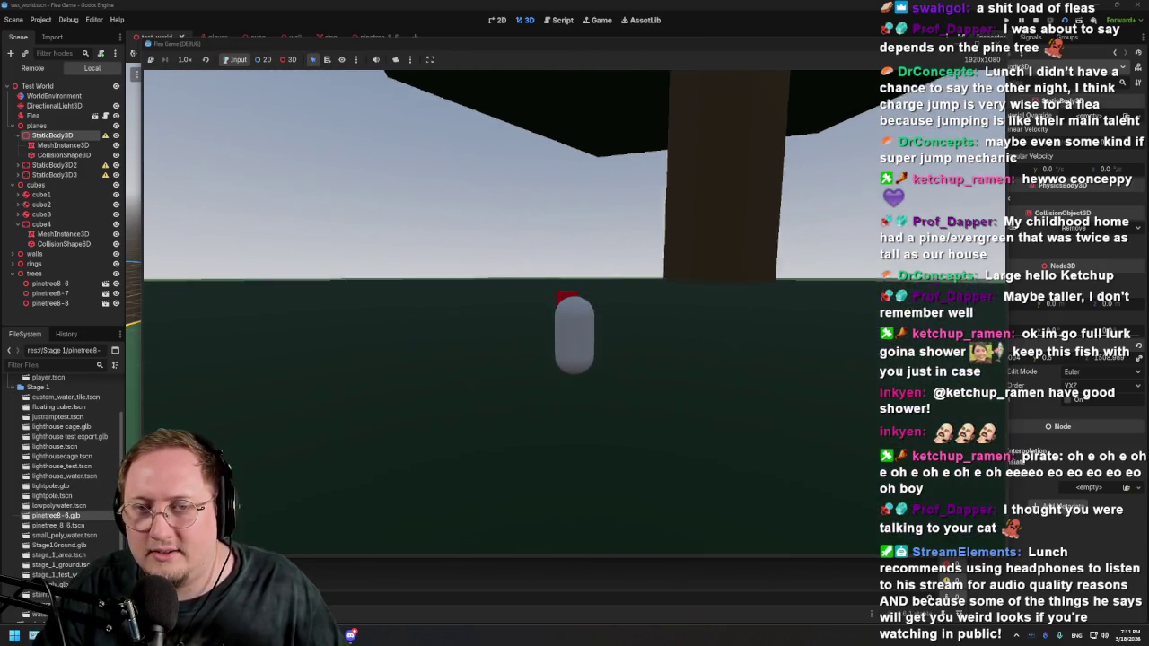
{"action": "key", "text": "w"}
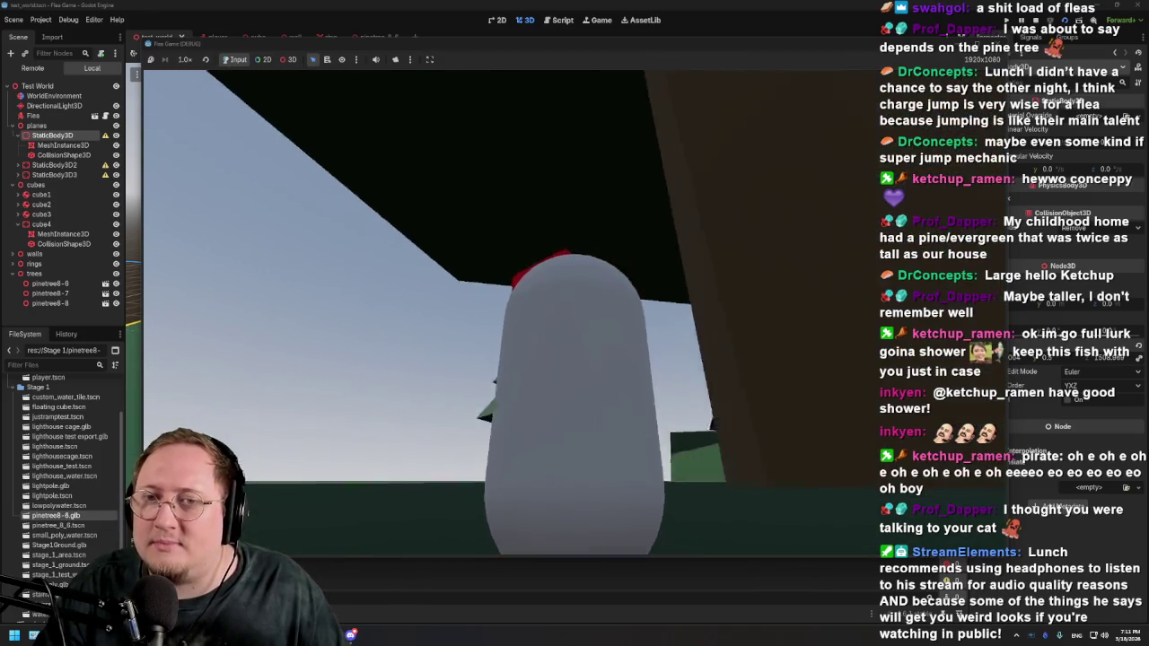
{"action": "key", "text": "w"}
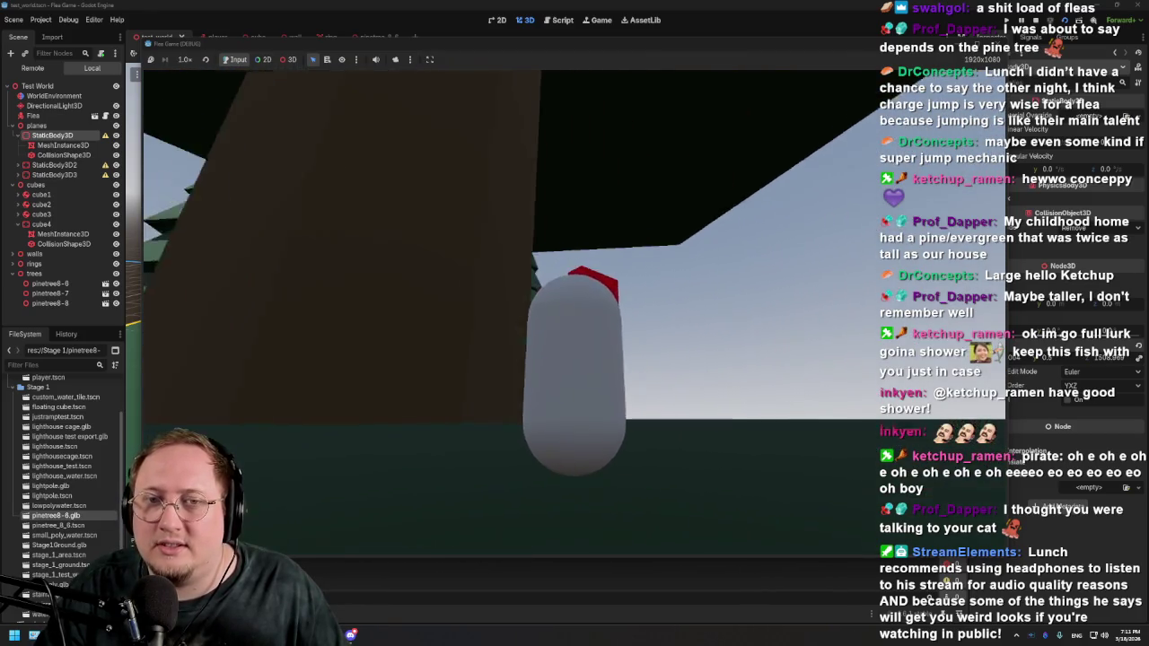
{"action": "key", "text": "w"}
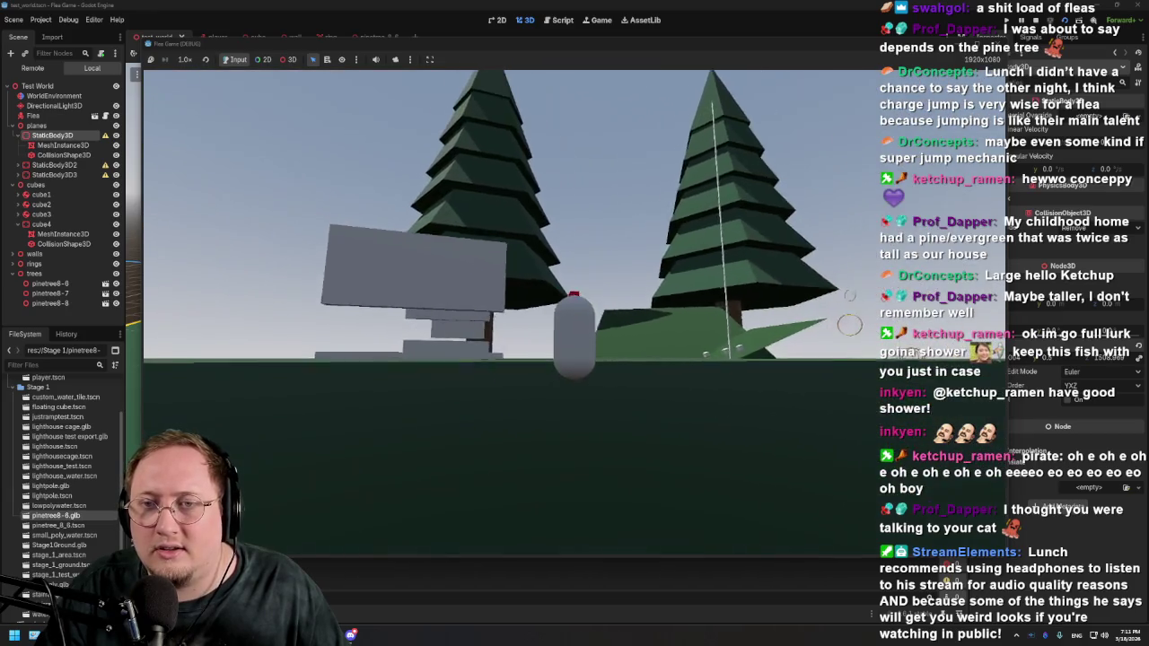
{"action": "key", "text": "w"}
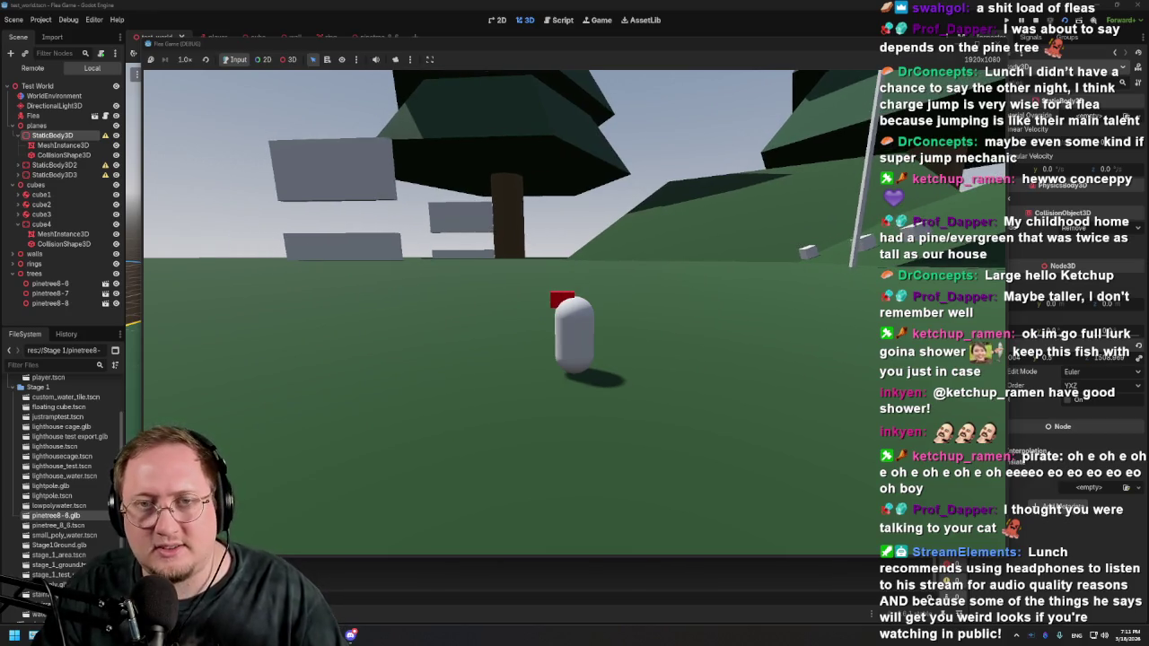
{"action": "key", "text": "F8"}
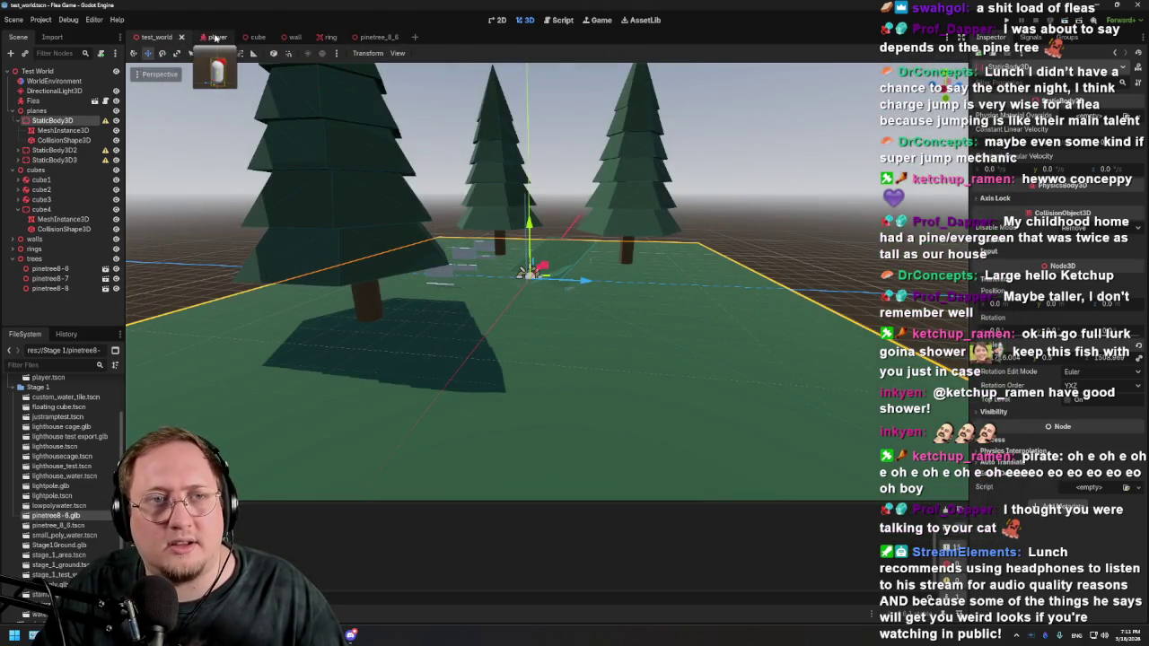
Step: Review player.gd's movement and jump settings in the player scene, then rerun test_world
{"action": "left_click", "coordinate": [215, 38]}
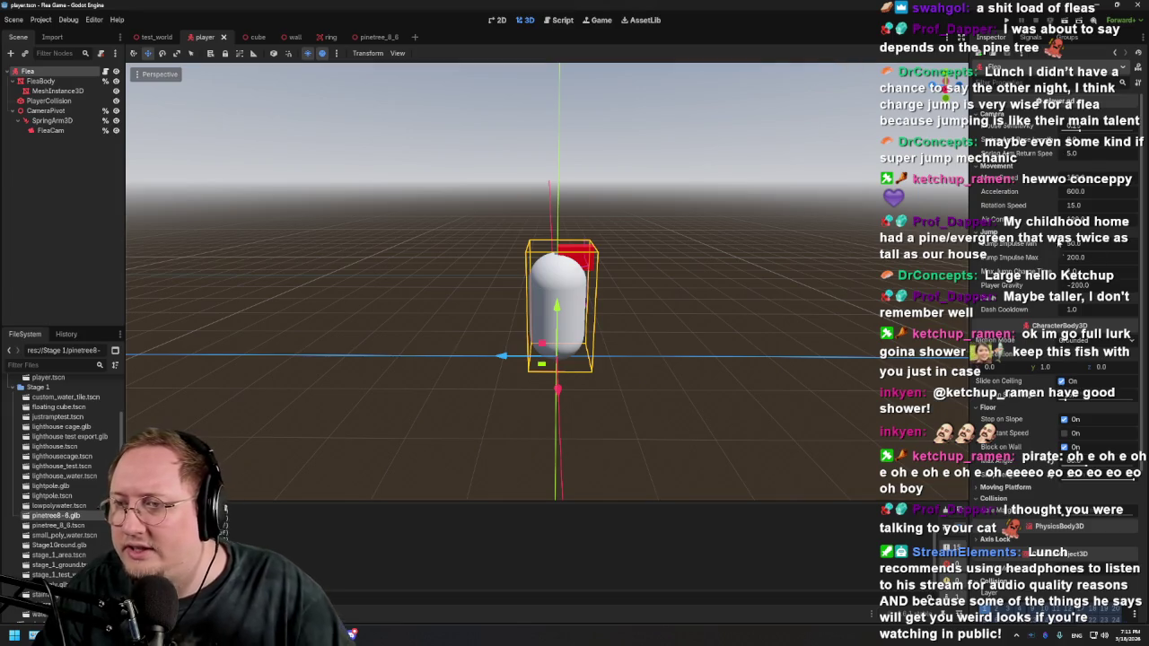
{"action": "left_click", "coordinate": [557, 20]}
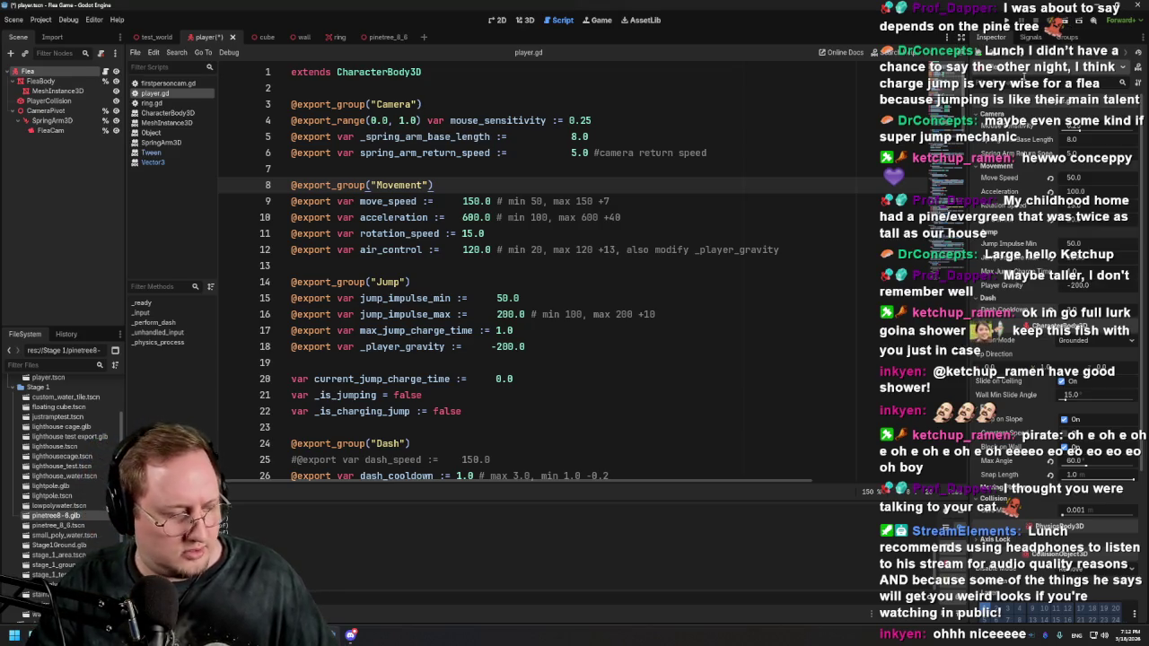
{"action": "left_click", "coordinate": [153, 37]}
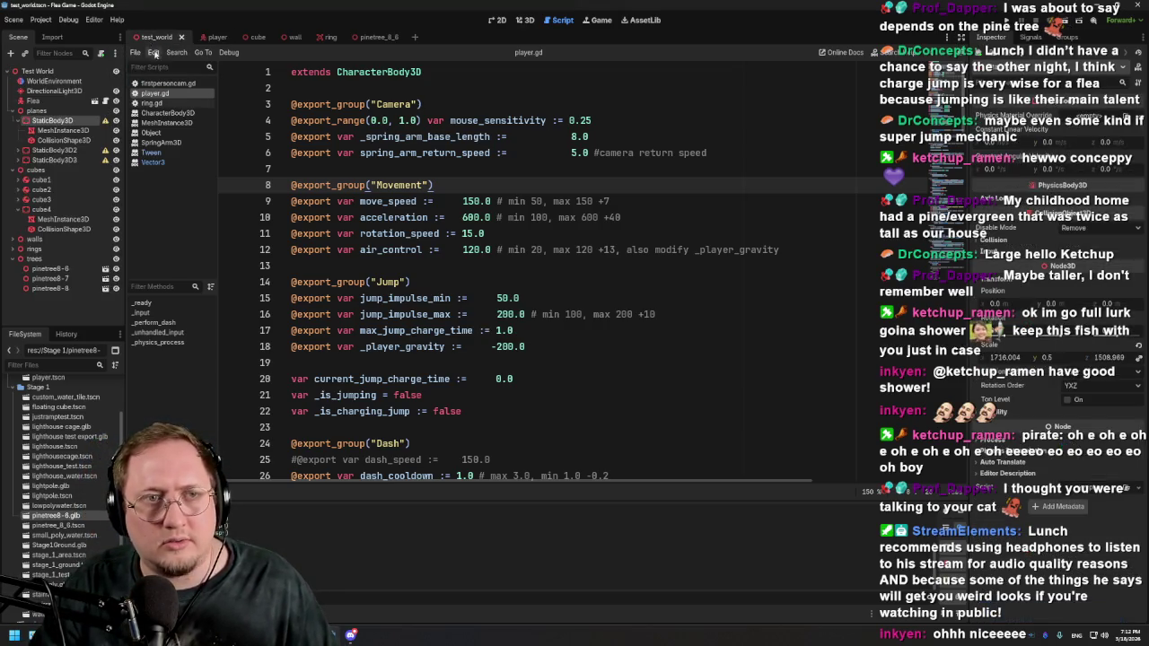
{"action": "left_click", "coordinate": [1071, 24]}
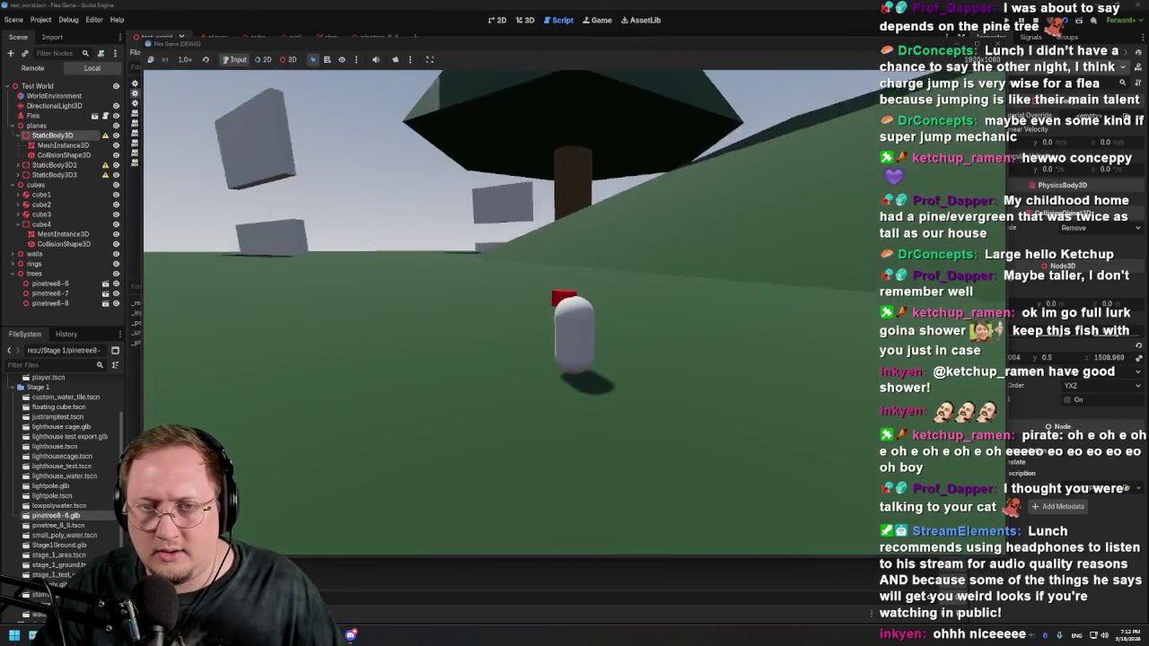
Step: Steer the flea with A and D in under and around a pine tree's trunk
{"action": "key", "text": "a"}
{"action": "key", "text": "a"}
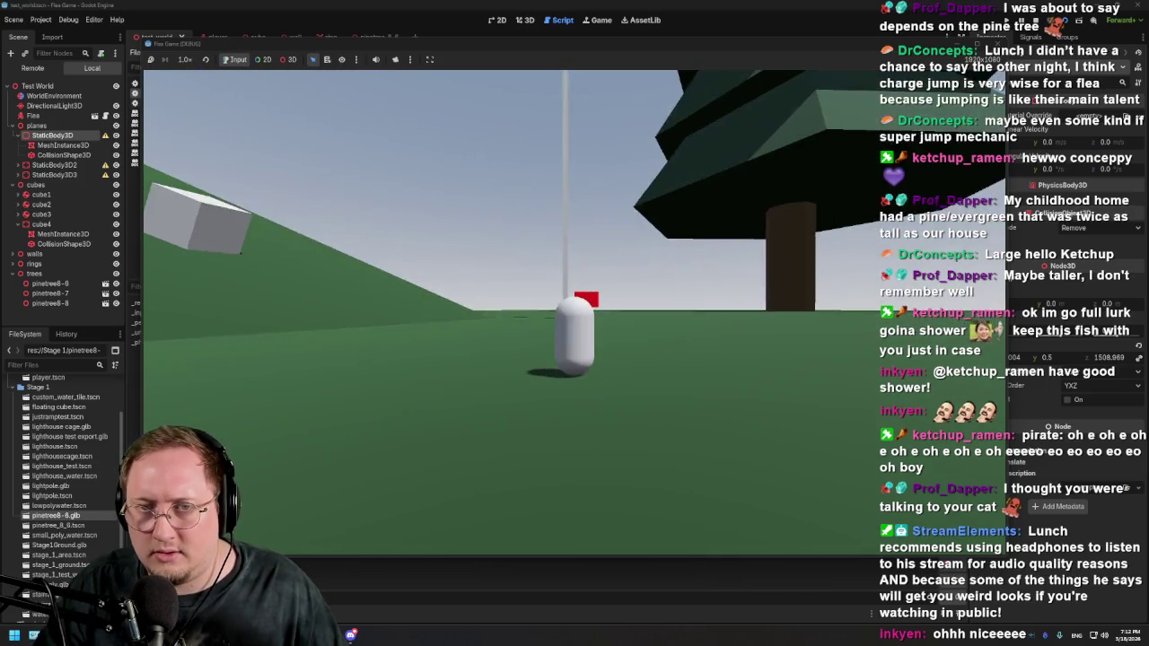
{"action": "key", "text": "a"}
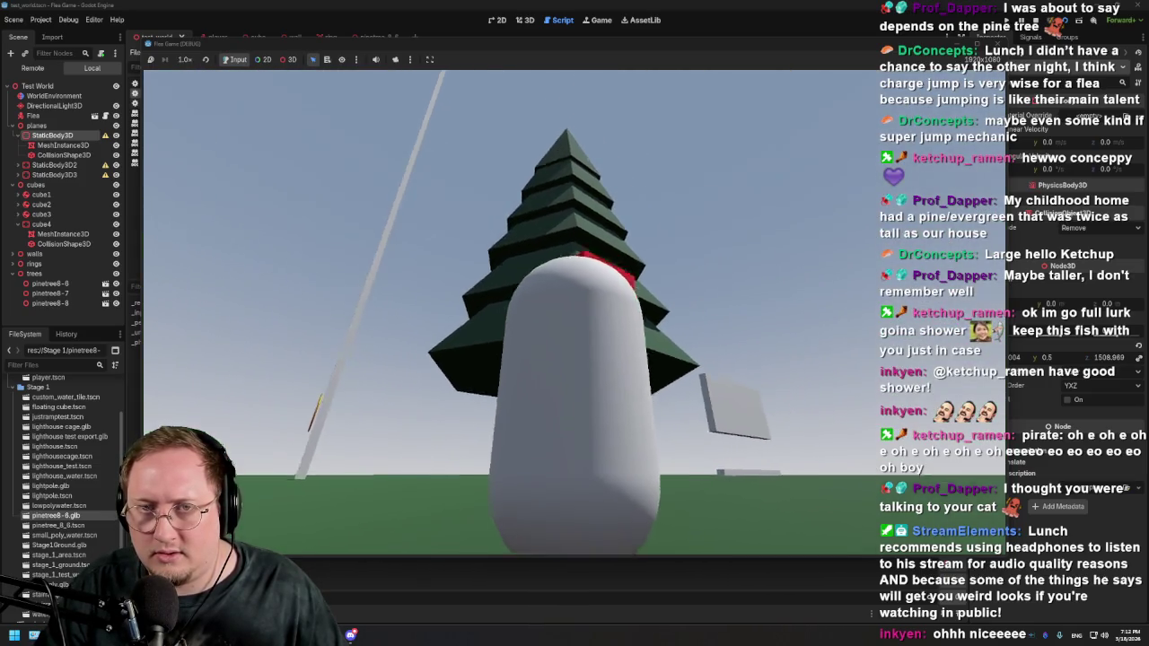
{"action": "key", "text": "a"}
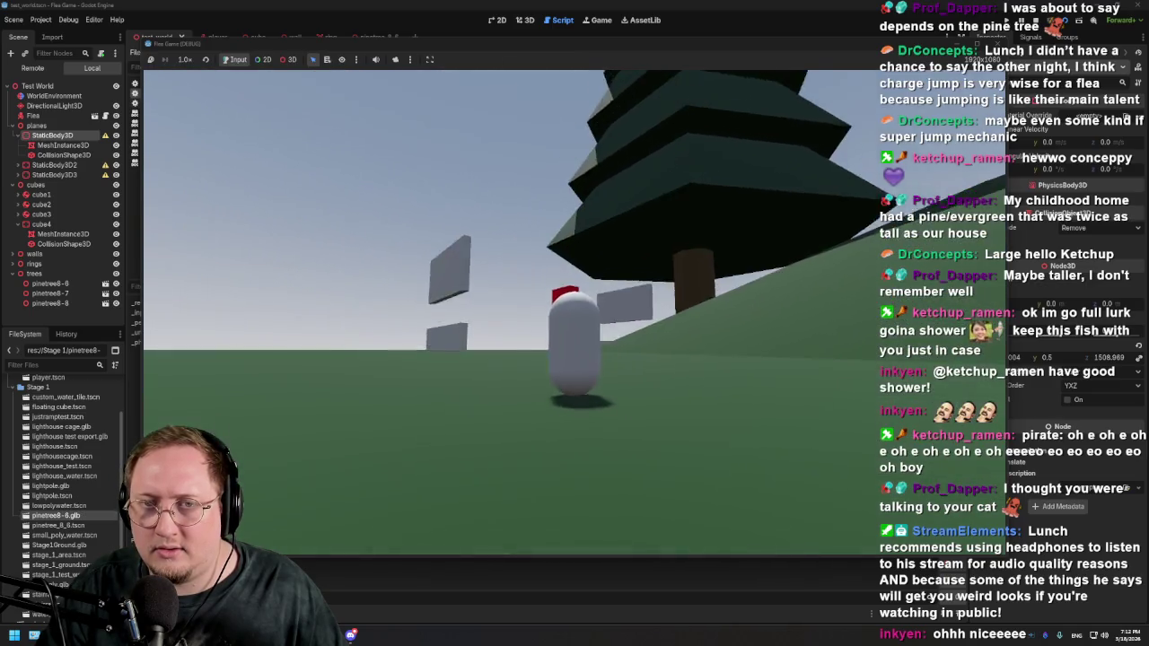
{"action": "key", "text": "a"}
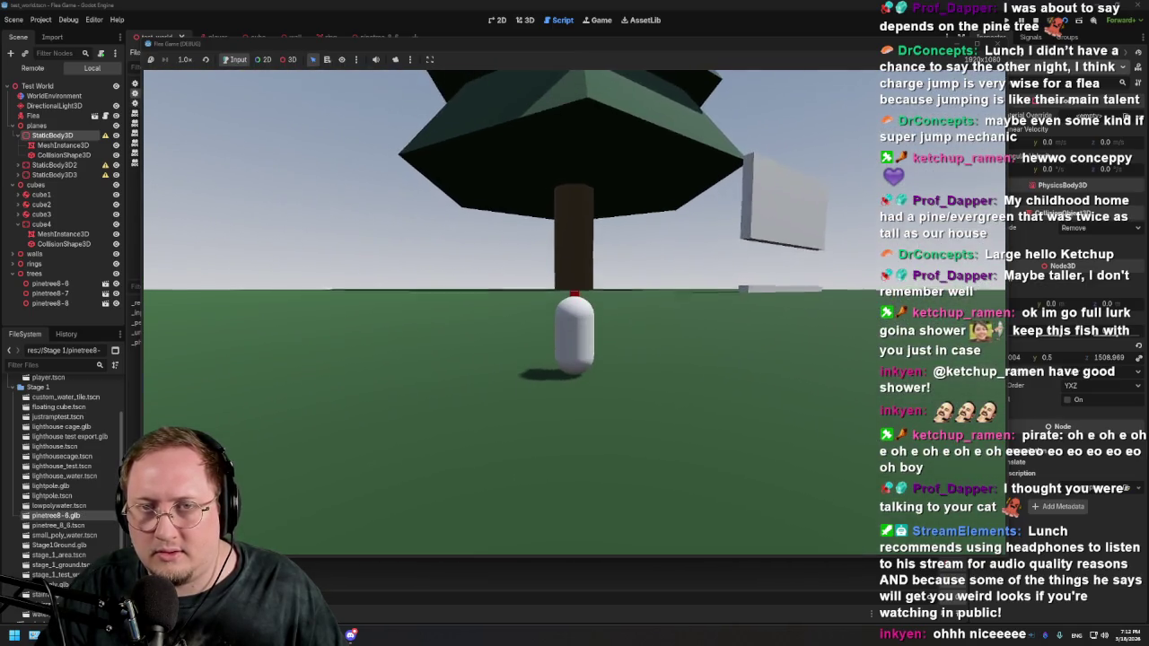
{"action": "key", "text": "a"}
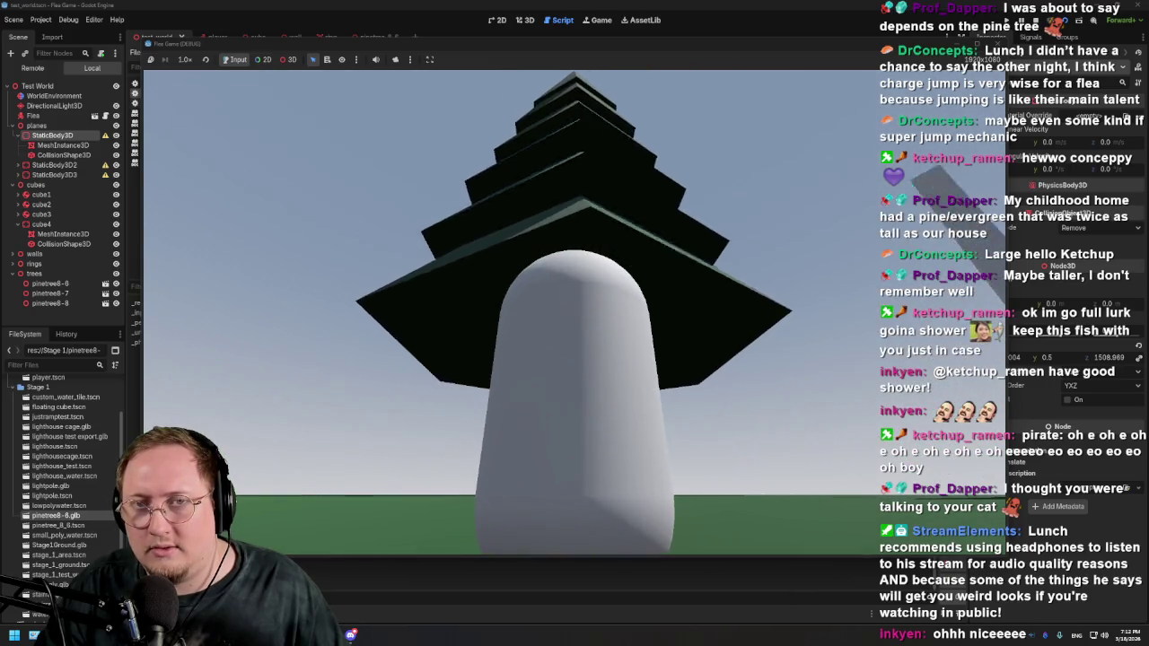
{"action": "key", "text": "a"}
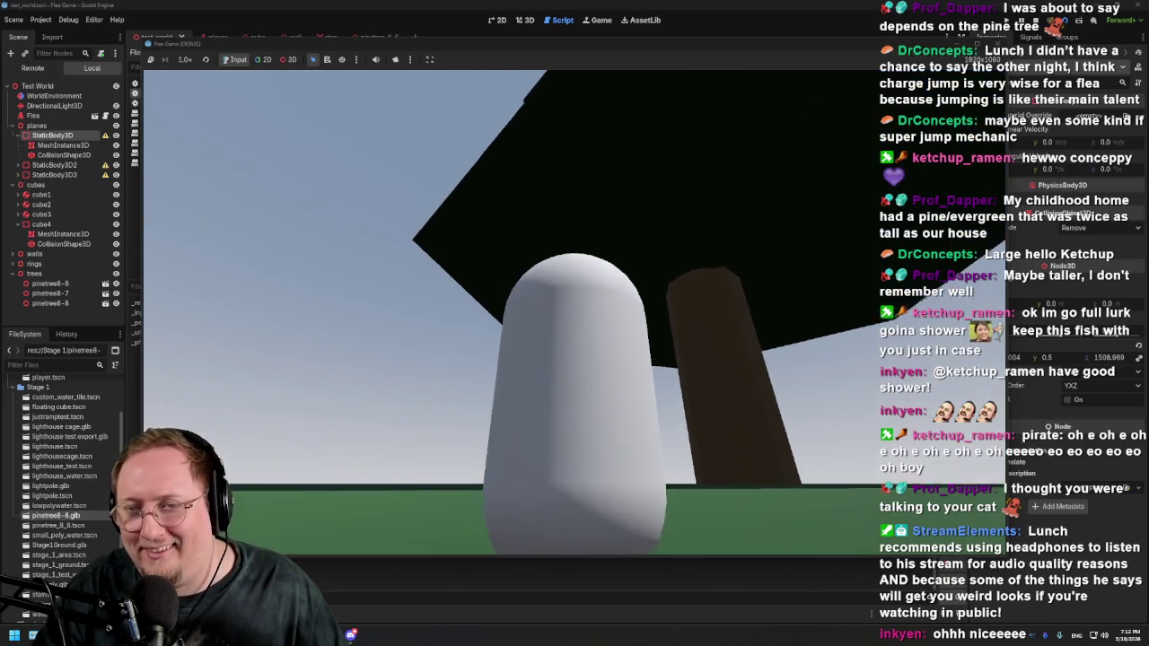
{"action": "key", "text": "a"}
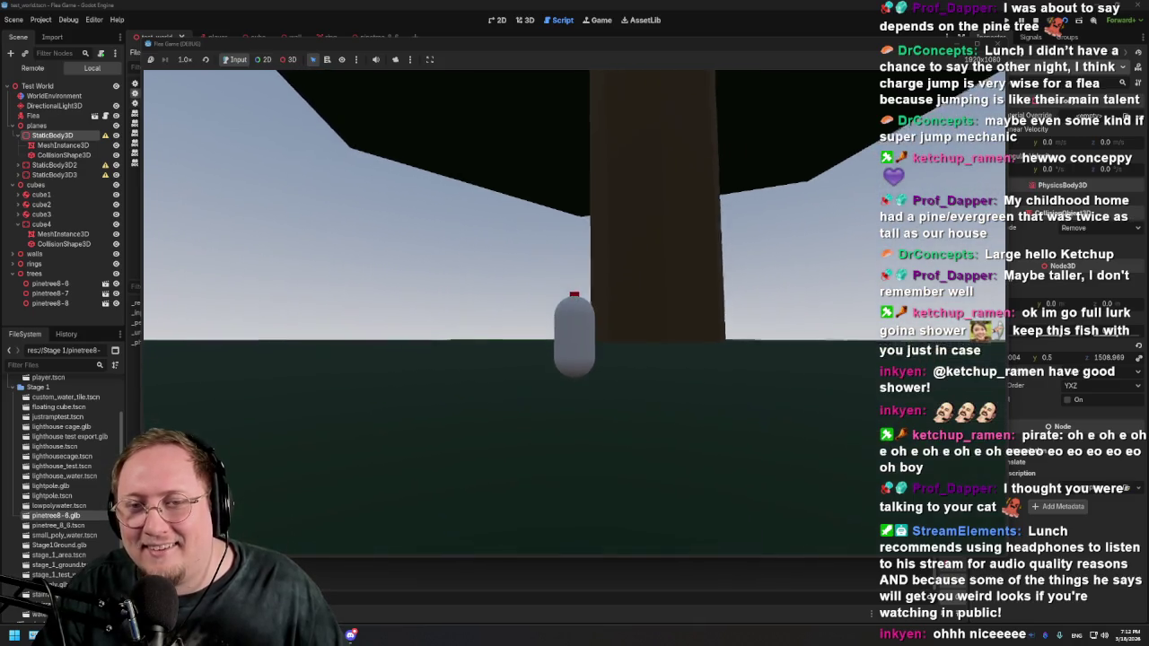
{"action": "key", "text": "d"}
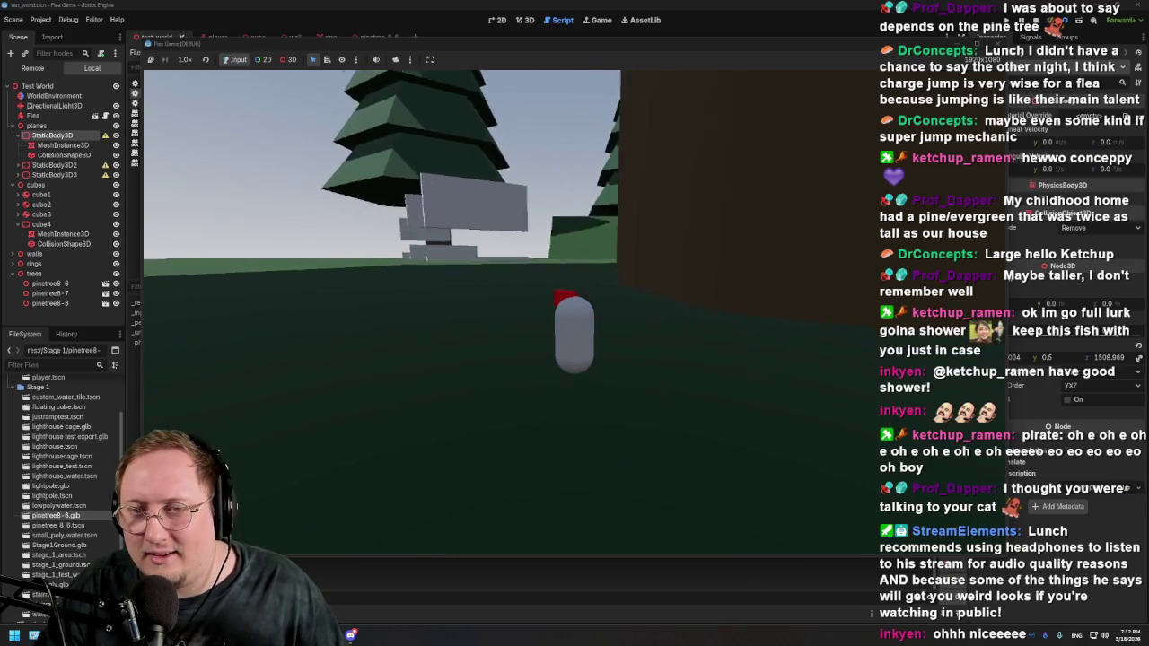
{"action": "key", "text": "d"}
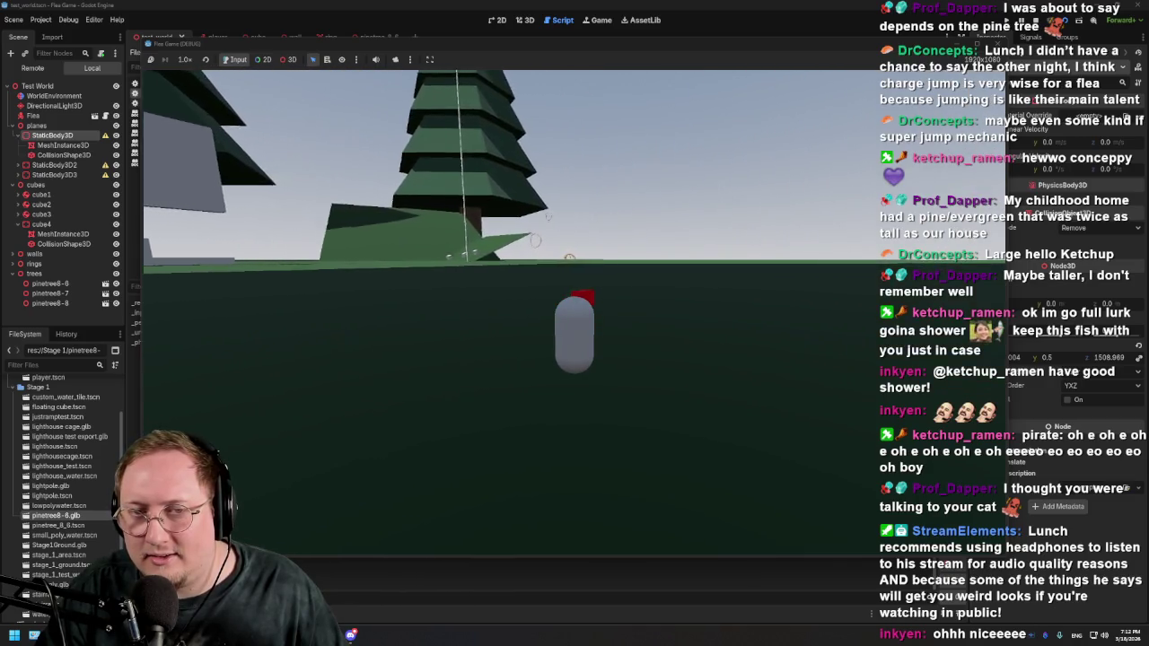
{"action": "key", "text": "a"}
Step: Walk the flea between the pine trees and across the grass to the grey structure
{"action": "key", "text": "w"}
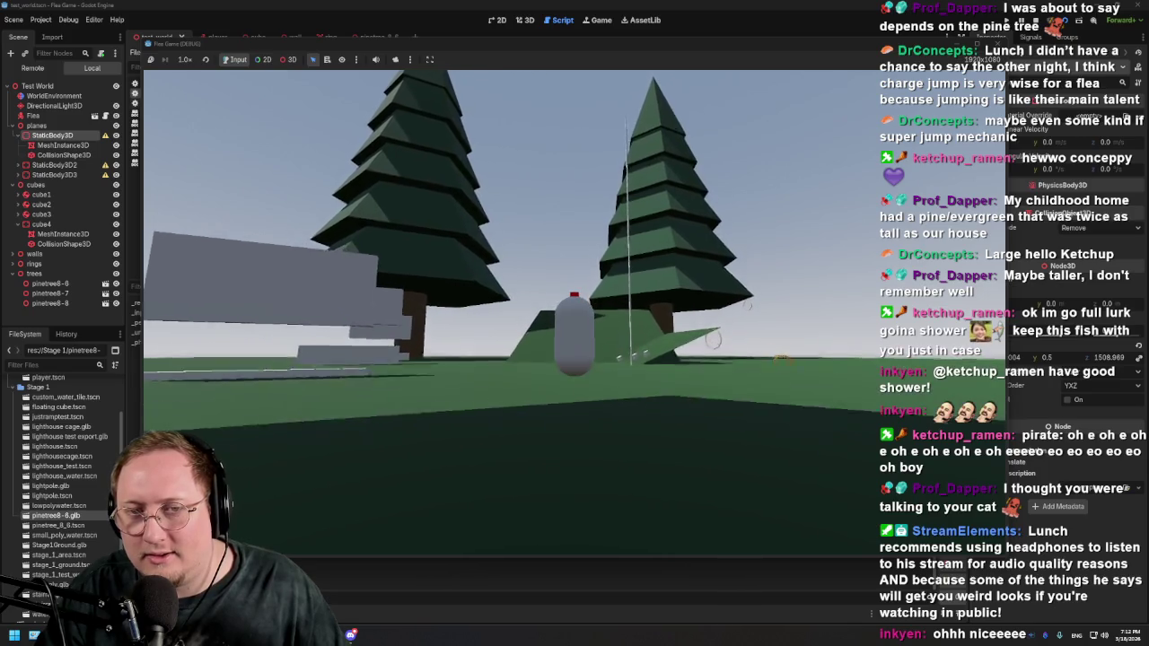
{"action": "key", "text": "w"}
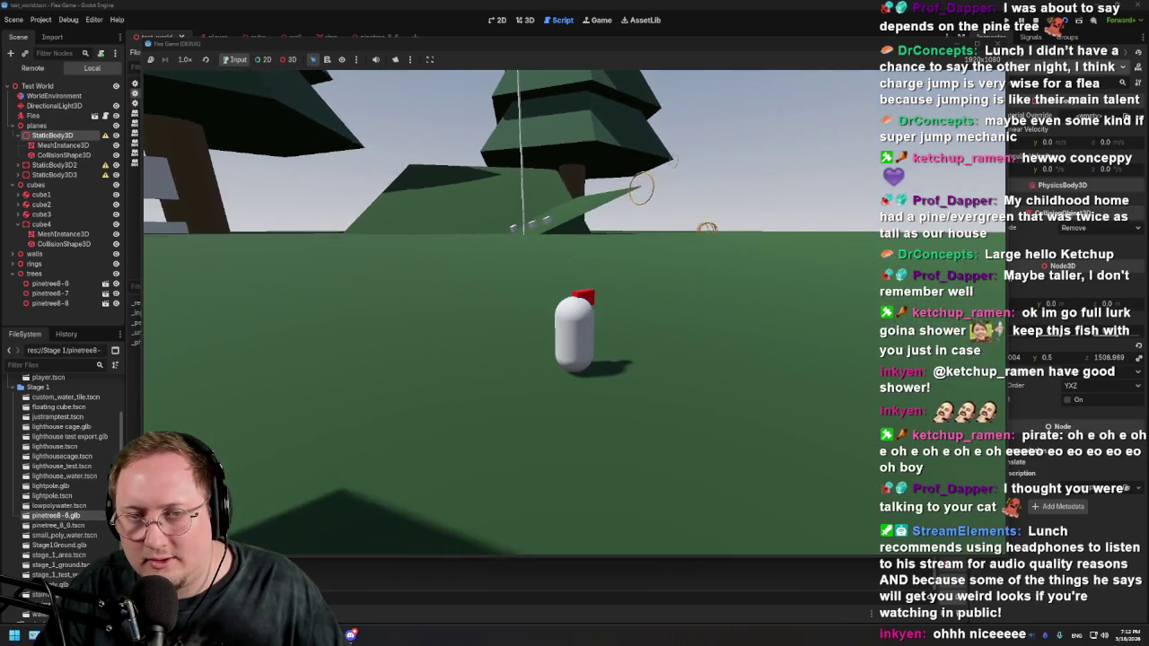
{"action": "key", "text": "w"}
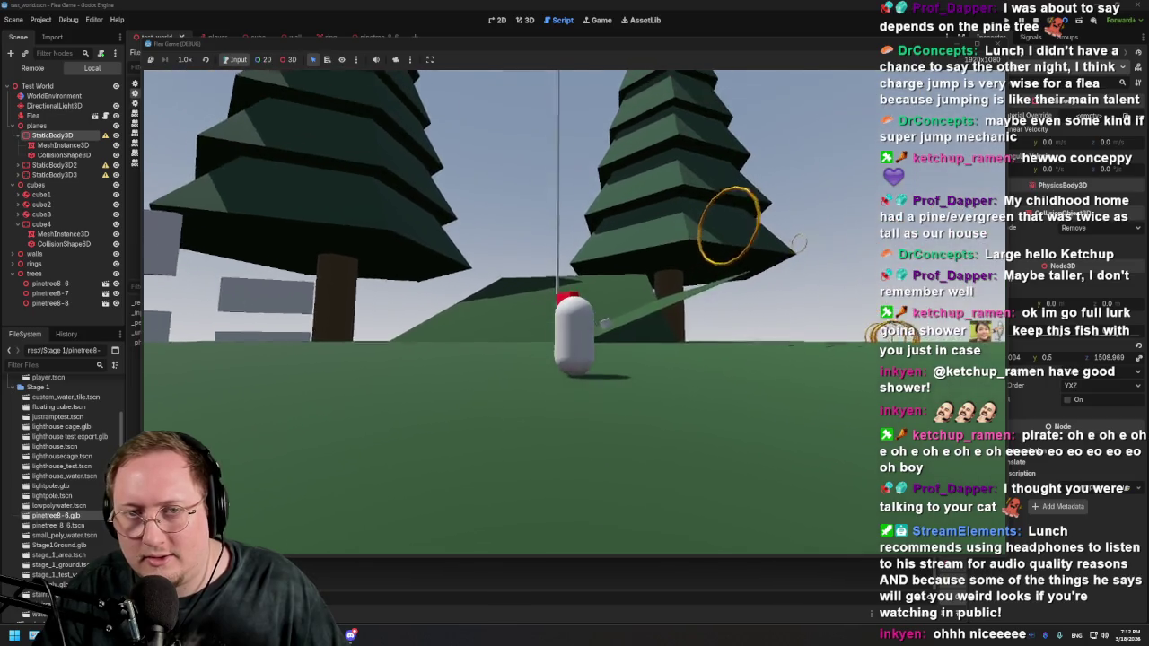
{"action": "key", "text": "w"}
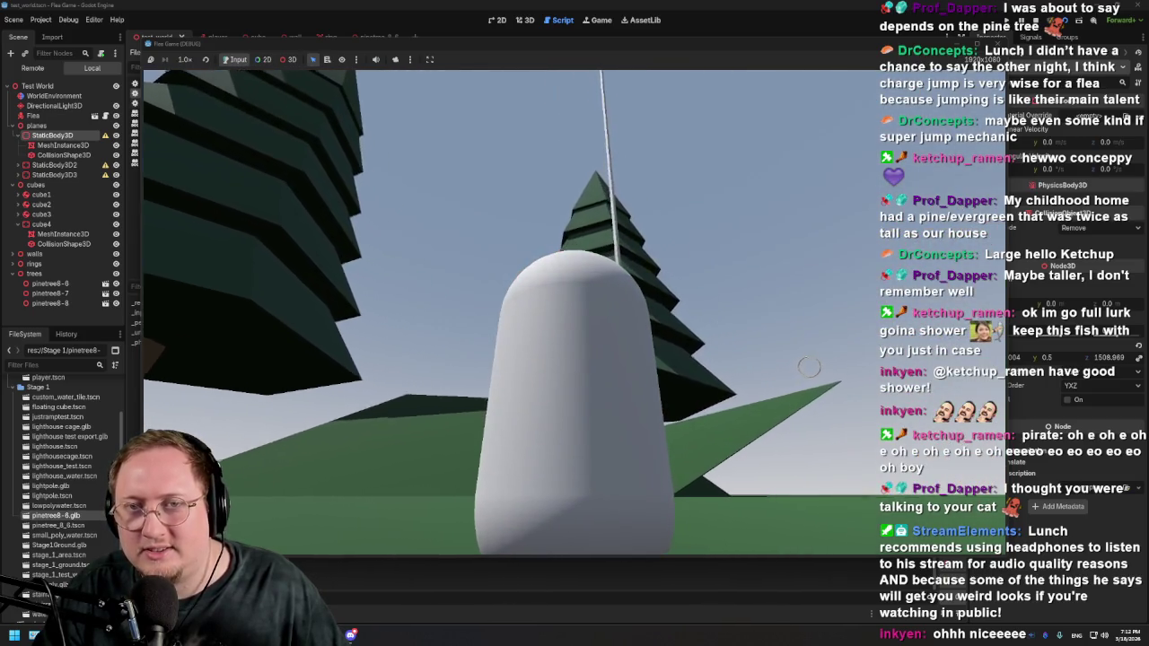
{"action": "key", "text": "w"}
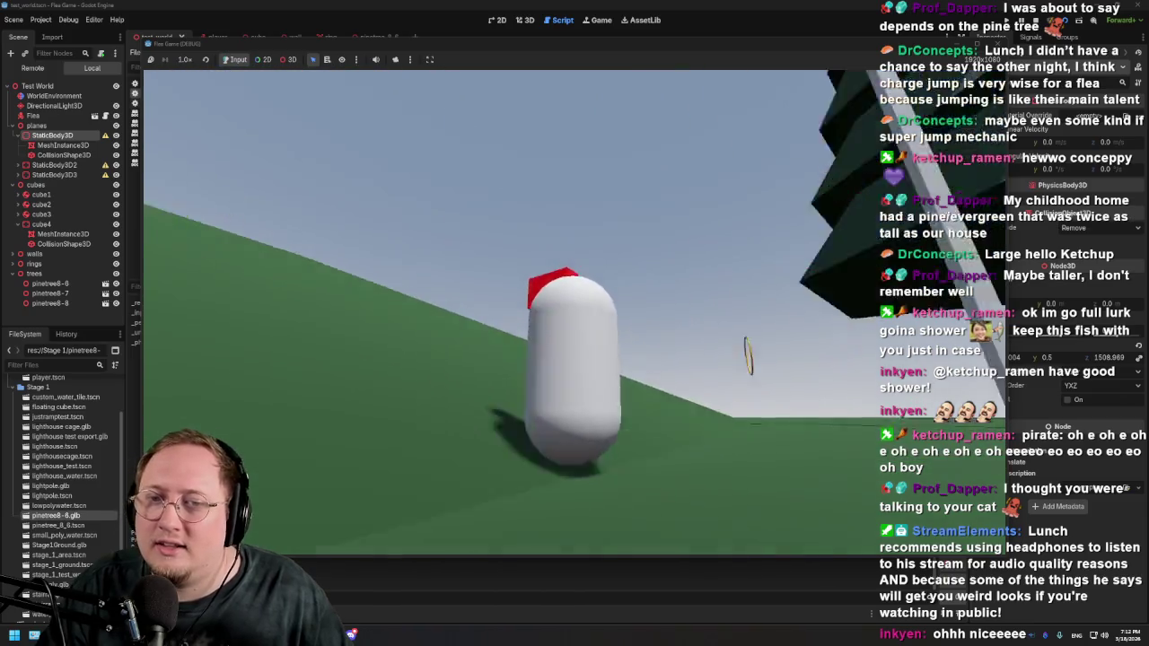
{"action": "key", "text": "w"}
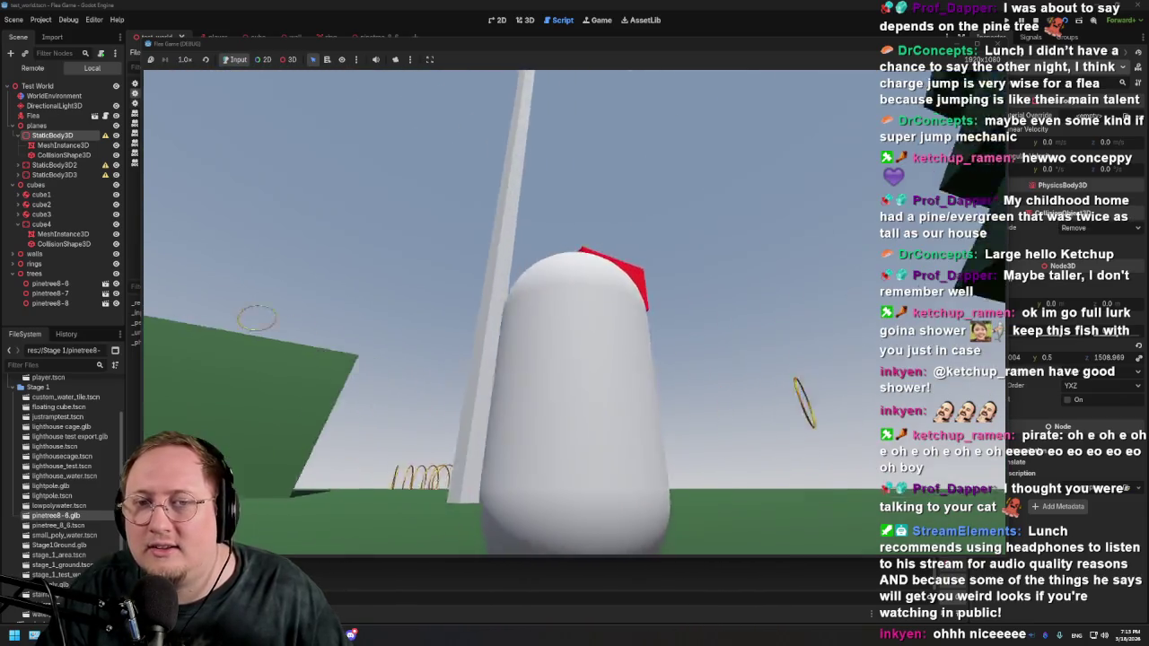
{"action": "key", "text": "w"}
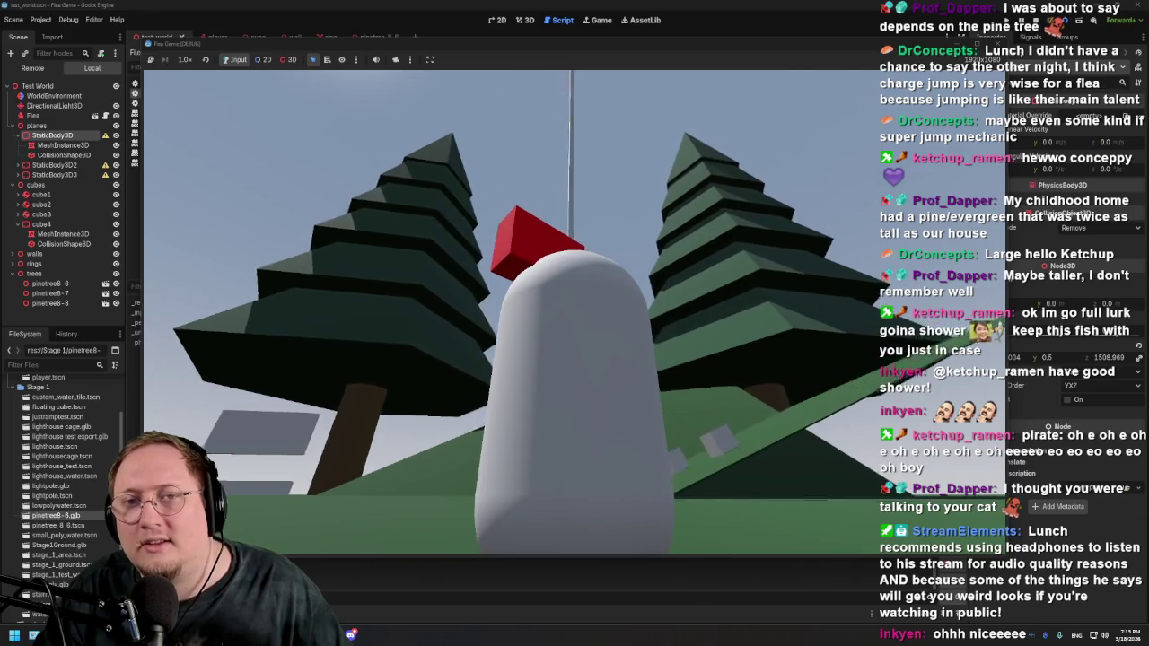
{"action": "key", "text": "w"}
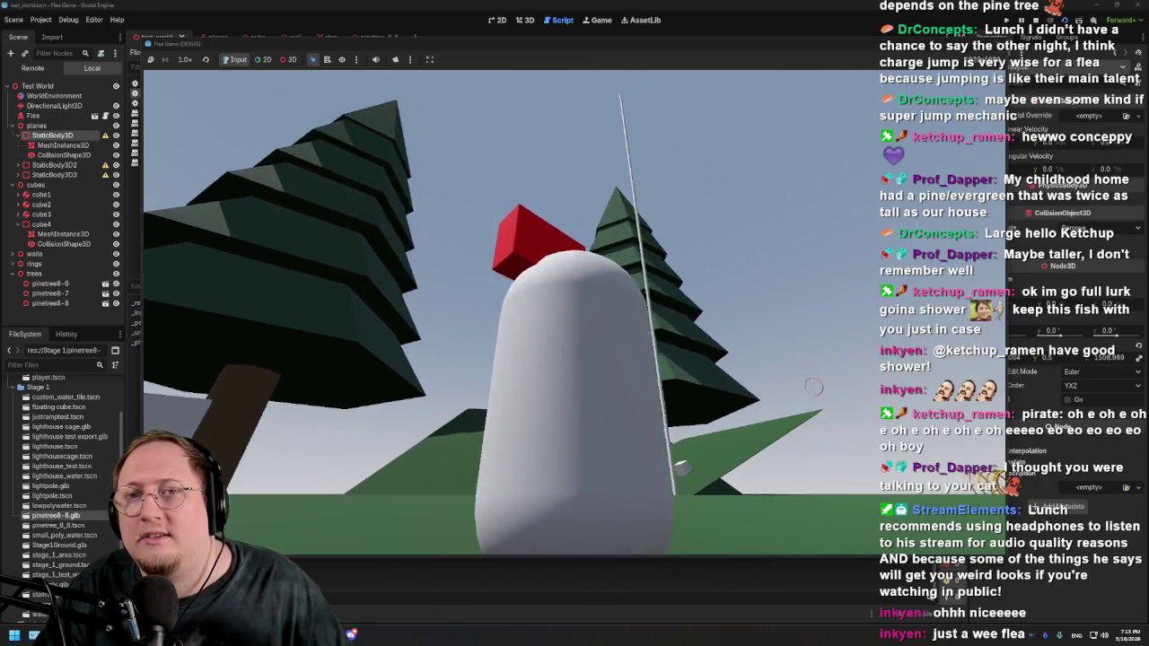
{"action": "key", "text": "w"}
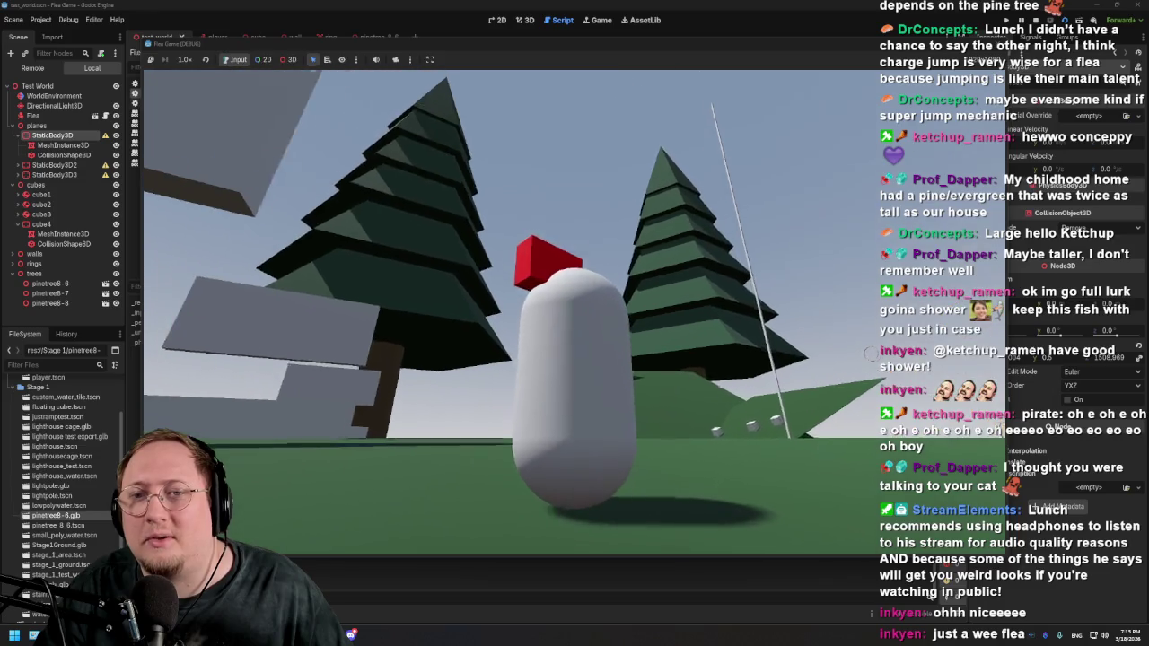
{"action": "key", "text": "w"}
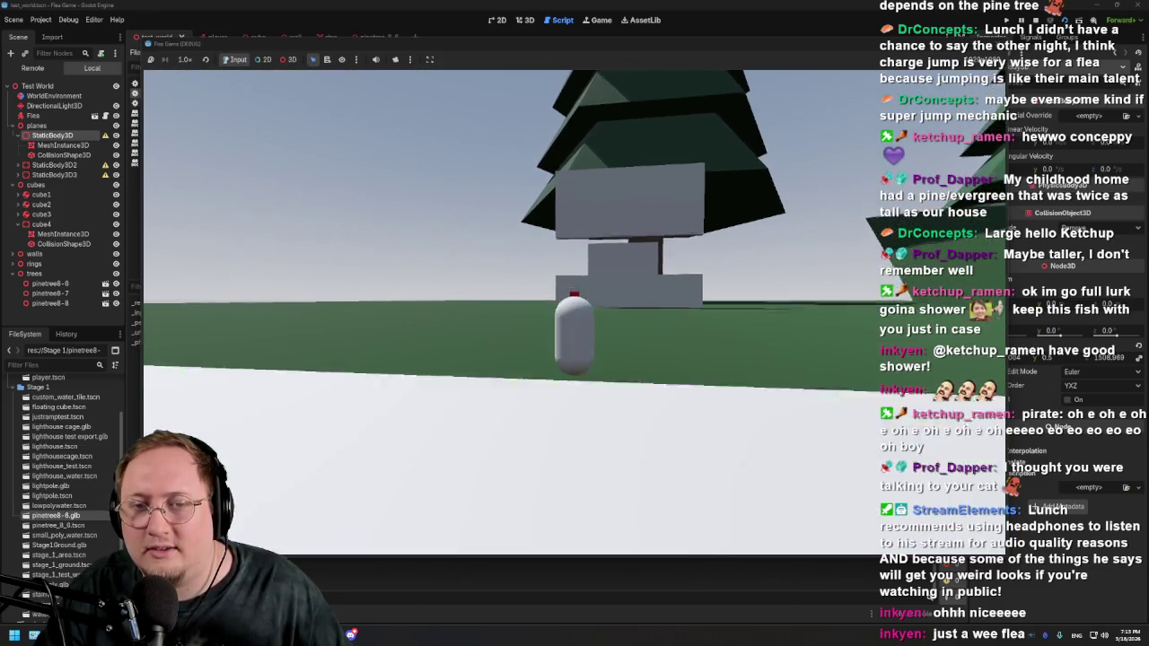
{"action": "key", "text": "w"}
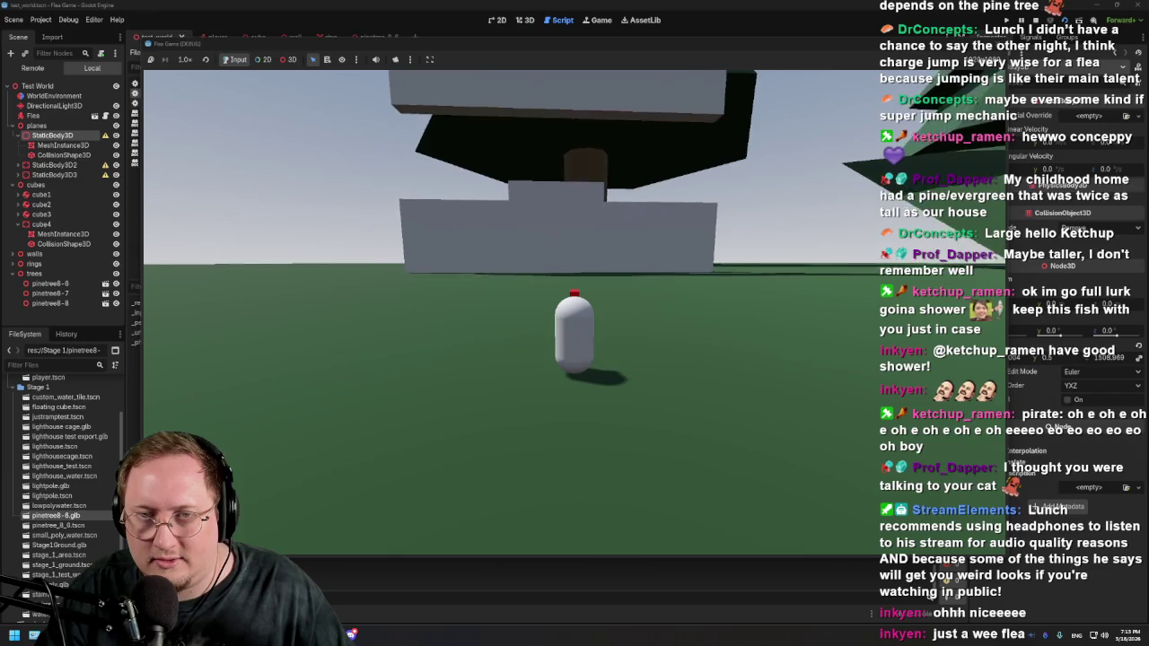
{"action": "key", "text": "w"}
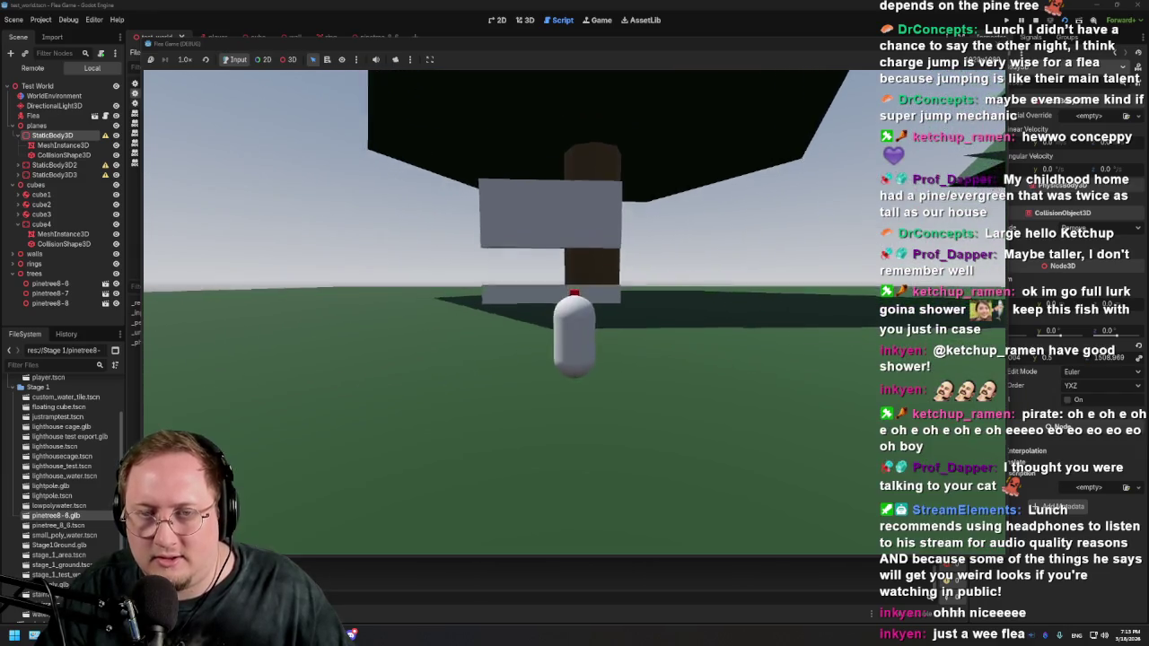
{"action": "key", "text": "w"}
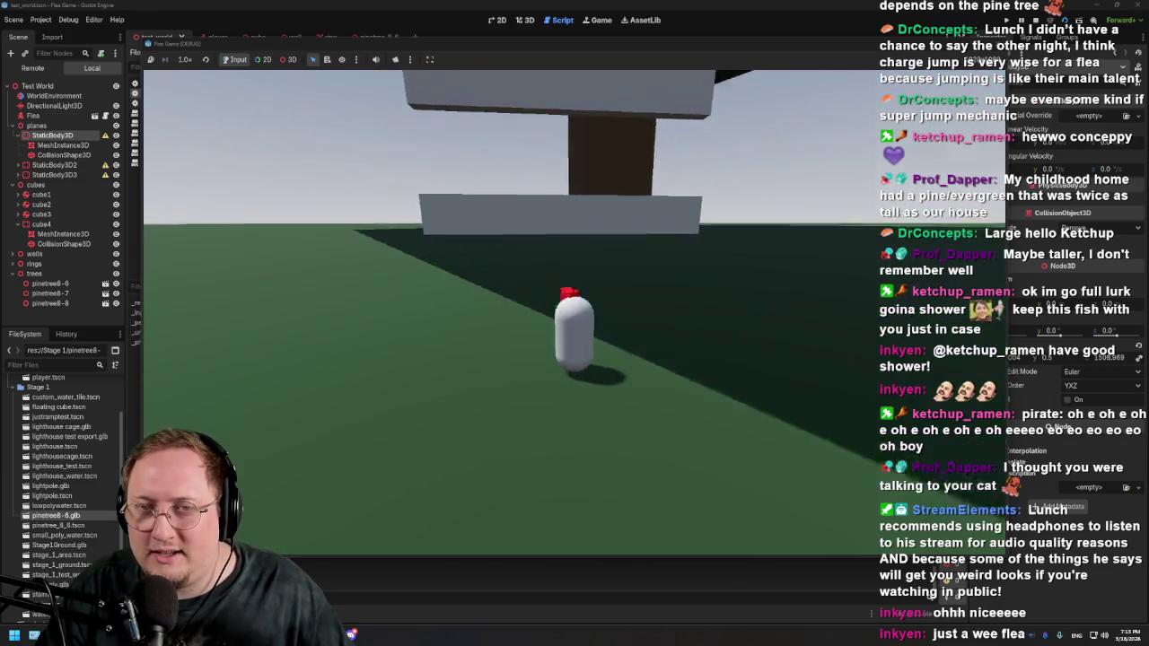
Step: Jump the flea high over the grey wall twice, walk toward a pine, then stop the game
{"action": "key", "text": "space"}
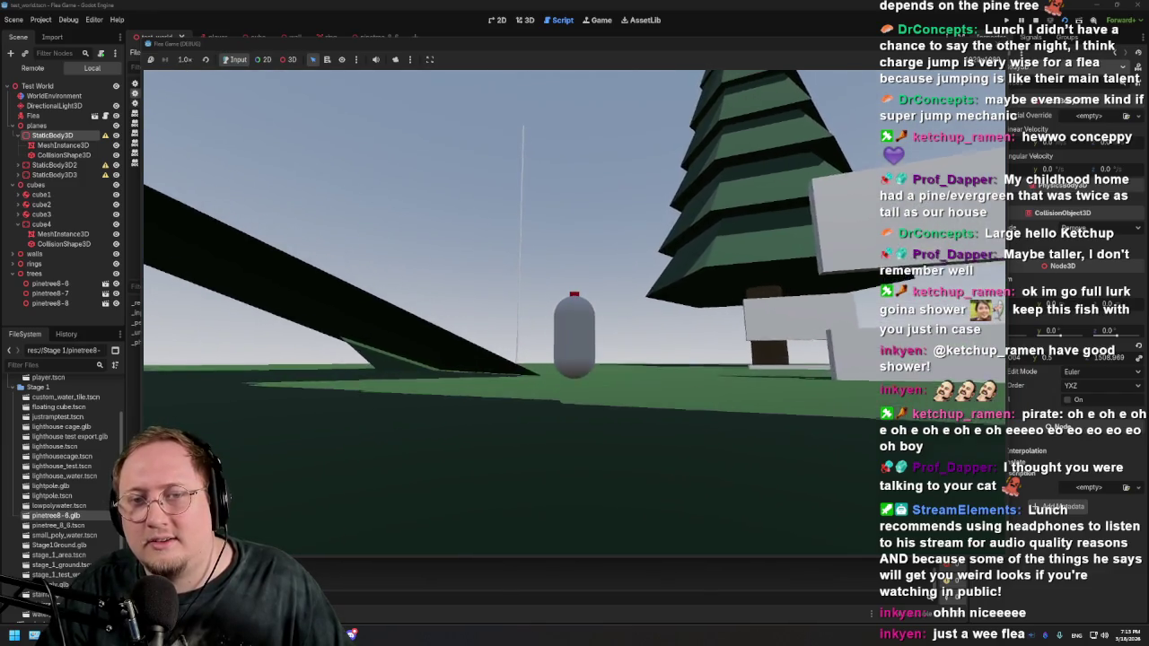
{"action": "key", "text": "space"}
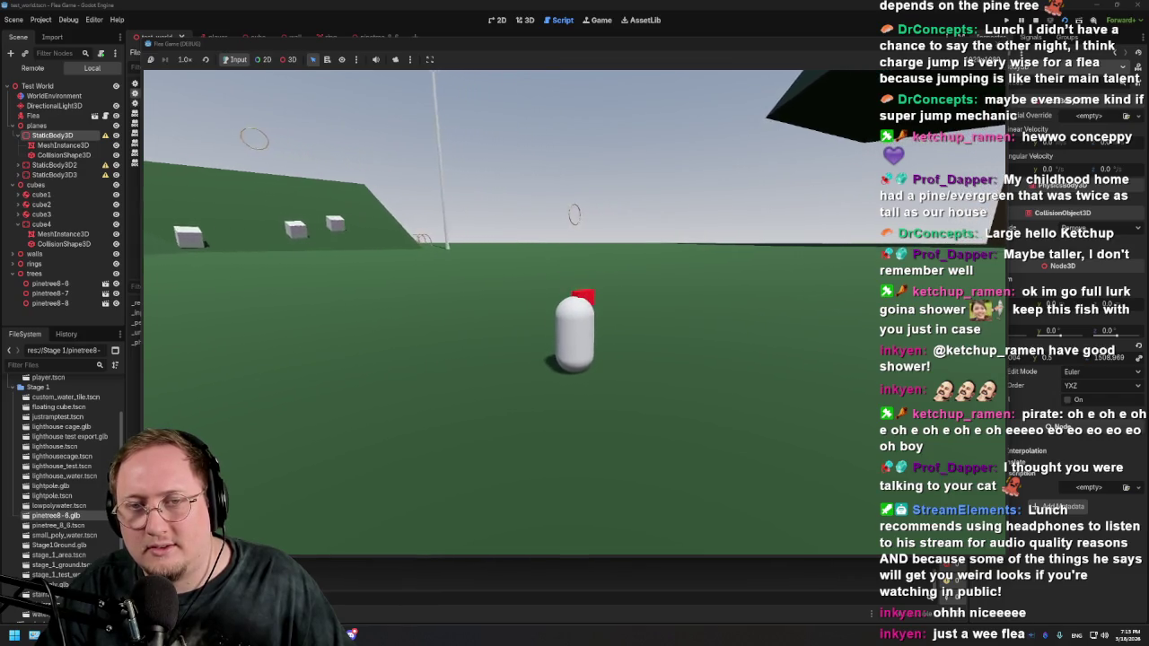
{"action": "key", "text": "w"}
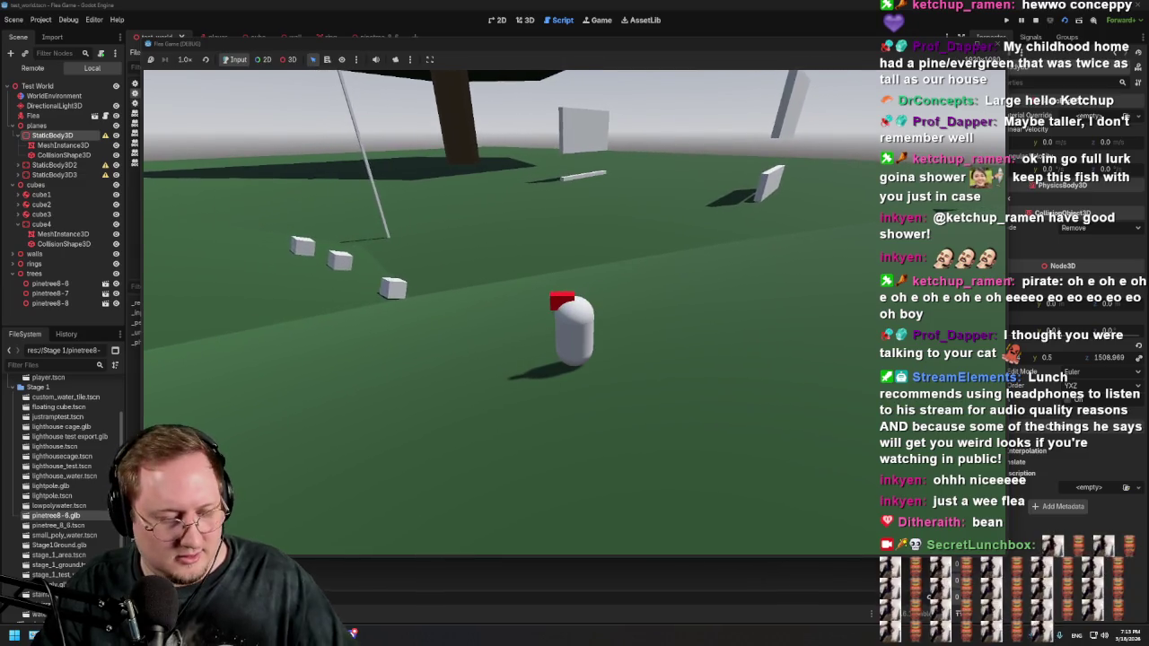
{"action": "key", "text": "F8"}
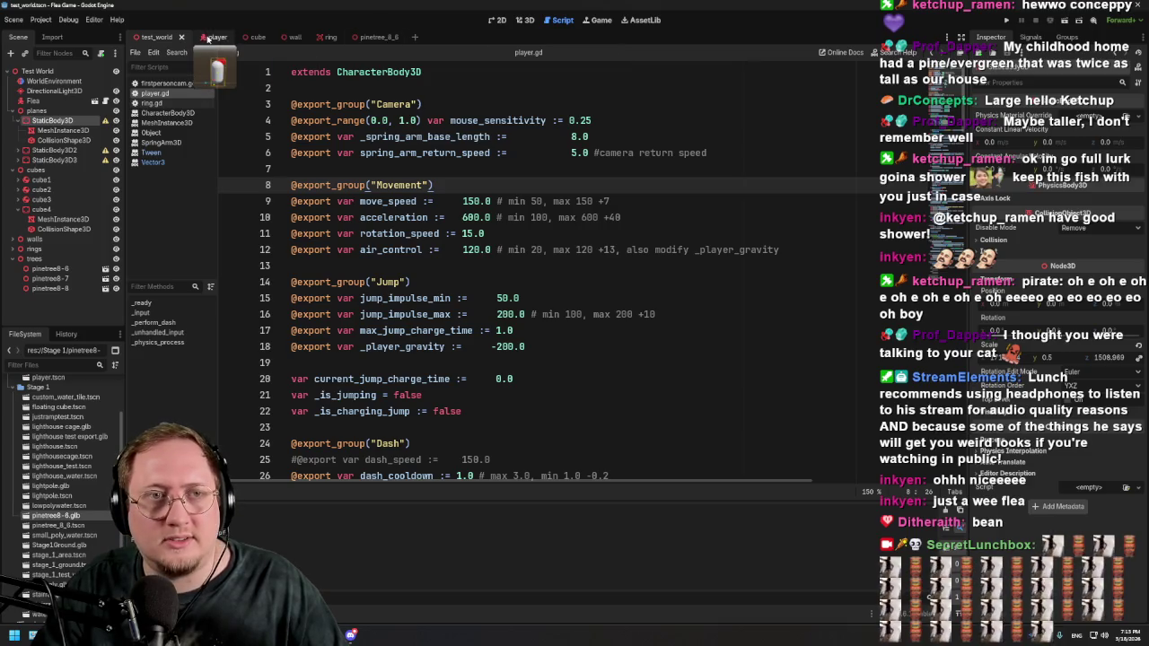
Step: Check the player scene, then return to test_world and run the project again
{"action": "left_click", "coordinate": [209, 38]}
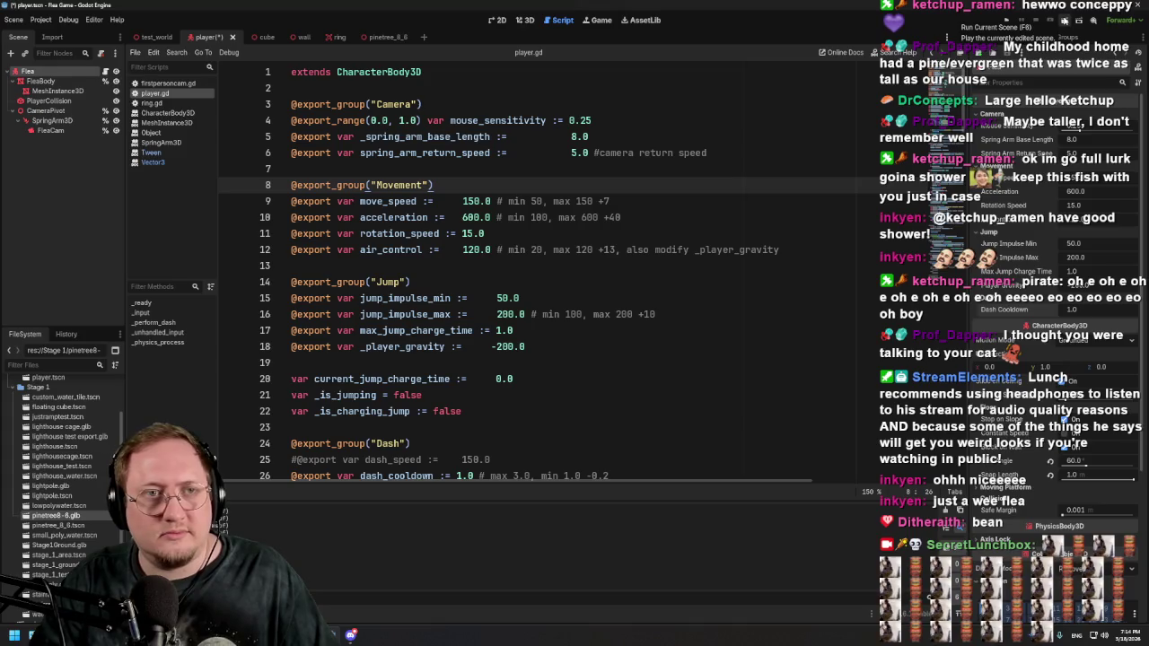
{"action": "left_click", "coordinate": [157, 37]}
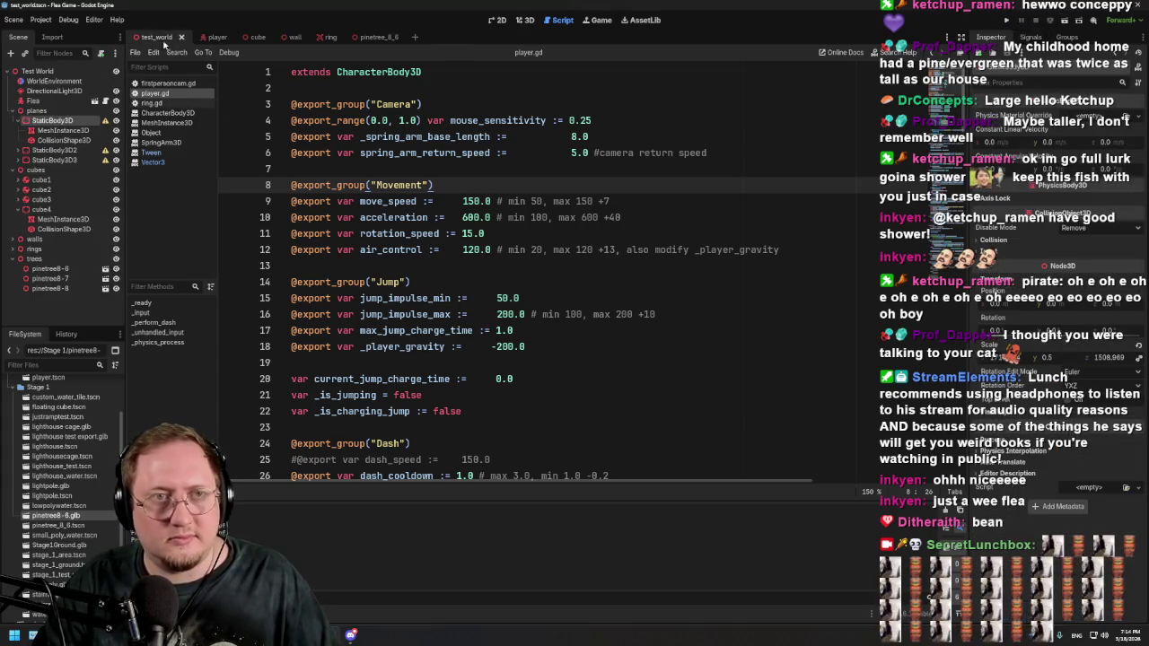
{"action": "left_click", "coordinate": [1064, 21]}
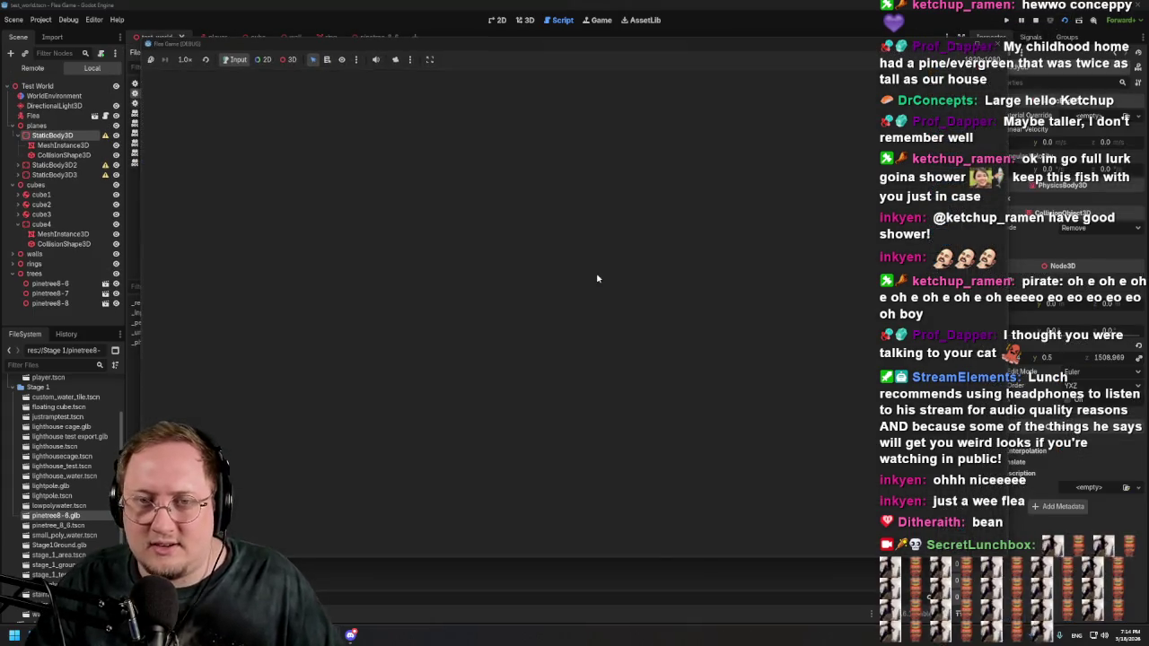
{"action": "key", "text": "w"}
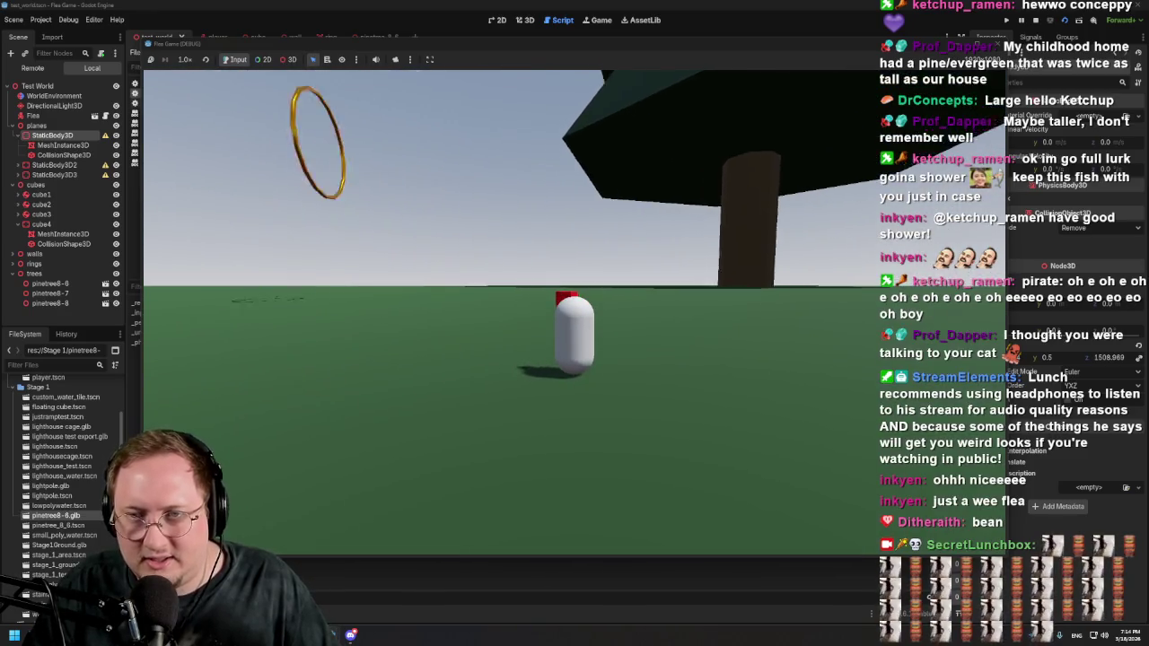
{"action": "key", "text": "w"}
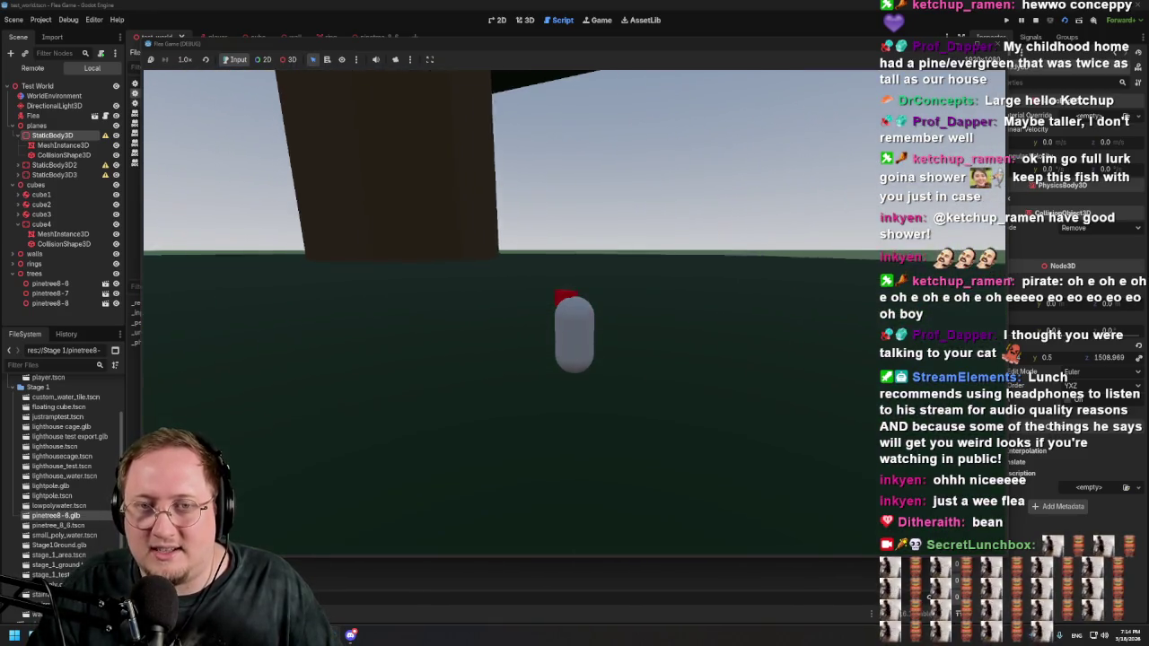
{"action": "key", "text": "w"}
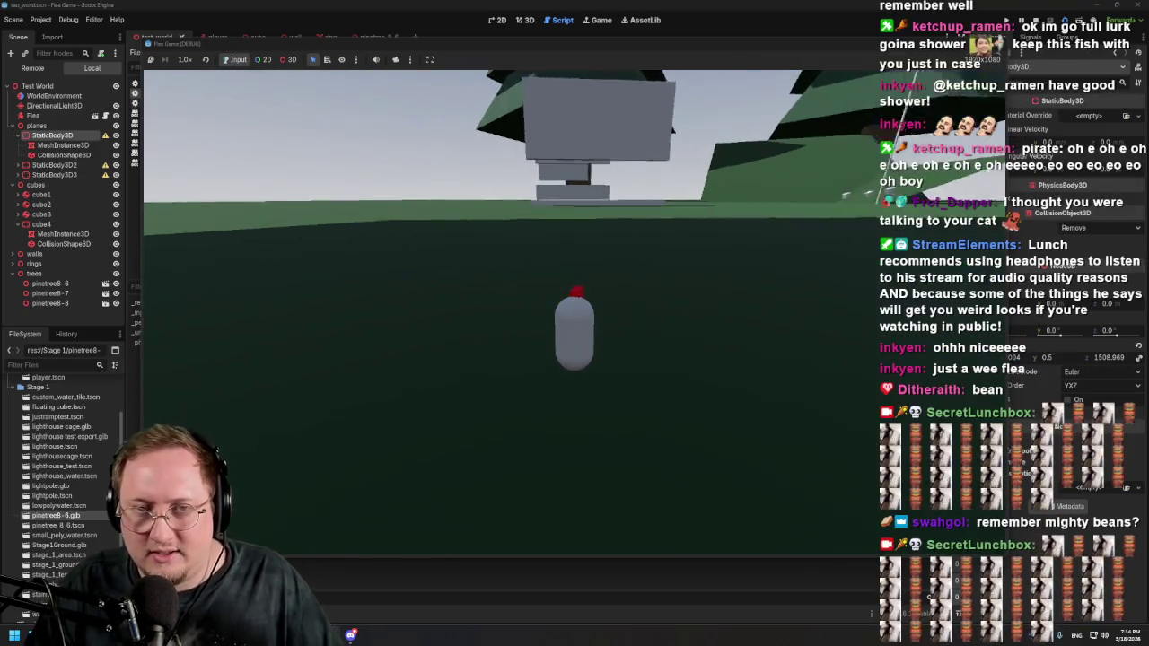
{"action": "key", "text": "w"}
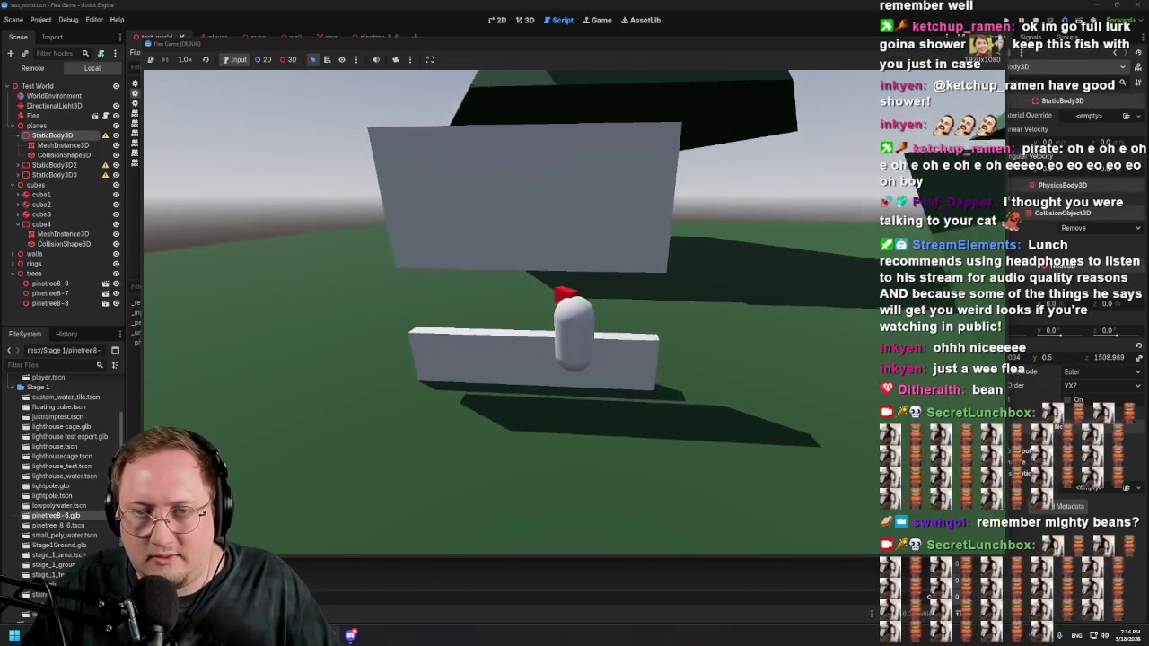
{"action": "key", "text": "w"}
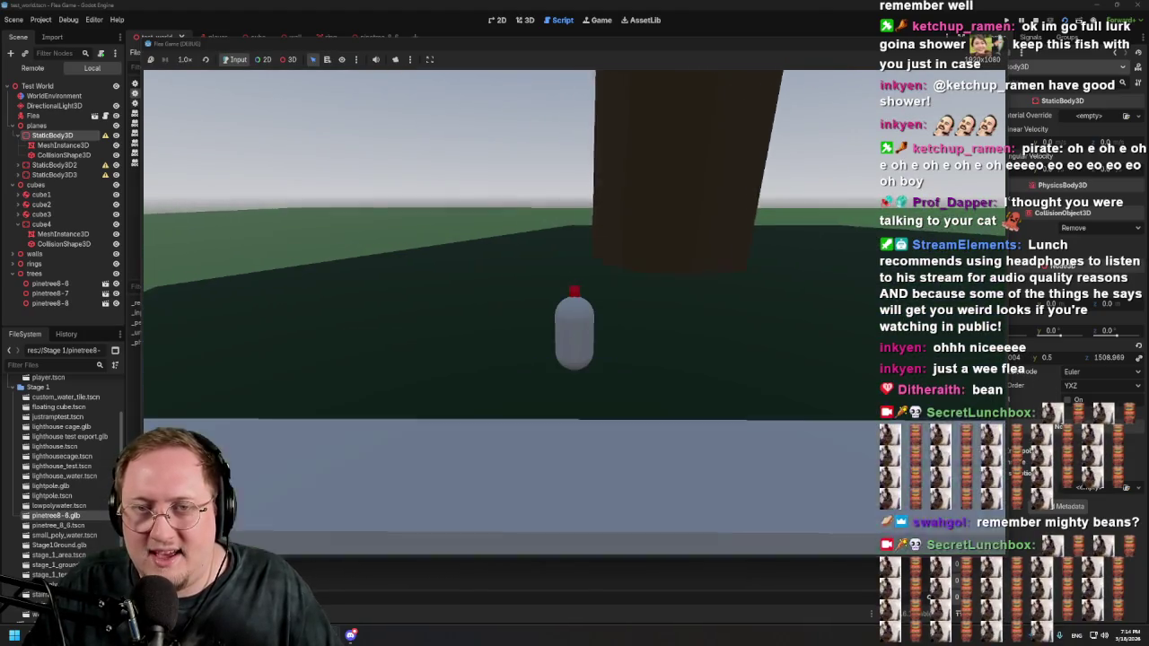
{"action": "key", "text": "w"}
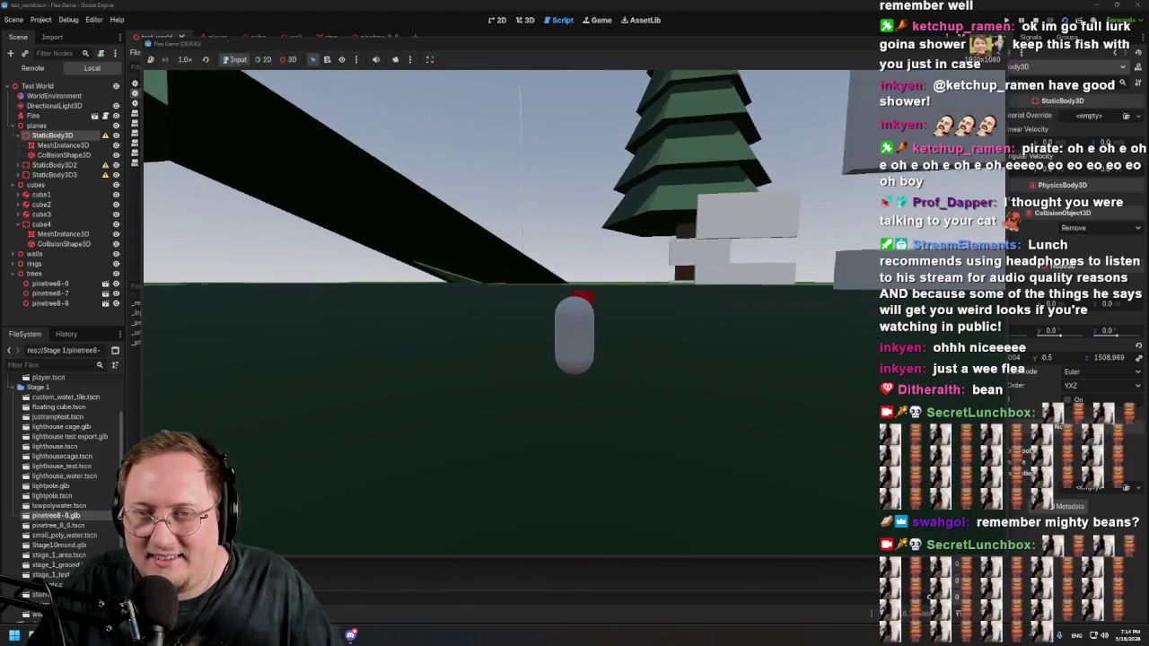
{"action": "key", "text": "w"}
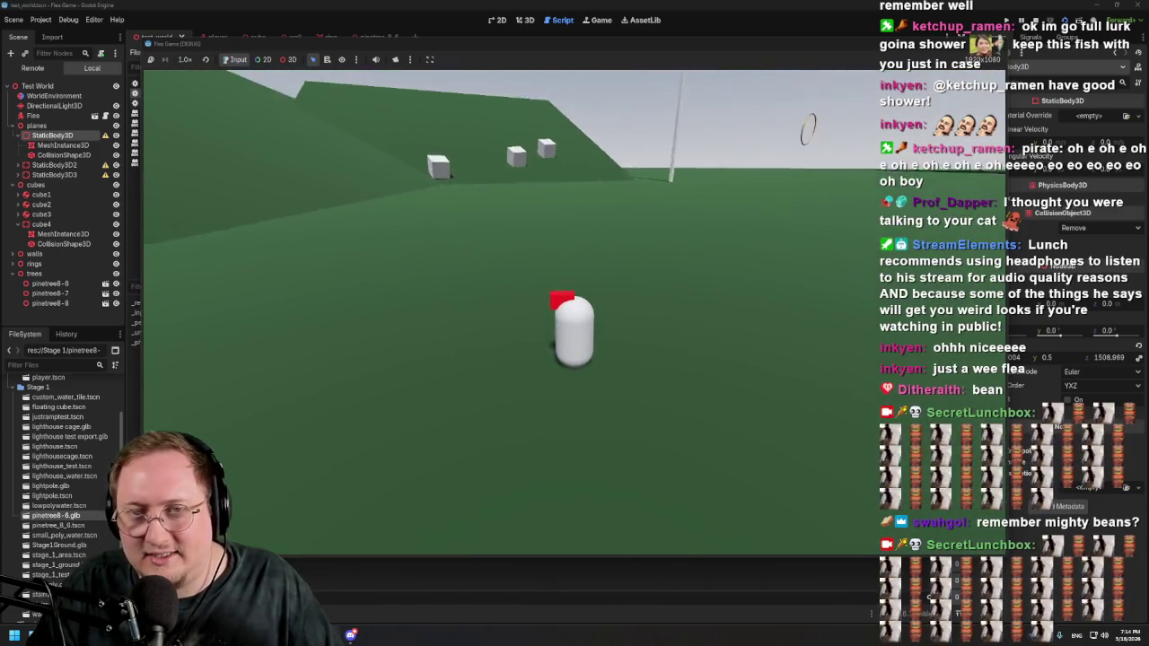
{"action": "key", "text": "w"}
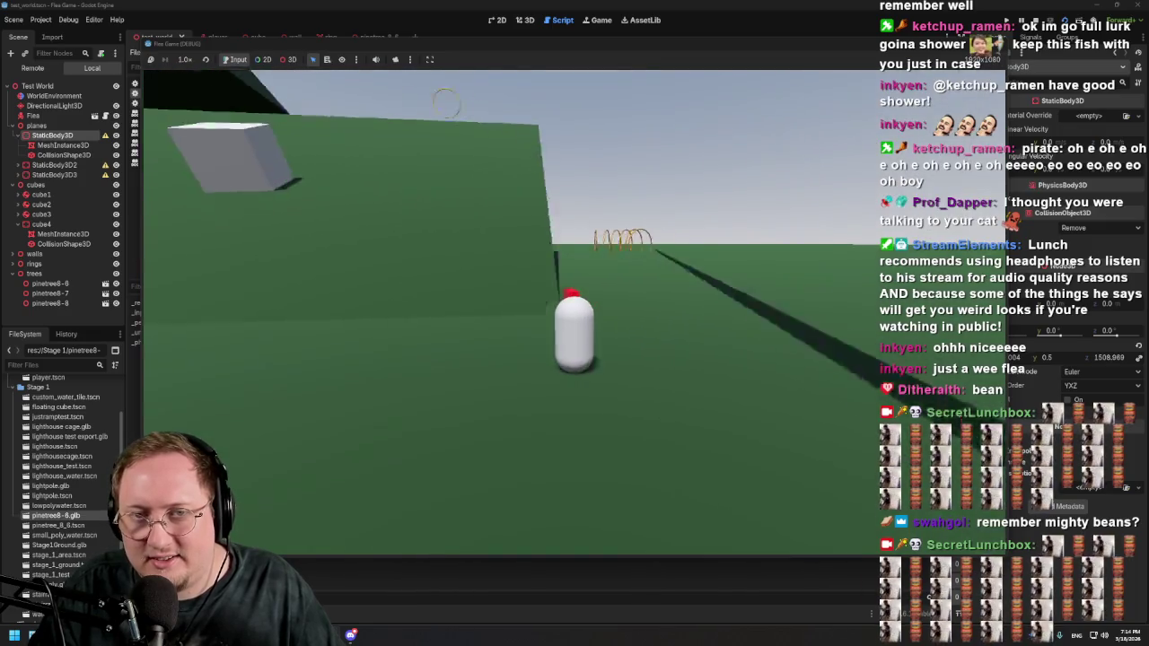
{"action": "key", "text": "w"}
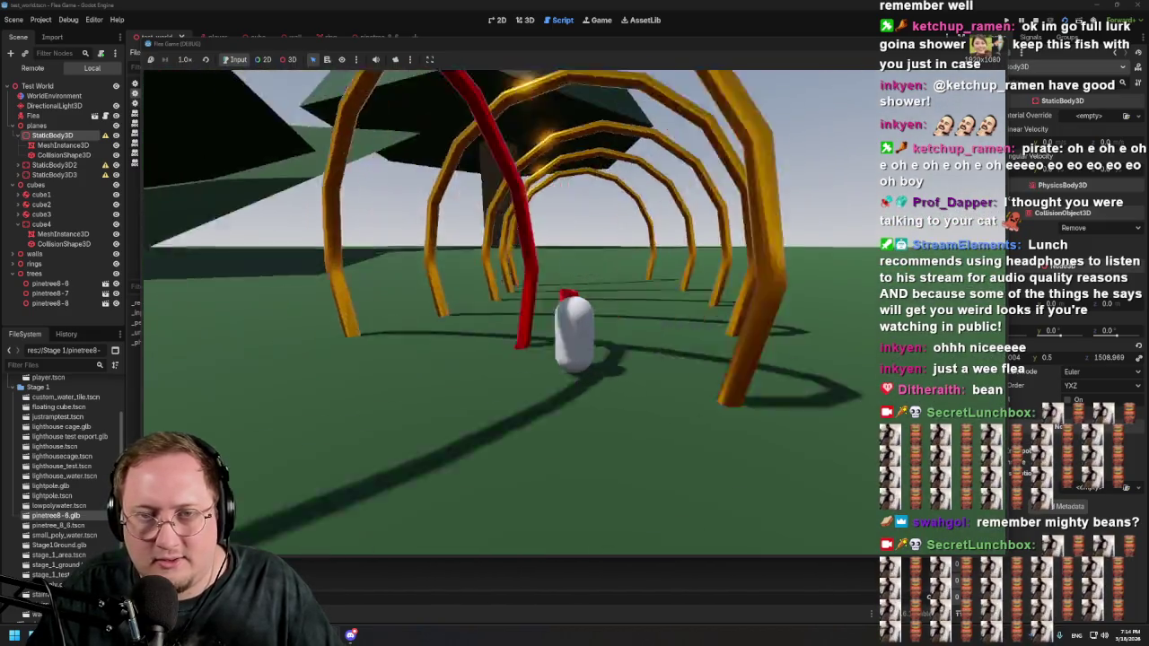
{"action": "key", "text": "w"}
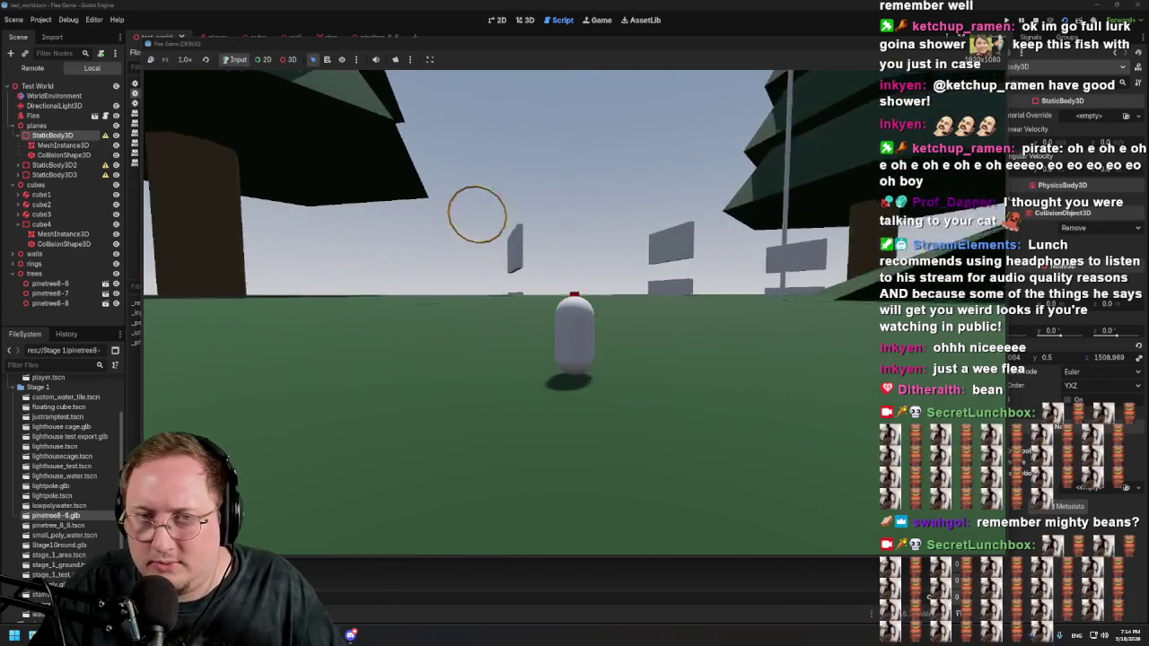
{"action": "key", "text": "w"}
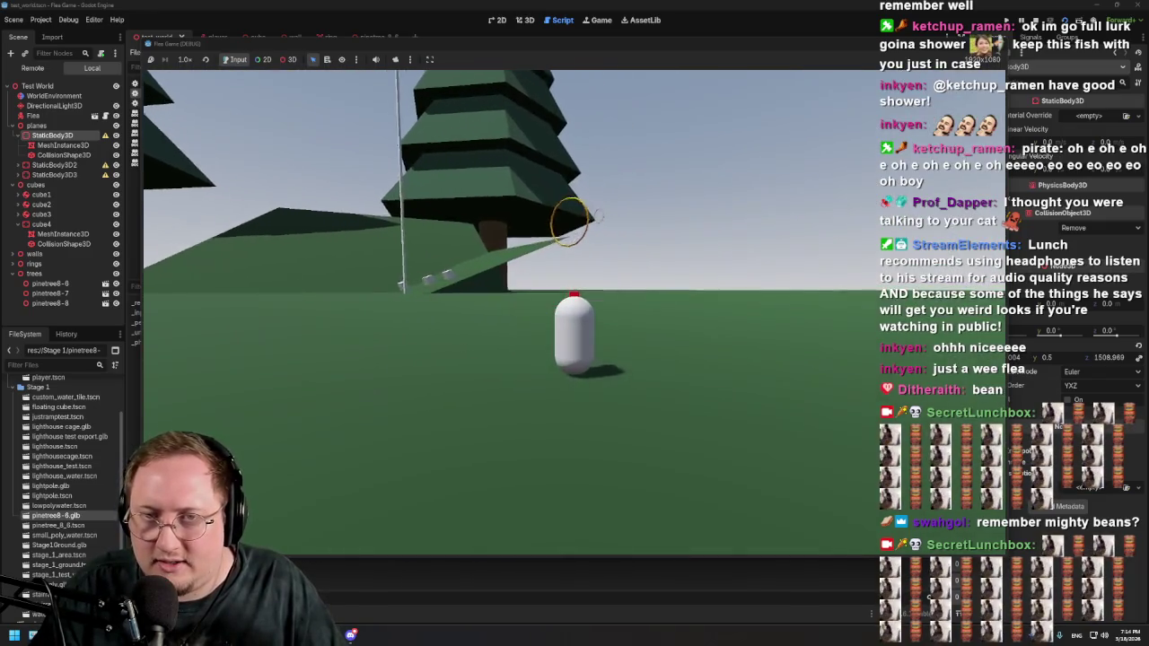
{"action": "key", "text": "w"}
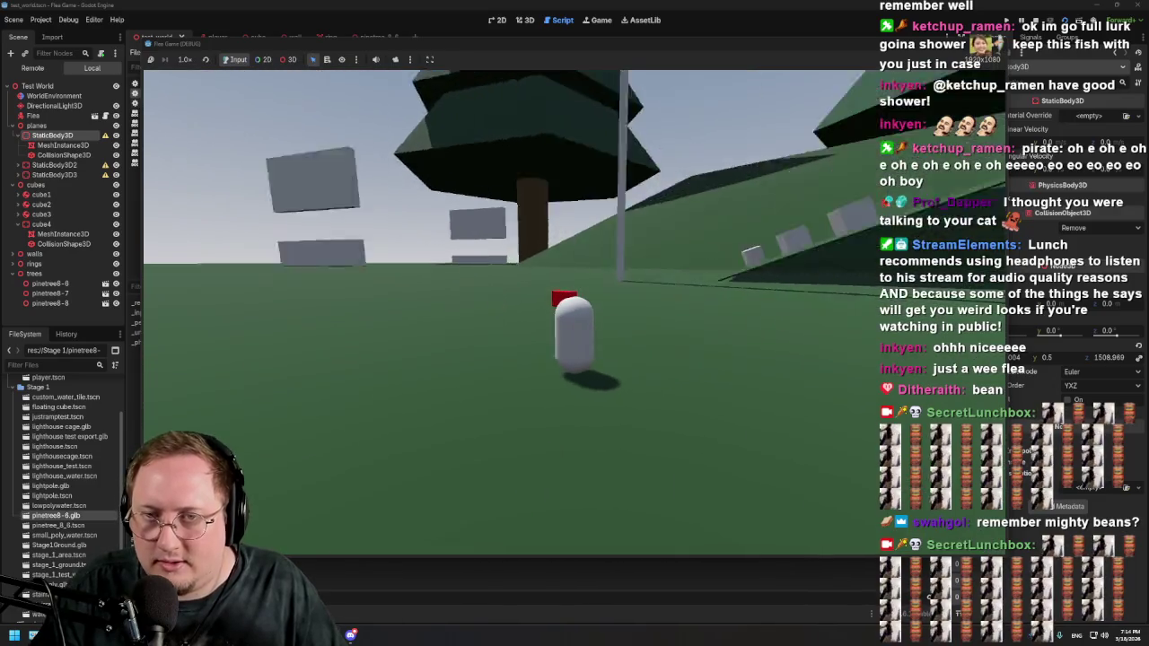
{"action": "key", "text": "w"}
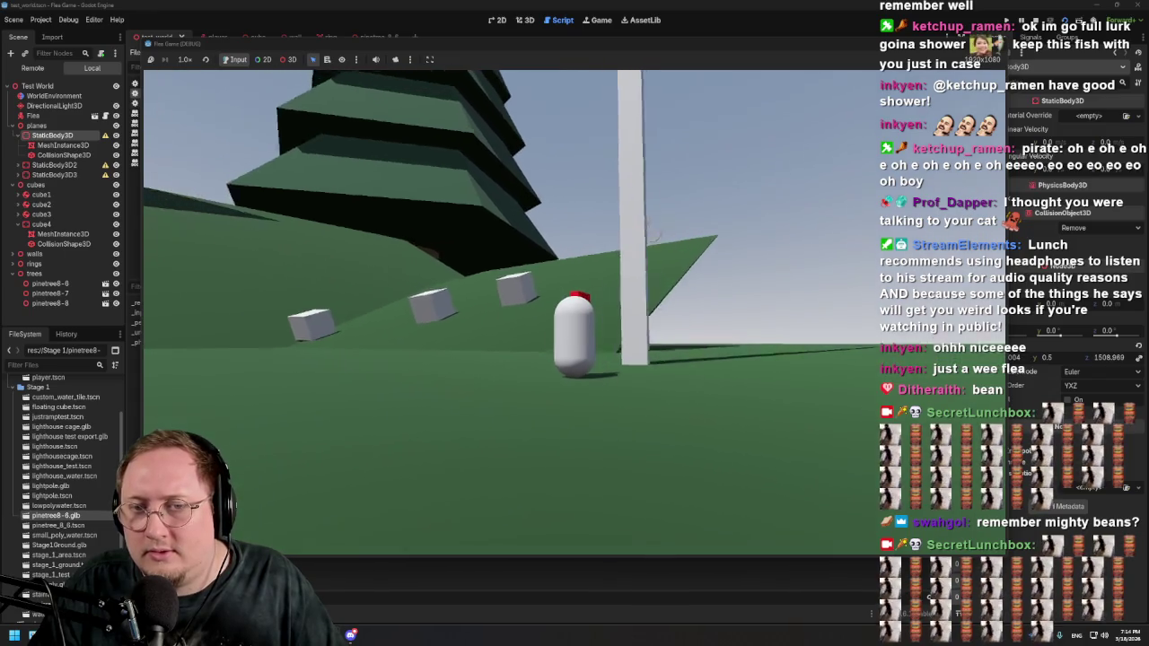
{"action": "key", "text": "w"}
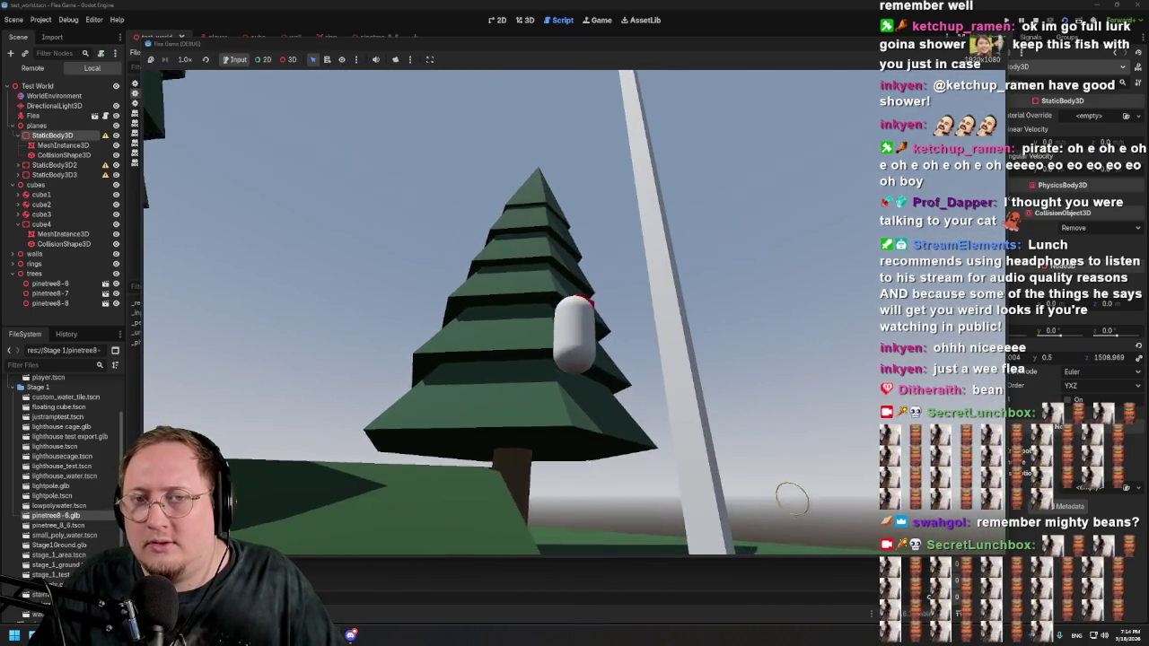
{"action": "key", "text": "w"}
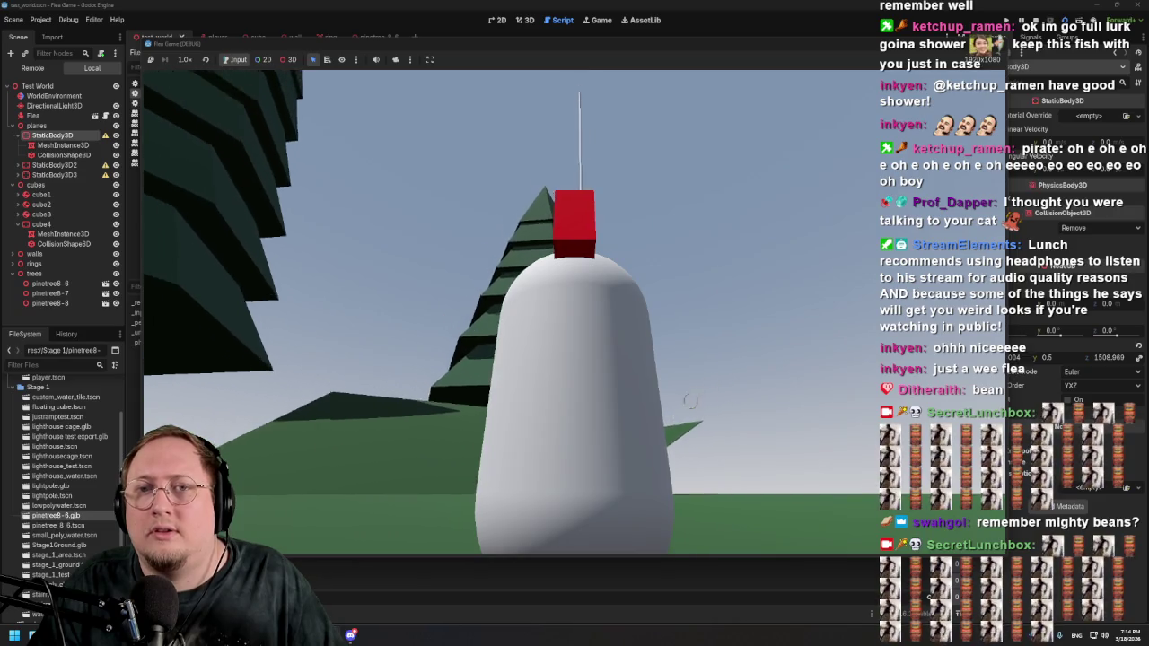
{"action": "key", "text": "w"}
{"action": "key", "text": "w"}
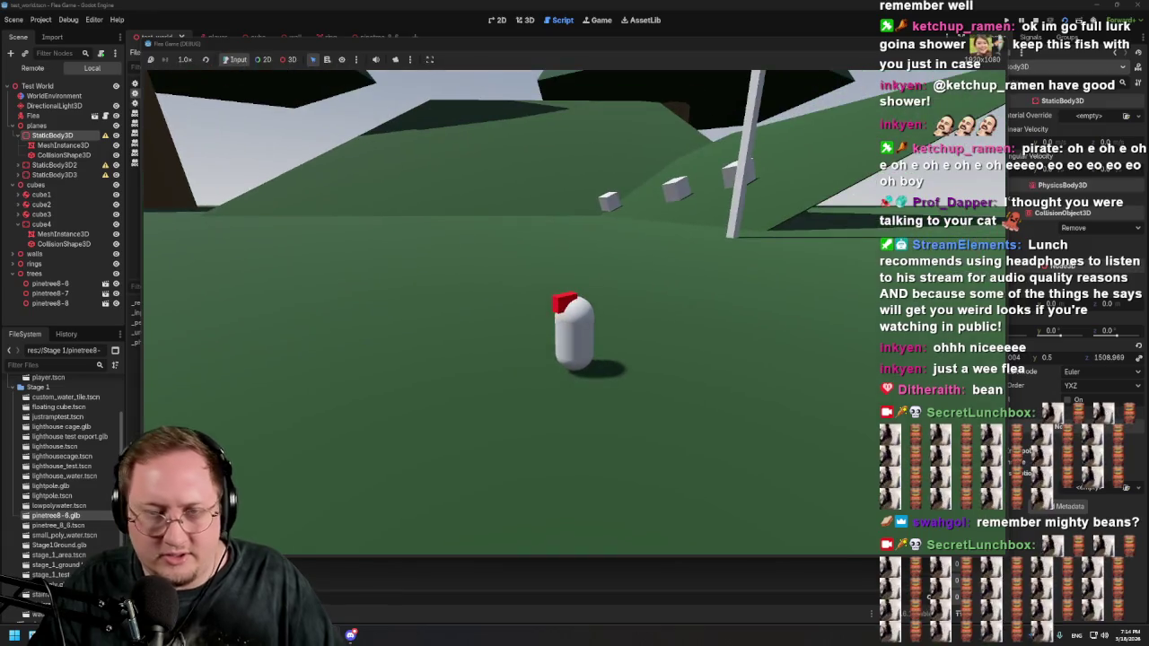
{"action": "key", "text": "alt+Tab"}
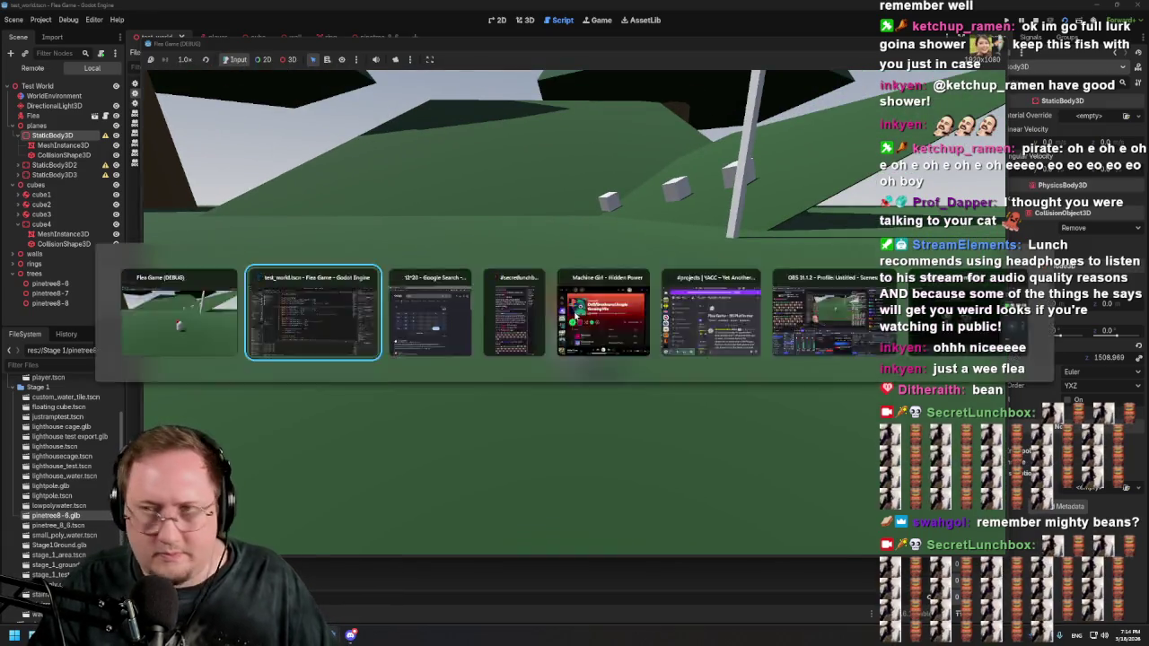
Step: Open the player scene to set Spring Arm Base Length to 50 and stop the game test
{"action": "left_click", "coordinate": [215, 38]}
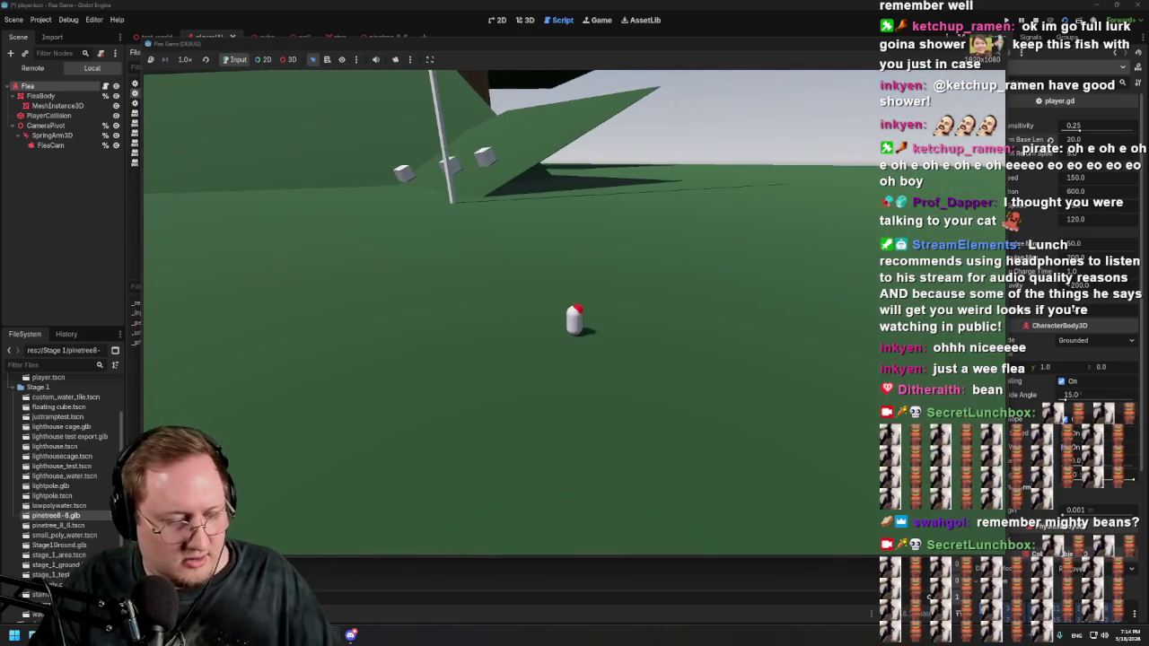
{"action": "key", "text": "F8"}
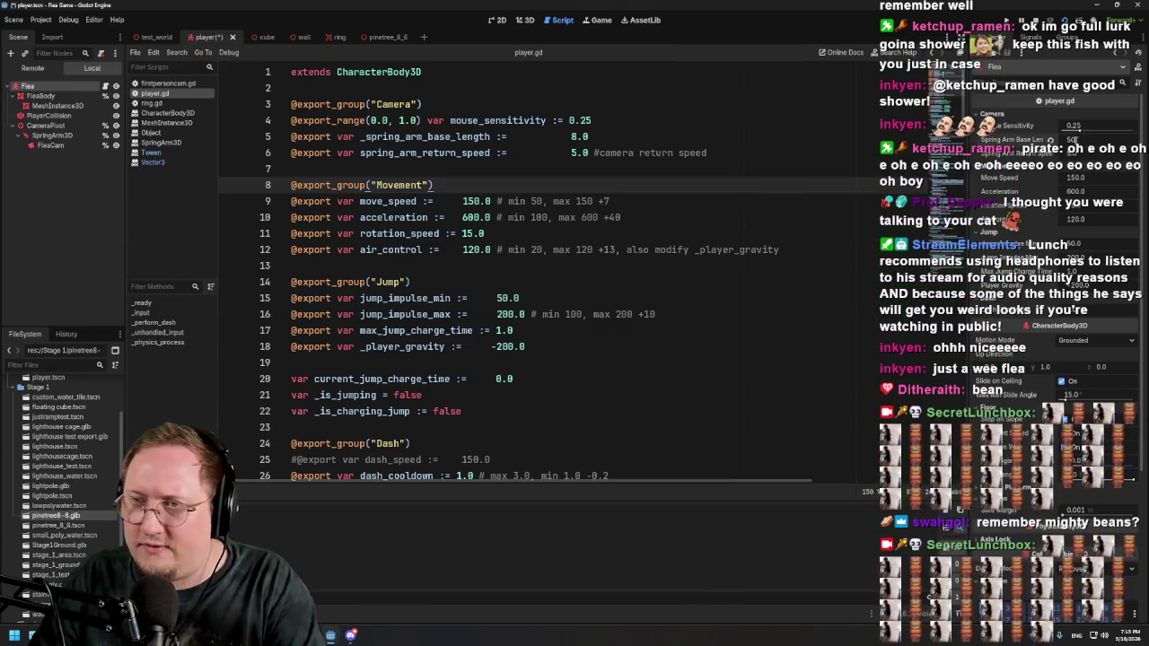
Step: Playtest the camera distance in repeated runs, trying spring arm base lengths 100 and 150
{"action": "key", "text": "F5"}
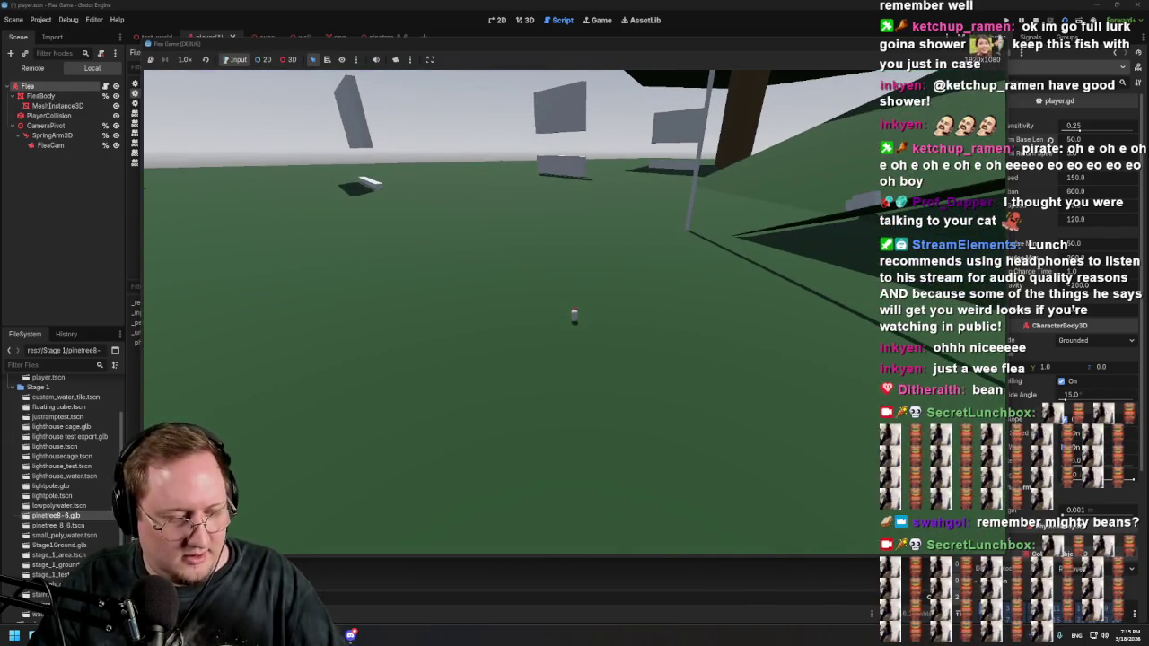
{"action": "key", "text": "F8"}
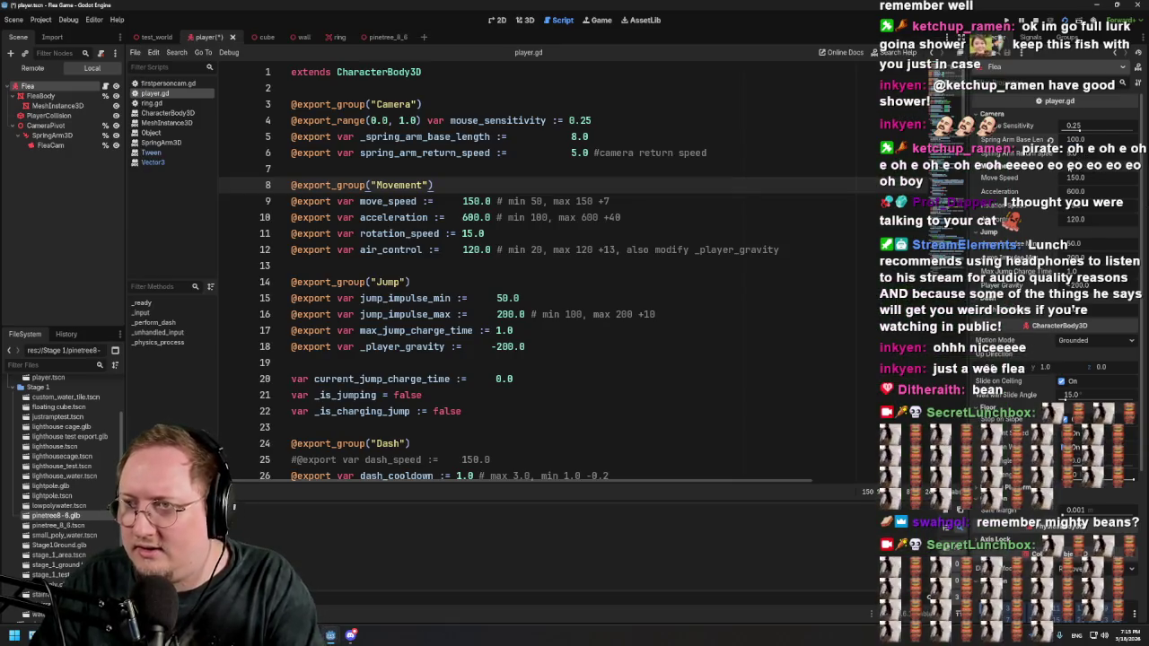
{"action": "key", "text": "alt+Tab"}
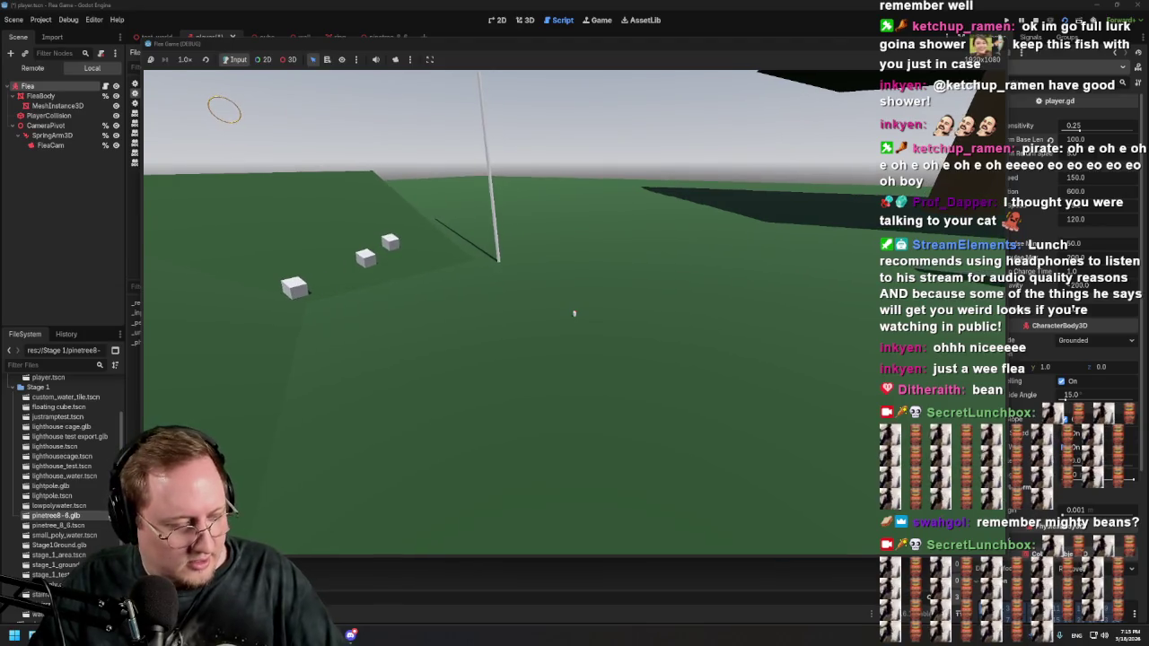
{"action": "key", "text": "F8"}
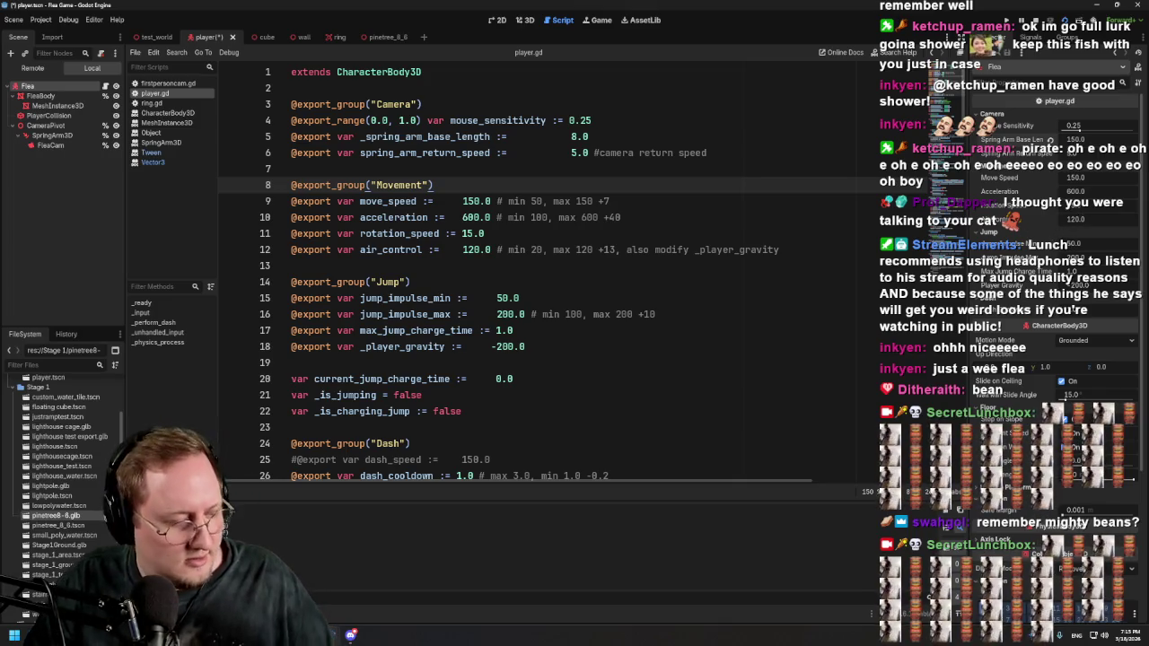
{"action": "key", "text": "alt+Tab"}
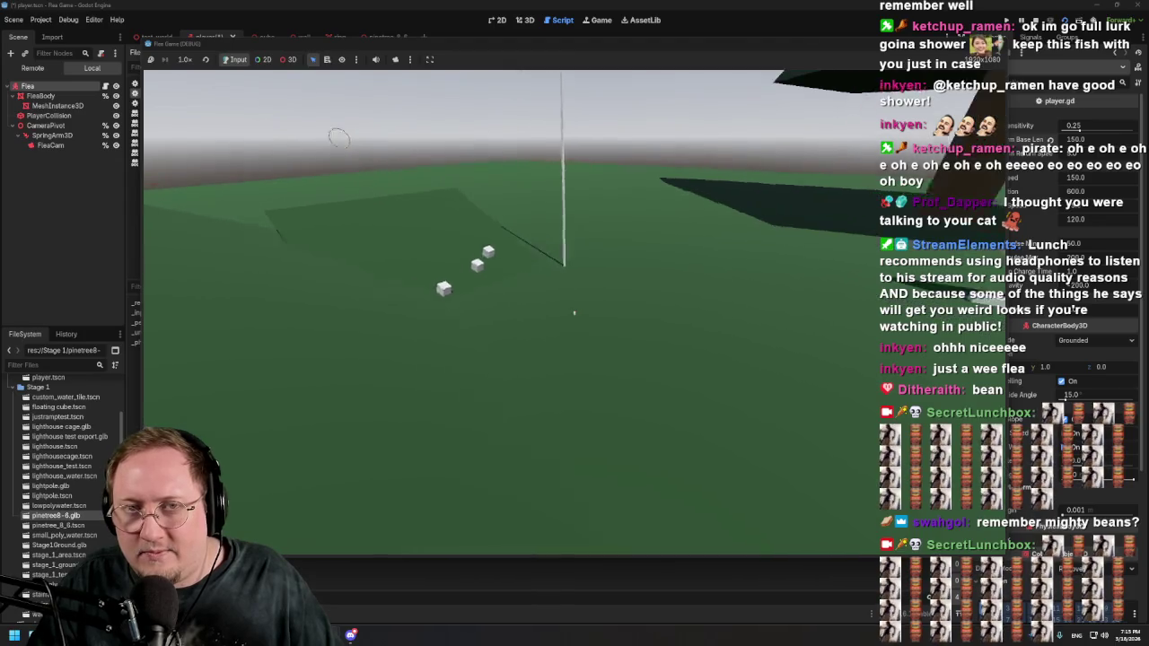
Step: Drive the flea over the tilted platform and slope, then up to the pine trees
{"action": "key", "text": "w"}
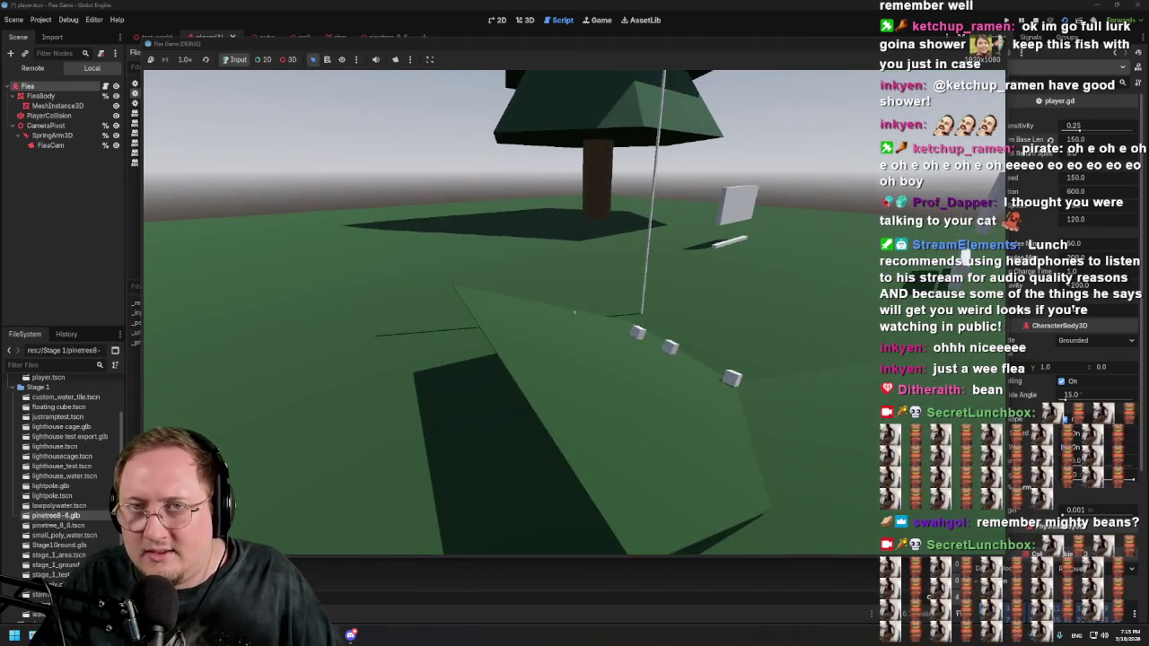
{"action": "key", "text": "w"}
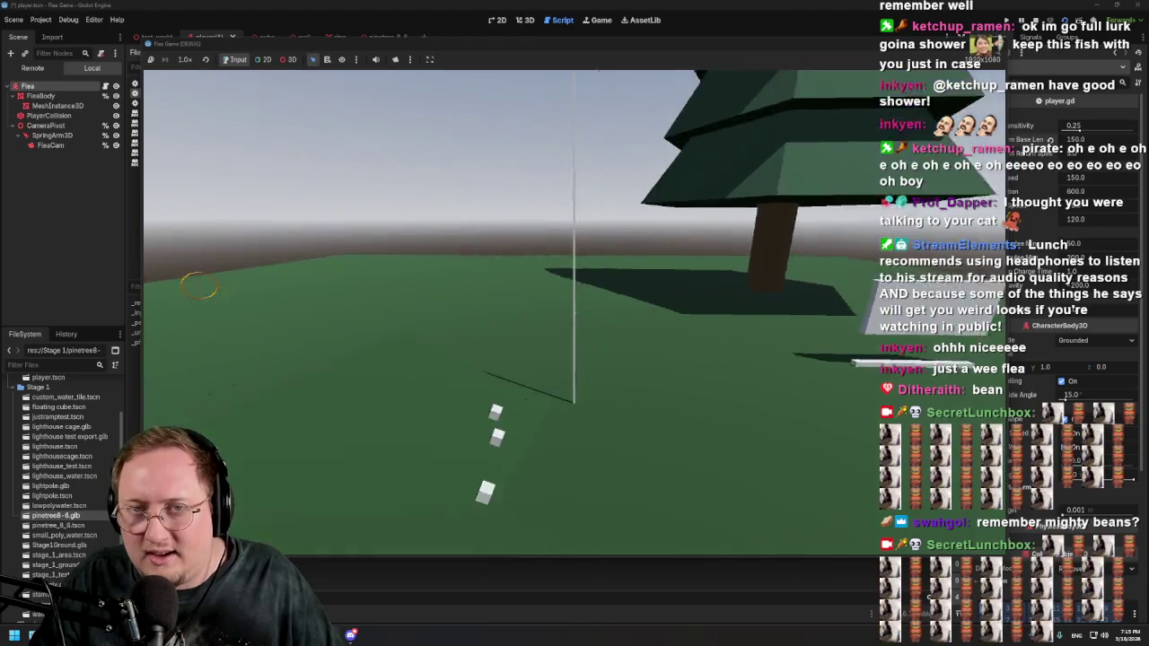
{"action": "key", "text": "w"}
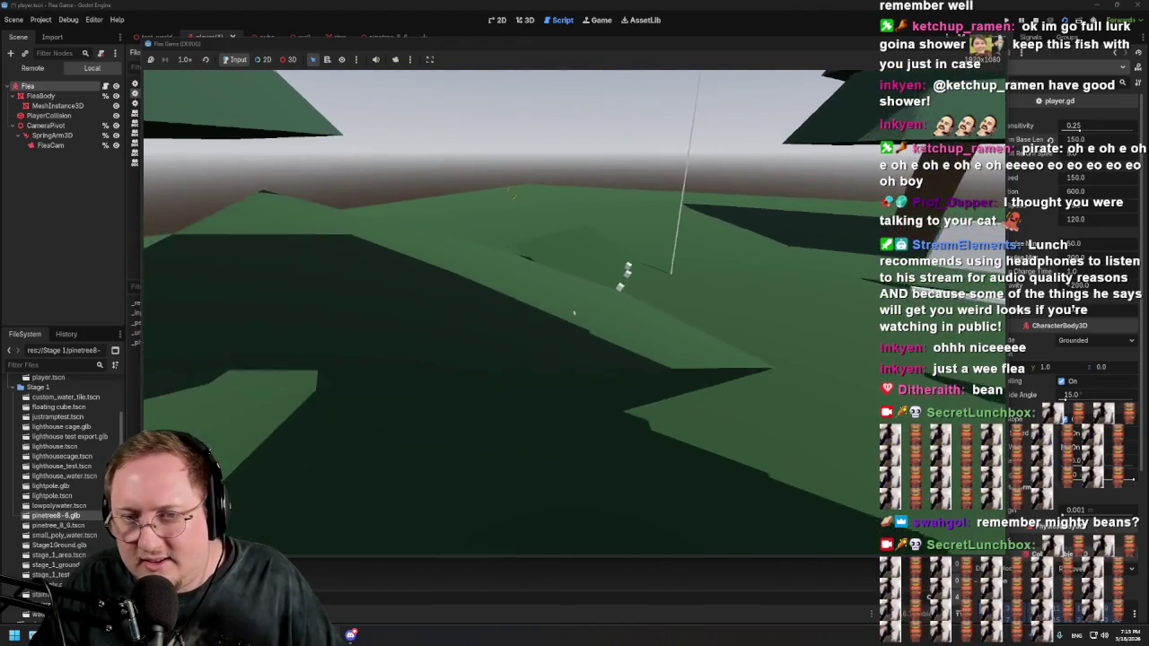
{"action": "key", "text": "w"}
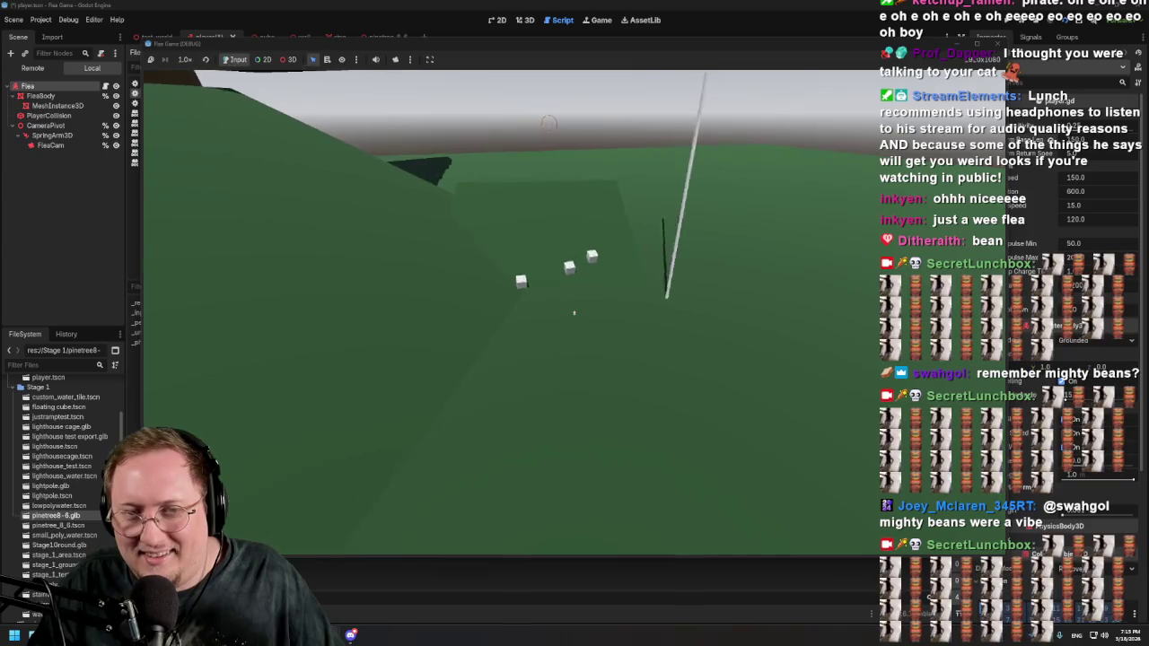
{"action": "key", "text": "w"}
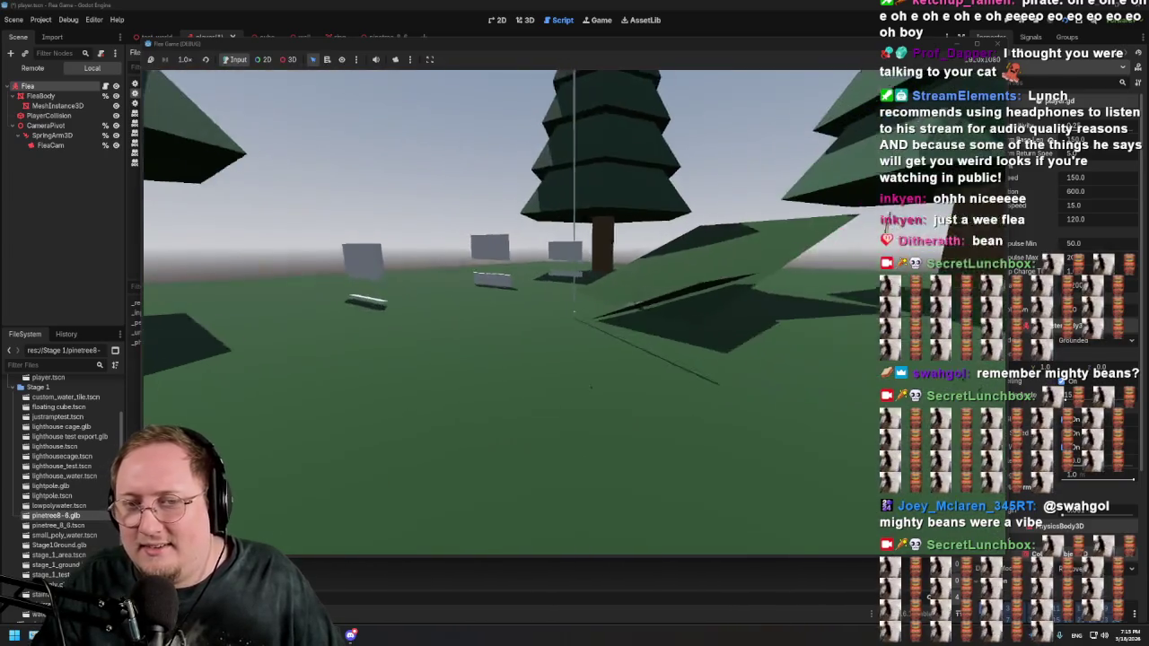
{"action": "key", "text": "w"}
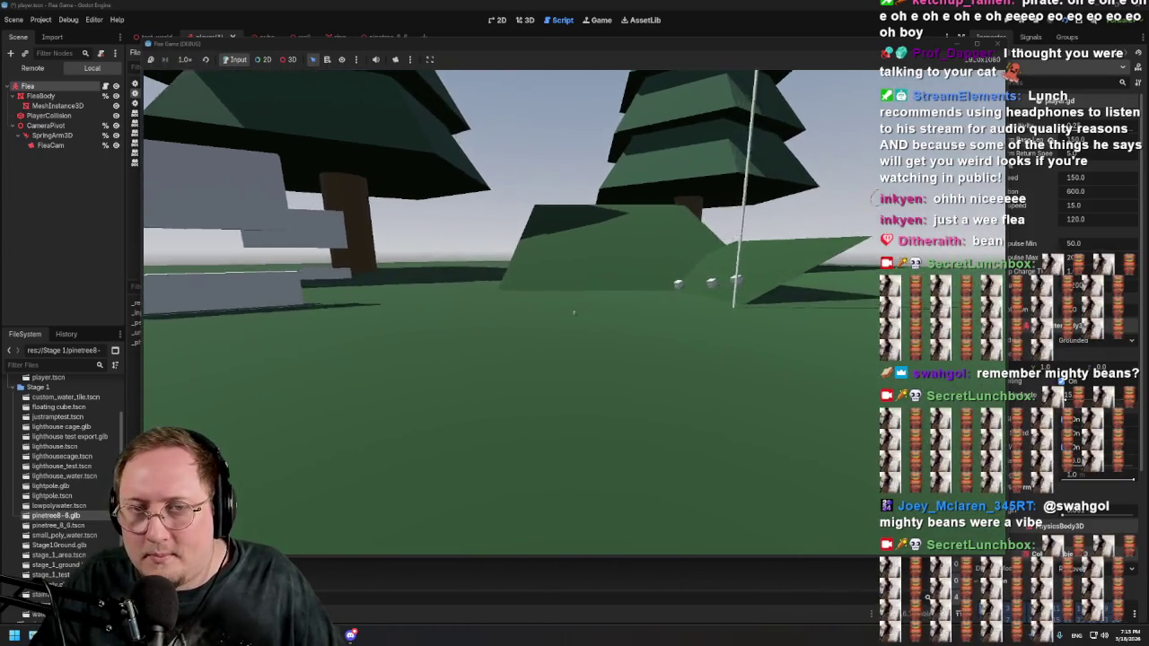
{"action": "key", "text": "w"}
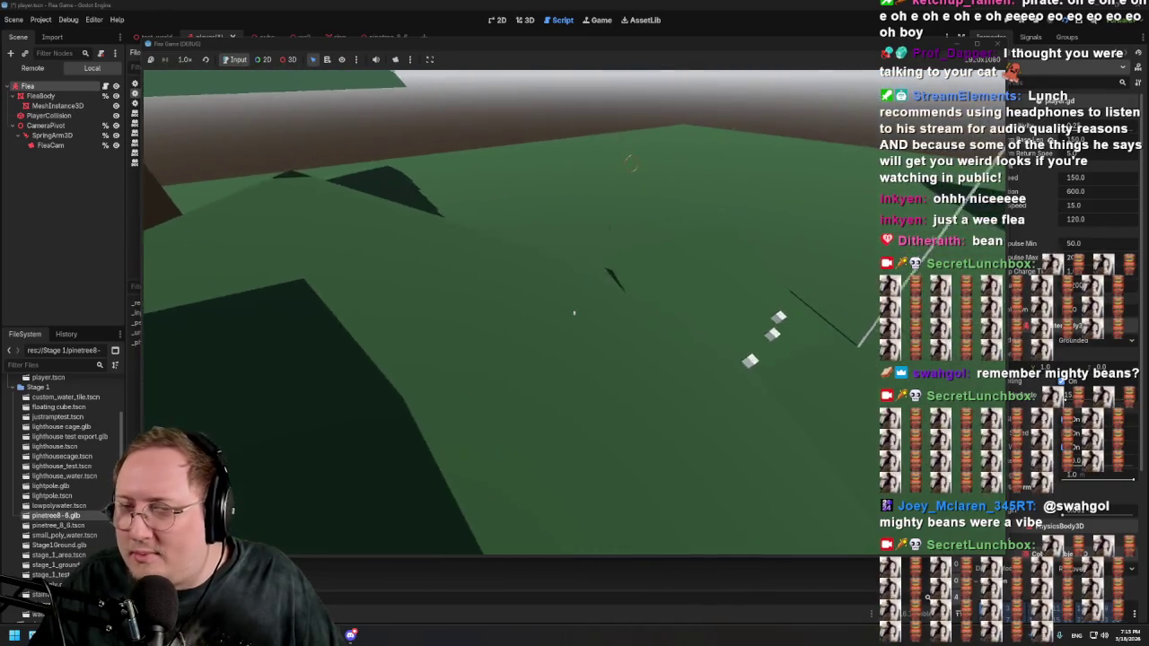
{"action": "key", "text": "w"}
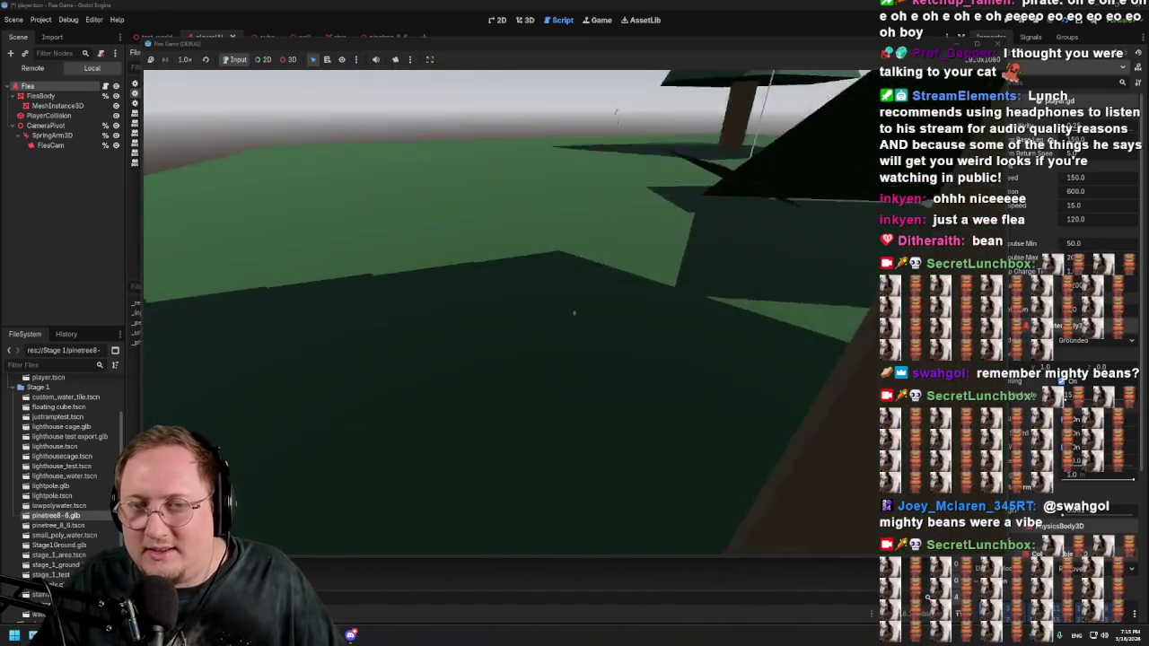
Step: Weave the flea under the pine trunks and canopy, then return to player.gd
{"action": "key", "text": "w"}
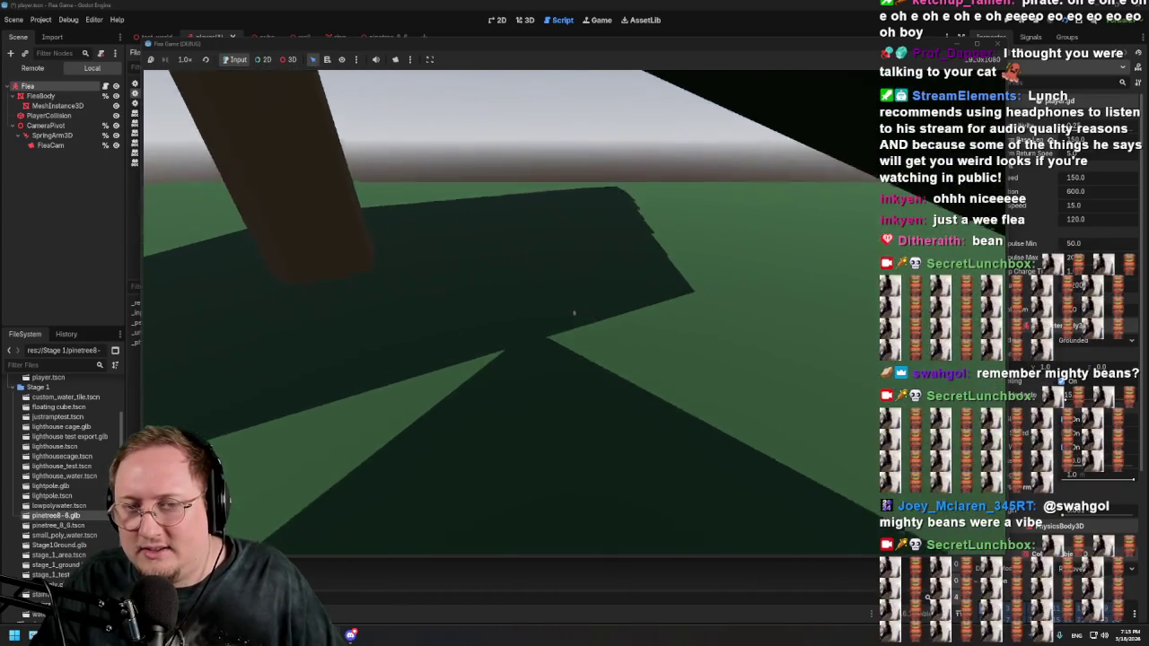
{"action": "key", "text": "w"}
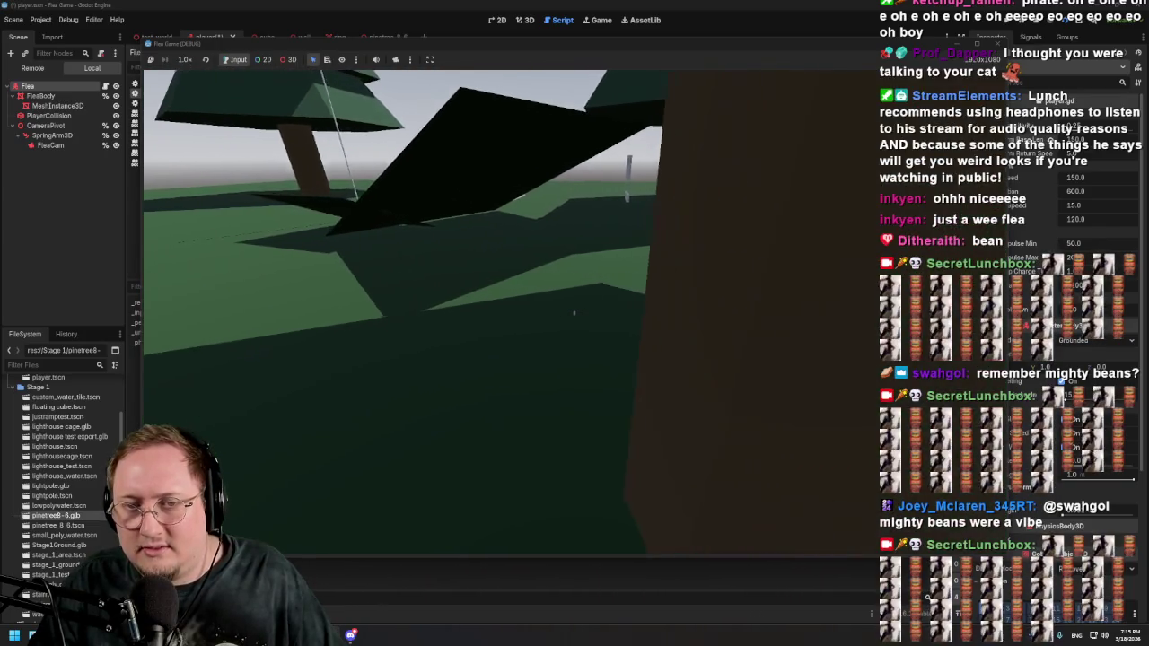
{"action": "key", "text": "w"}
{"action": "key", "text": "w"}
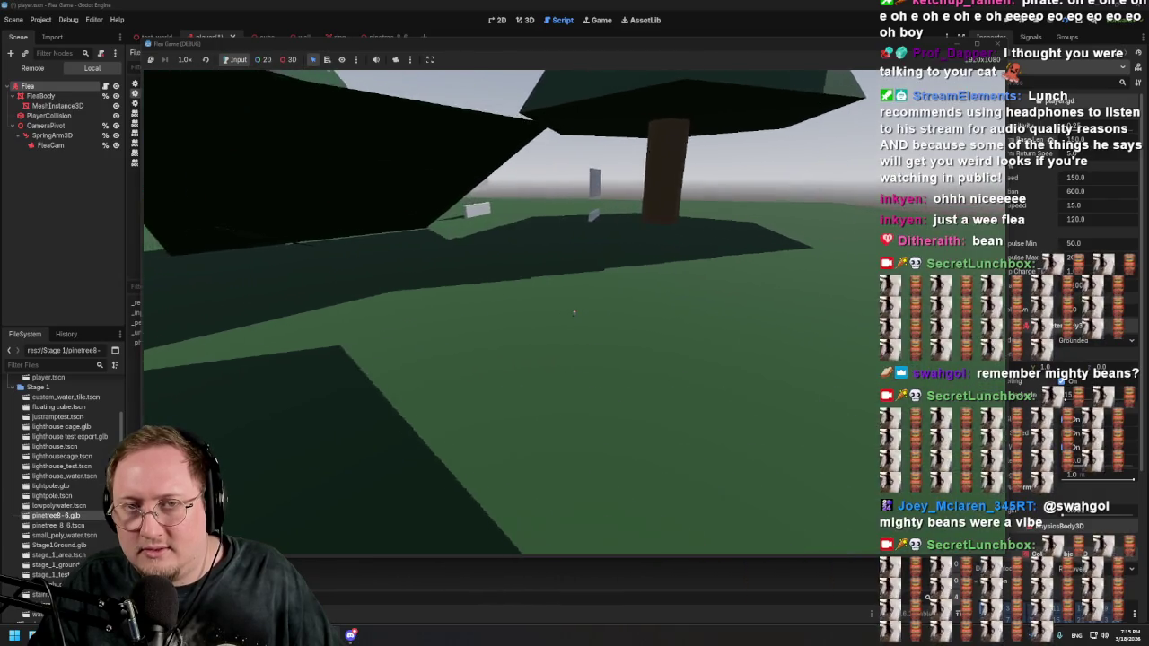
{"action": "key", "text": "w"}
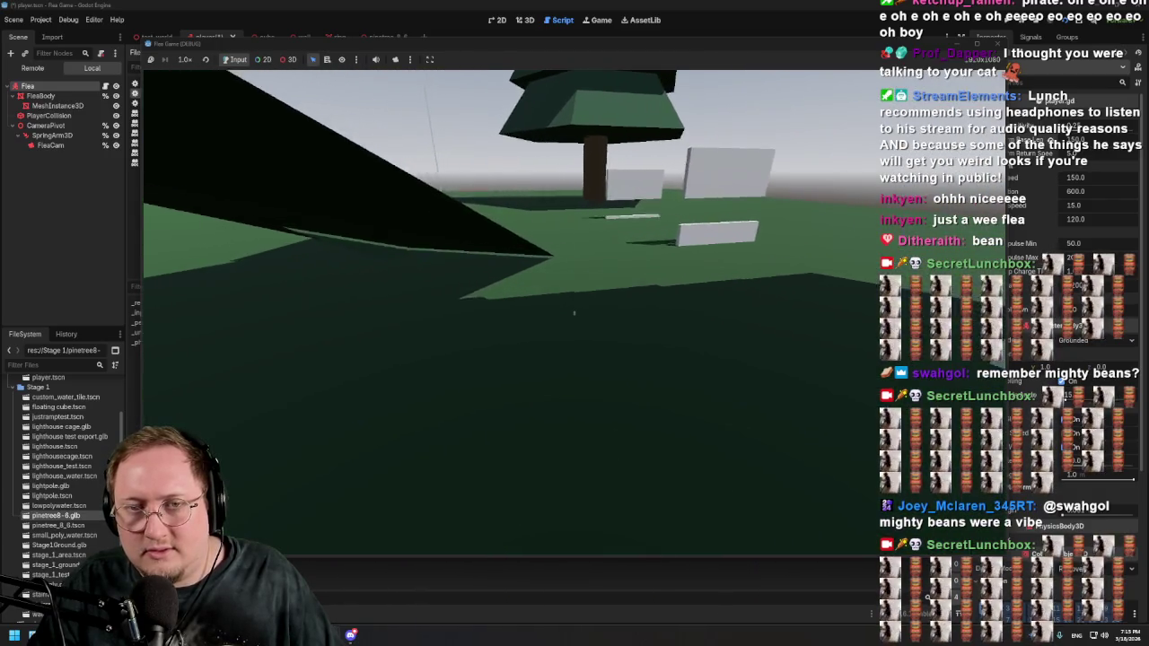
{"action": "key", "text": "w"}
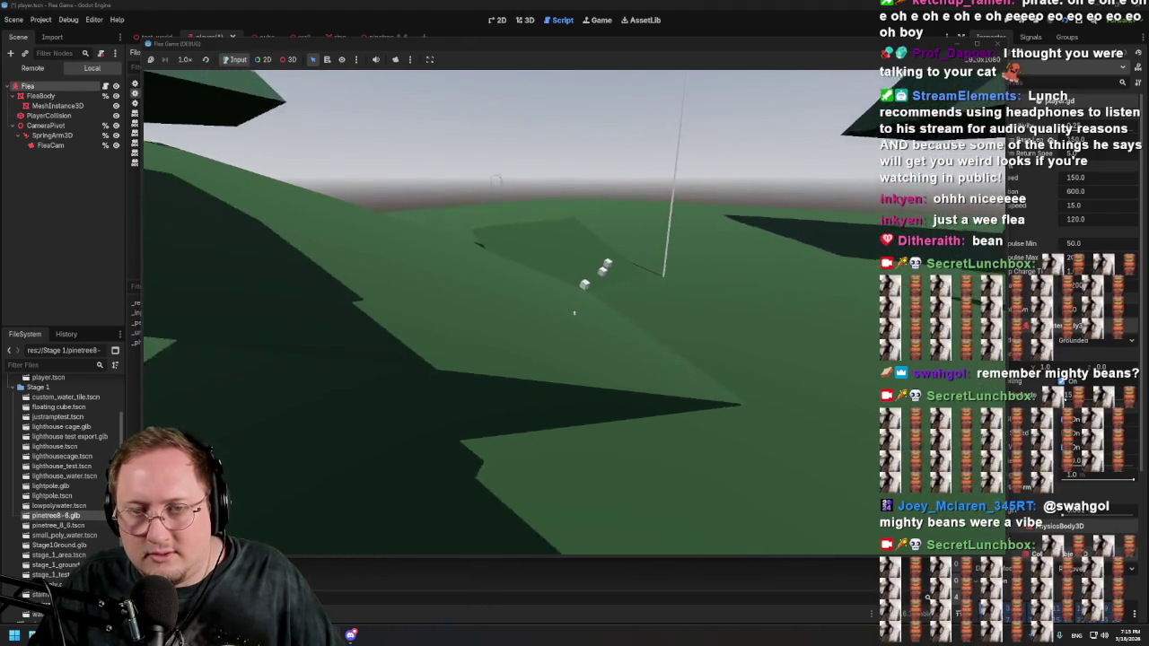
{"action": "key", "text": "w"}
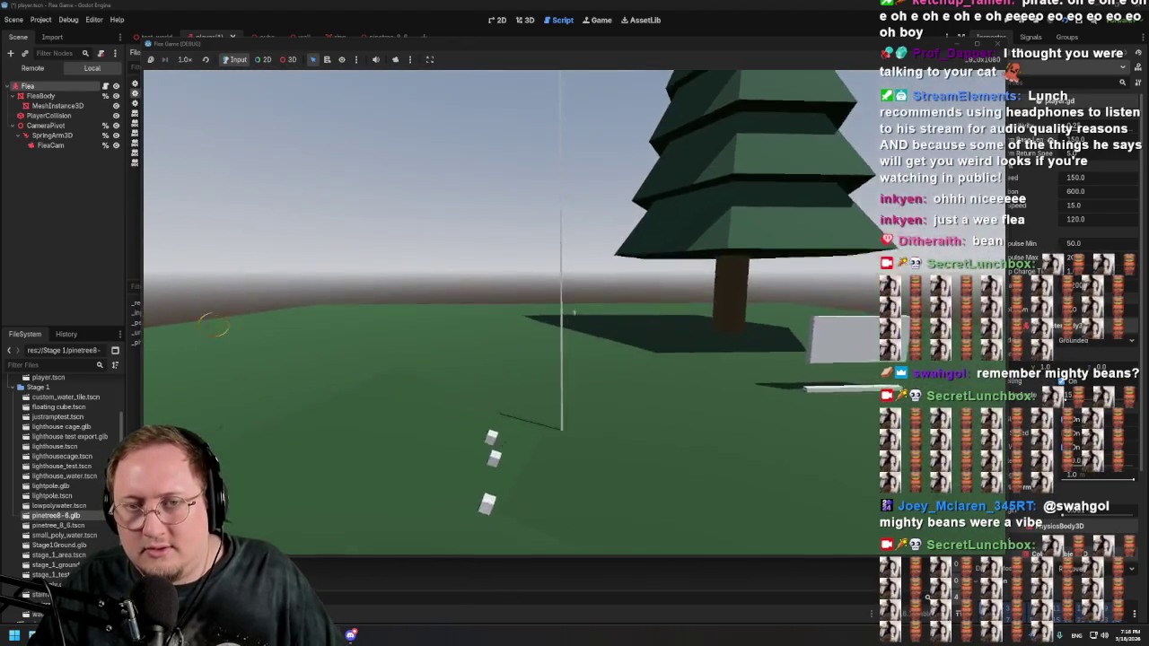
{"action": "key", "text": "w"}
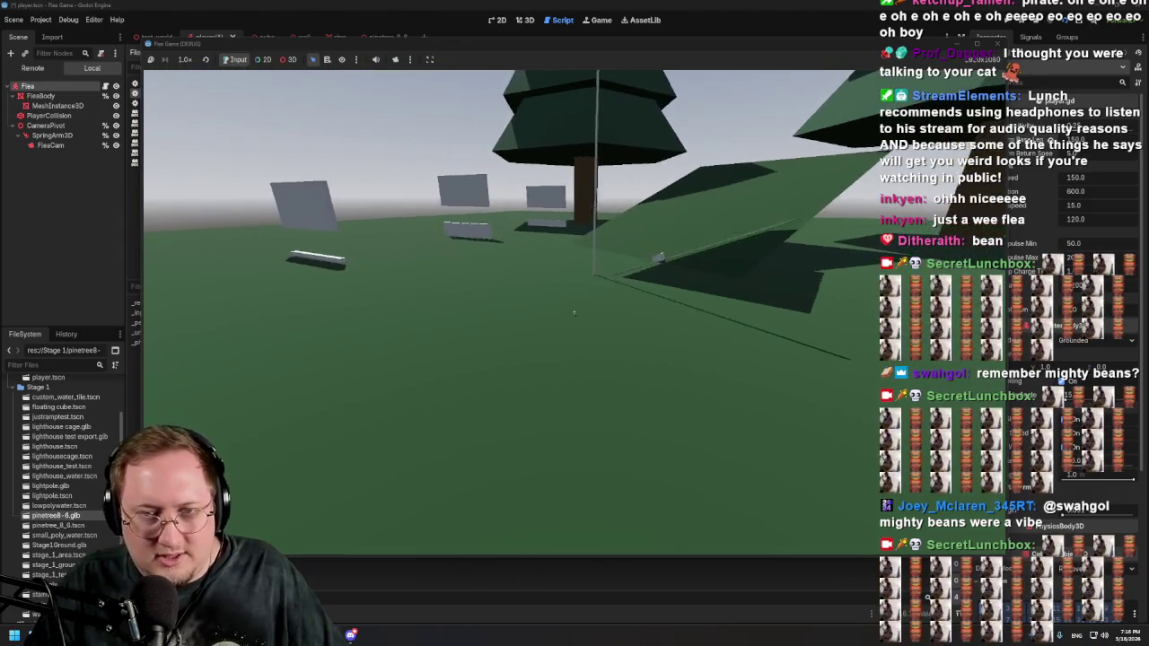
{"action": "key", "text": "alt+Tab"}
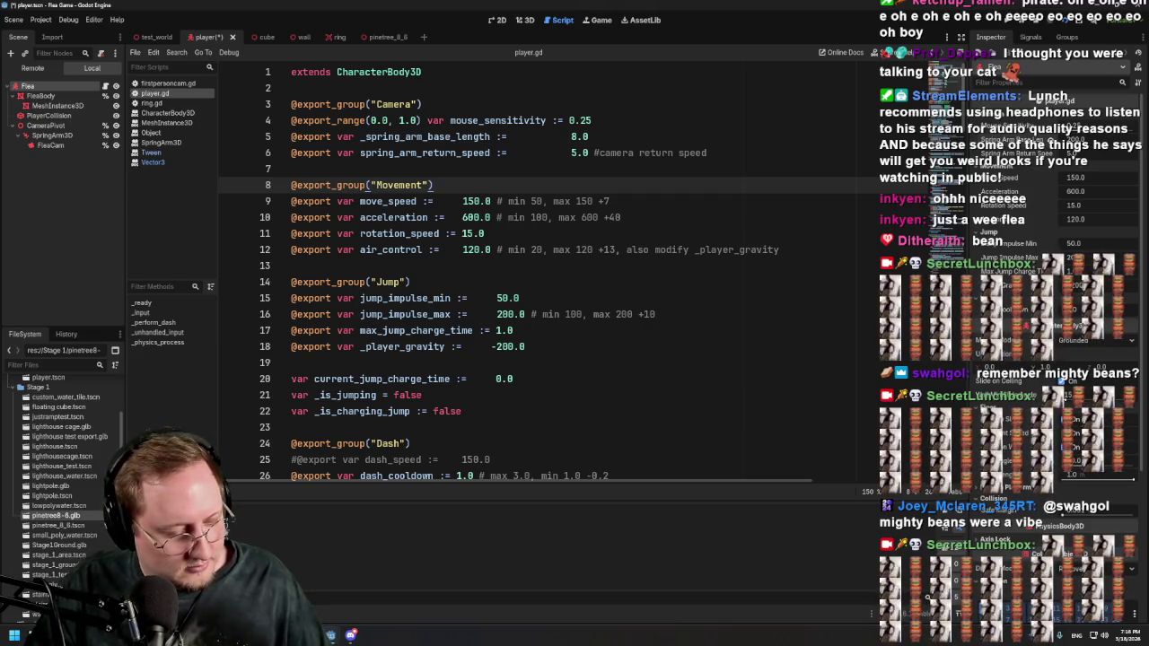
Step: Relaunch the Flea Game so the flea stands among the pine trees and grey blocks
{"action": "key", "text": "F5"}
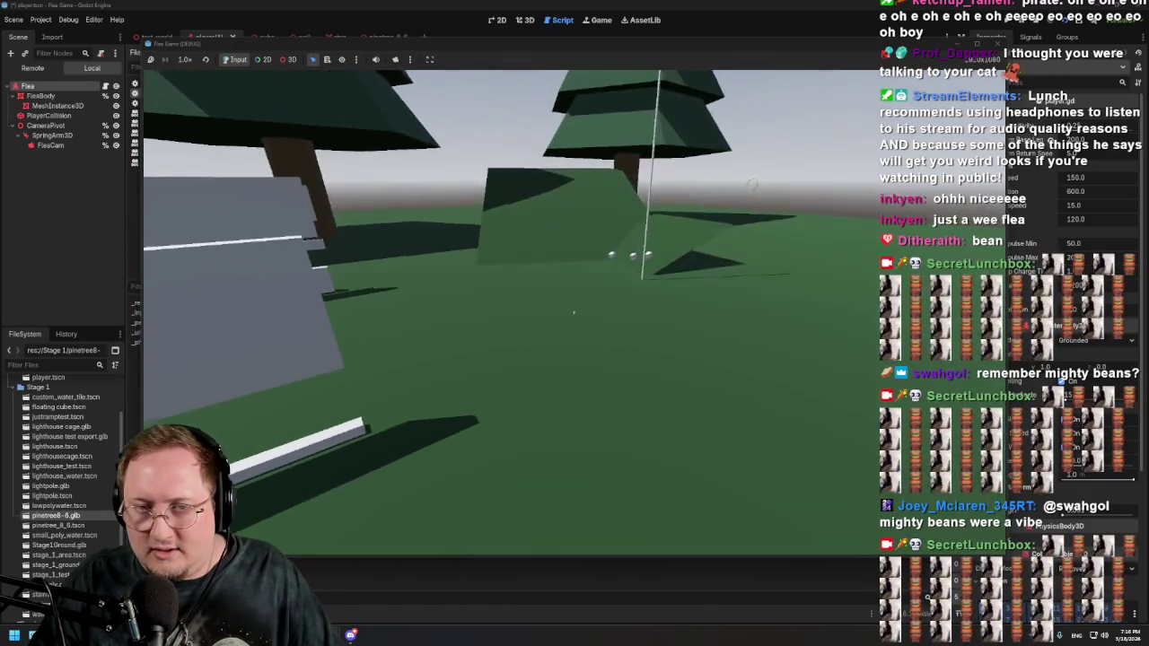
Step: Check player.gd, then walk the flea in among and past the pine trees
{"action": "key", "text": "alt+Tab"}
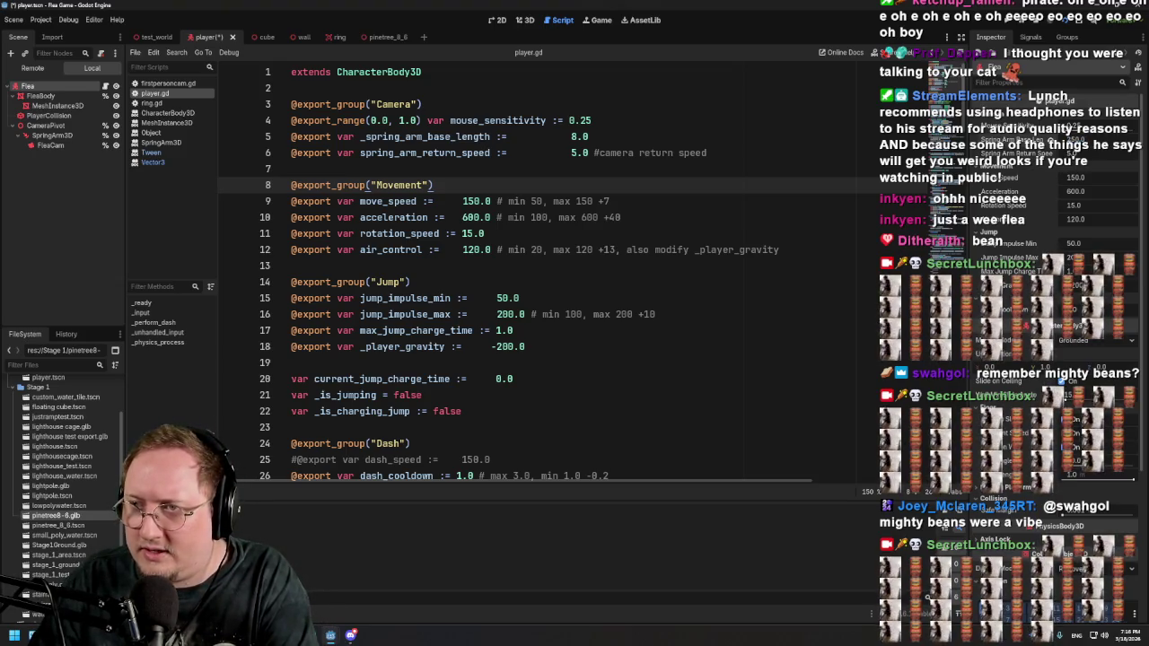
{"action": "key", "text": "alt+Tab"}
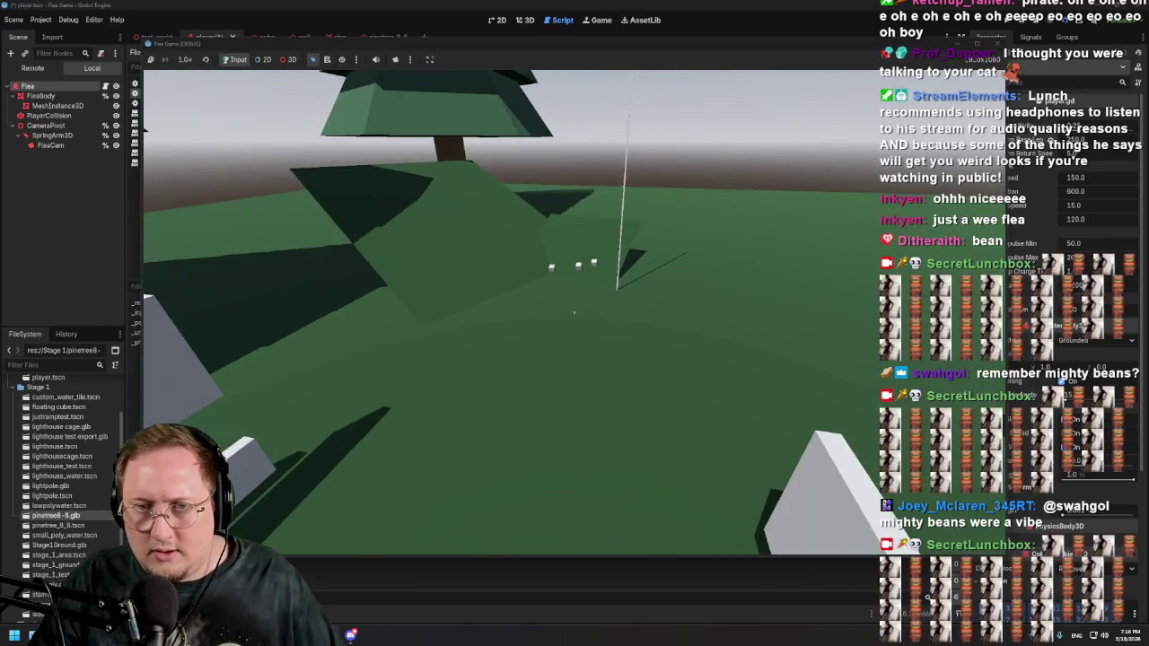
{"action": "key", "text": "a"}
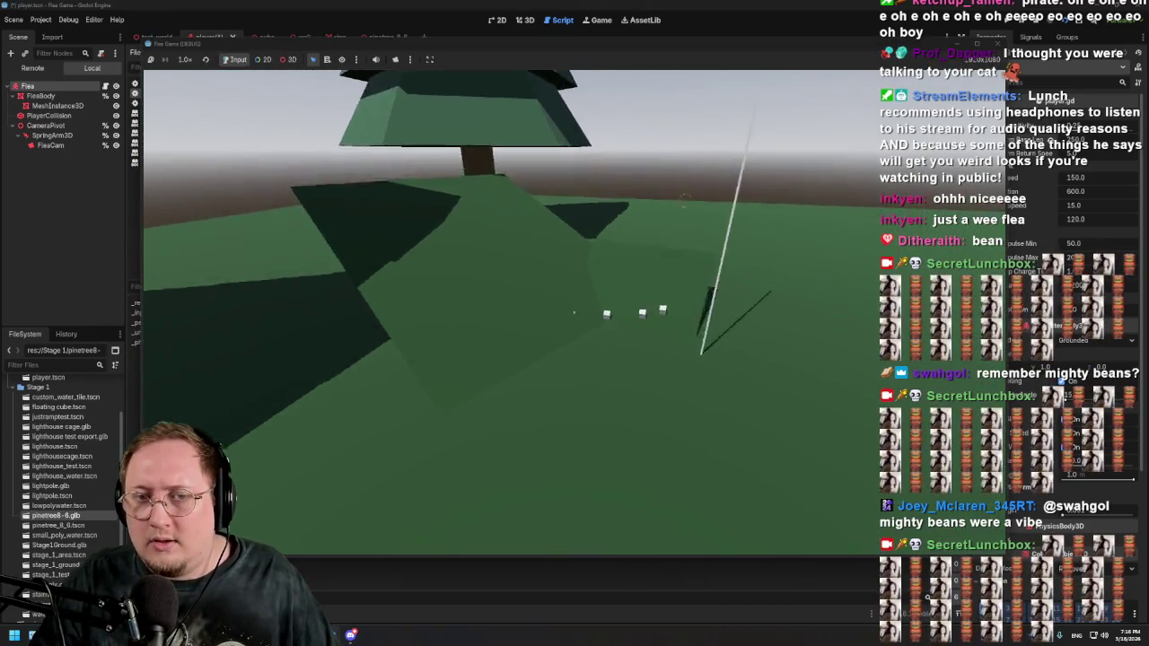
{"action": "key", "text": "w"}
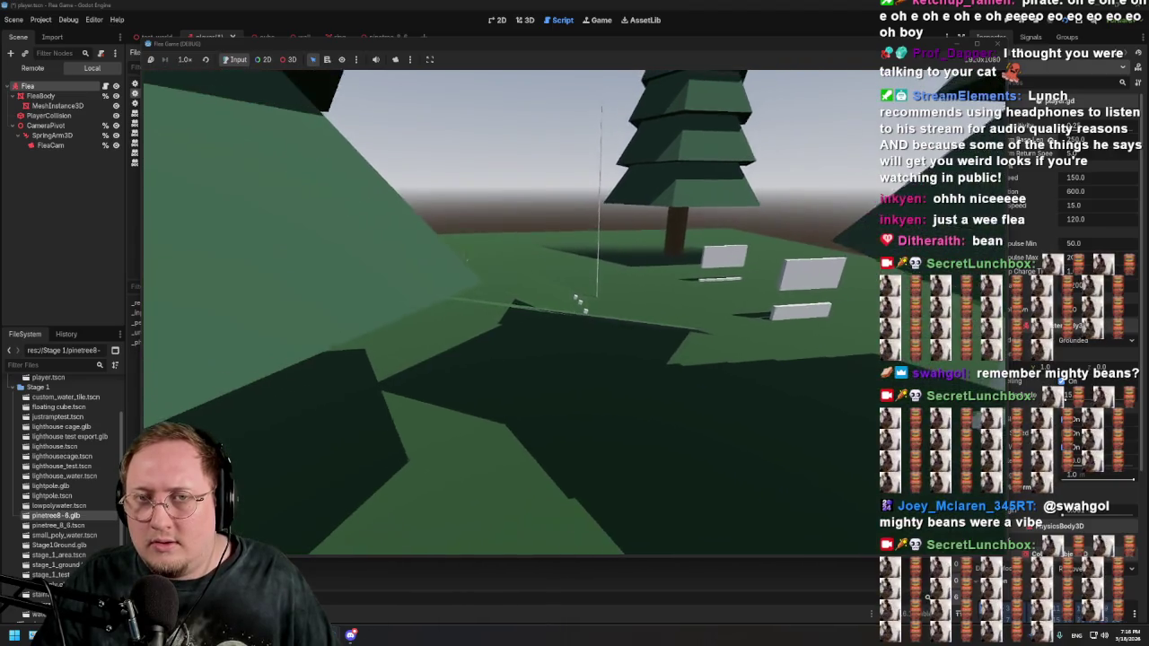
{"action": "key", "text": "w"}
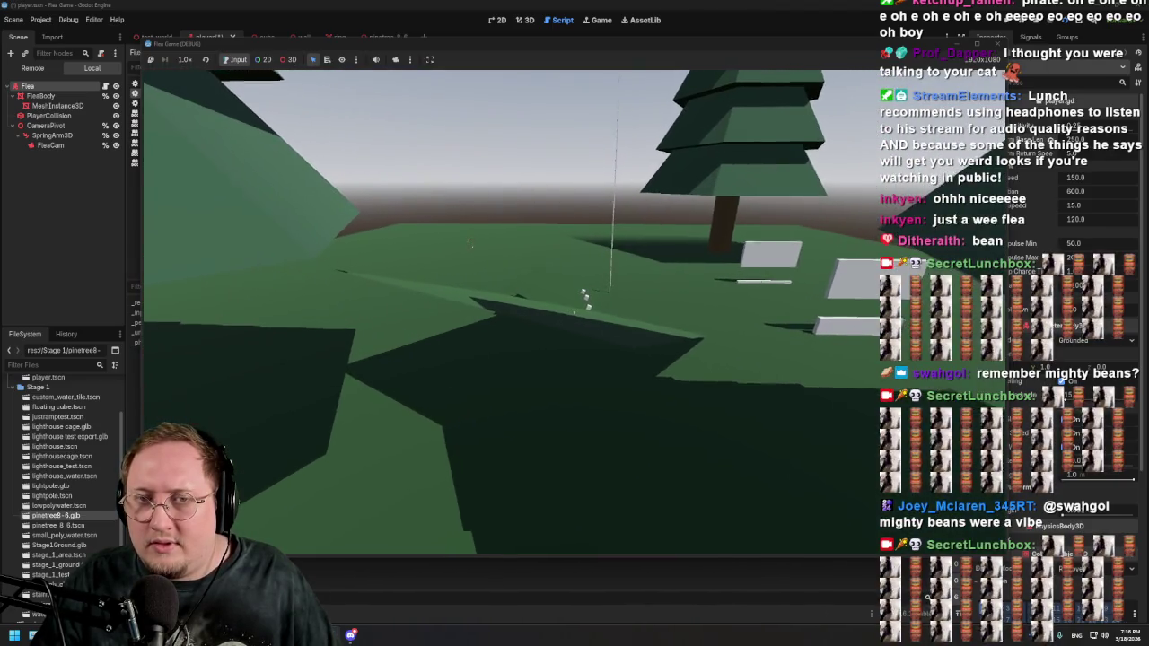
{"action": "key", "text": "w"}
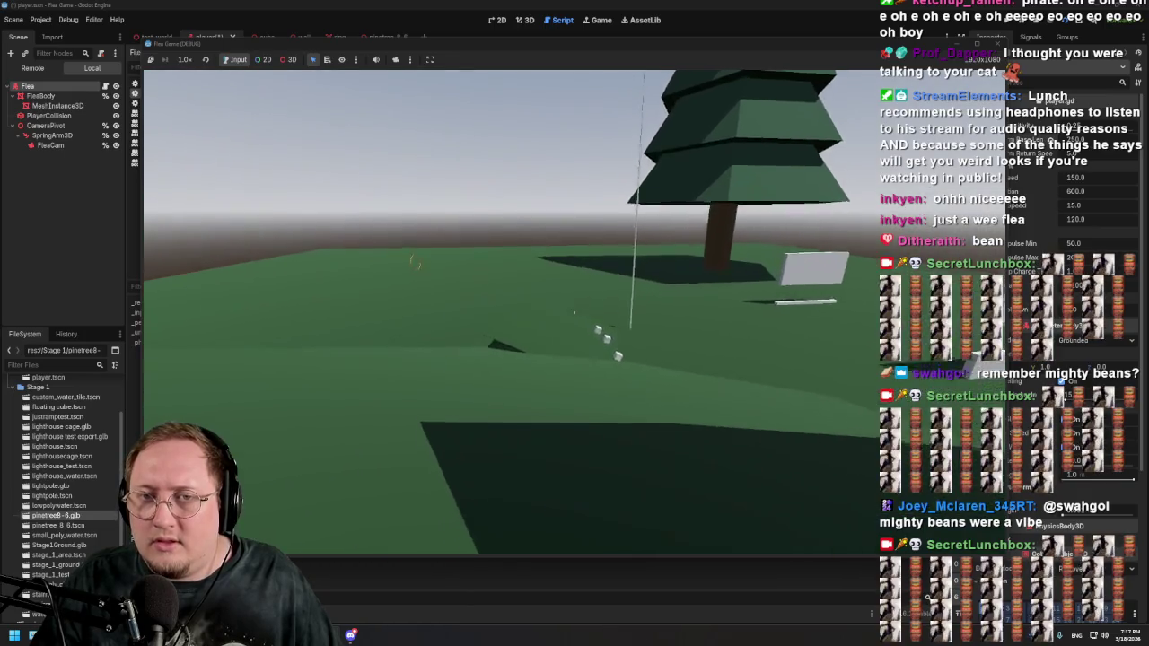
{"action": "key", "text": "w"}
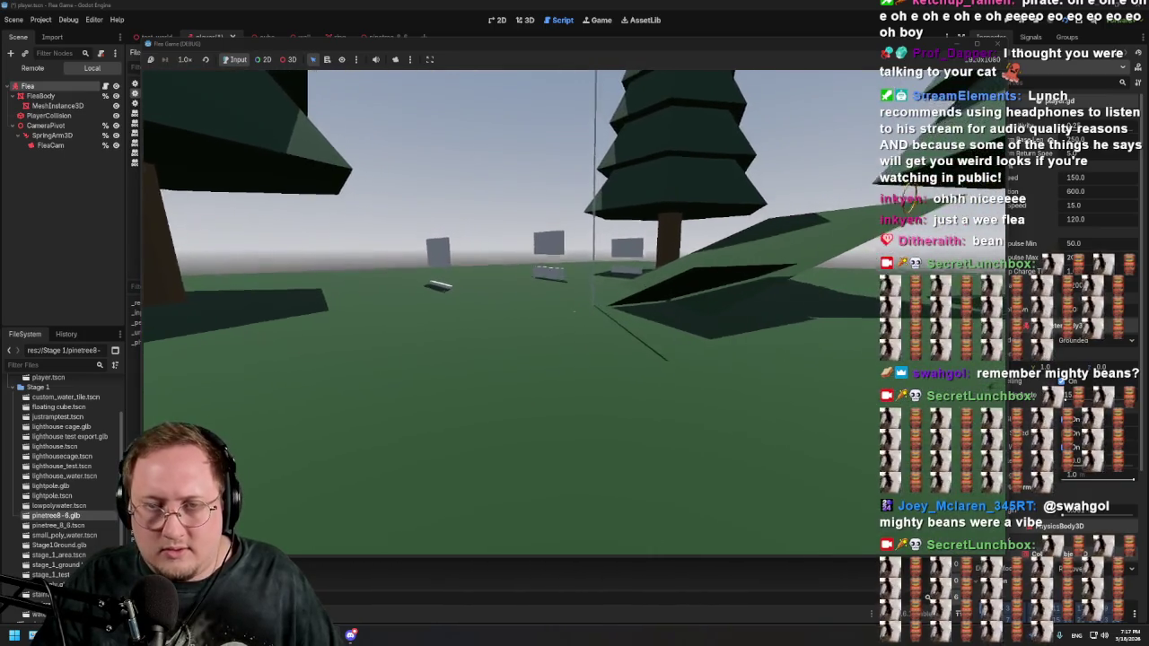
{"action": "key", "text": "w"}
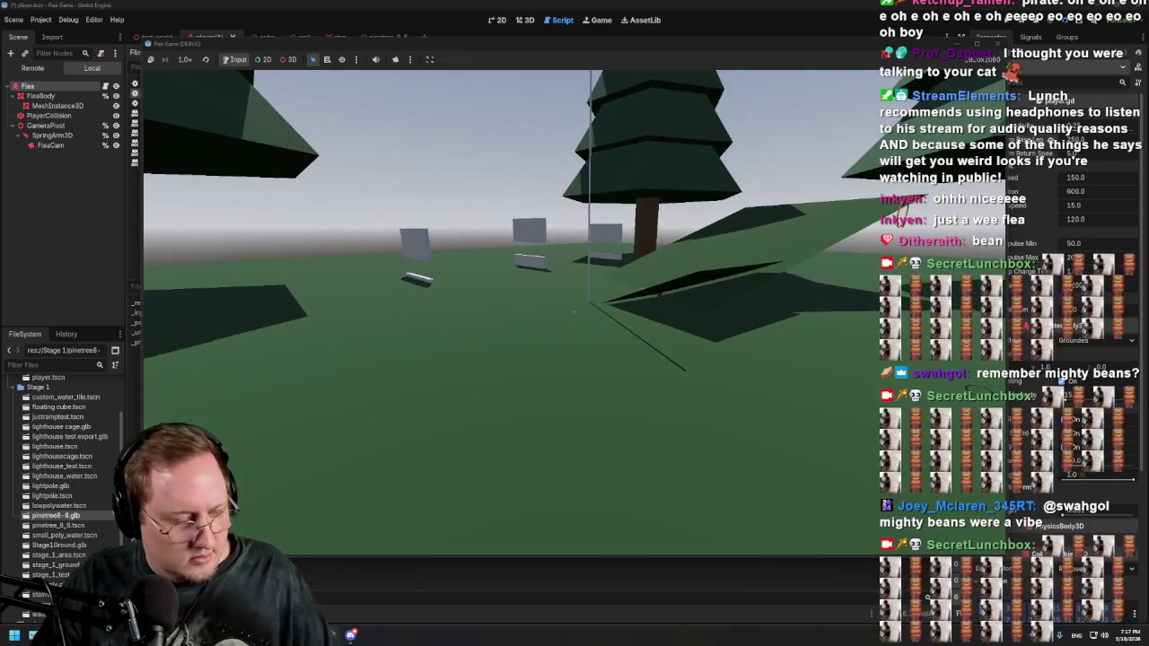
{"action": "key", "text": "alt+Tab"}
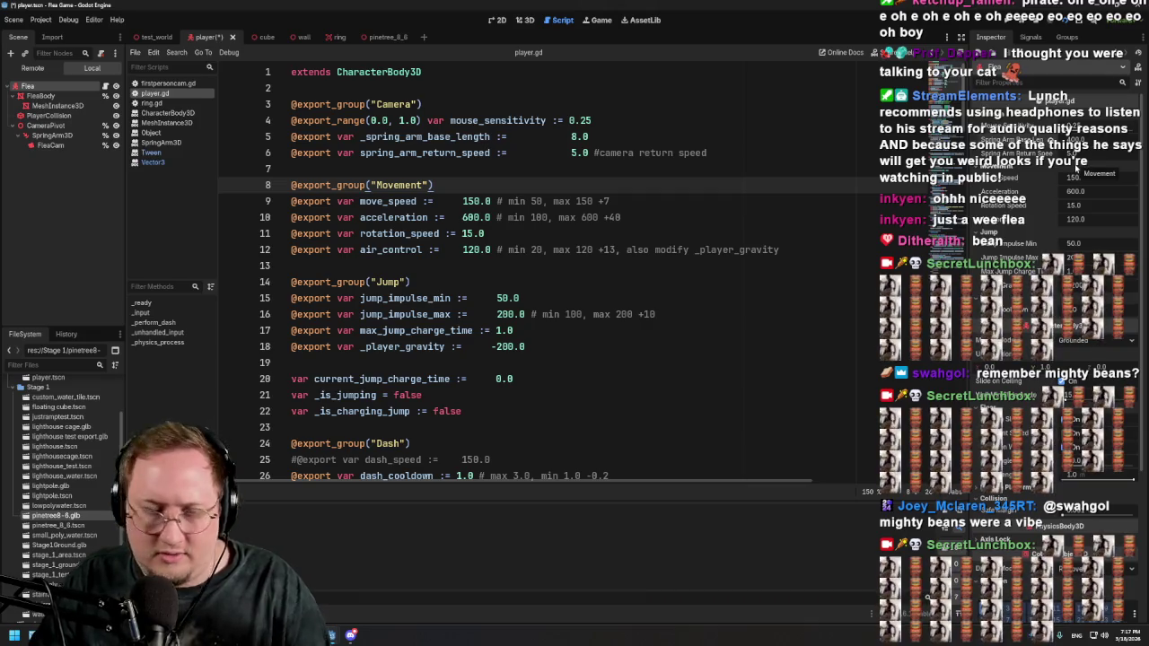
{"action": "key", "text": "alt+Tab"}
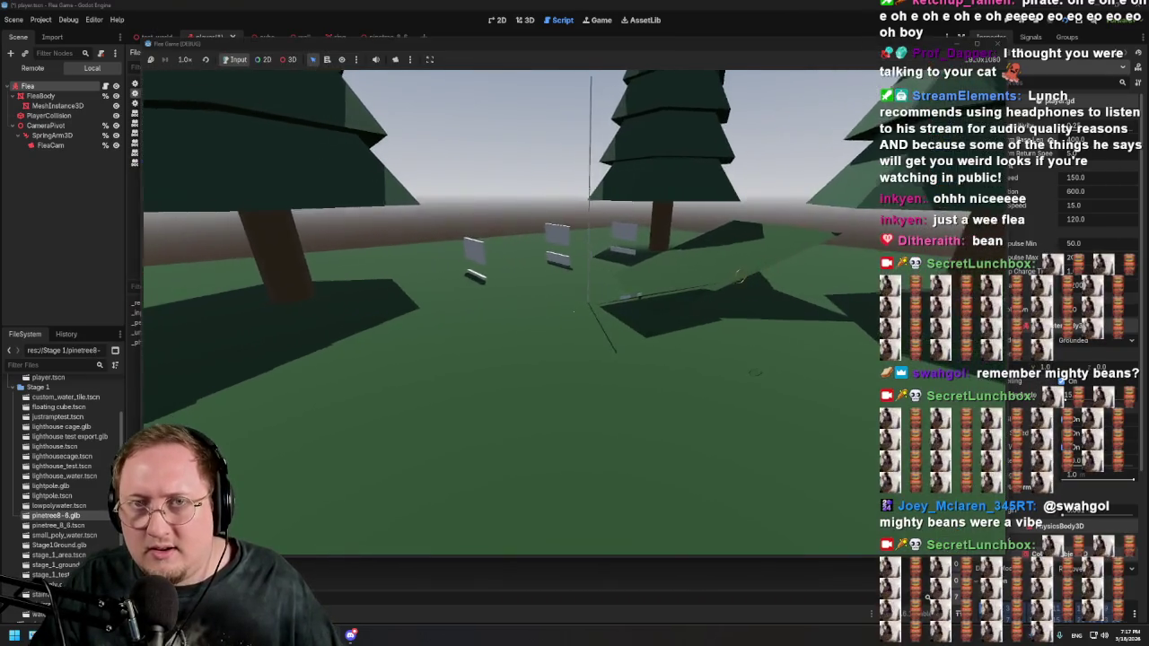
Step: Walk the flea toward the signs and make it jump three times
{"action": "key", "text": "w"}
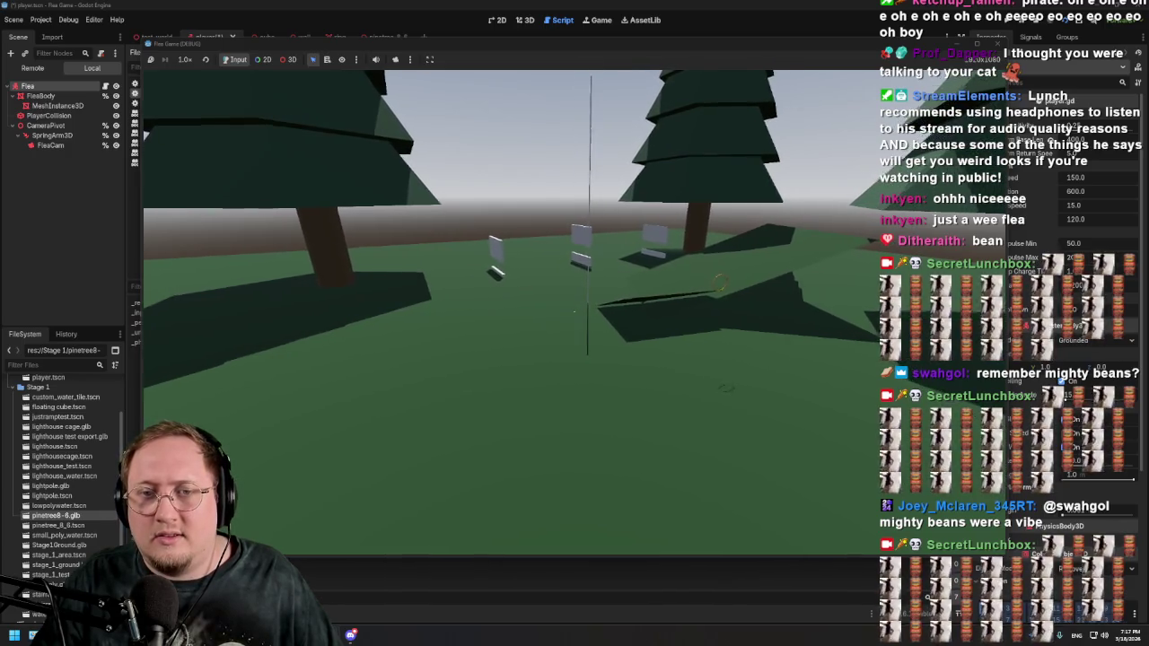
{"action": "key", "text": "w"}
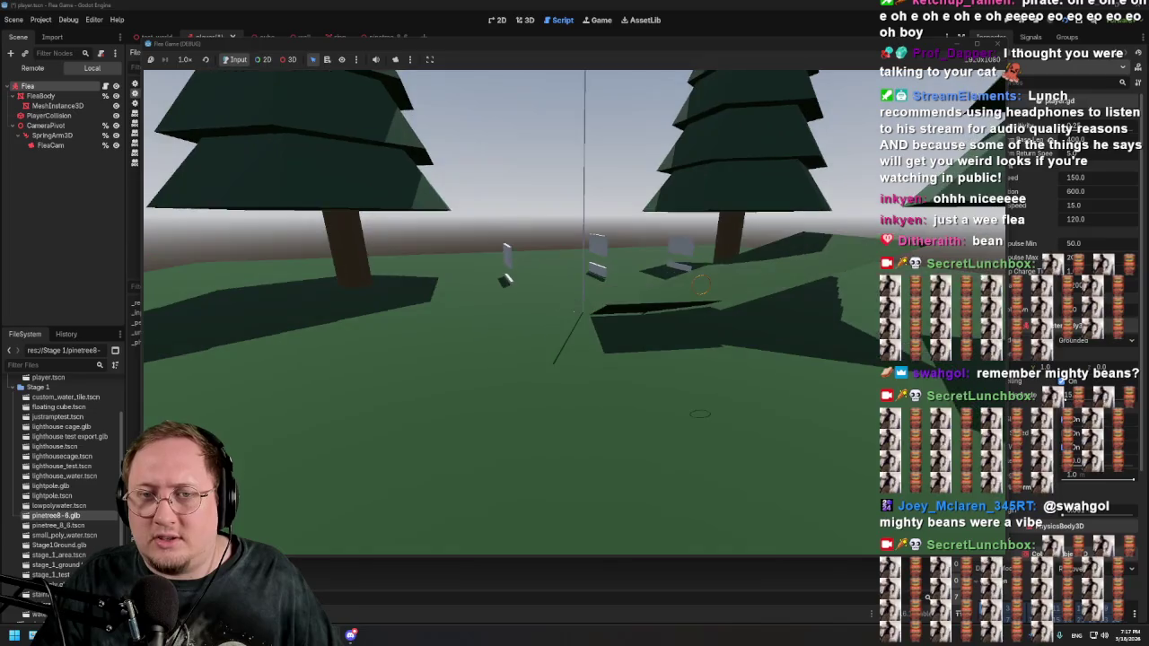
{"action": "key", "text": "space"}
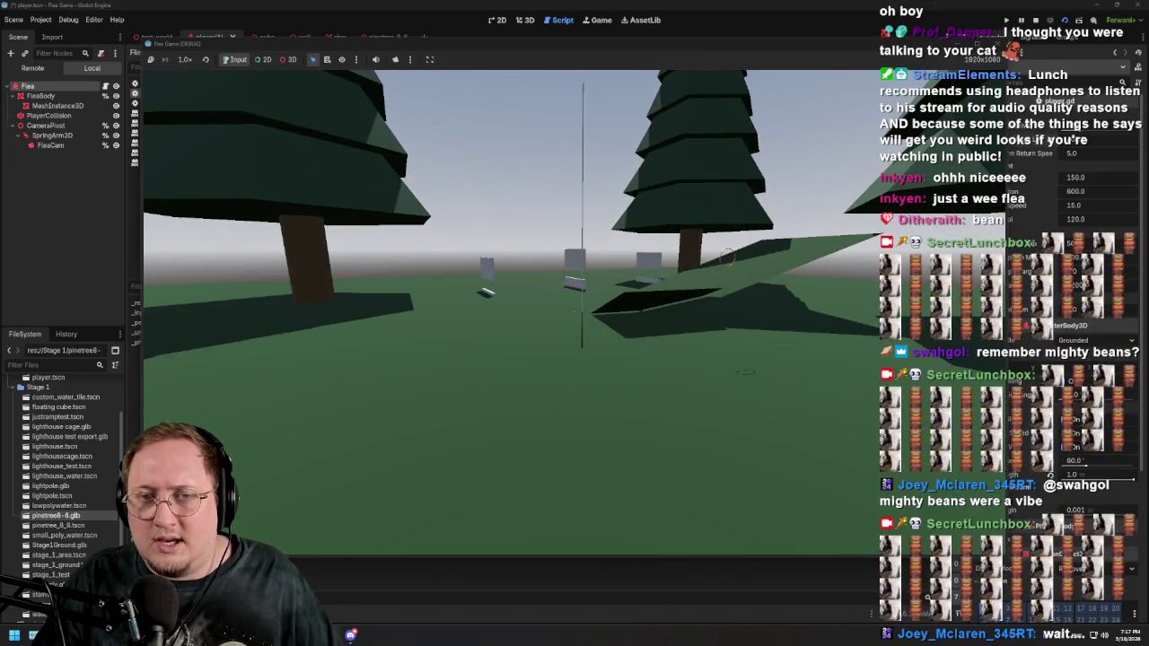
{"action": "key", "text": "space"}
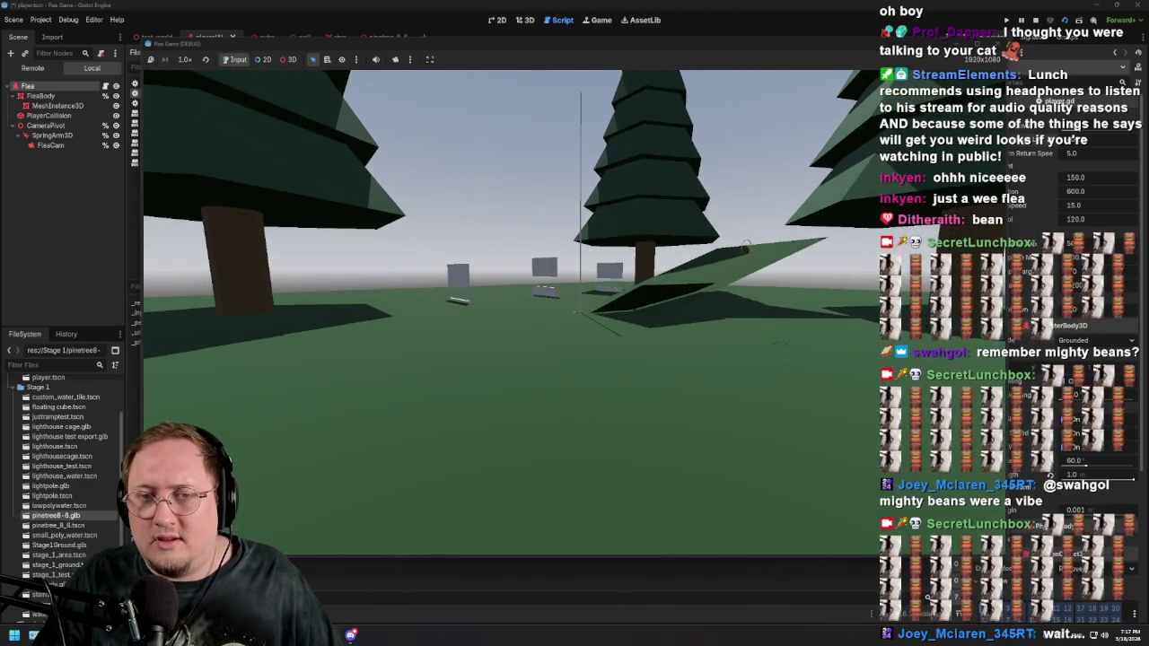
{"action": "key", "text": "space"}
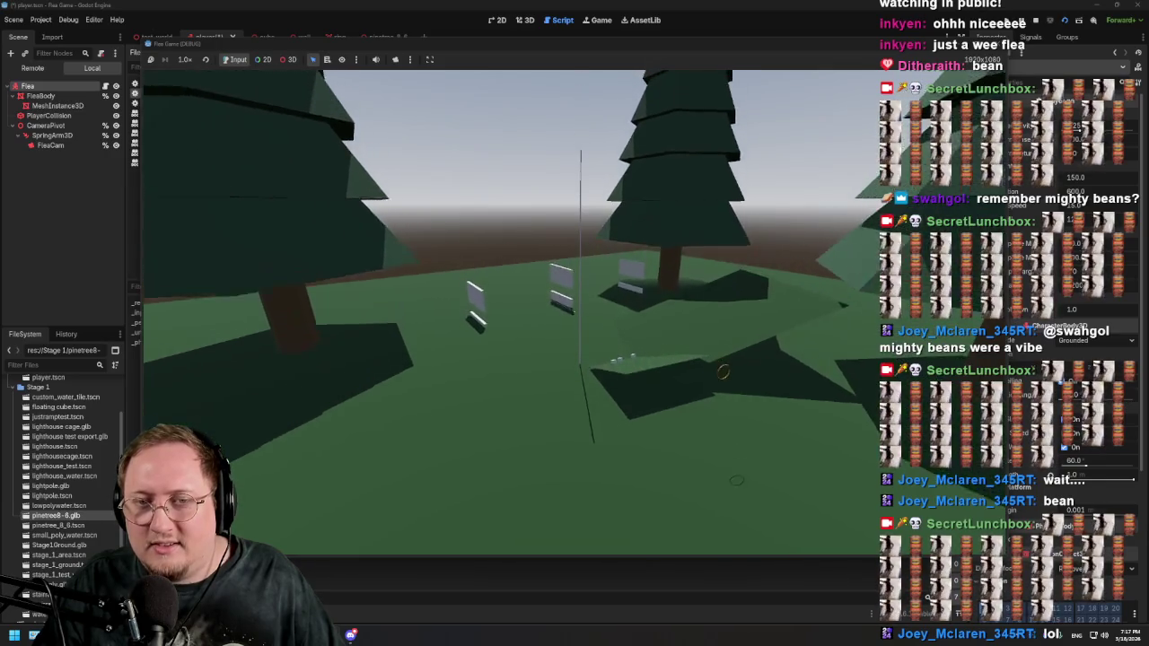
Step: Run the flea toward the tree and signs, back it away, circle the camera, then relaunch the game
{"action": "key", "text": "w"}
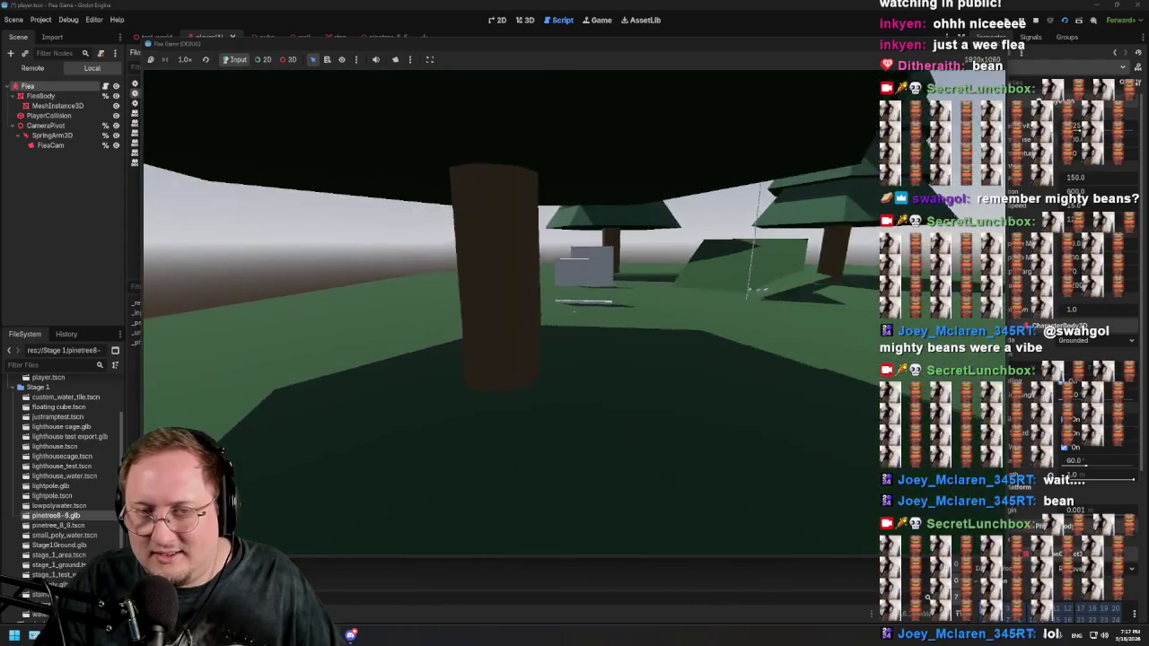
{"action": "key", "text": "w"}
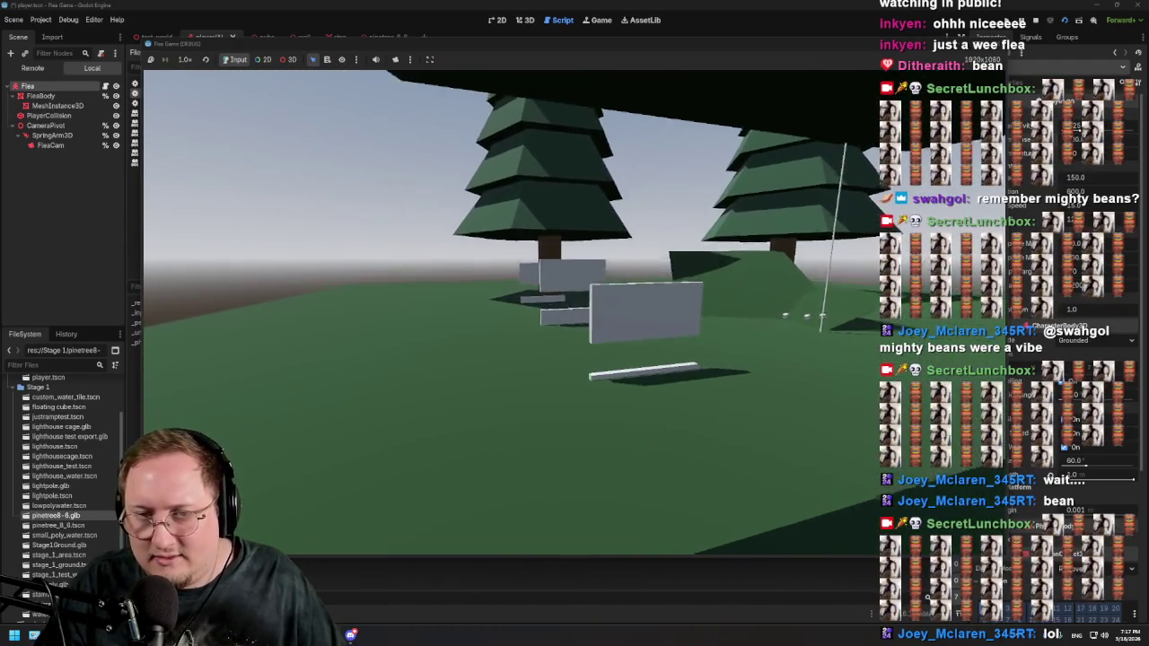
{"action": "key", "text": "w"}
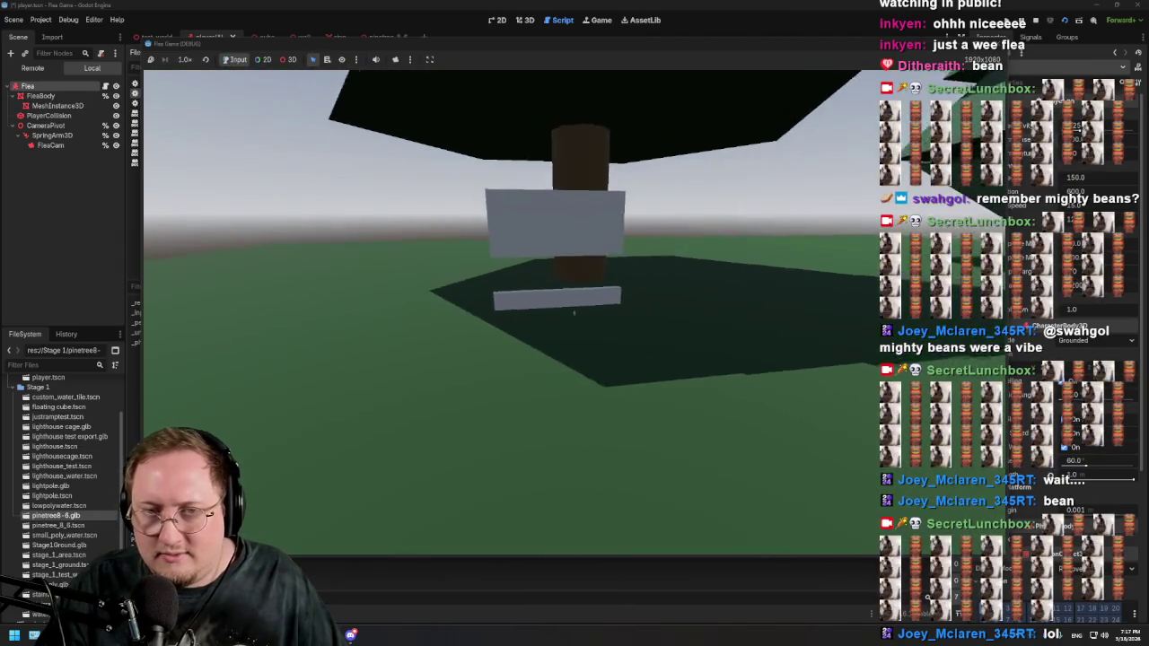
{"action": "key", "text": "w"}
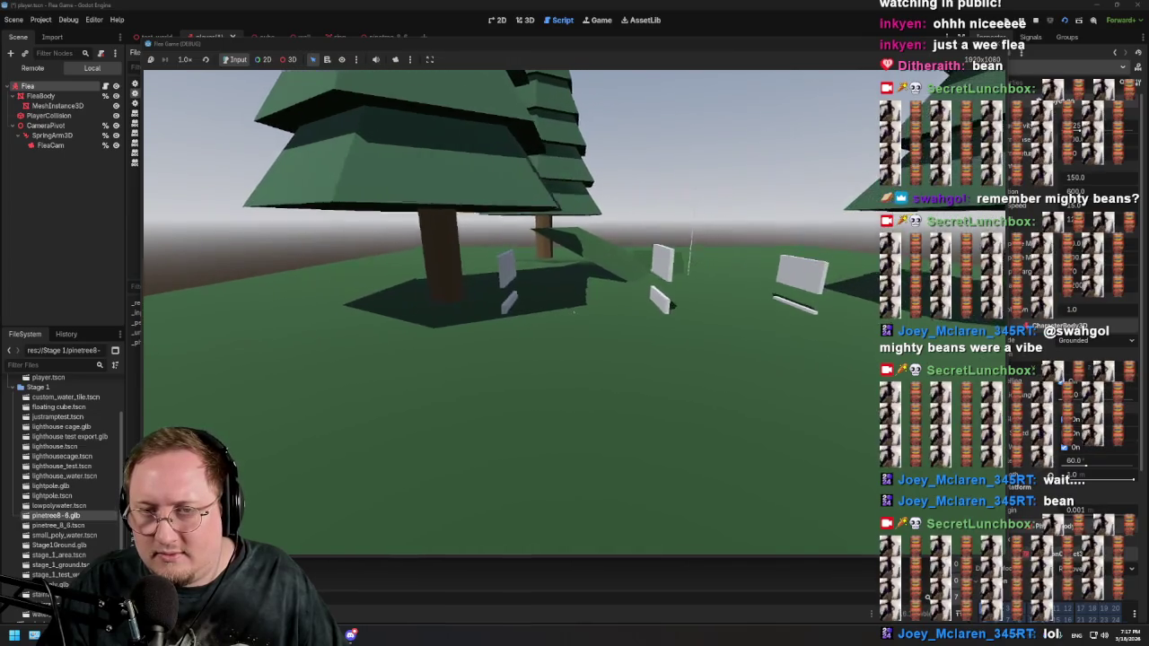
{"action": "key", "text": "s"}
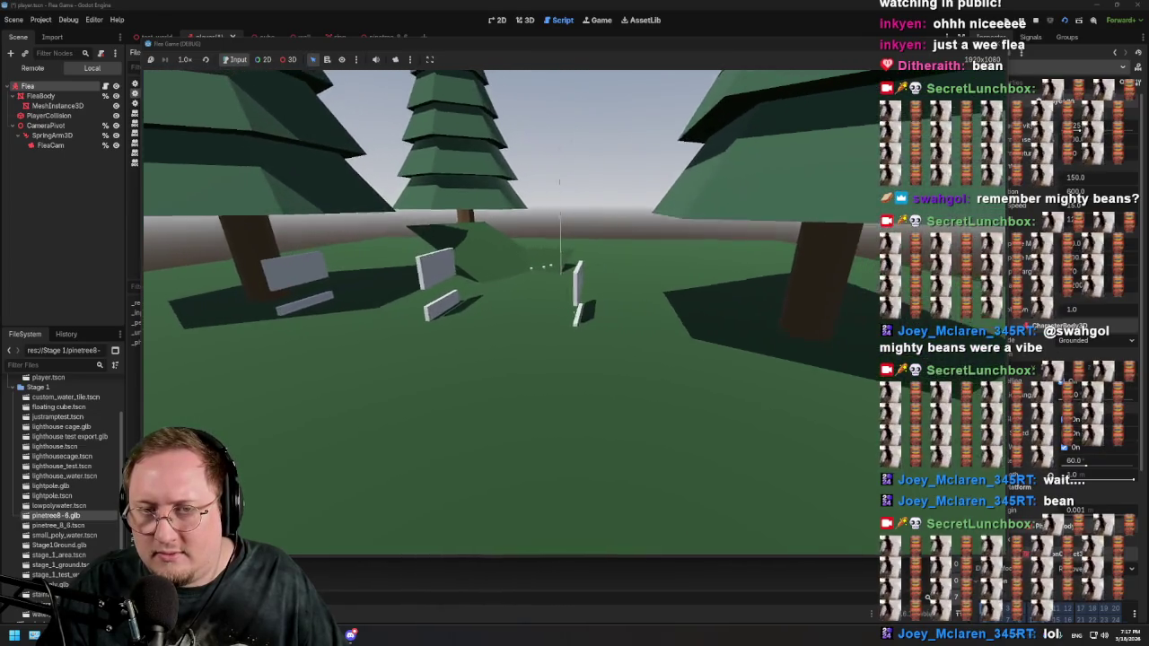
{"action": "key", "text": "s"}
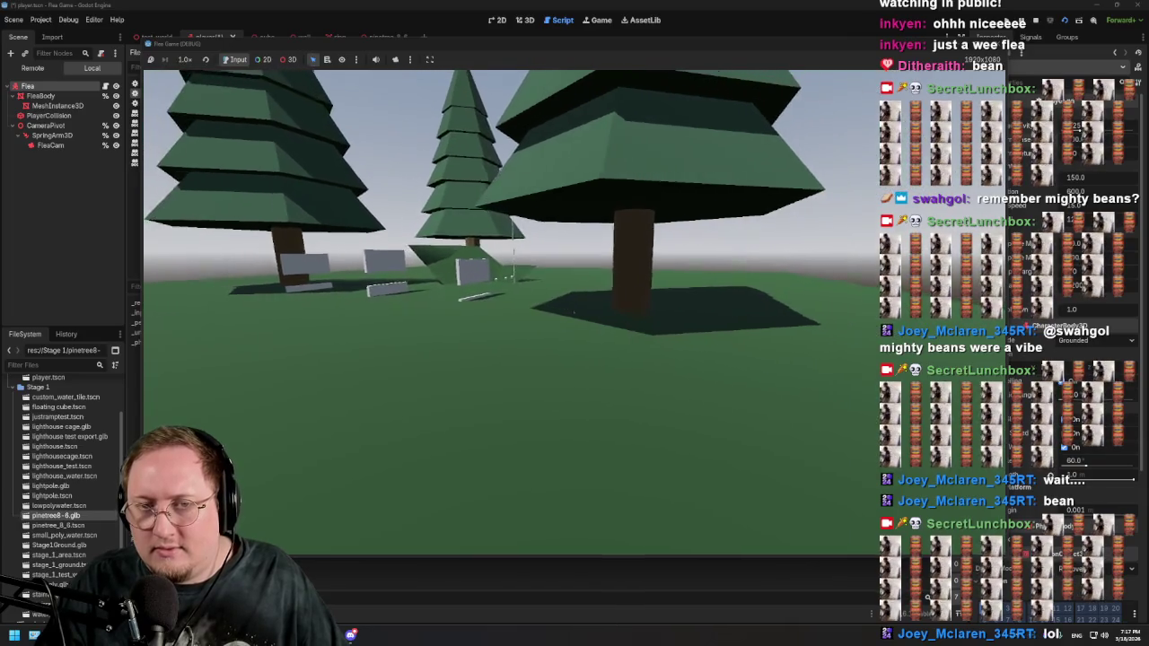
{"action": "key", "text": "d"}
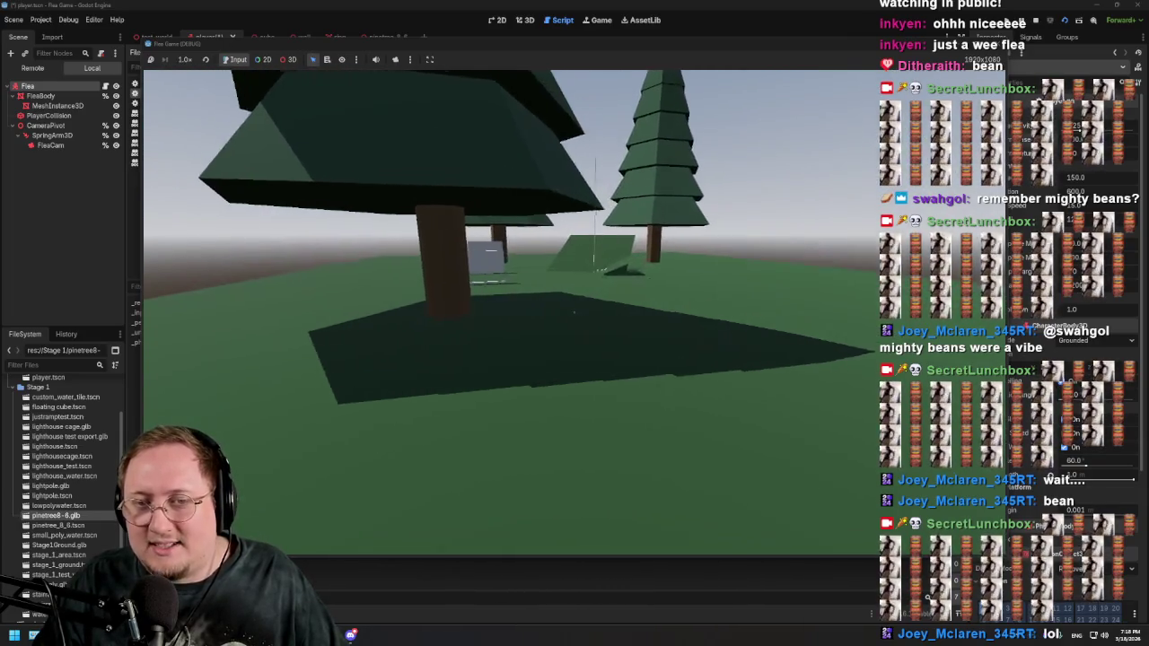
{"action": "key", "text": "w"}
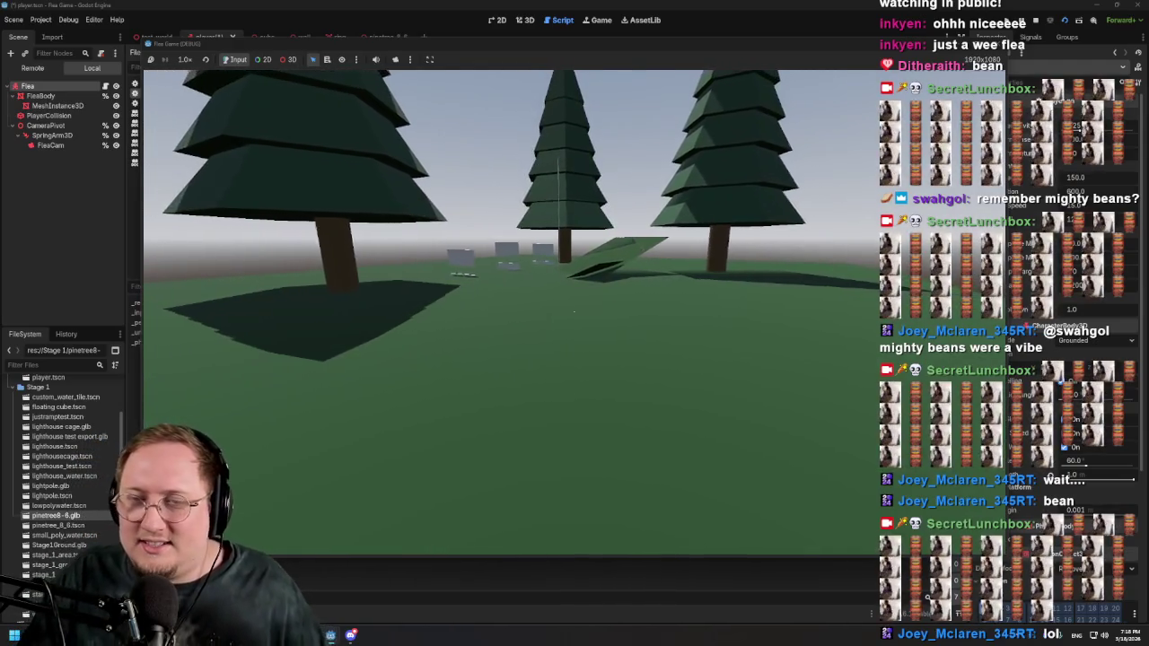
{"action": "key", "text": "w"}
{"action": "key", "text": "w"}
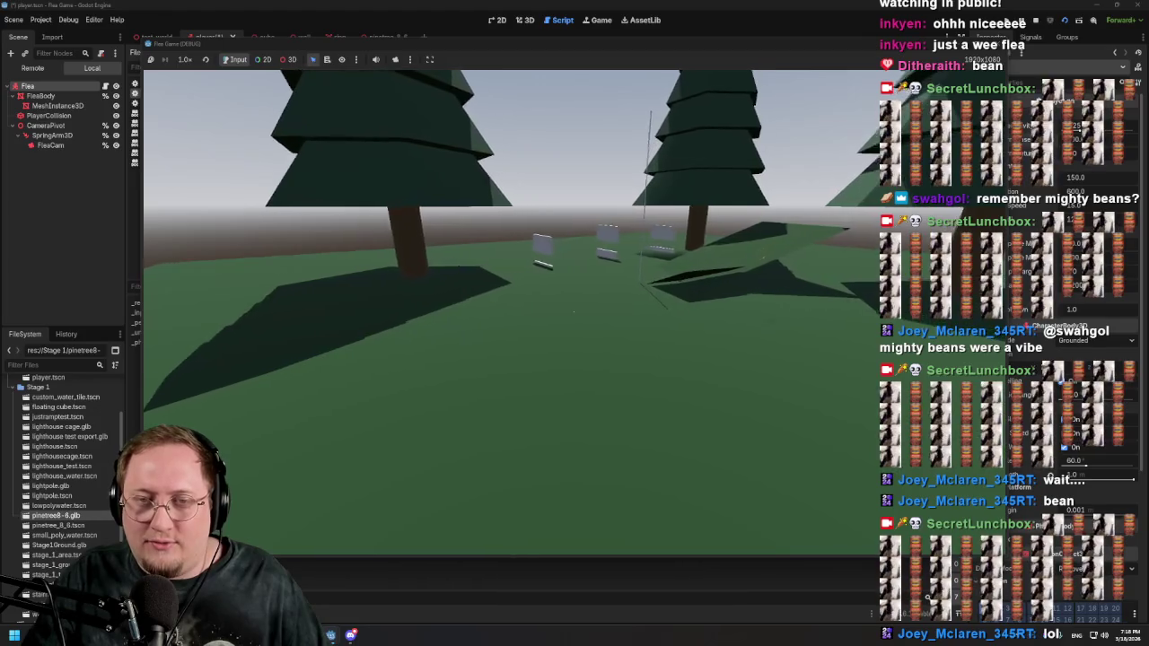
{"action": "key", "text": "d"}
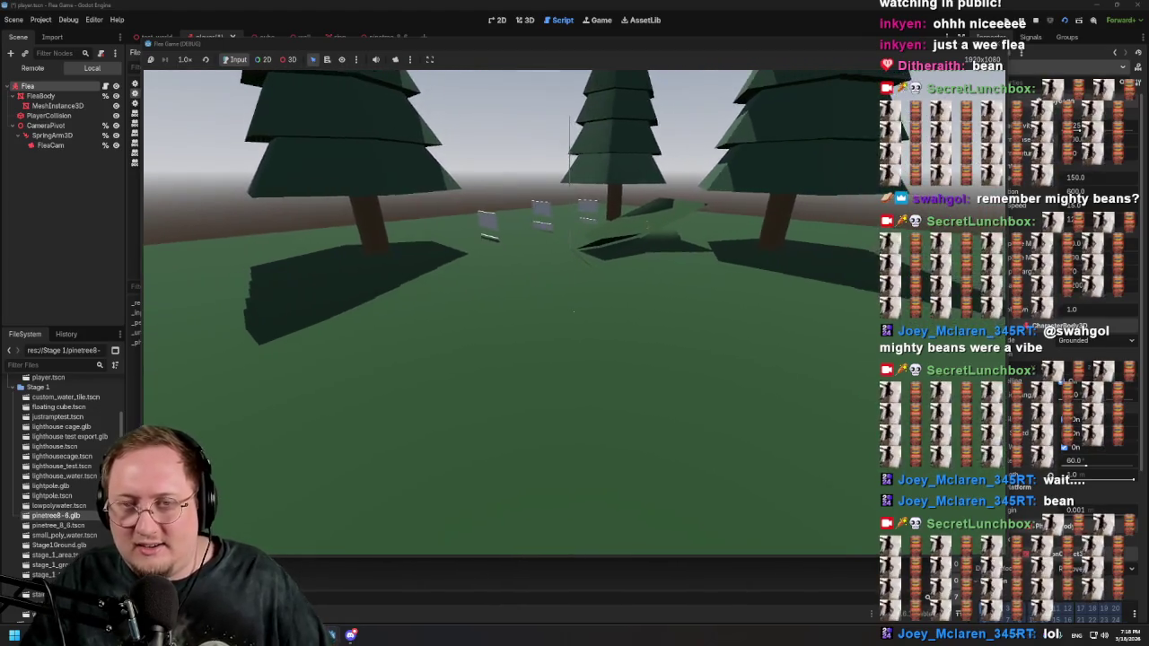
{"action": "key", "text": "w"}
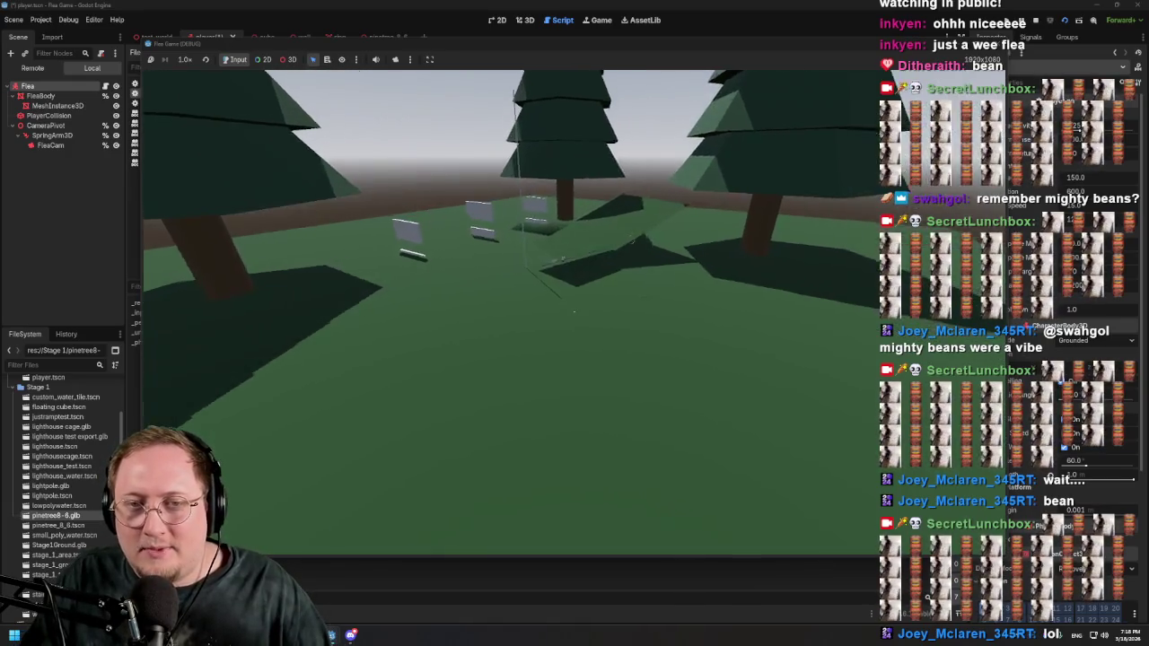
{"action": "key", "text": "F5"}
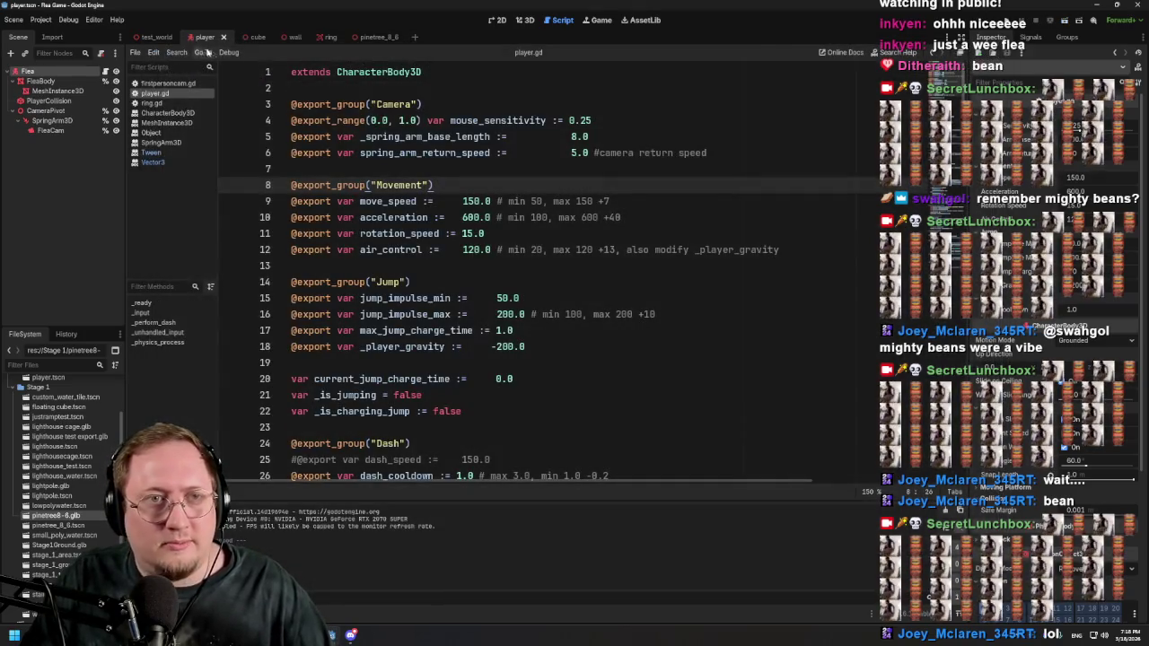
Step: Run the test_world scene with F6 to playtest the flea, then stop the game
{"action": "left_click", "coordinate": [152, 38]}
{"action": "key", "text": "F6"}
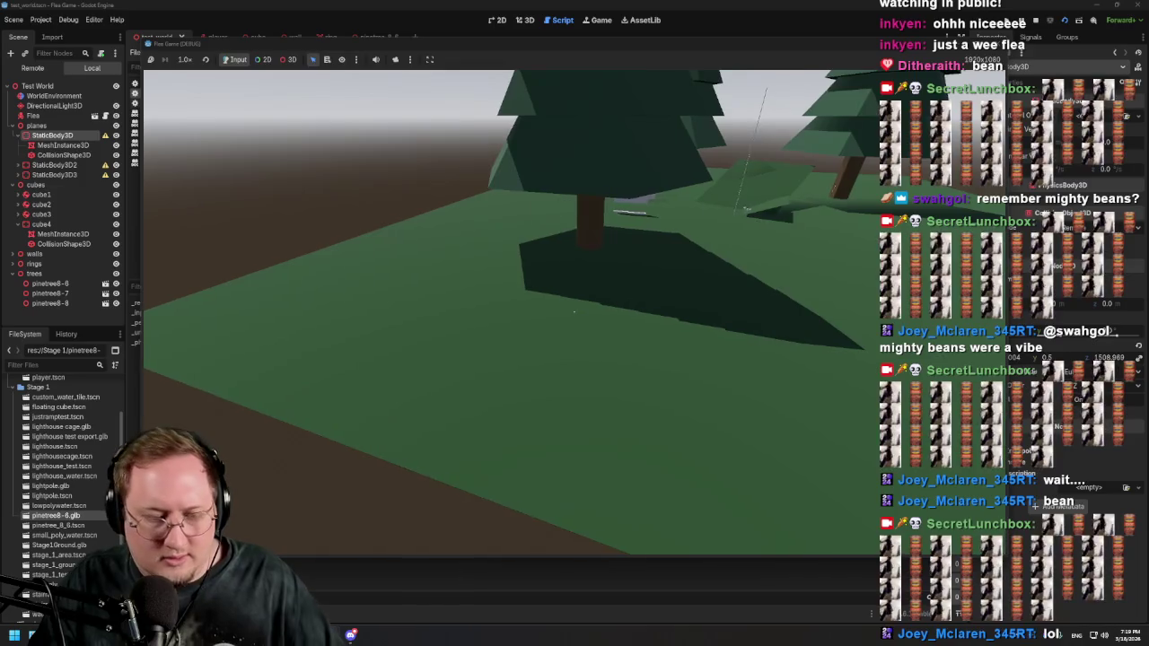
{"action": "key", "text": "F8"}
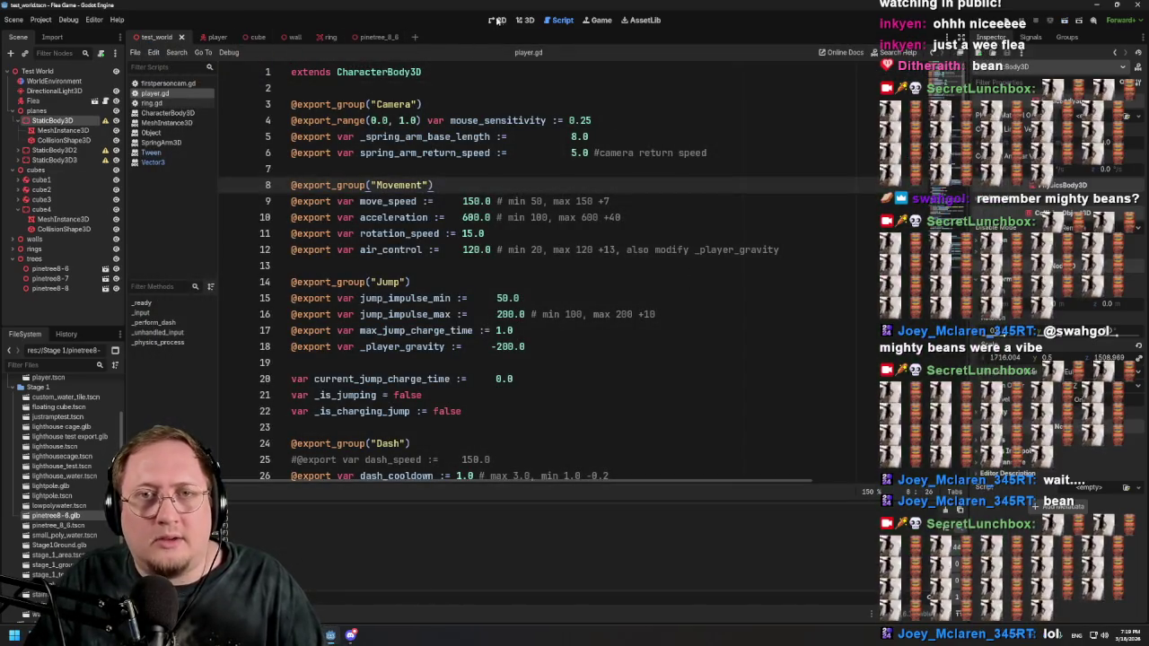
Step: In the 3D view, check pinetree8-6 and 8-7, then scale the ground plane's mesh to 6000
{"action": "left_click", "coordinate": [526, 22]}
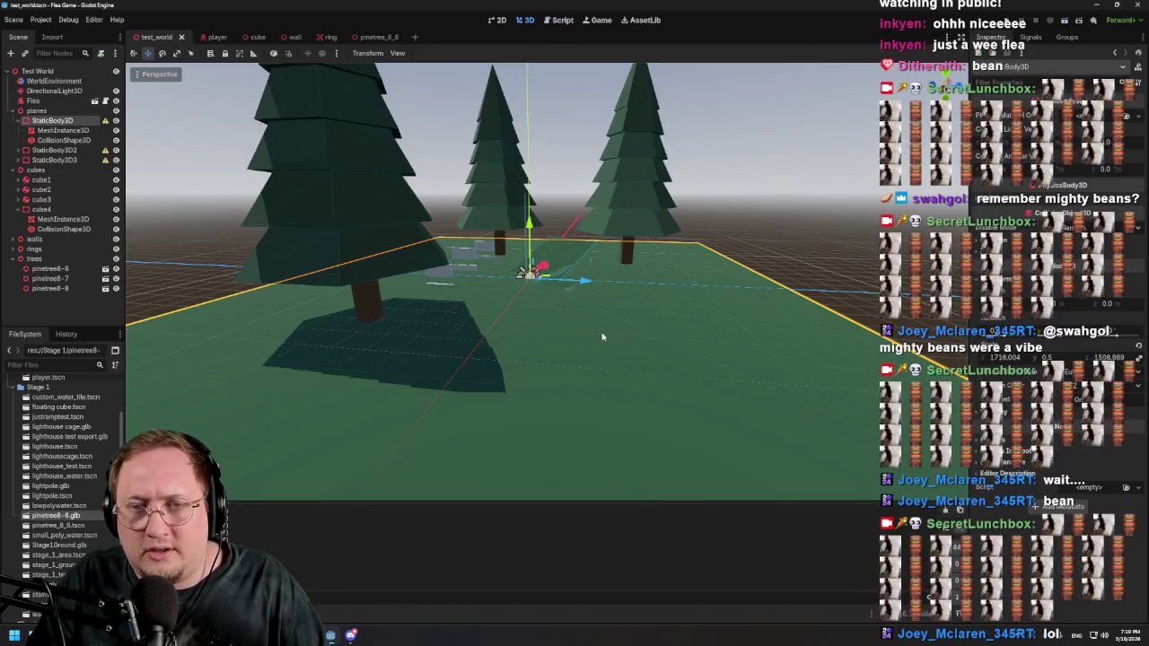
{"action": "scroll", "coordinate": [603, 337], "scroll_direction": "up", "scroll_amount": 5}
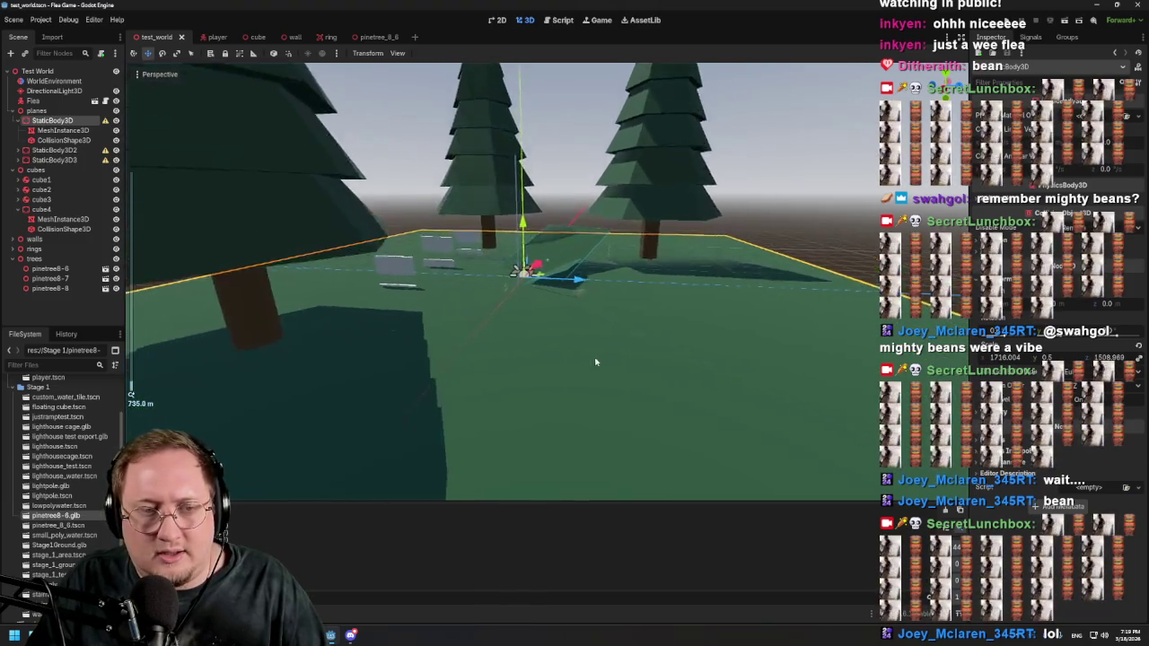
{"action": "scroll", "coordinate": [584, 362], "scroll_direction": "down", "scroll_amount": 3}
{"action": "scroll", "coordinate": [588, 368], "scroll_direction": "up", "scroll_amount": 6}
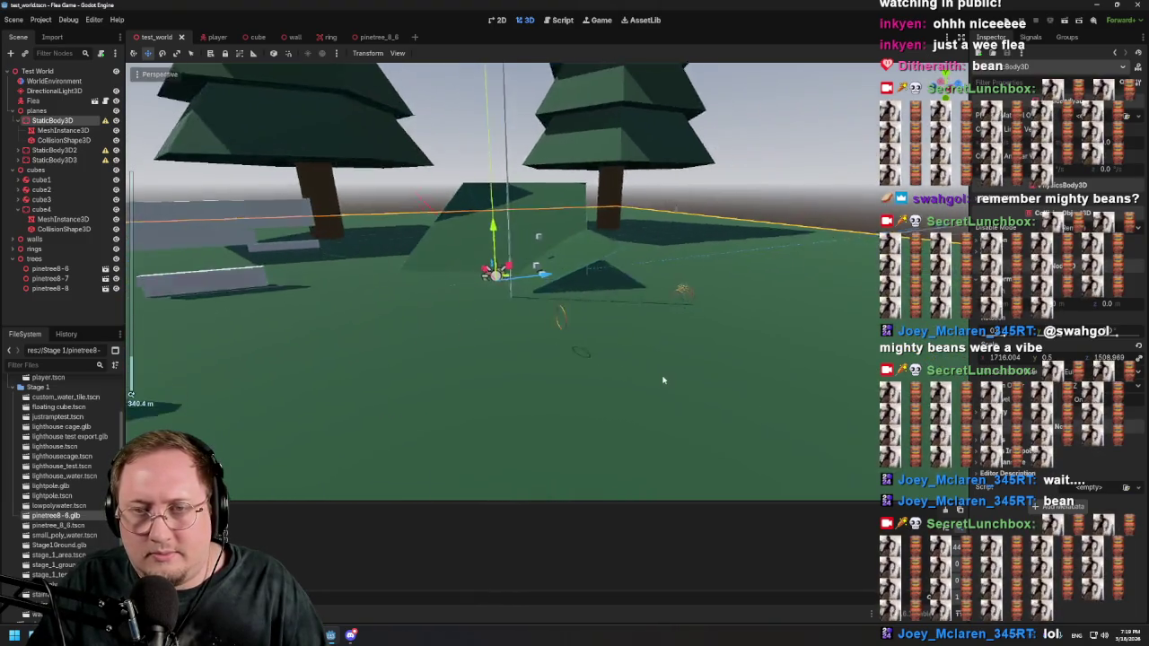
{"action": "left_click_drag", "start_coordinate": [662, 380], "coordinate": [676, 405]}
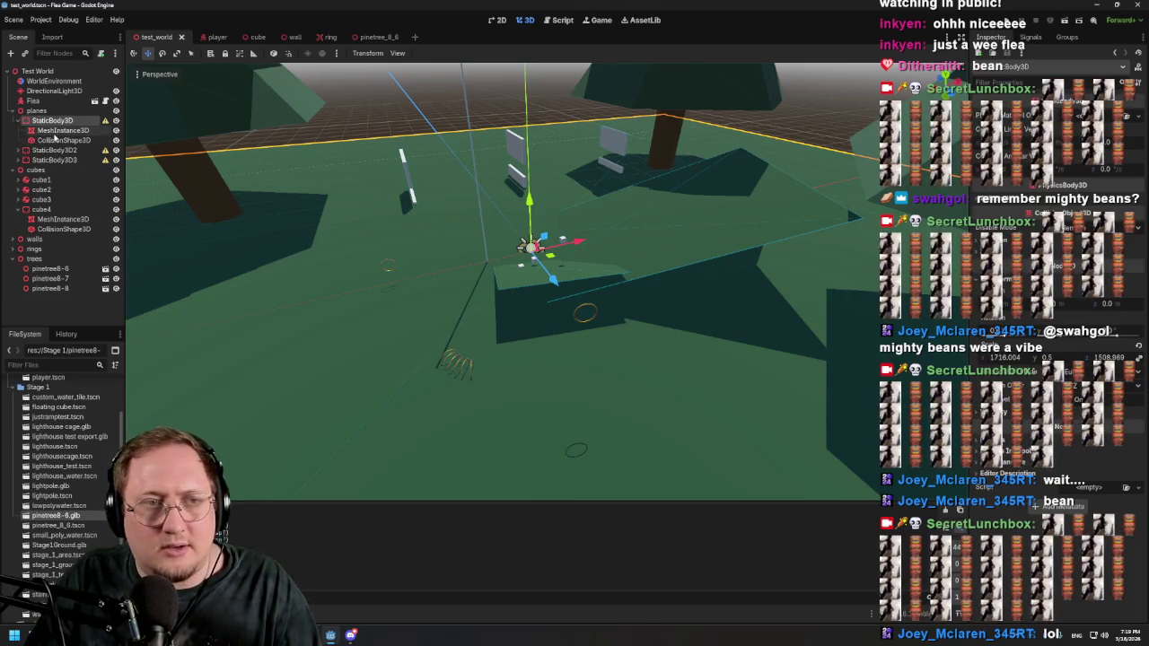
{"action": "left_click", "coordinate": [52, 269]}
{"action": "left_click", "coordinate": [52, 278]}
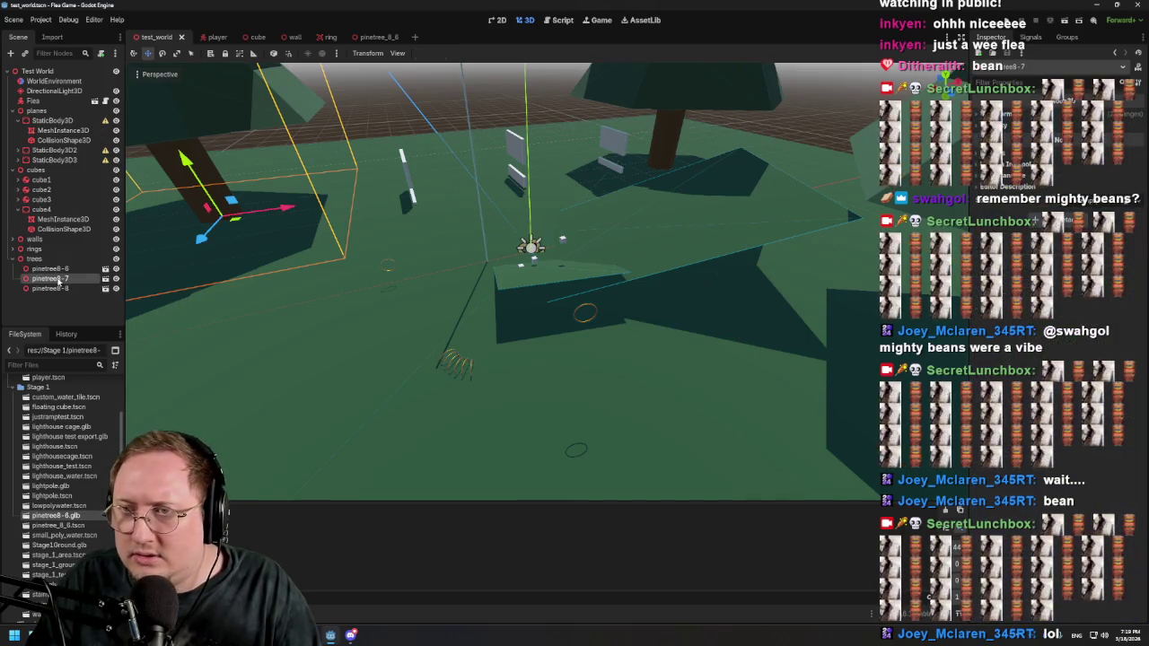
{"action": "left_click", "coordinate": [54, 271]}
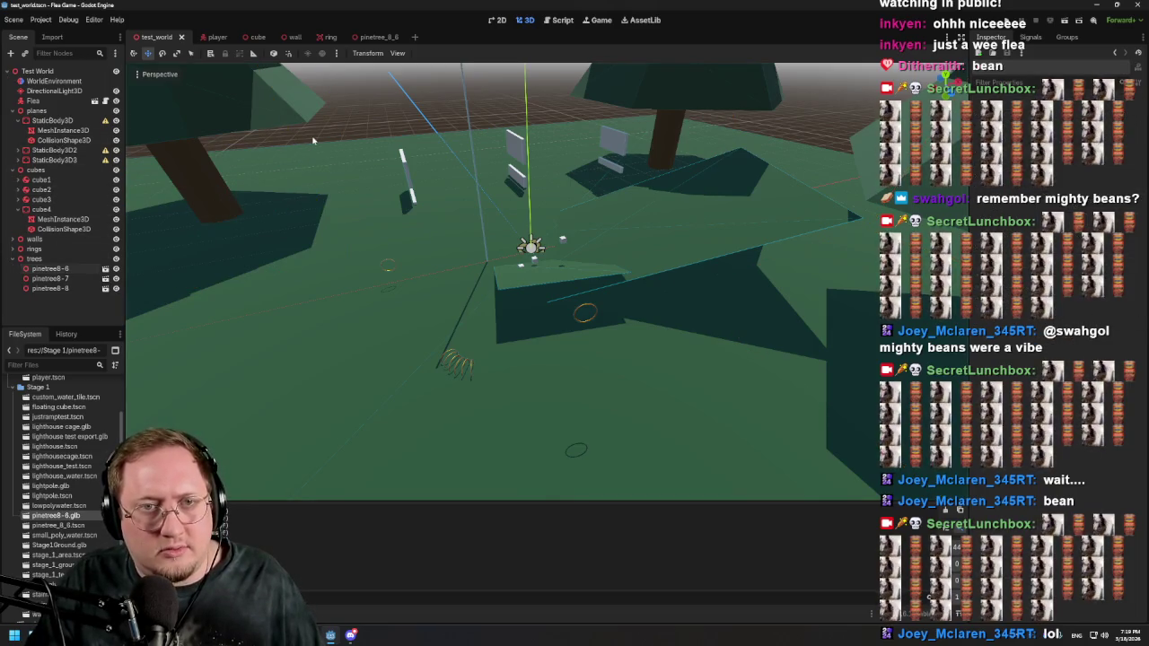
{"action": "scroll", "coordinate": [350, 216], "scroll_direction": "up", "scroll_amount": 3}
{"action": "left_click", "coordinate": [406, 317]}
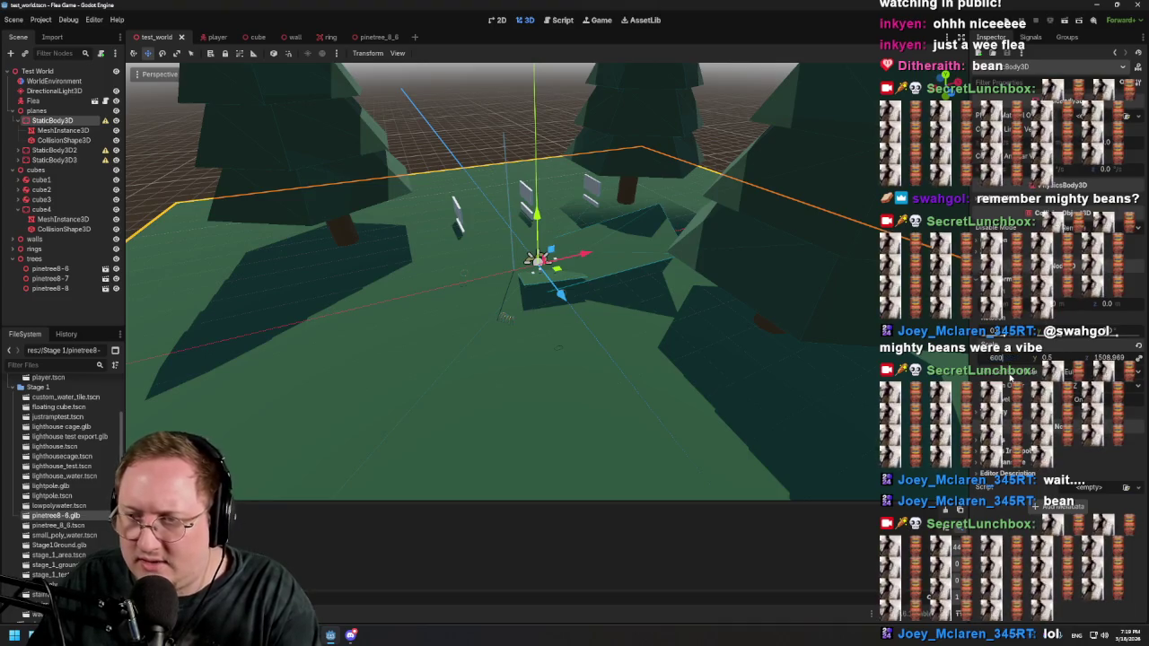
{"action": "key", "text": "Return"}
Step: Orbit over the enlarged ground and the three pine trees, then start the game to playtest
{"action": "scroll", "coordinate": [703, 276], "scroll_direction": "up", "scroll_amount": 4}
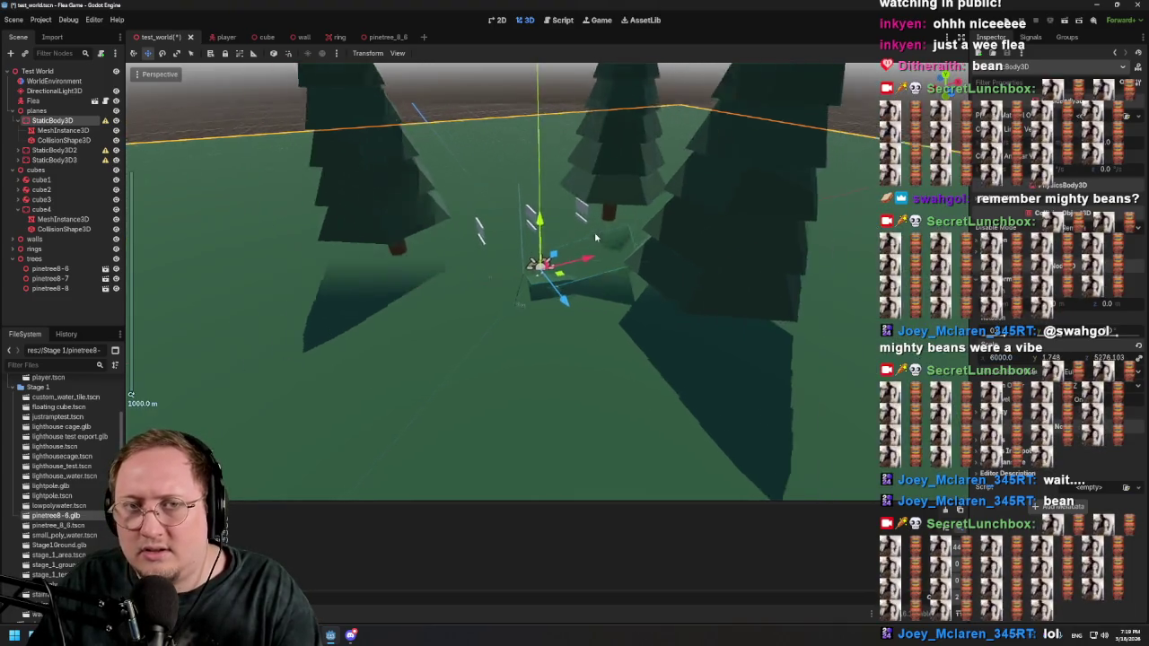
{"action": "mouse_move", "coordinate": [426, 245]}
{"action": "left_mouse_down"}
{"action": "mouse_move", "coordinate": [164, 251]}
{"action": "mouse_move", "coordinate": [144, 271]}
{"action": "mouse_move", "coordinate": [153, 321]}
{"action": "mouse_move", "coordinate": [539, 225]}
{"action": "mouse_move", "coordinate": [775, 195]}
{"action": "mouse_move", "coordinate": [778, 217]}
{"action": "left_mouse_up"}
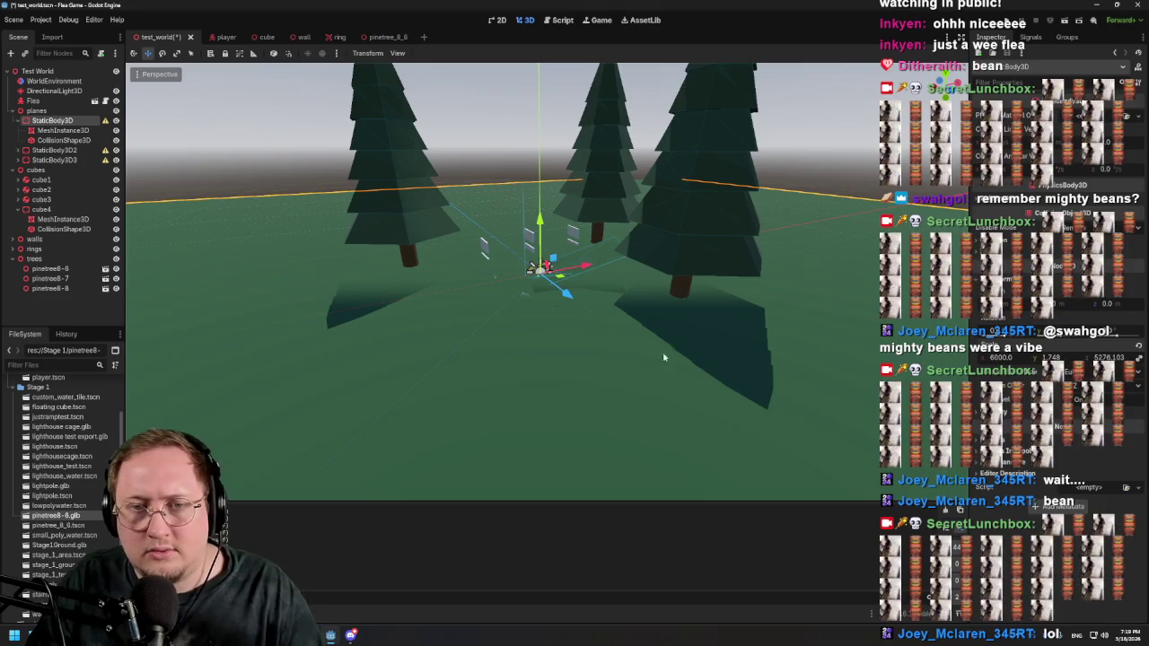
{"action": "mouse_move", "coordinate": [707, 392]}
{"action": "left_mouse_down"}
{"action": "mouse_move", "coordinate": [698, 380]}
{"action": "mouse_move", "coordinate": [759, 390]}
{"action": "mouse_move", "coordinate": [694, 392]}
{"action": "mouse_move", "coordinate": [608, 418]}
{"action": "mouse_move", "coordinate": [410, 405]}
{"action": "mouse_move", "coordinate": [257, 377]}
{"action": "mouse_move", "coordinate": [134, 378]}
{"action": "left_mouse_up"}
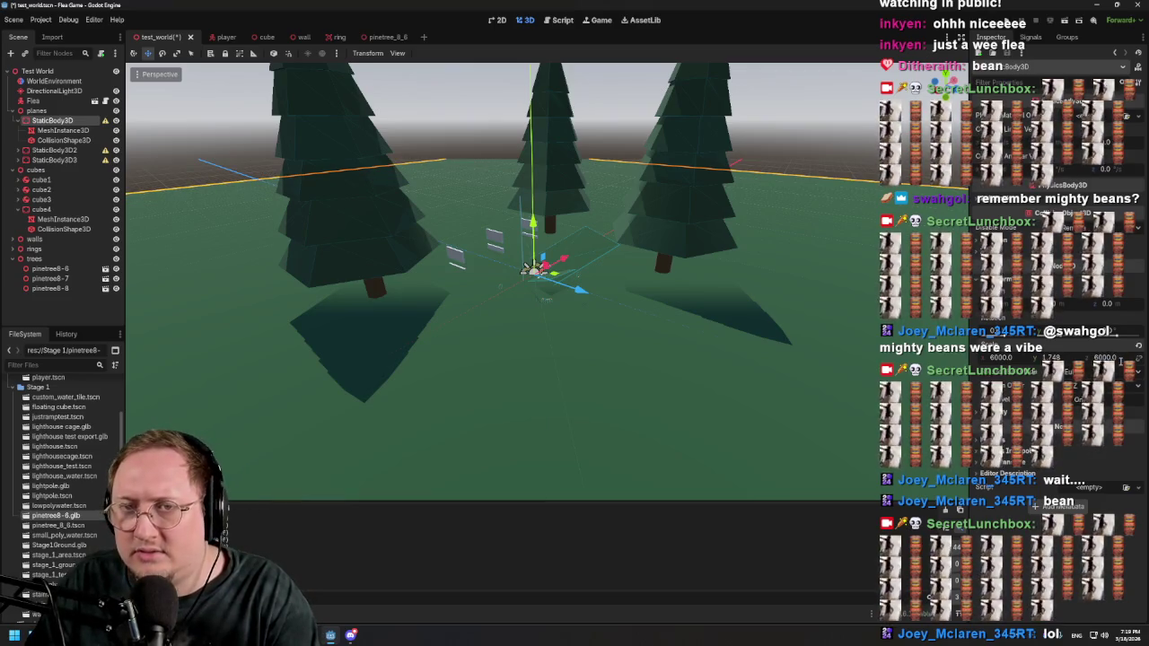
{"action": "mouse_move", "coordinate": [700, 352]}
{"action": "left_mouse_down"}
{"action": "mouse_move", "coordinate": [898, 354]}
{"action": "mouse_move", "coordinate": [135, 355]}
{"action": "mouse_move", "coordinate": [299, 338]}
{"action": "mouse_move", "coordinate": [158, 328]}
{"action": "mouse_move", "coordinate": [521, 272]}
{"action": "mouse_move", "coordinate": [821, 332]}
{"action": "mouse_move", "coordinate": [754, 369]}
{"action": "mouse_move", "coordinate": [514, 374]}
{"action": "mouse_move", "coordinate": [515, 276]}
{"action": "mouse_move", "coordinate": [500, 257]}
{"action": "left_mouse_up"}
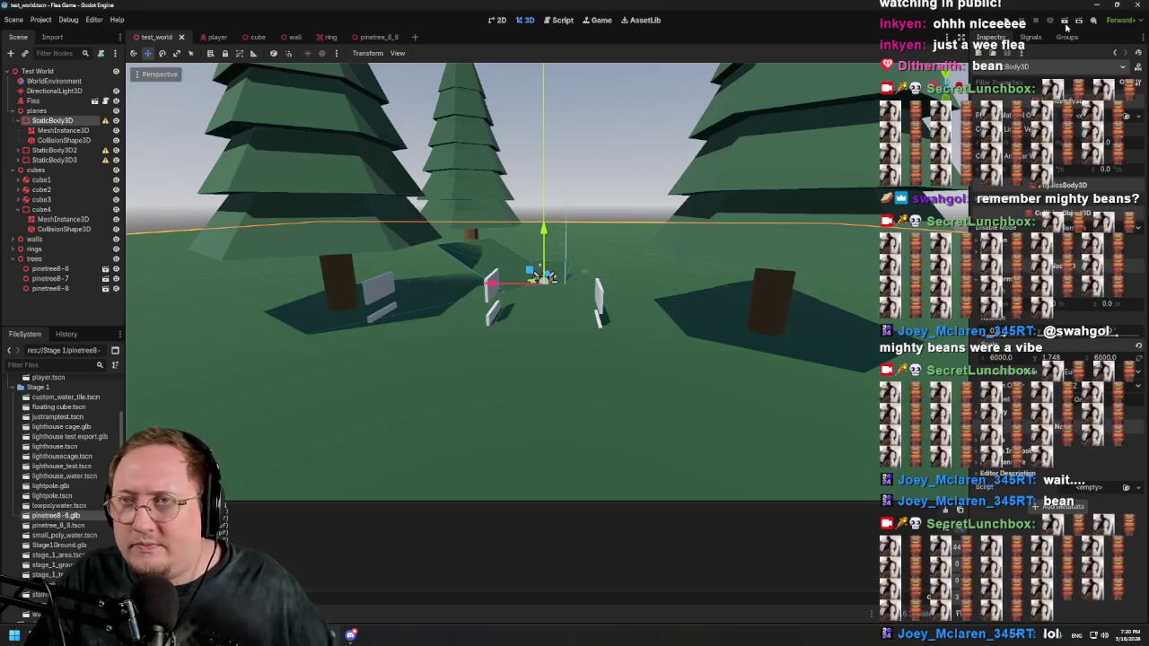
{"action": "left_click", "coordinate": [1066, 22]}
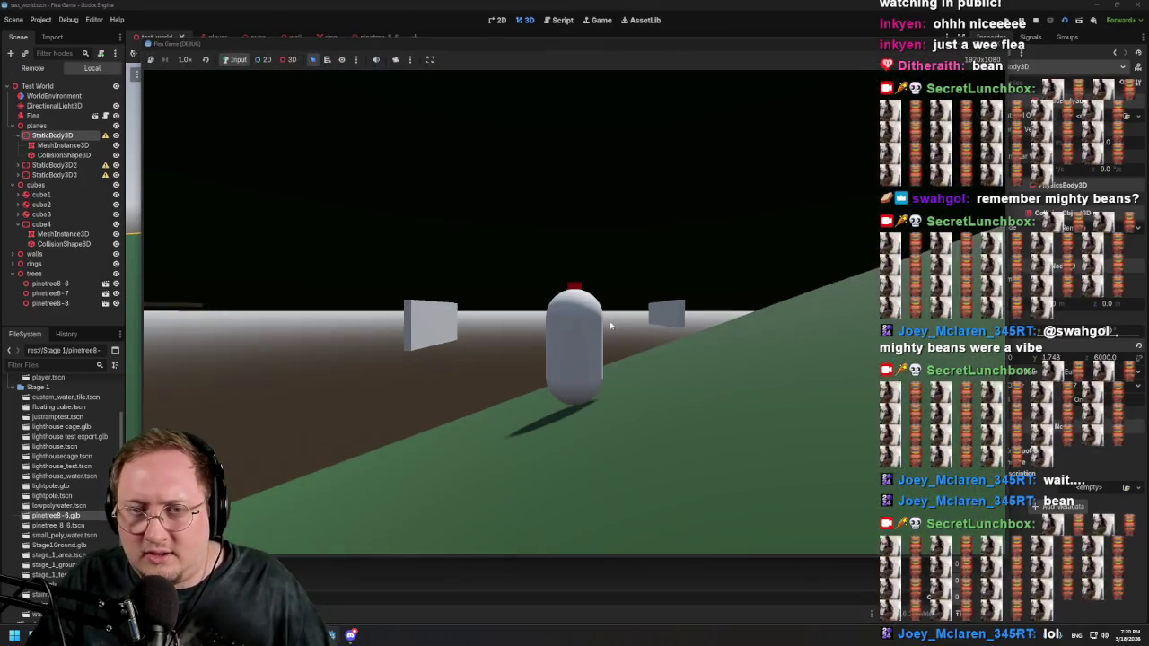
{"action": "key", "text": "a"}
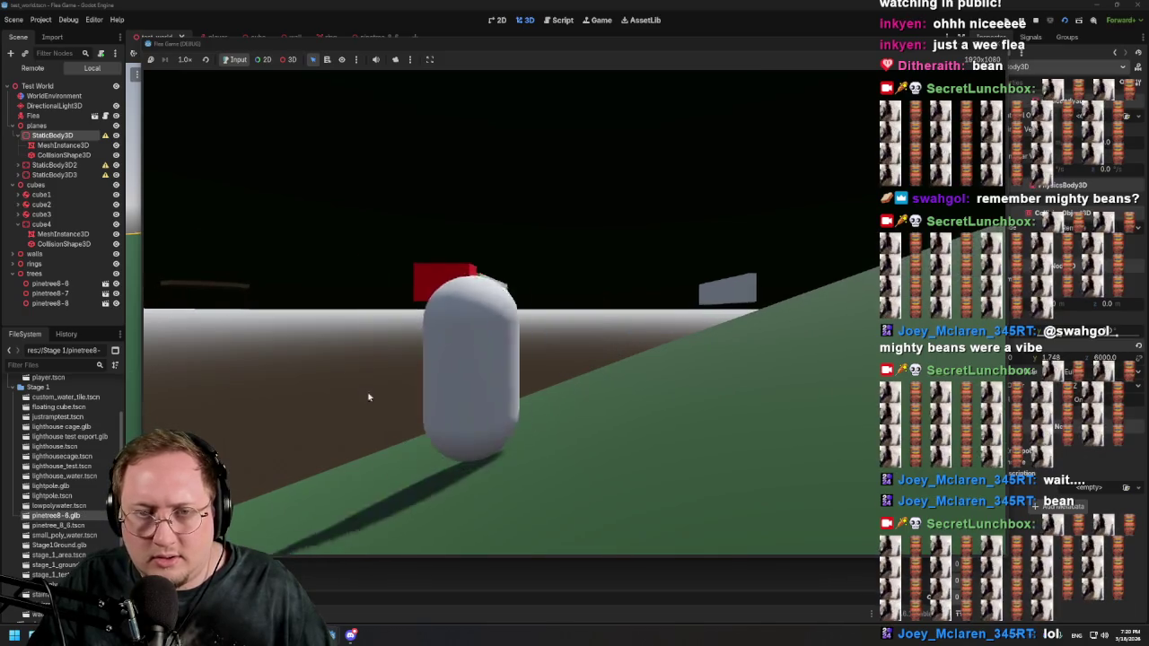
{"action": "left_click", "coordinate": [436, 381]}
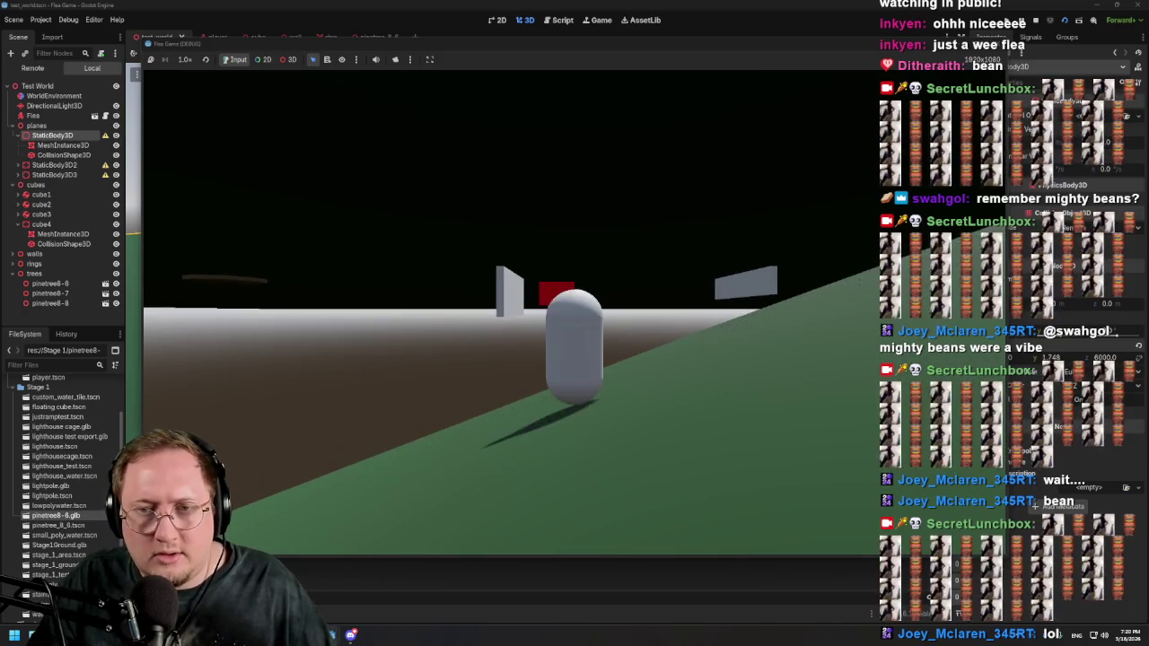
{"action": "key", "text": "w"}
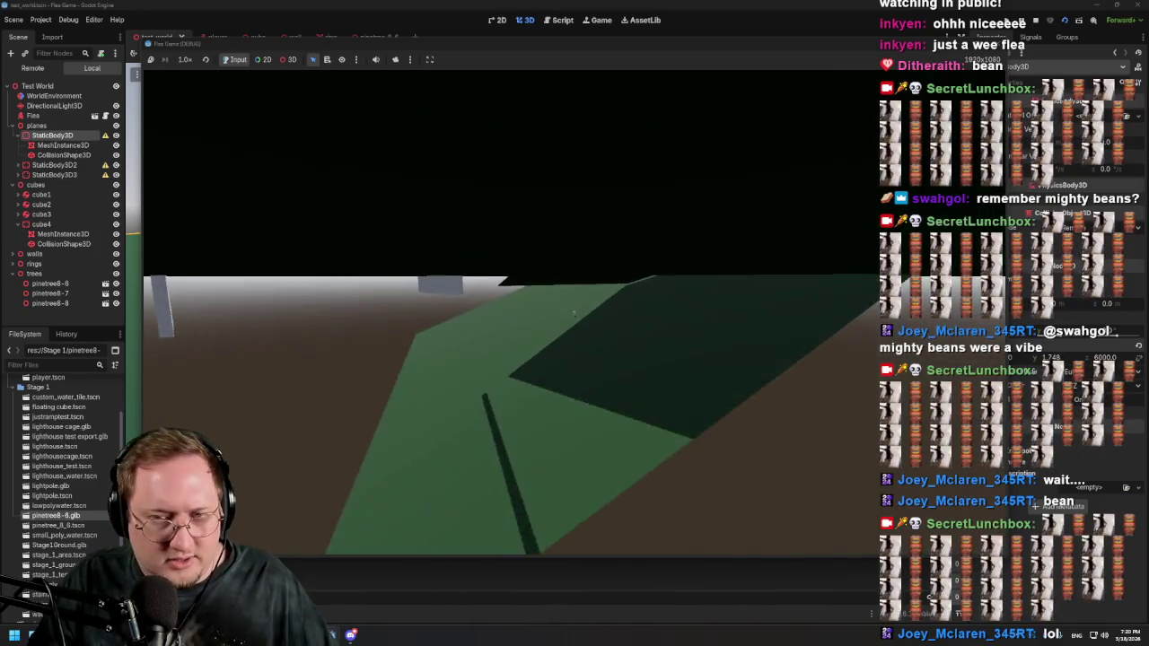
{"action": "key", "text": "Escape"}
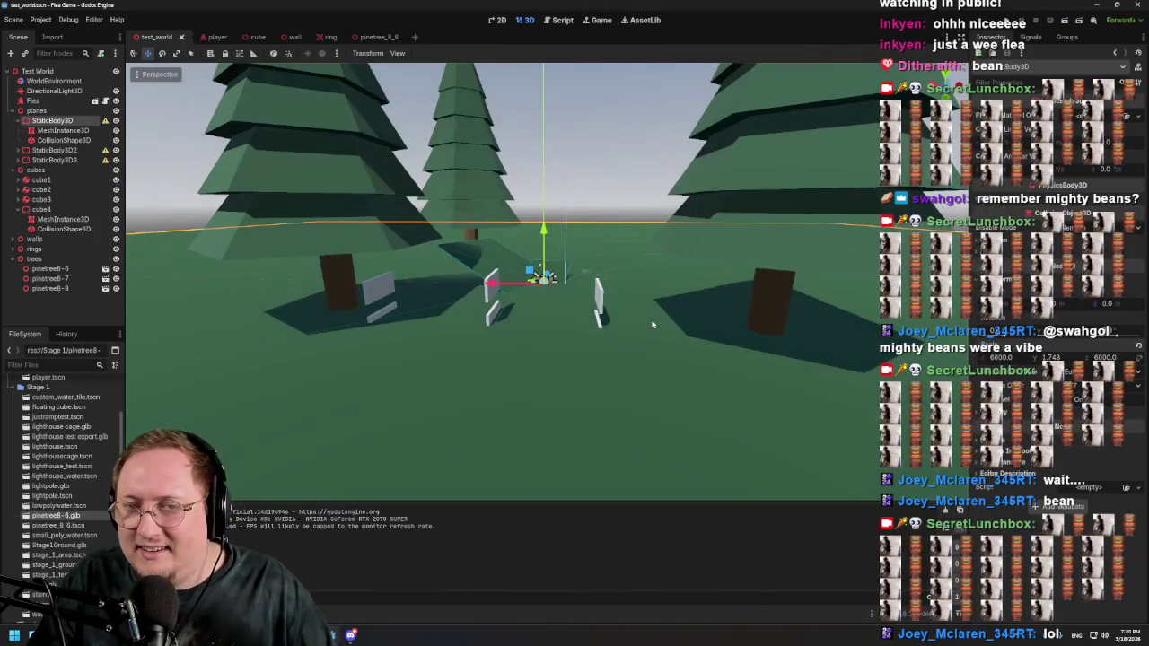
{"action": "left_click_drag", "start_coordinate": [653, 324], "coordinate": [671, 311]}
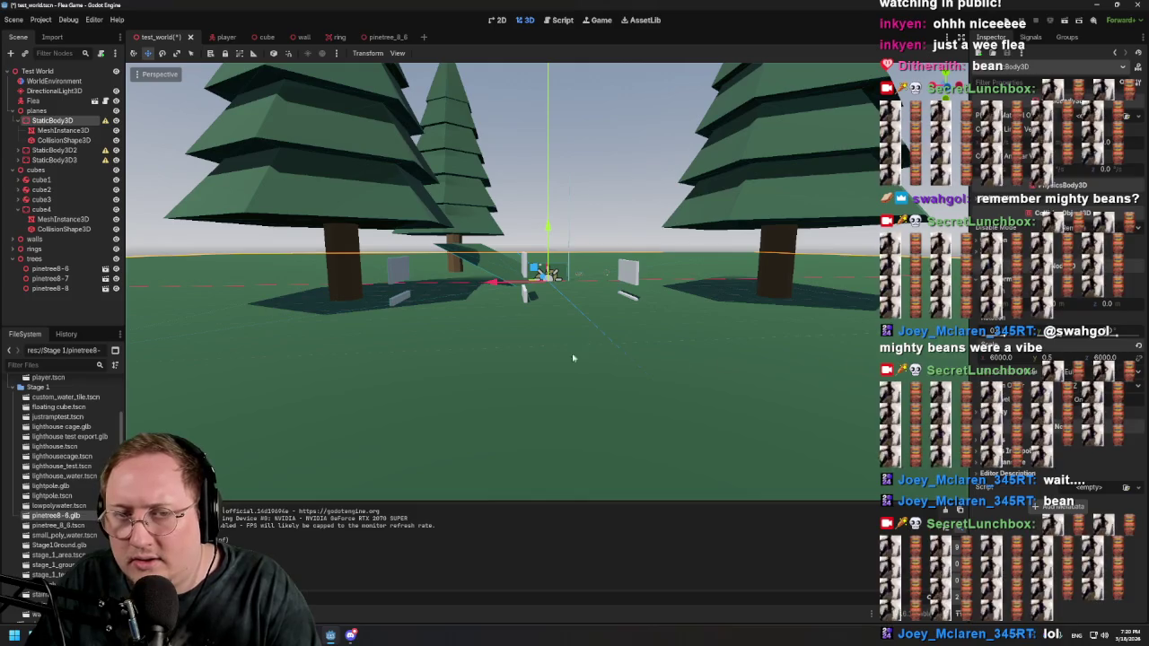
{"action": "scroll", "coordinate": [573, 358], "scroll_direction": "up", "scroll_amount": 10}
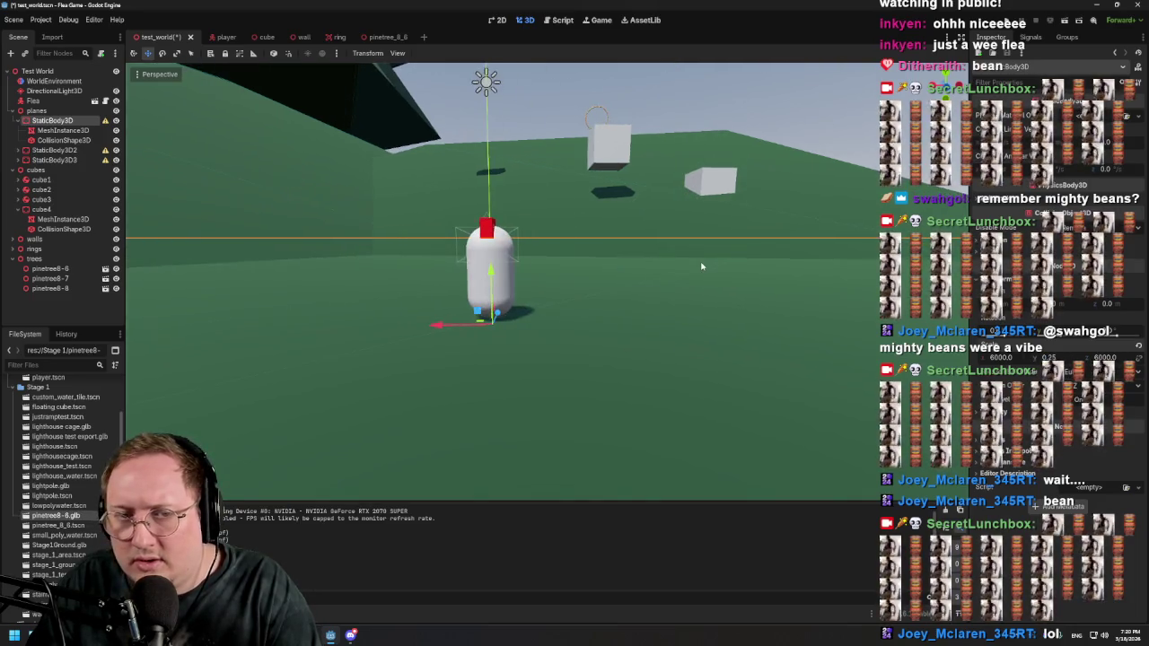
{"action": "scroll", "coordinate": [696, 261], "scroll_direction": "down", "scroll_amount": 5}
{"action": "scroll", "coordinate": [691, 268], "scroll_direction": "down", "scroll_amount": 5}
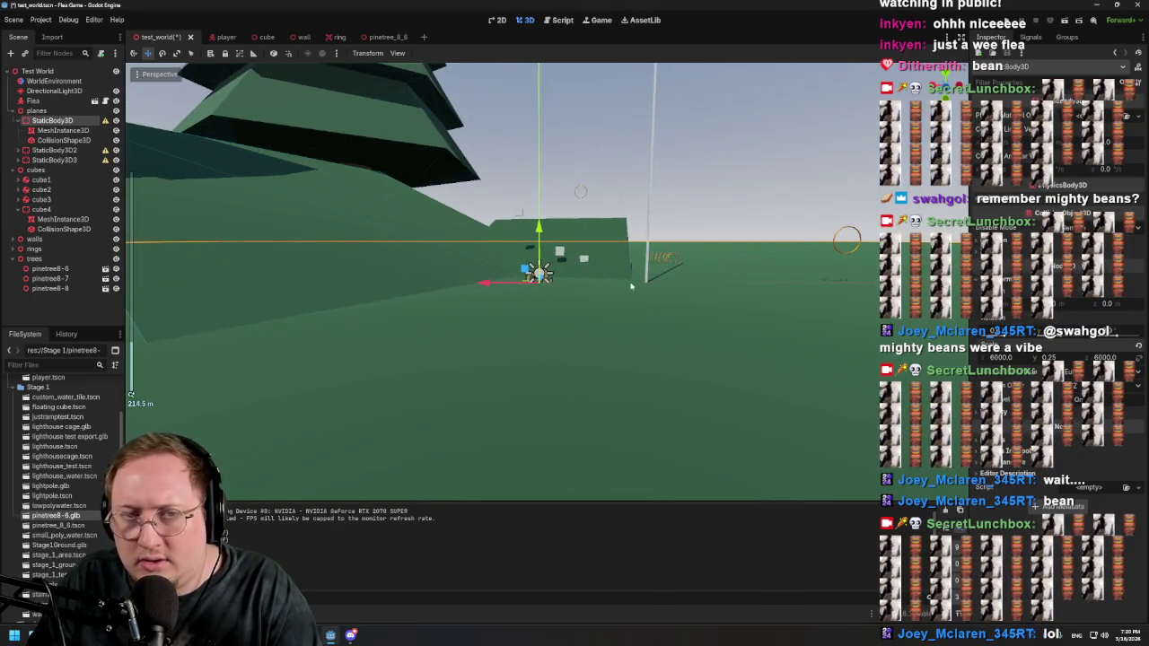
{"action": "scroll", "coordinate": [692, 268], "scroll_direction": "down", "scroll_amount": 10}
{"action": "left_click", "coordinate": [1062, 21]}
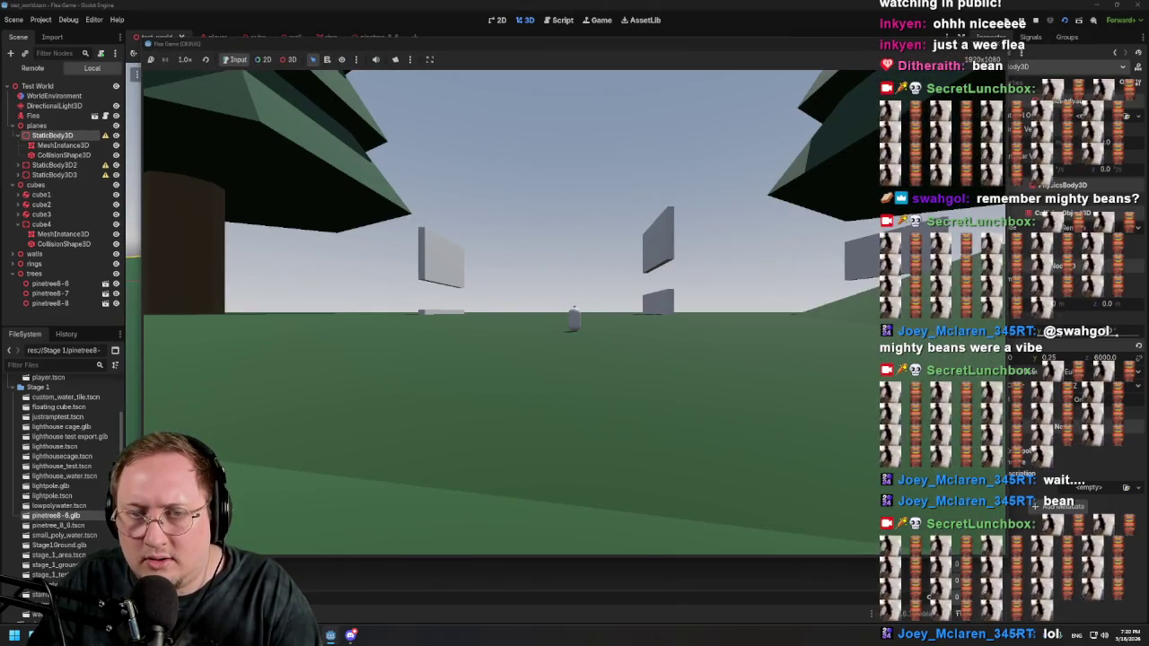
Step: Make the flea jump and walk it past the white panels onto open ground, then stop the game
{"action": "key", "text": "space"}
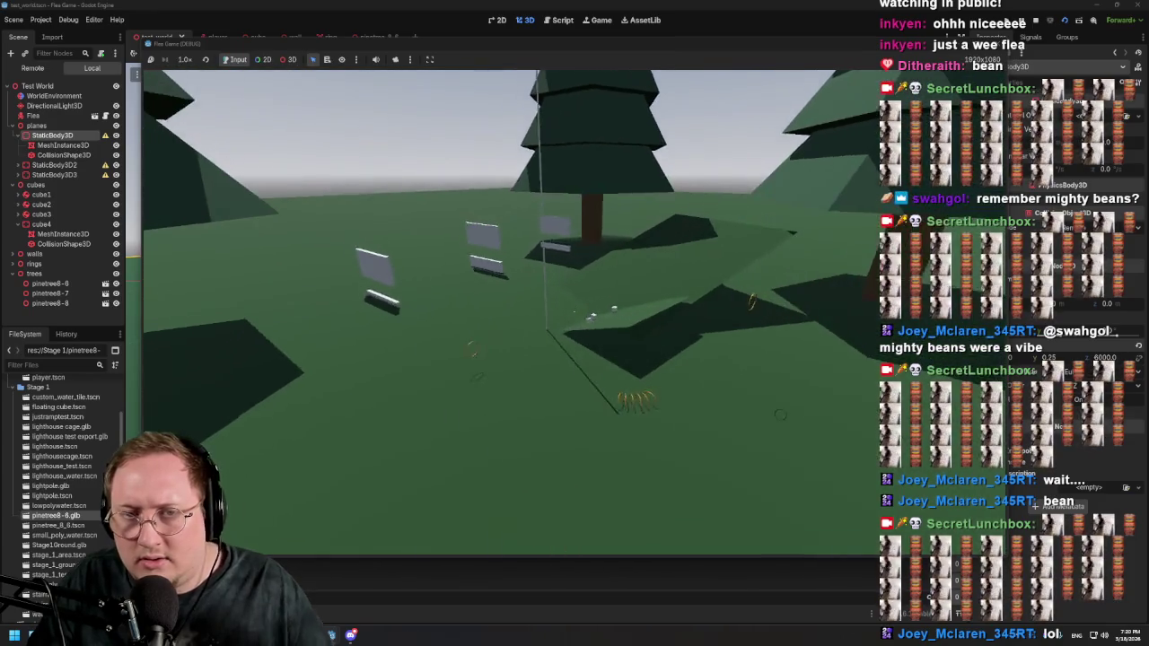
{"action": "key", "text": "w"}
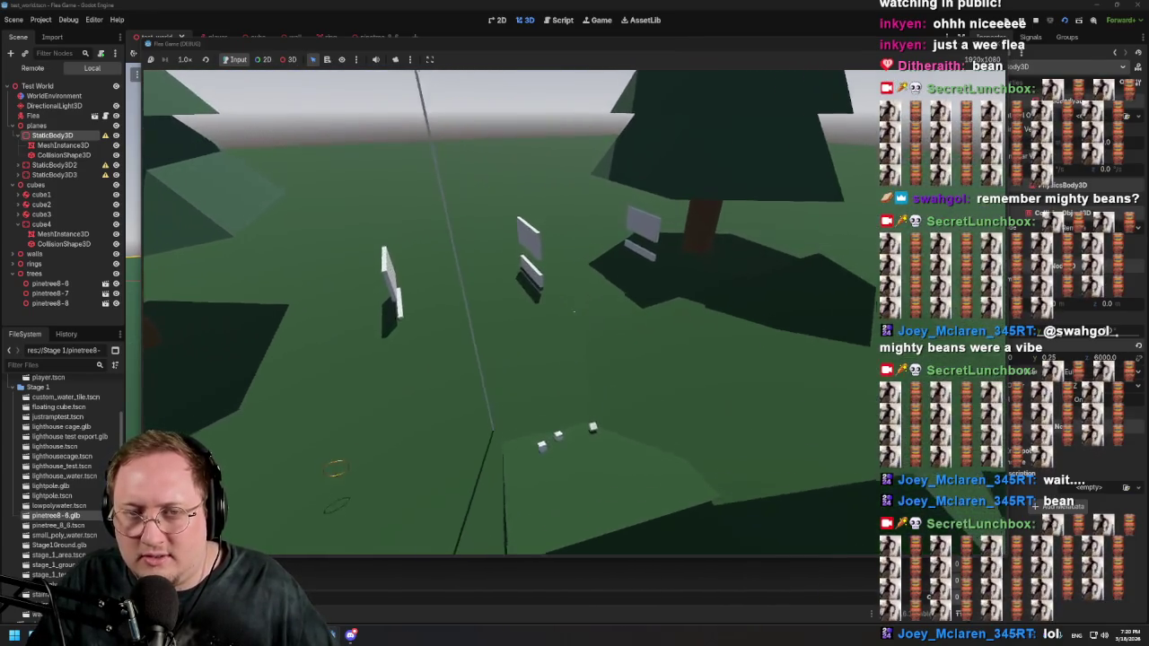
{"action": "key", "text": "w"}
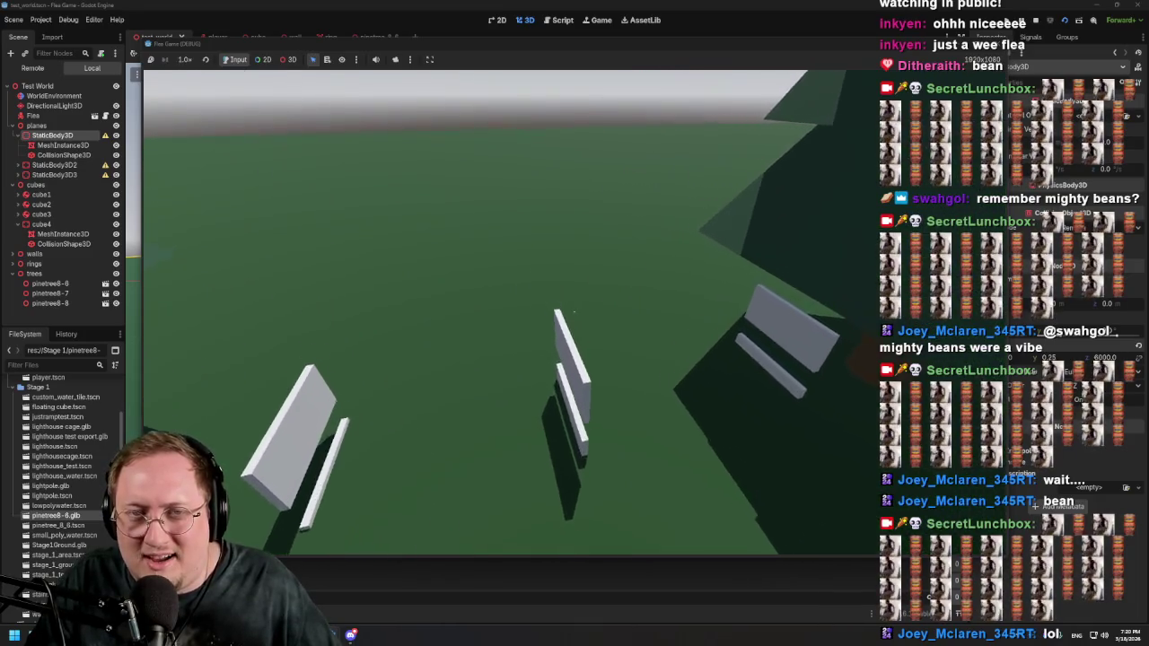
{"action": "key", "text": "w"}
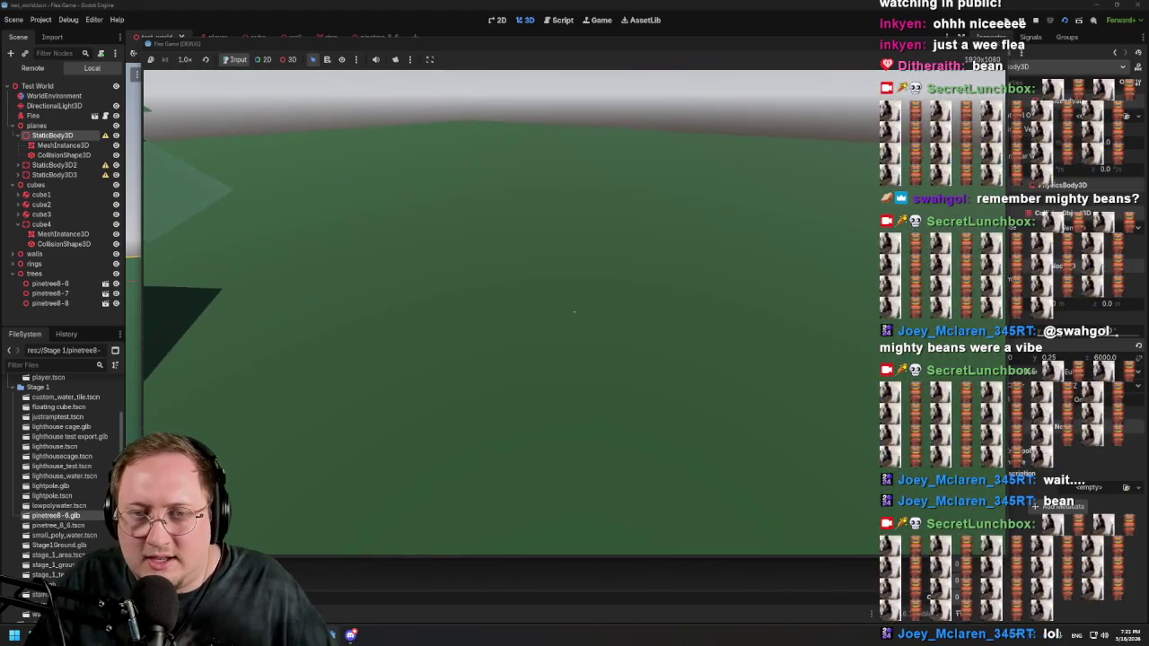
{"action": "key", "text": "w"}
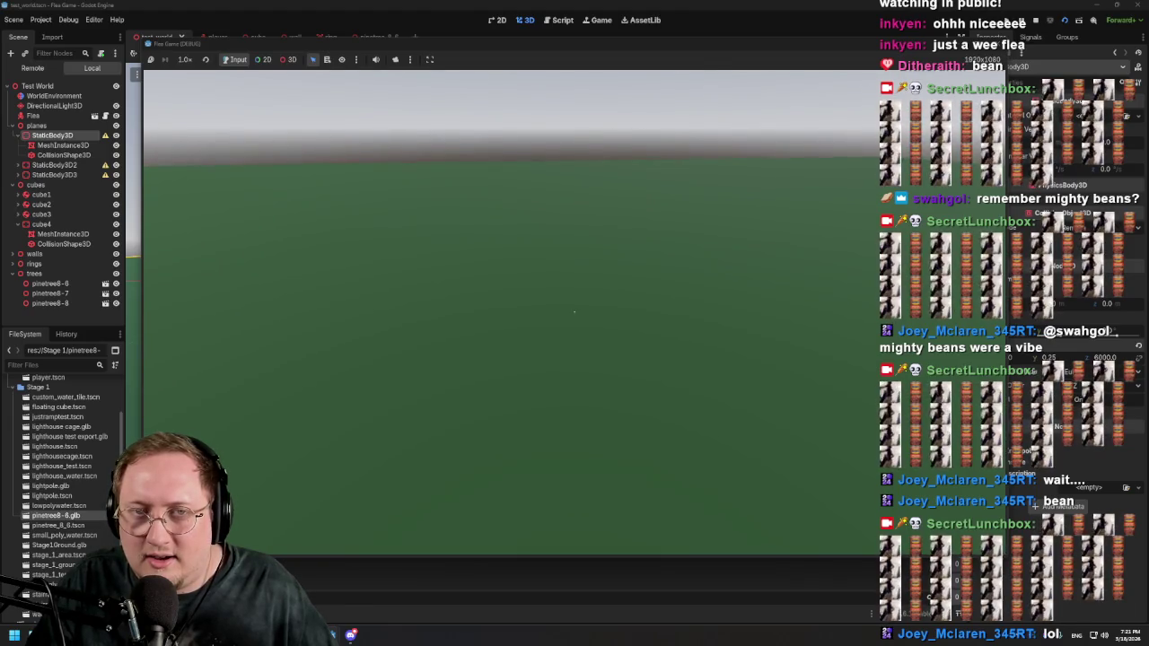
{"action": "mouse_move", "coordinate": [575, 311]}
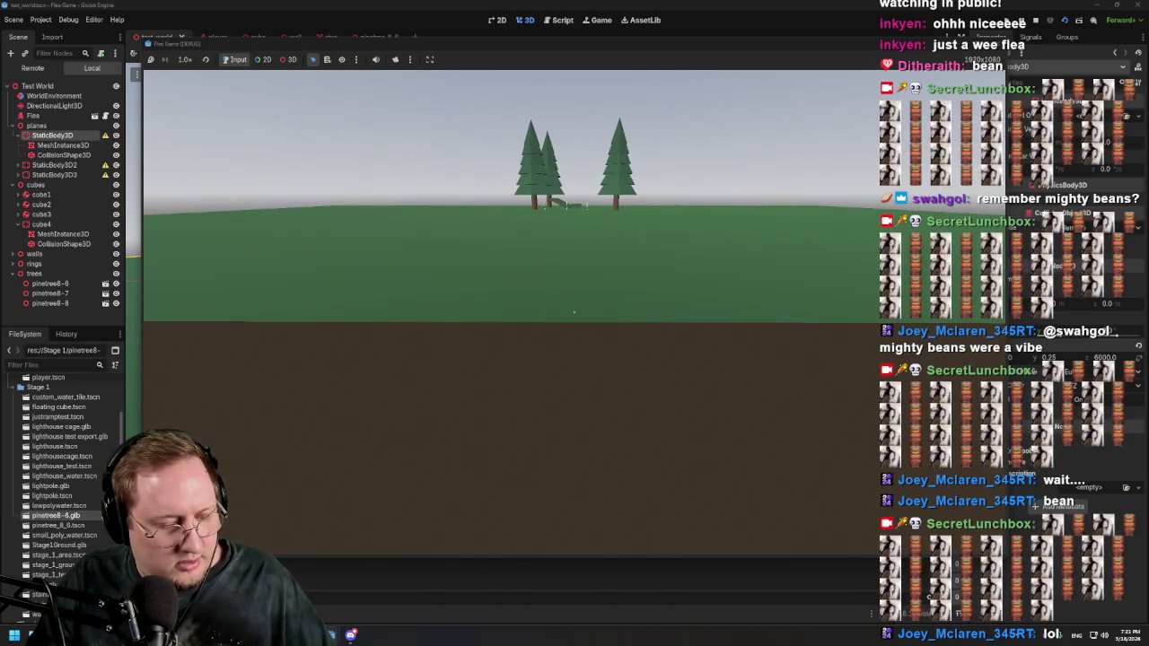
{"action": "key", "text": "F8"}
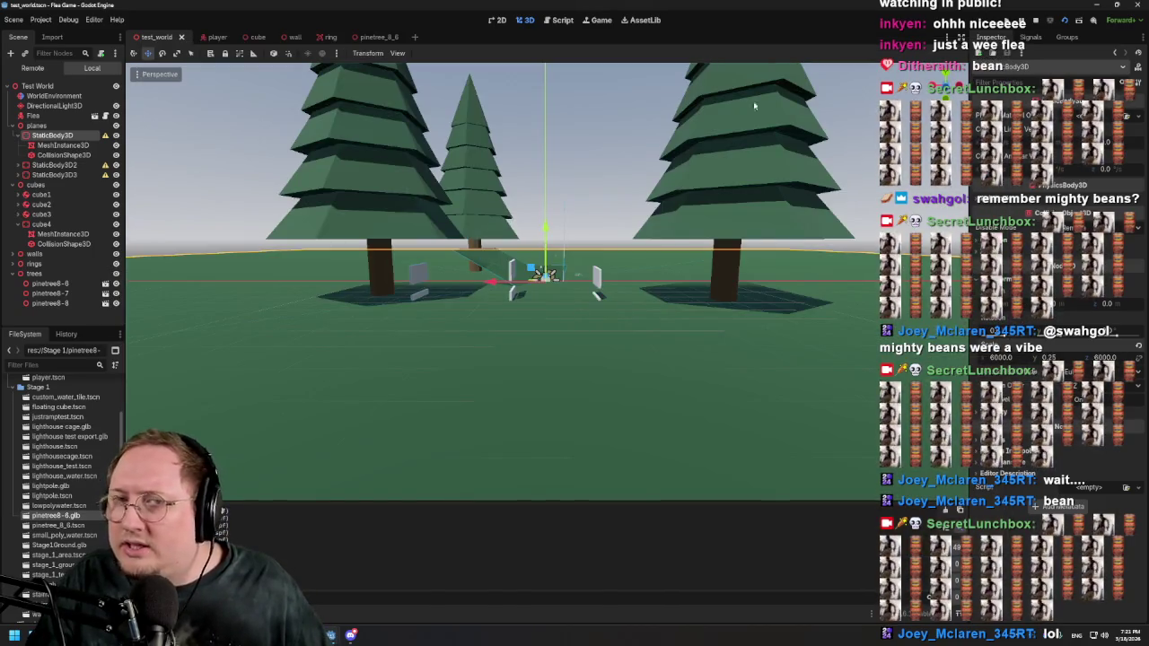
{"action": "left_click", "coordinate": [208, 36]}
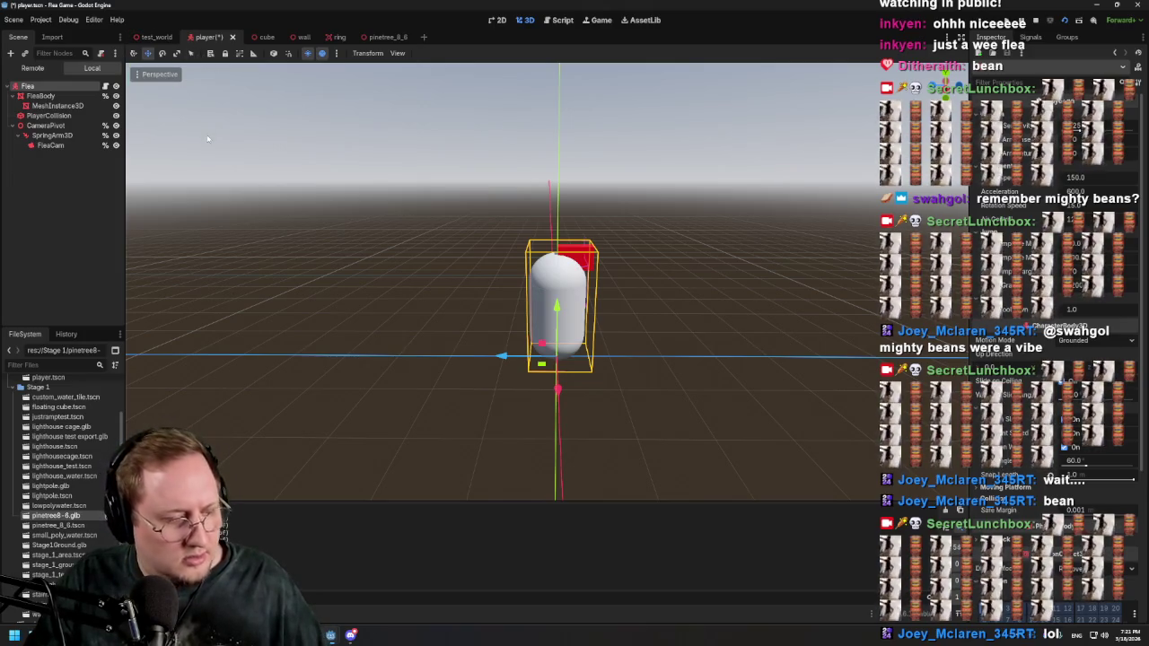
{"action": "left_click", "coordinate": [155, 37]}
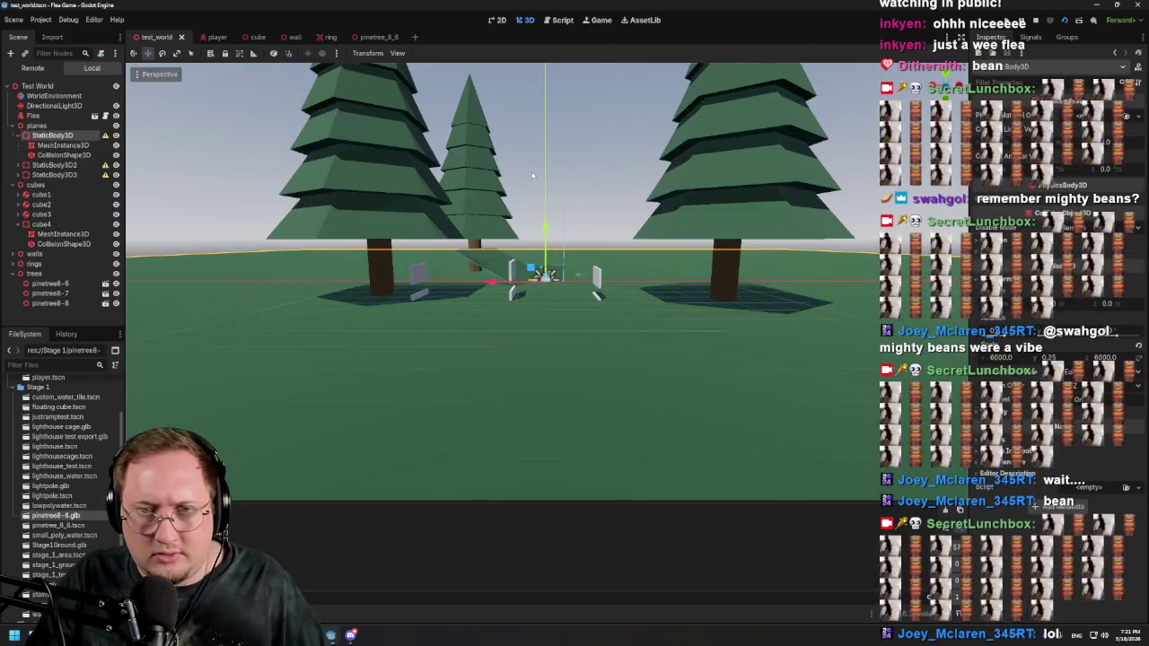
{"action": "key", "text": "F6"}
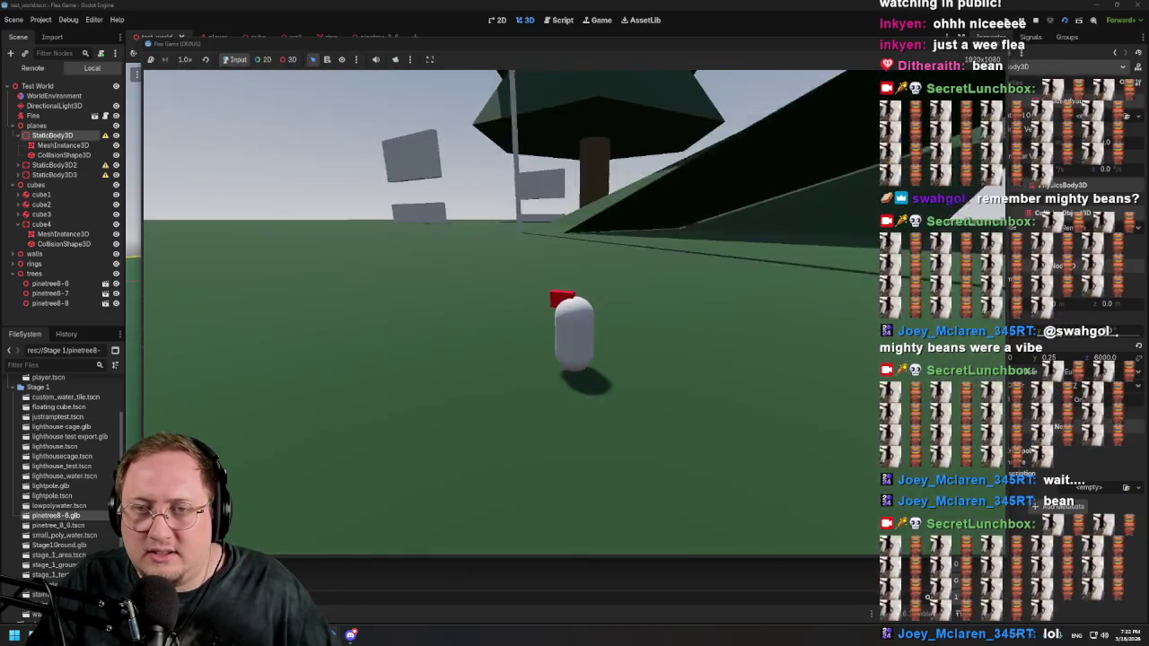
{"action": "key", "text": "Escape"}
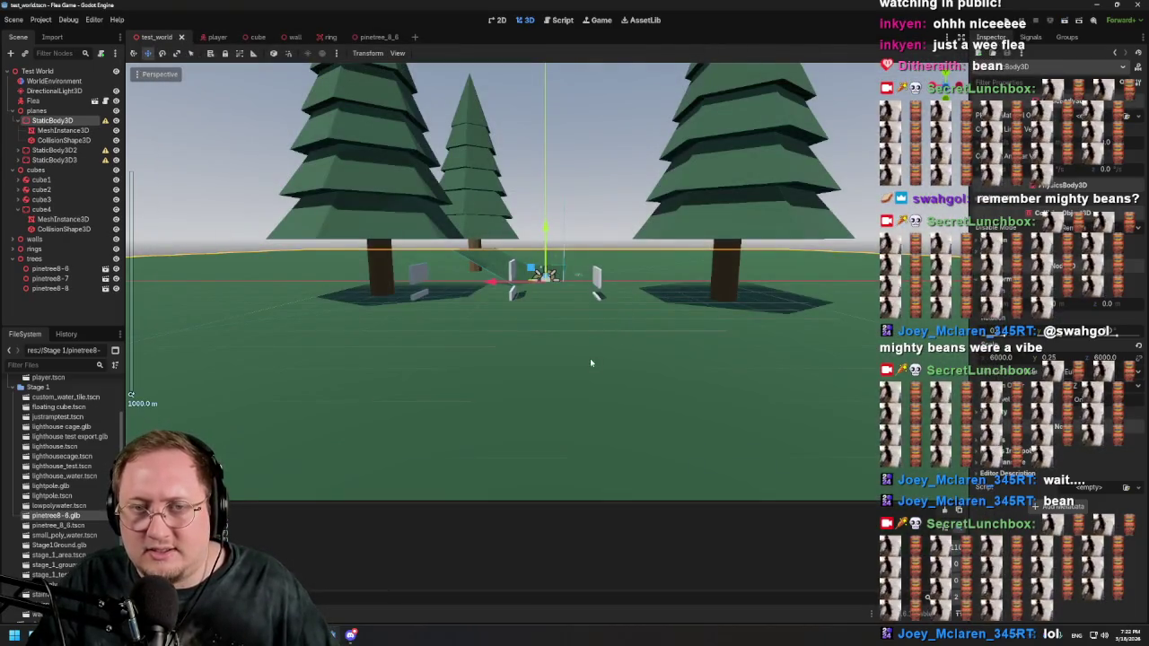
{"action": "scroll", "coordinate": [618, 188], "scroll_direction": "up", "scroll_amount": 5}
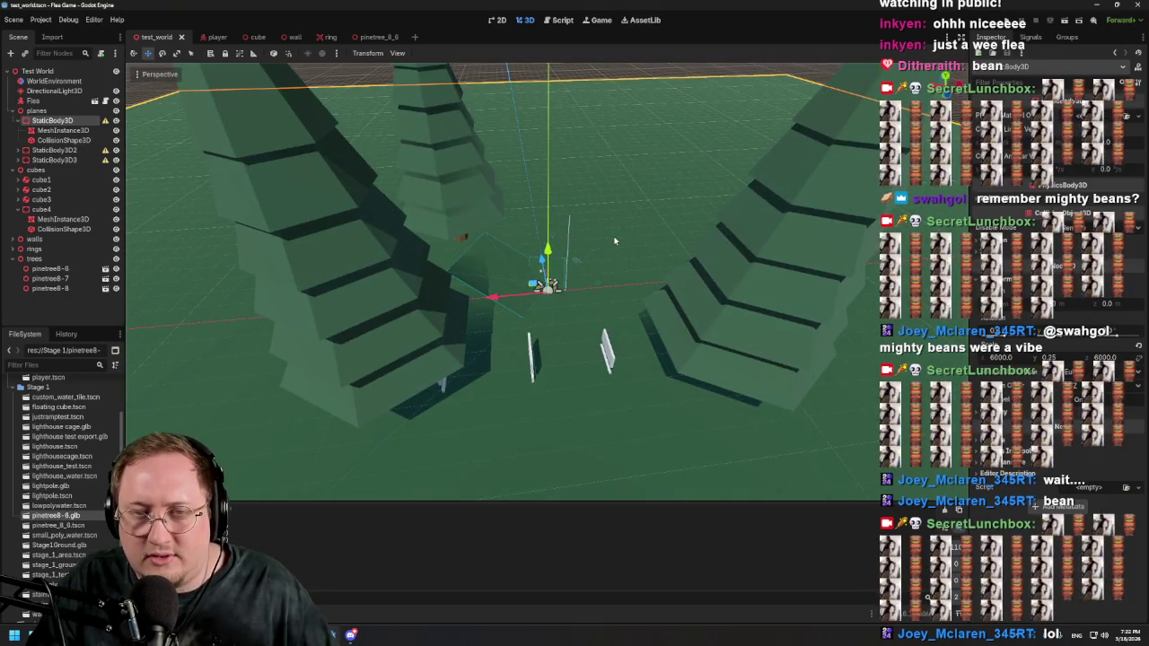
{"action": "scroll", "coordinate": [615, 192], "scroll_direction": "down", "scroll_amount": 3}
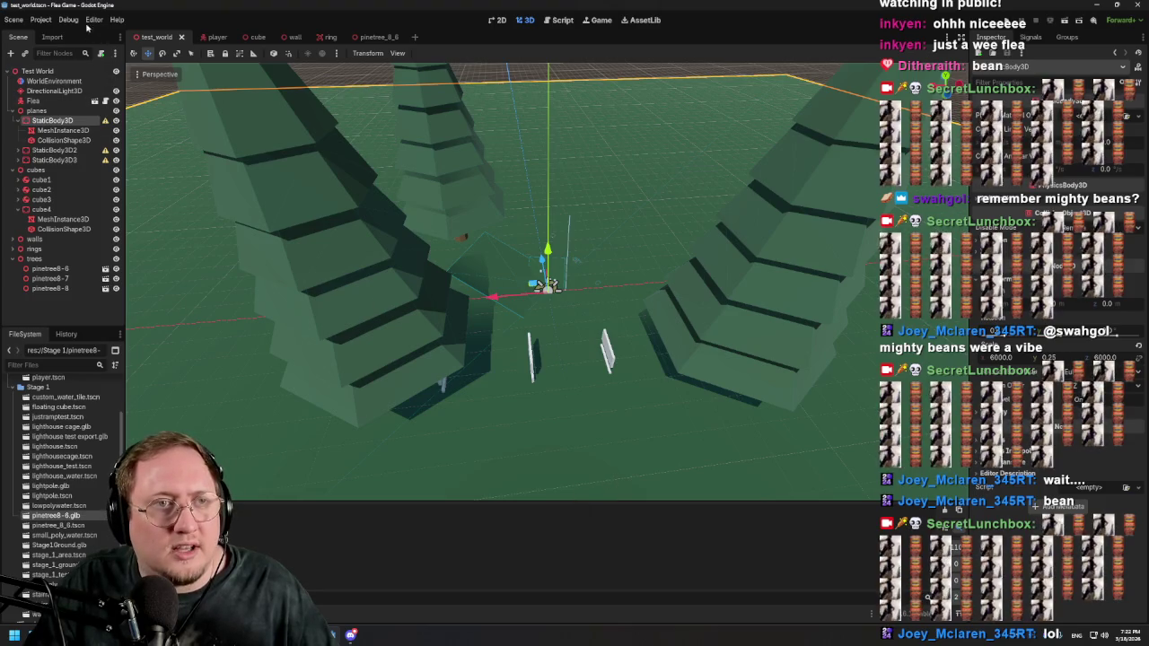
{"action": "left_click", "coordinate": [31, 22]}
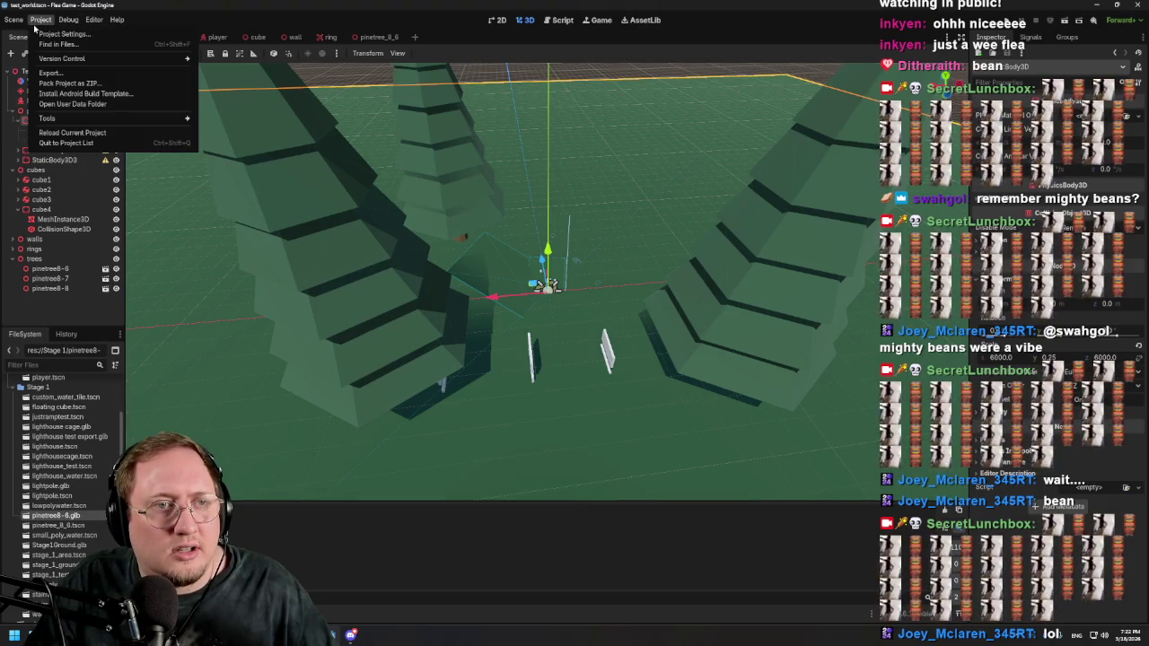
{"action": "mouse_move", "coordinate": [11, 20]}
{"action": "mouse_move", "coordinate": [49, 26]}
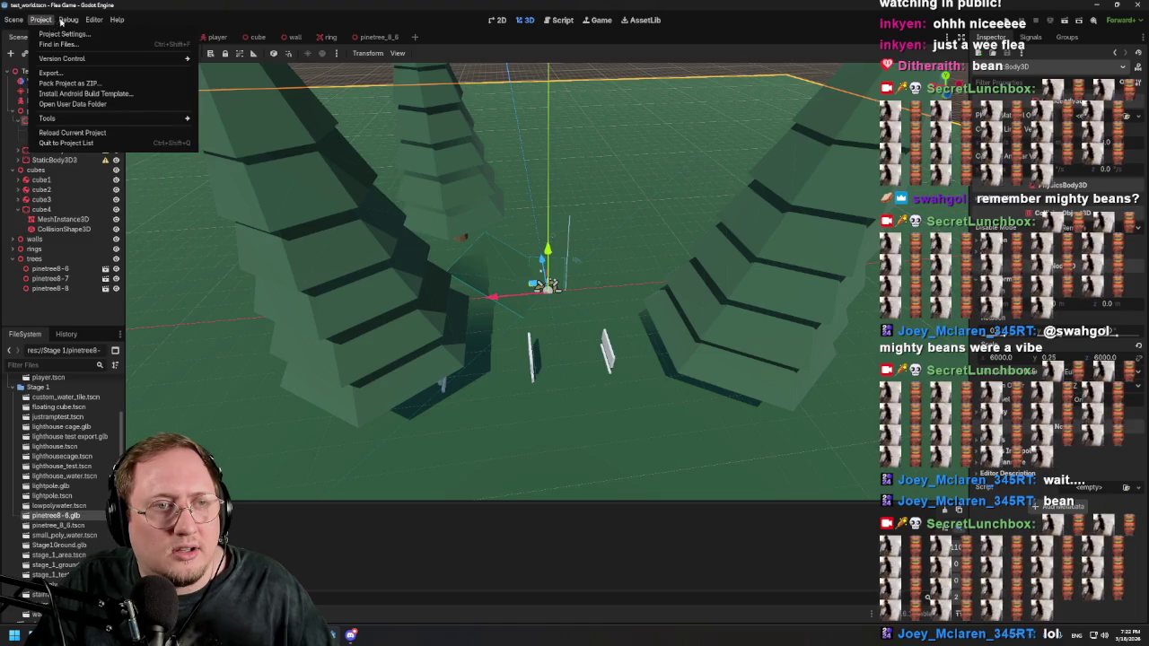
{"action": "left_click", "coordinate": [63, 34]}
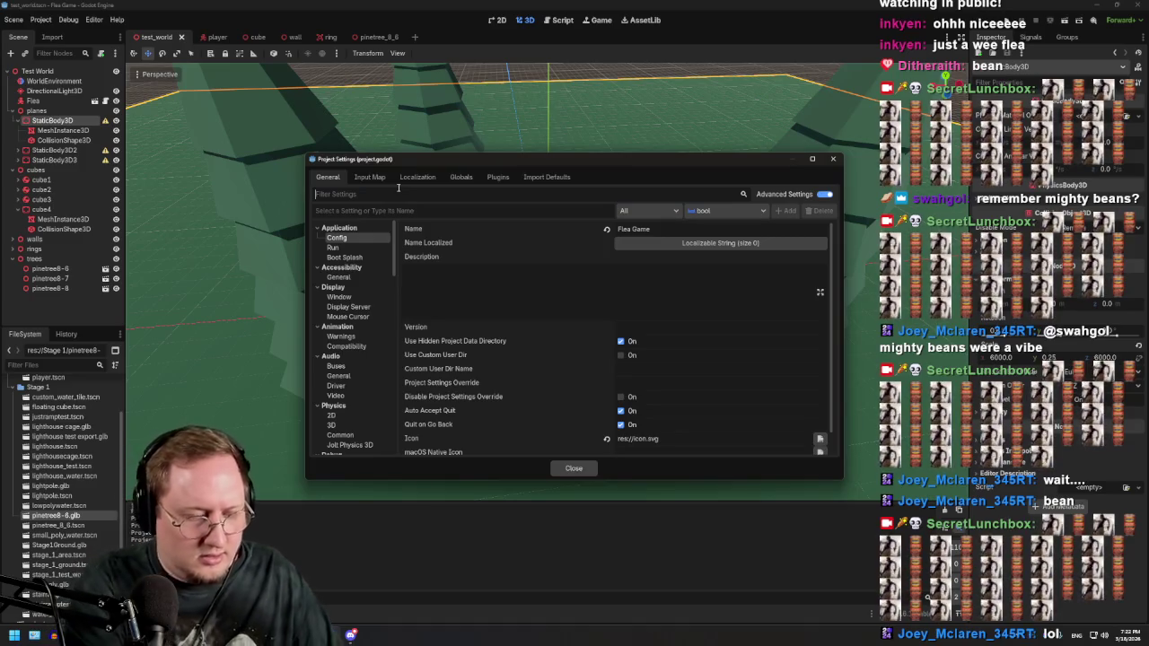
{"action": "type", "text": "clippin"}
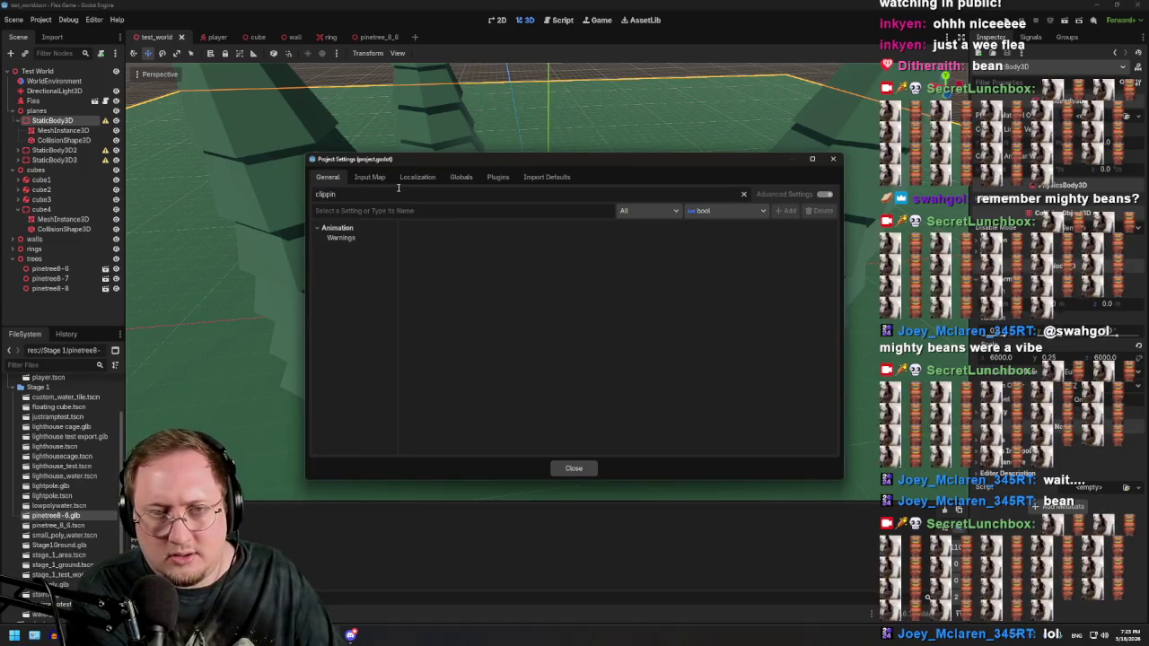
{"action": "key", "text": "BackSpace"}
{"action": "key", "text": "BackSpace"}
{"action": "key", "text": "BackSpace"}
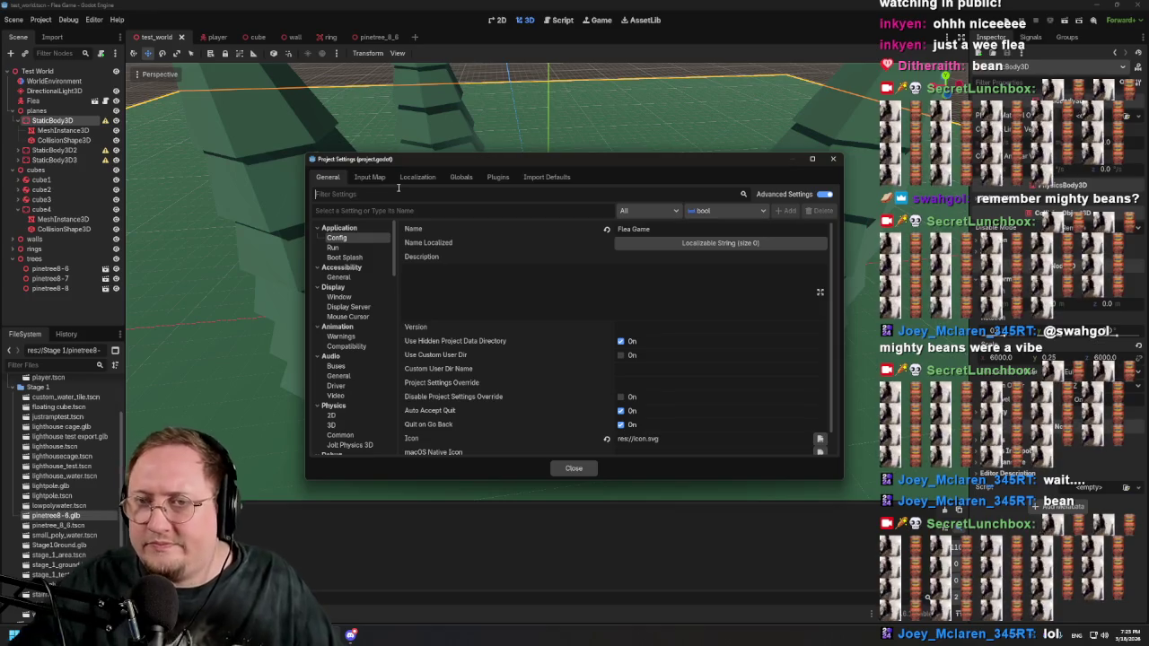
{"action": "left_click", "coordinate": [833, 159]}
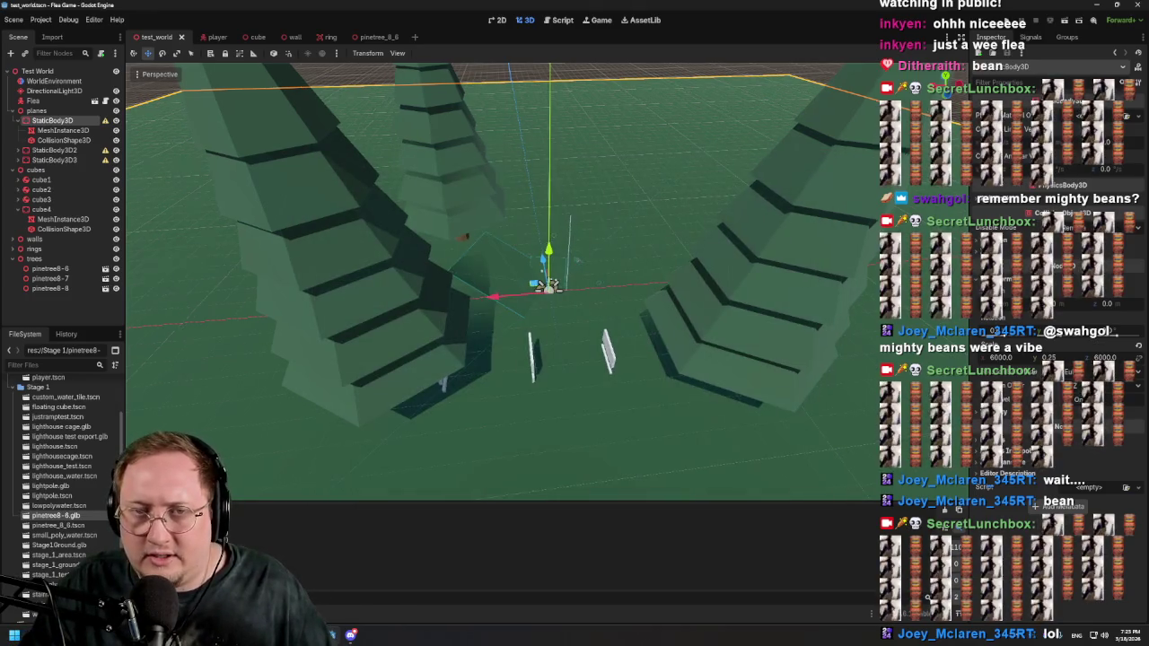
Step: Fly among the pine trees and click through them to identify the right one, pinetree8-7
{"action": "key", "text": "s"}
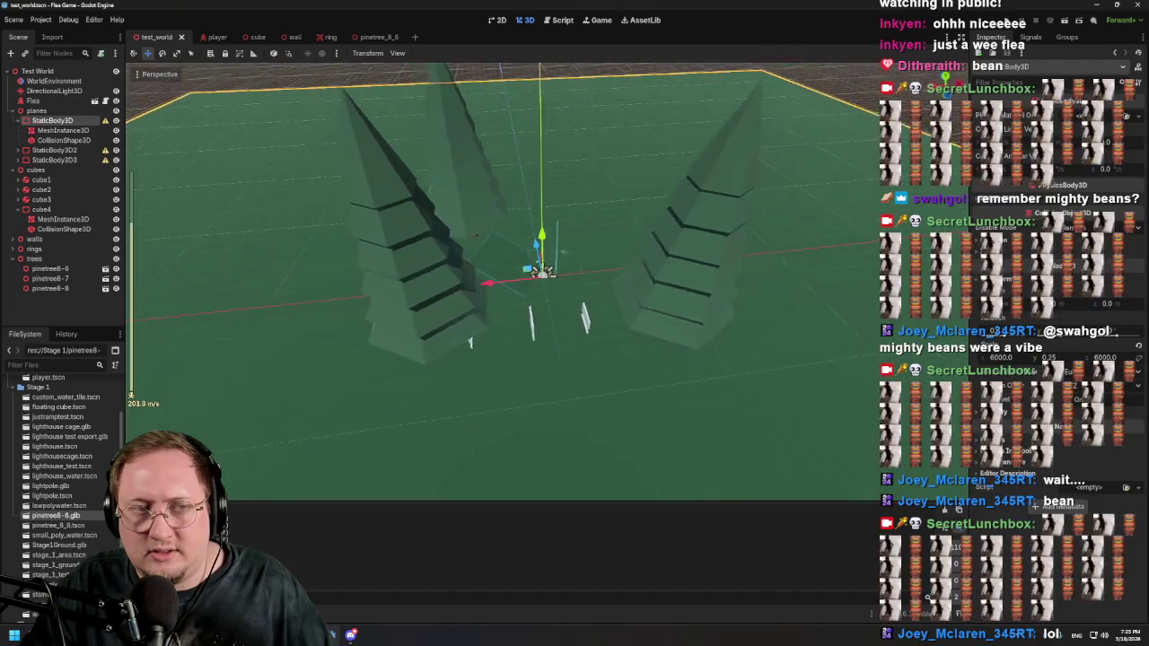
{"action": "scroll", "coordinate": [502, 278], "scroll_direction": "up", "scroll_amount": 3}
{"action": "key", "text": "w"}
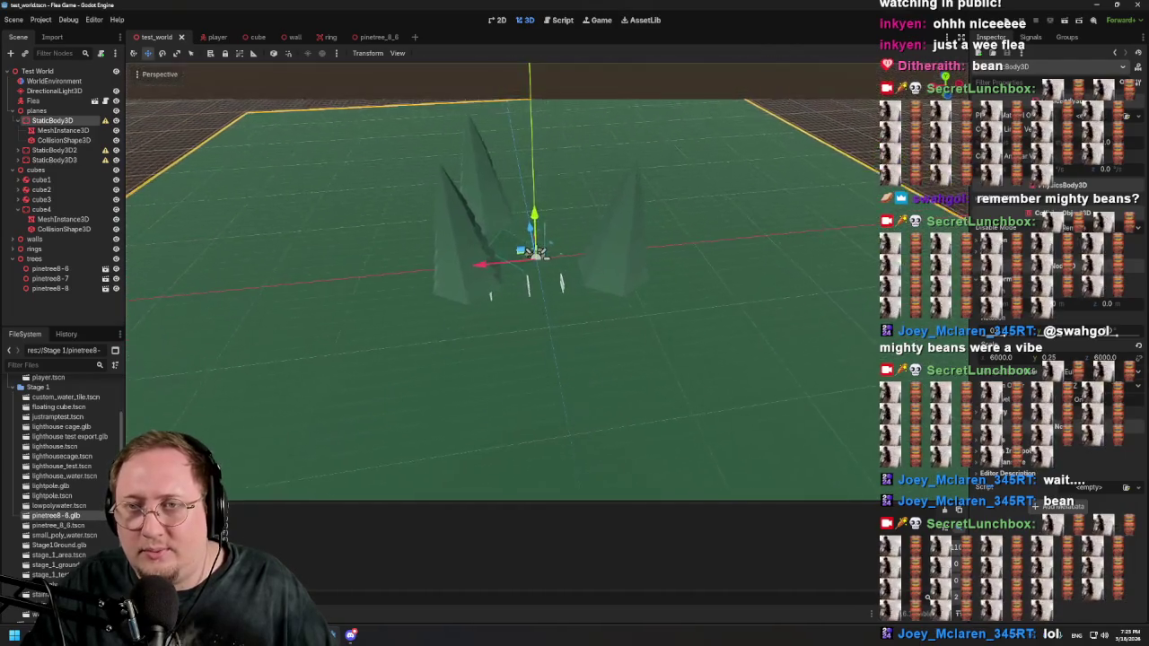
{"action": "key", "text": "w"}
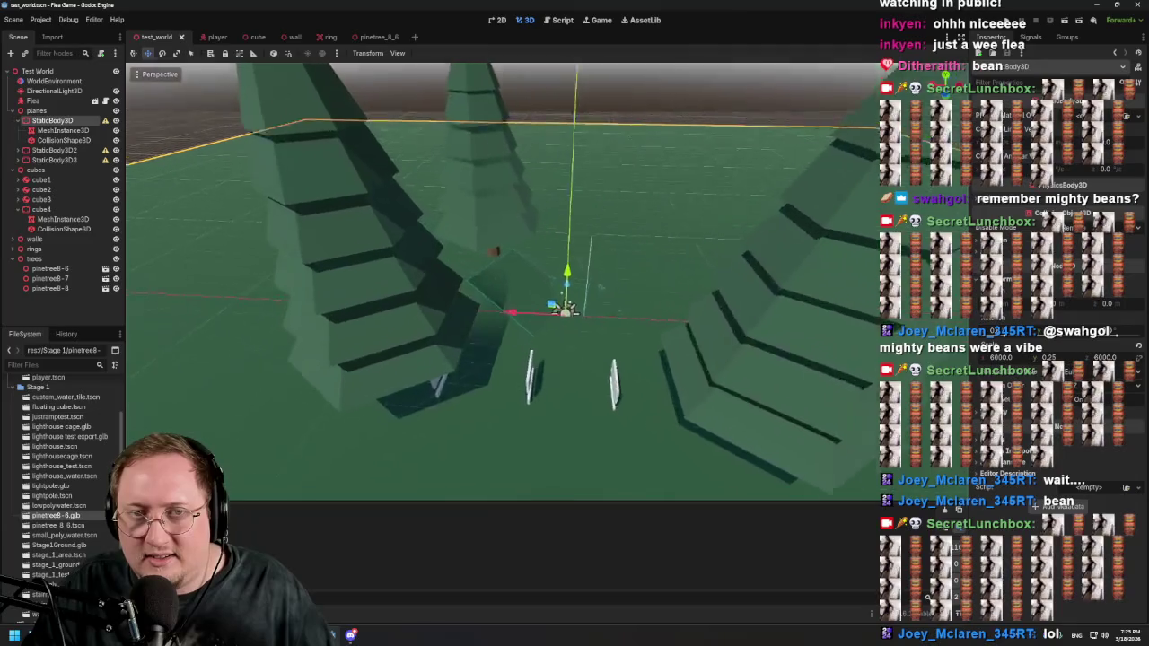
{"action": "key", "text": "w"}
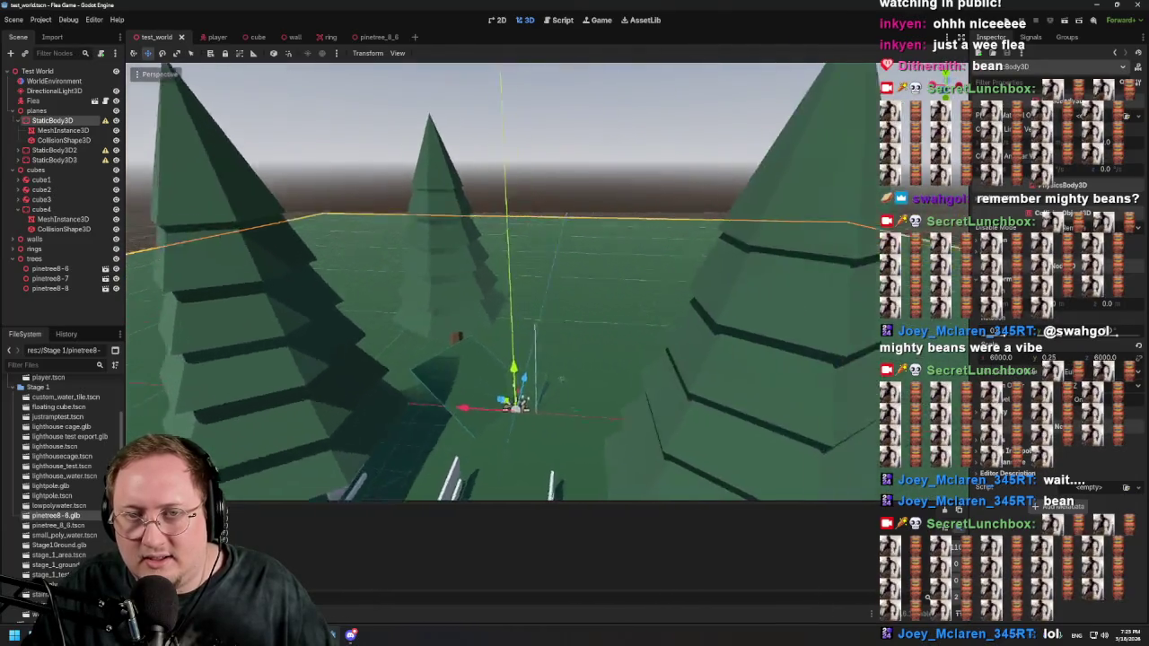
{"action": "key", "text": "s"}
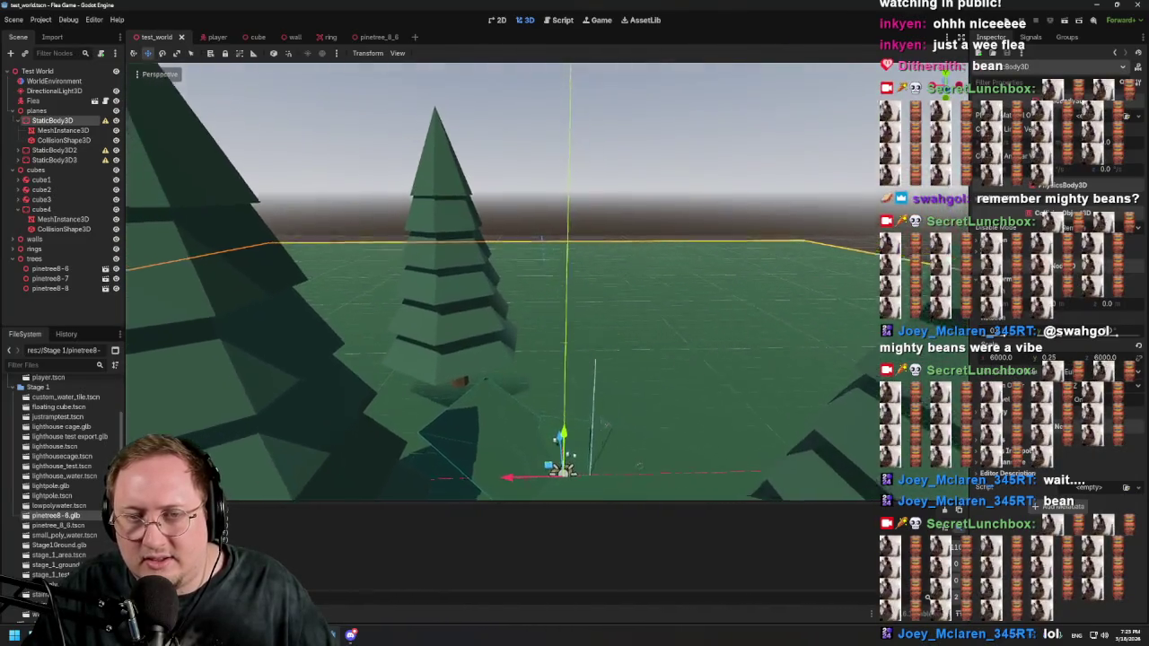
{"action": "key", "text": "w"}
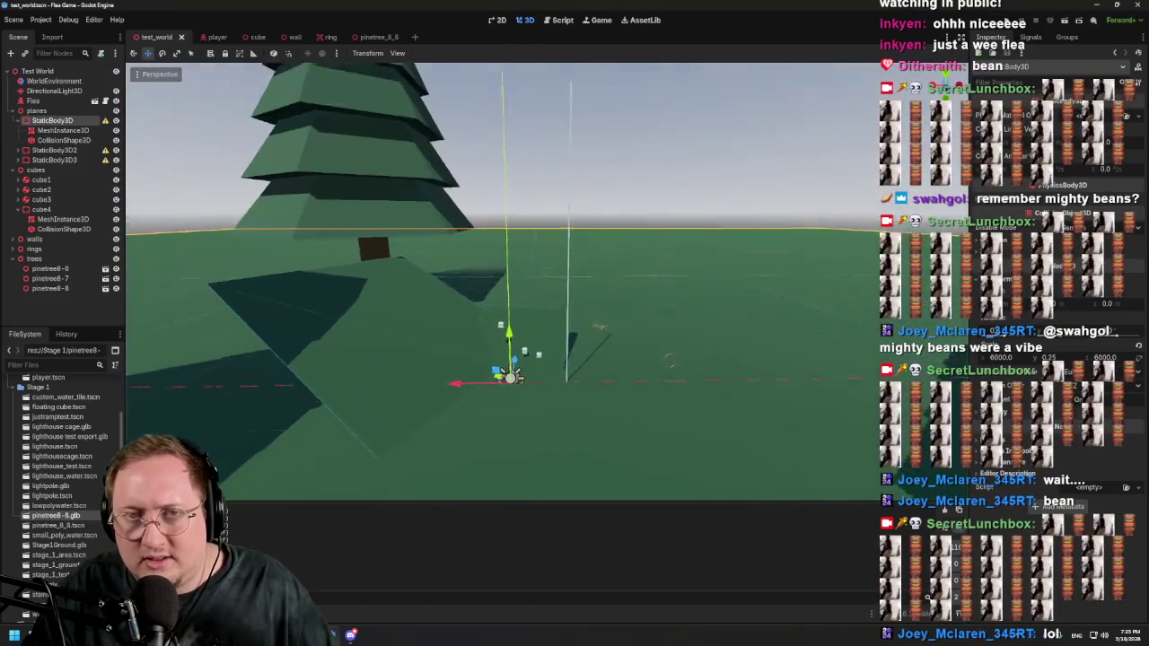
{"action": "key", "text": "s"}
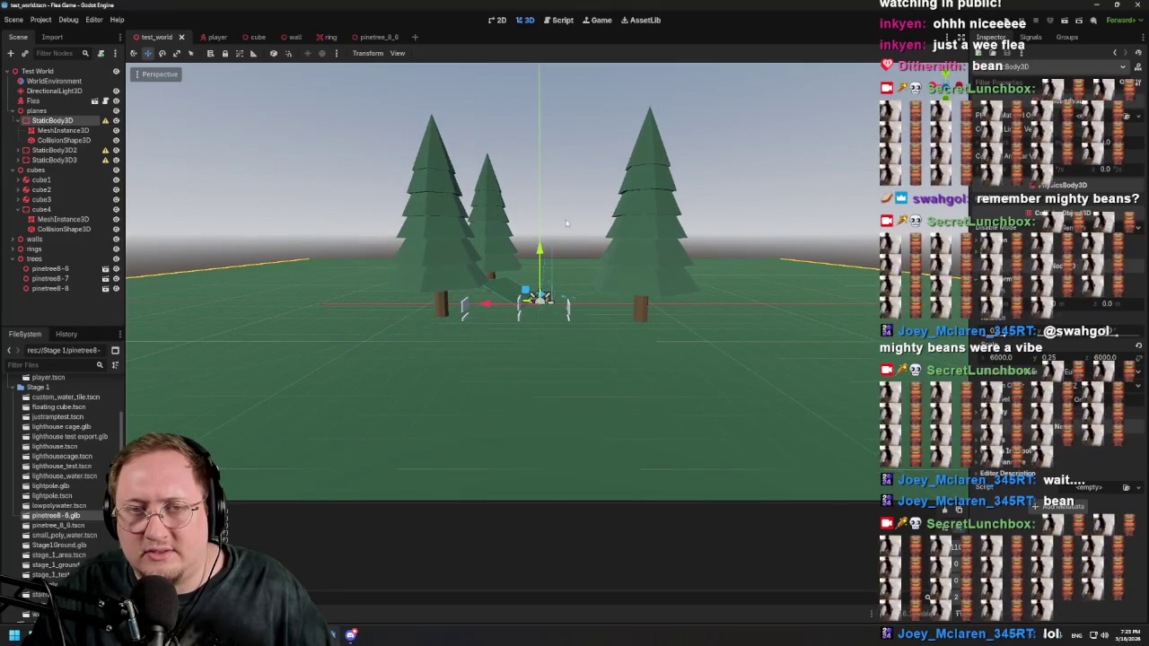
{"action": "left_click", "coordinate": [490, 232]}
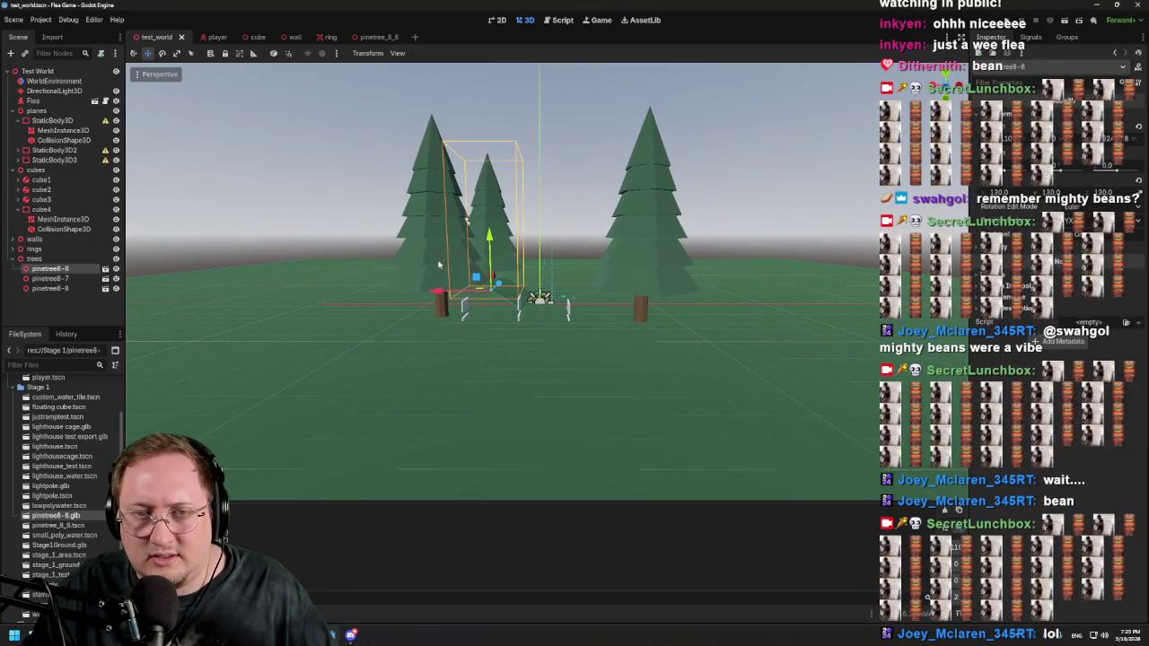
{"action": "left_click", "coordinate": [439, 265], "text": "shift"}
{"action": "left_click", "coordinate": [638, 272], "text": "shift"}
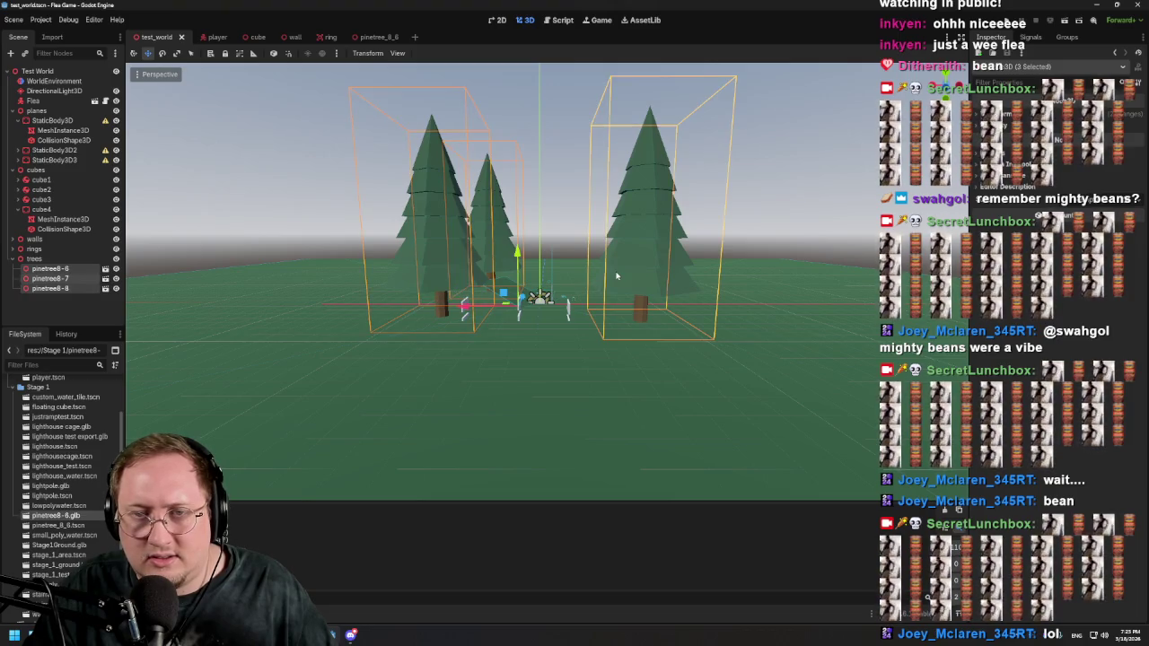
{"action": "left_click", "coordinate": [744, 200]}
{"action": "left_click", "coordinate": [651, 207]}
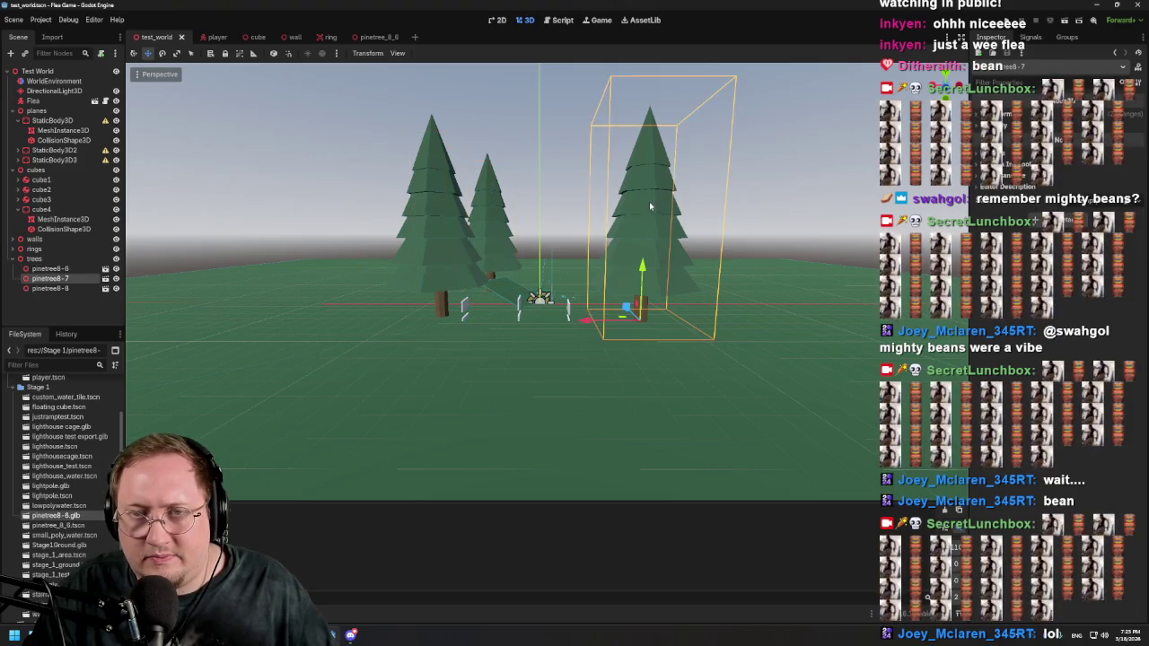
Step: Select pinetree8-6 and enlarge its Scale in the Inspector
{"action": "left_click", "coordinate": [54, 268]}
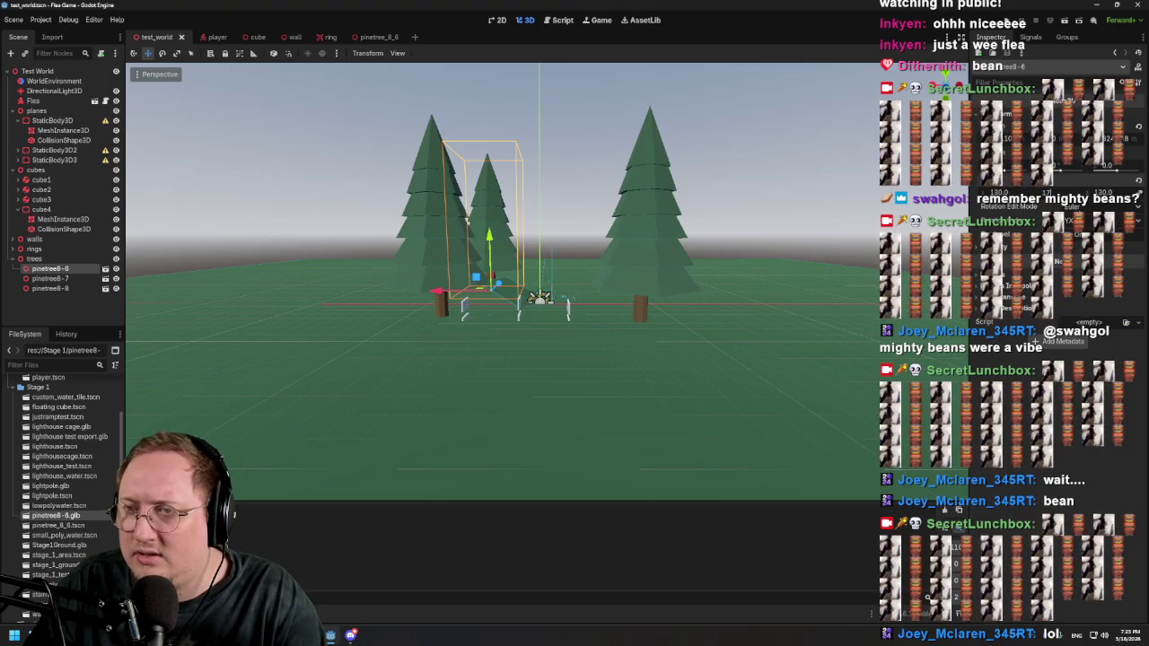
{"action": "key", "text": "Return"}
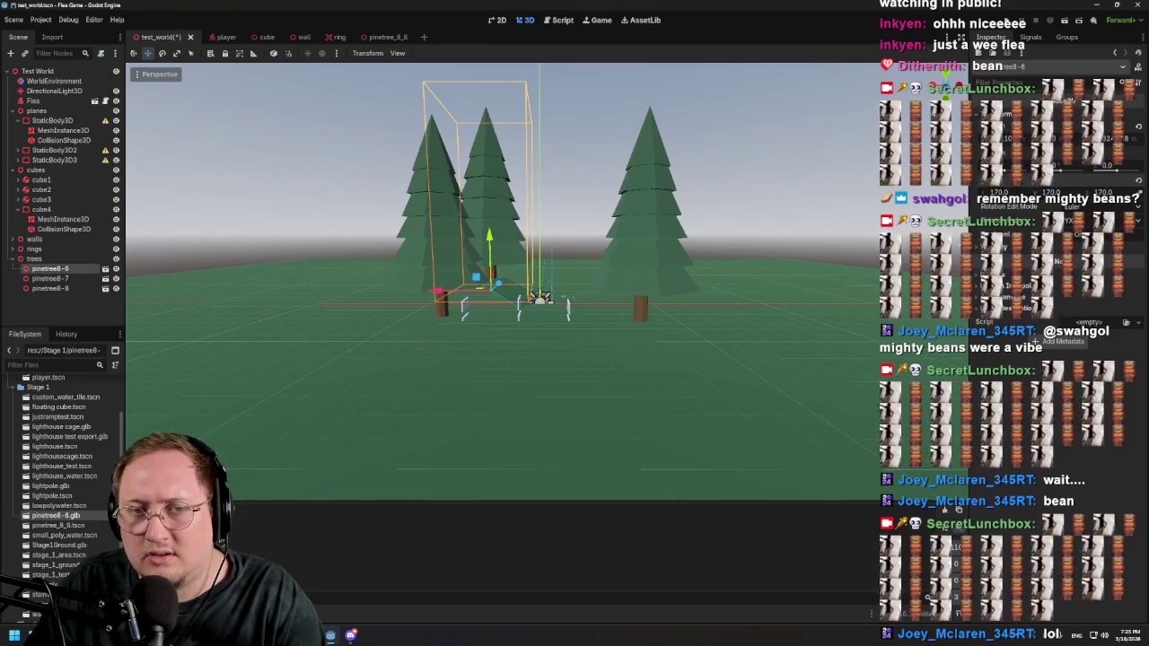
{"action": "mouse_move", "coordinate": [776, 292]}
{"action": "left_mouse_down"}
{"action": "mouse_move", "coordinate": [611, 300]}
{"action": "mouse_move", "coordinate": [539, 275]}
{"action": "mouse_move", "coordinate": [766, 284]}
{"action": "mouse_move", "coordinate": [652, 282]}
{"action": "left_mouse_up"}
Step: Scale pinetree8-7 up to 200 and save the test_world scene
{"action": "left_click", "coordinate": [635, 267]}
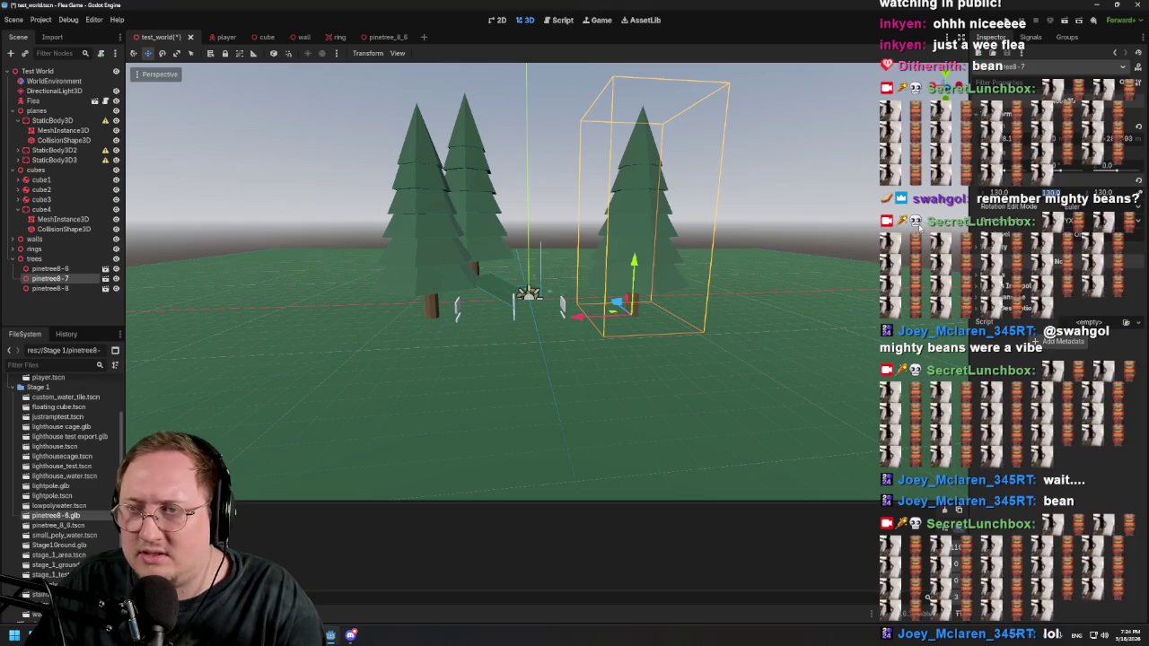
{"action": "key", "text": "Return"}
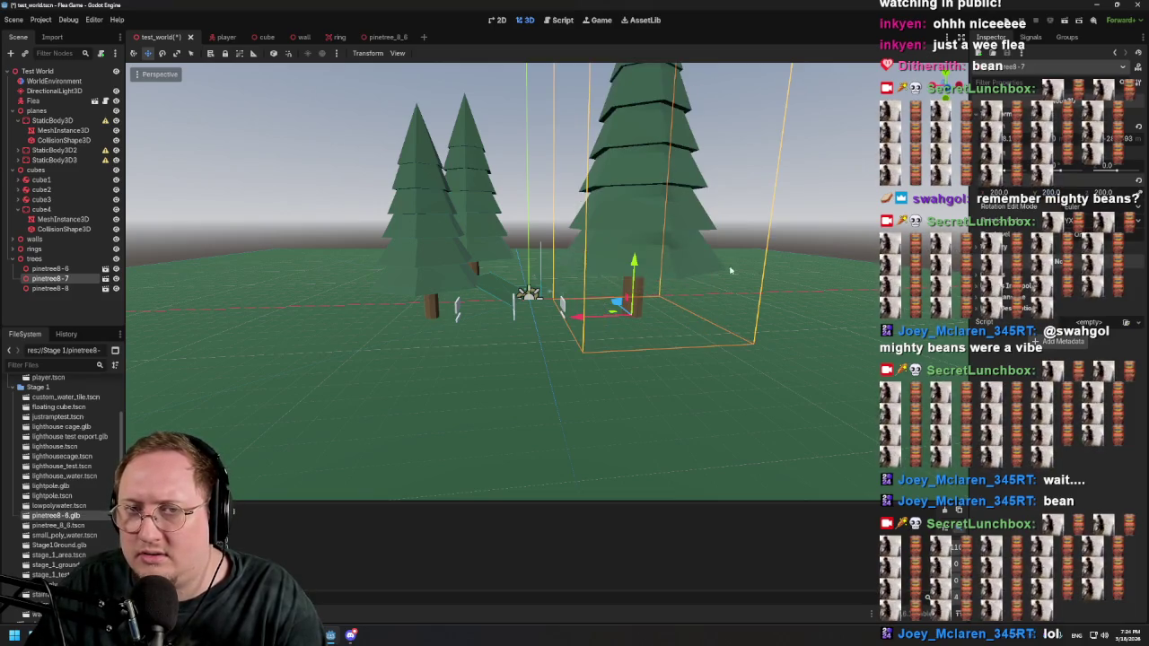
{"action": "mouse_move", "coordinate": [749, 259]}
{"action": "left_mouse_down"}
{"action": "mouse_move", "coordinate": [836, 256]}
{"action": "mouse_move", "coordinate": [811, 239]}
{"action": "mouse_move", "coordinate": [770, 268]}
{"action": "mouse_move", "coordinate": [795, 282]}
{"action": "mouse_move", "coordinate": [778, 256]}
{"action": "mouse_move", "coordinate": [744, 262]}
{"action": "left_mouse_up"}
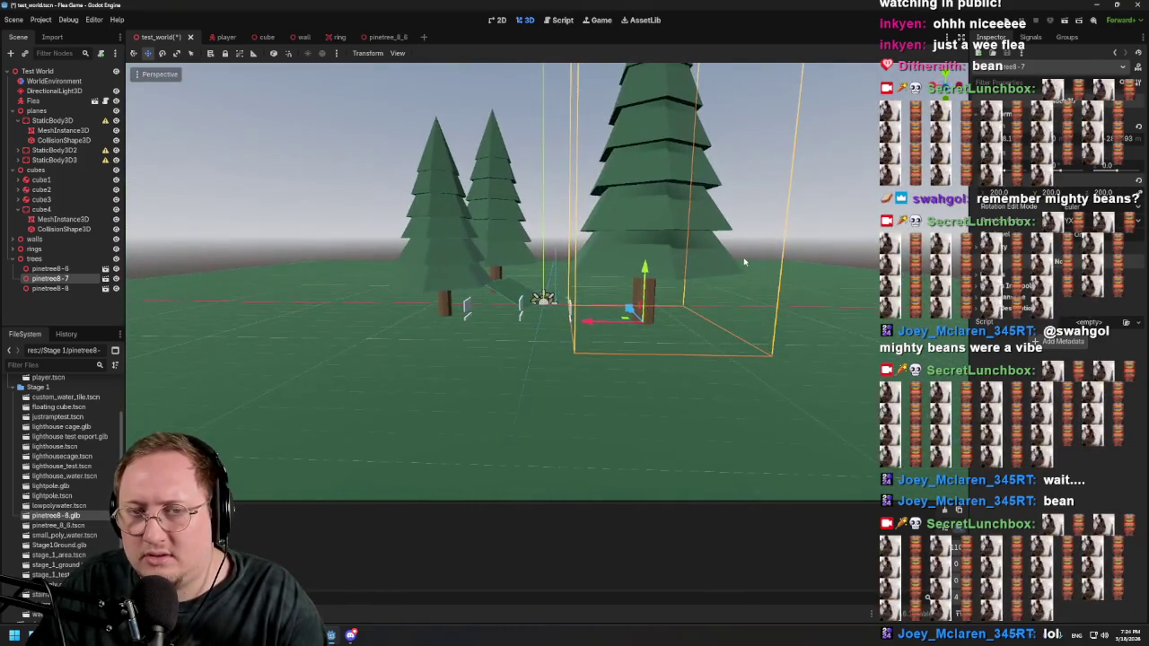
{"action": "key", "text": "ctrl+s"}
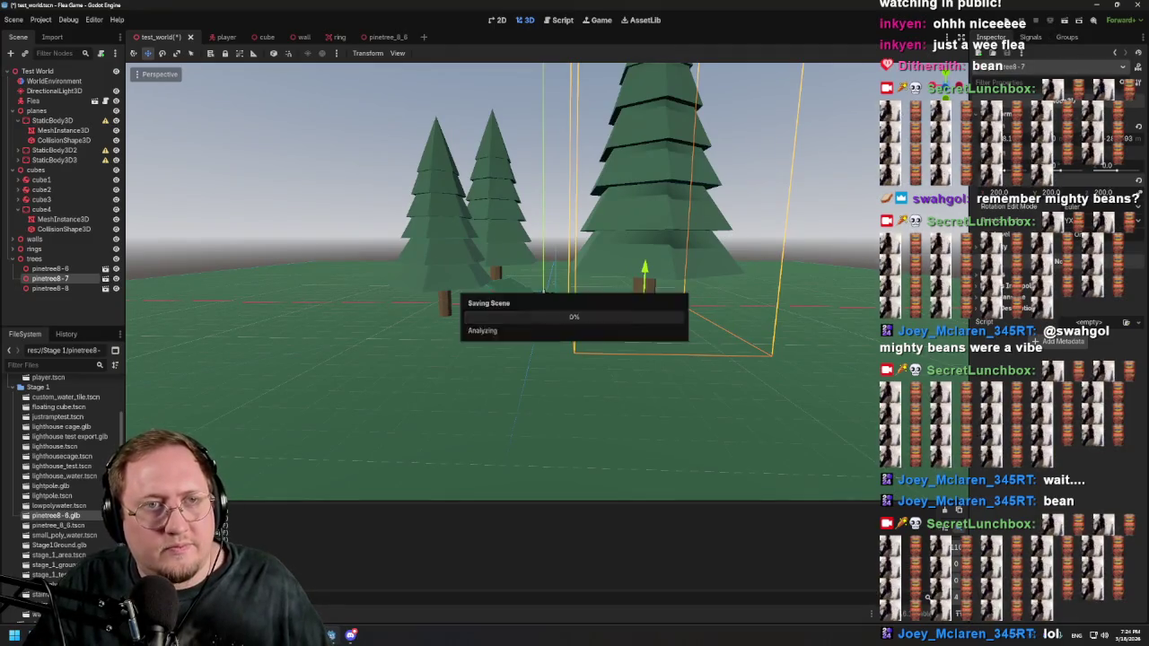
{"action": "left_click", "coordinate": [1064, 23]}
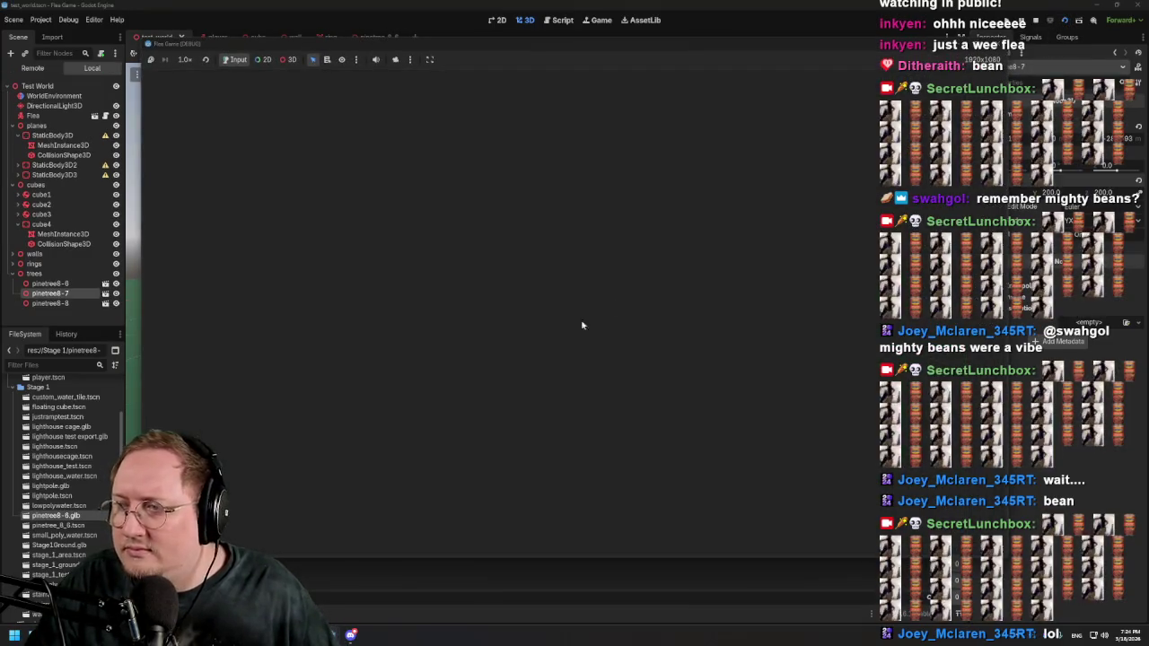
{"action": "key", "text": "w"}
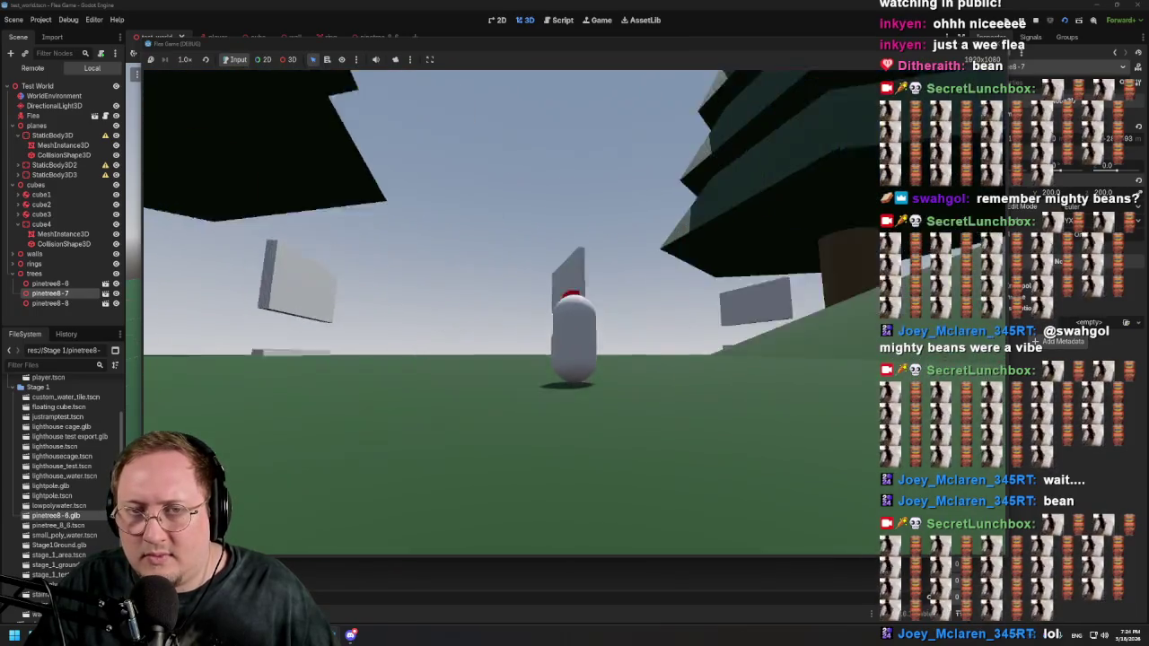
{"action": "key", "text": "w"}
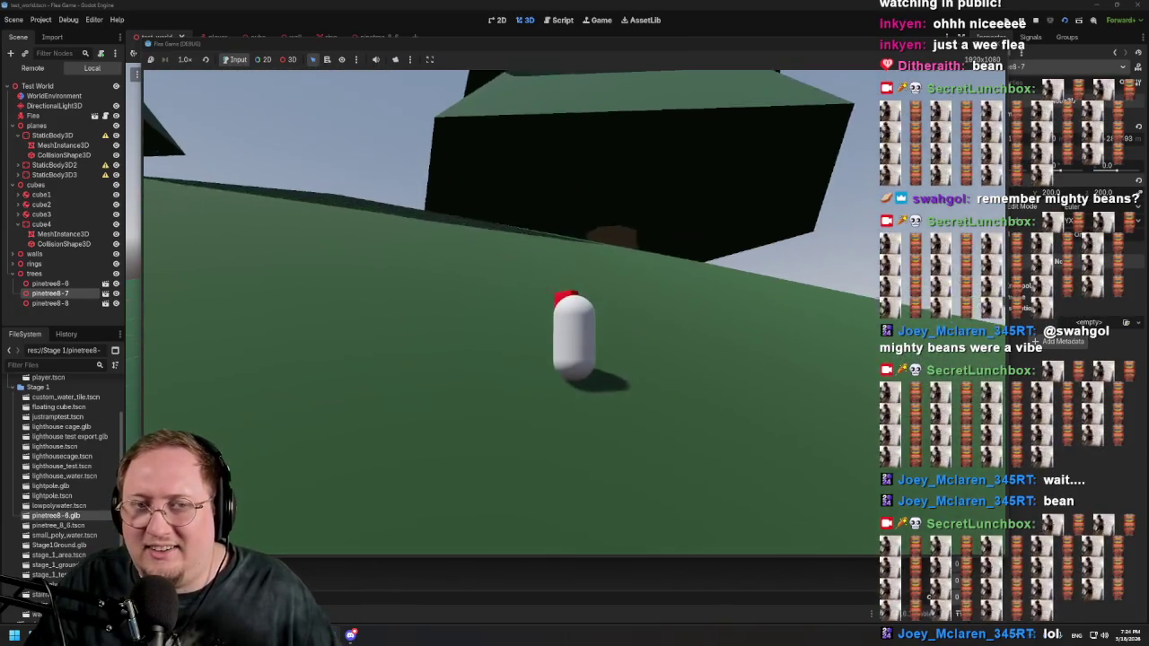
{"action": "key", "text": "w"}
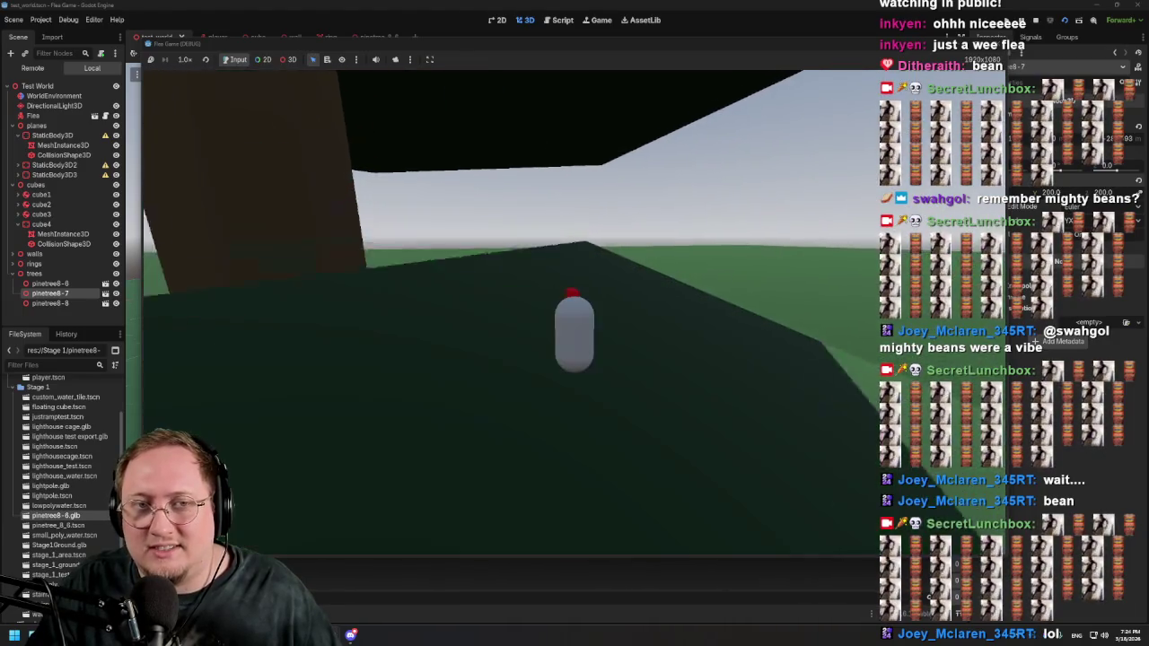
{"action": "key", "text": "w"}
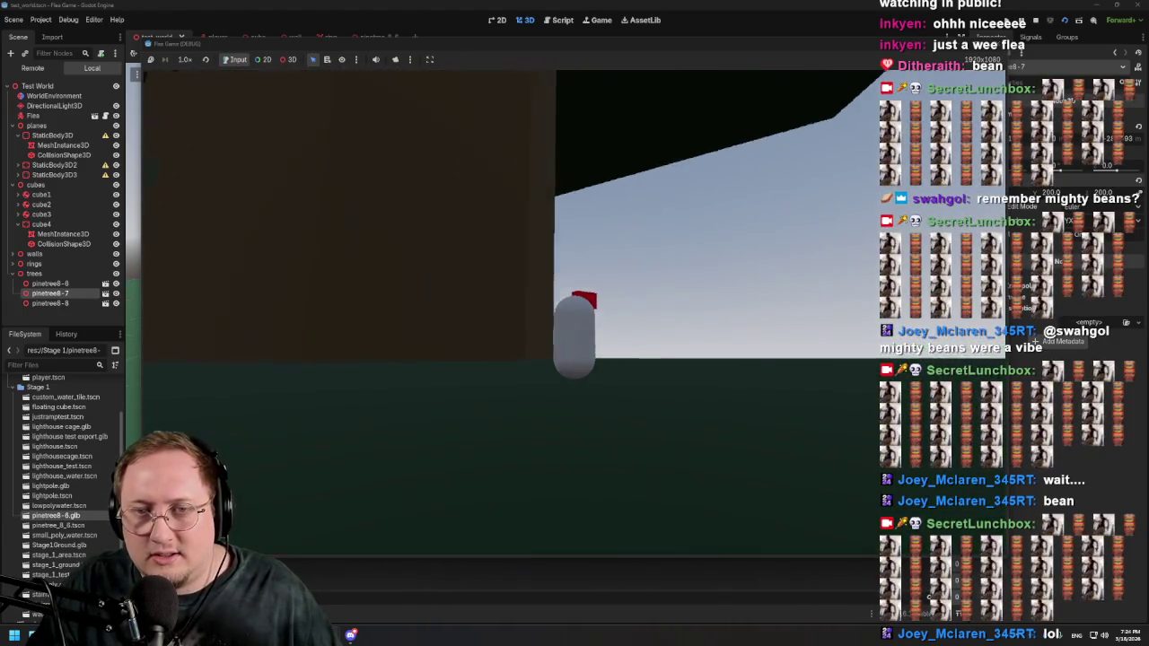
{"action": "key", "text": "w"}
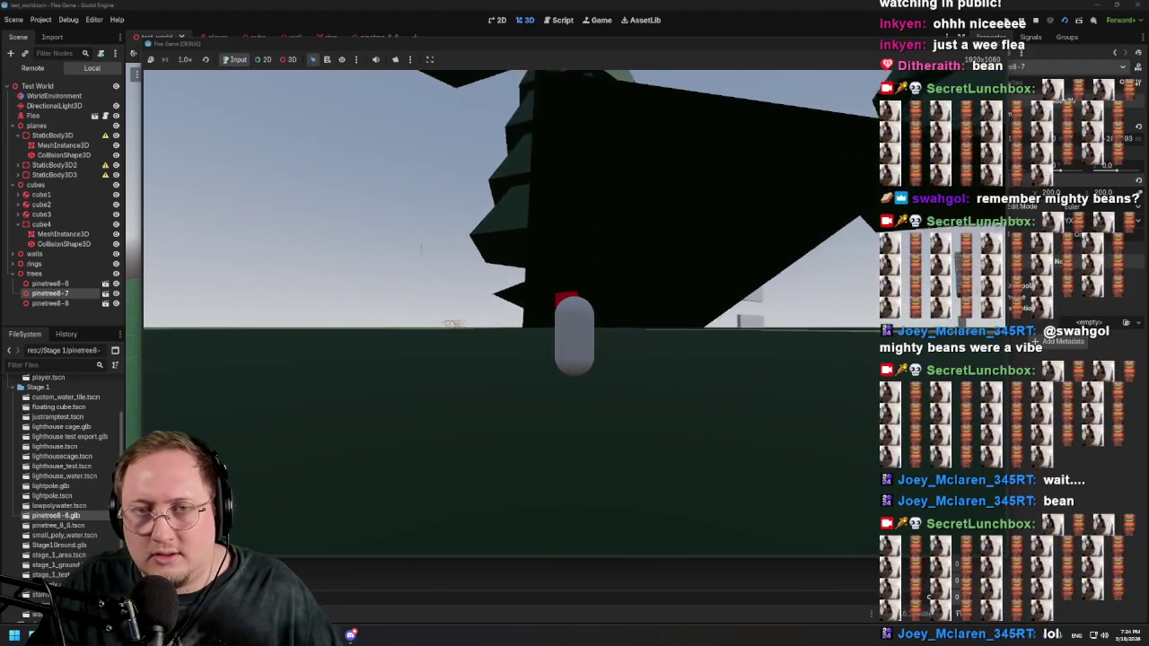
{"action": "key", "text": "w"}
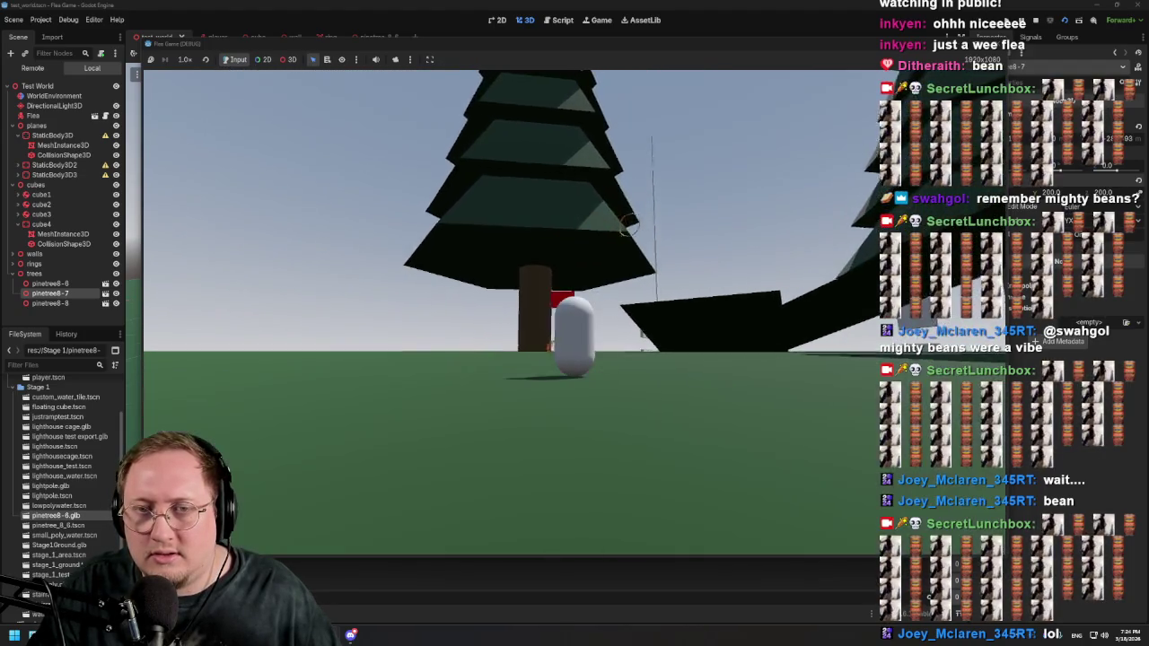
{"action": "key", "text": "w"}
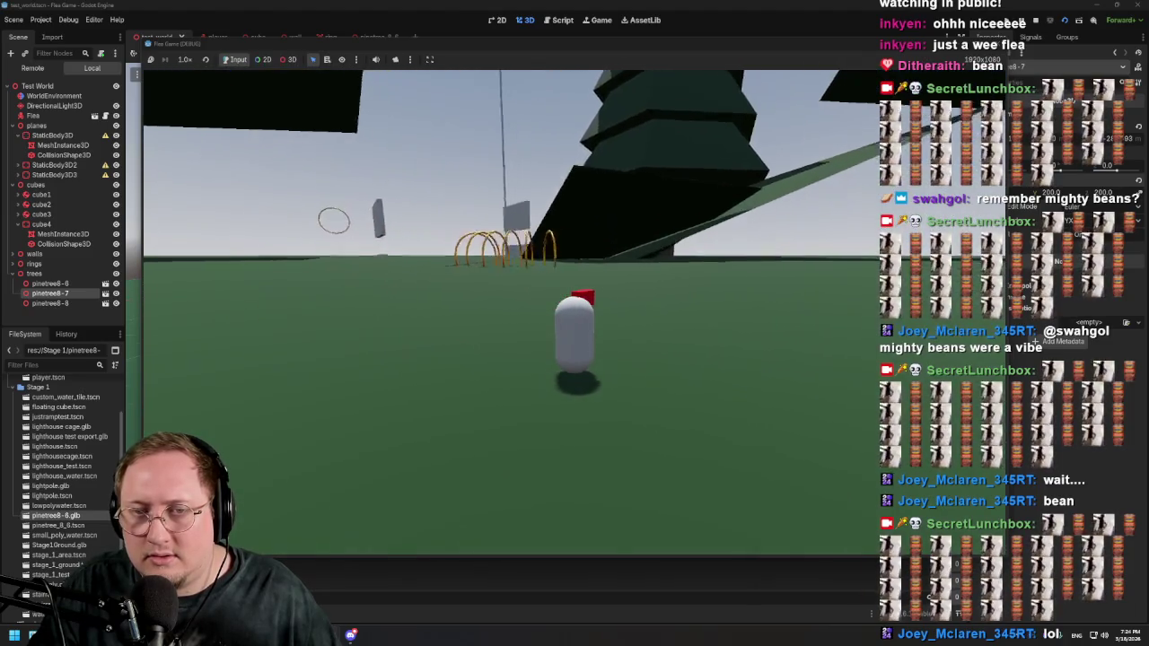
{"action": "key", "text": "w"}
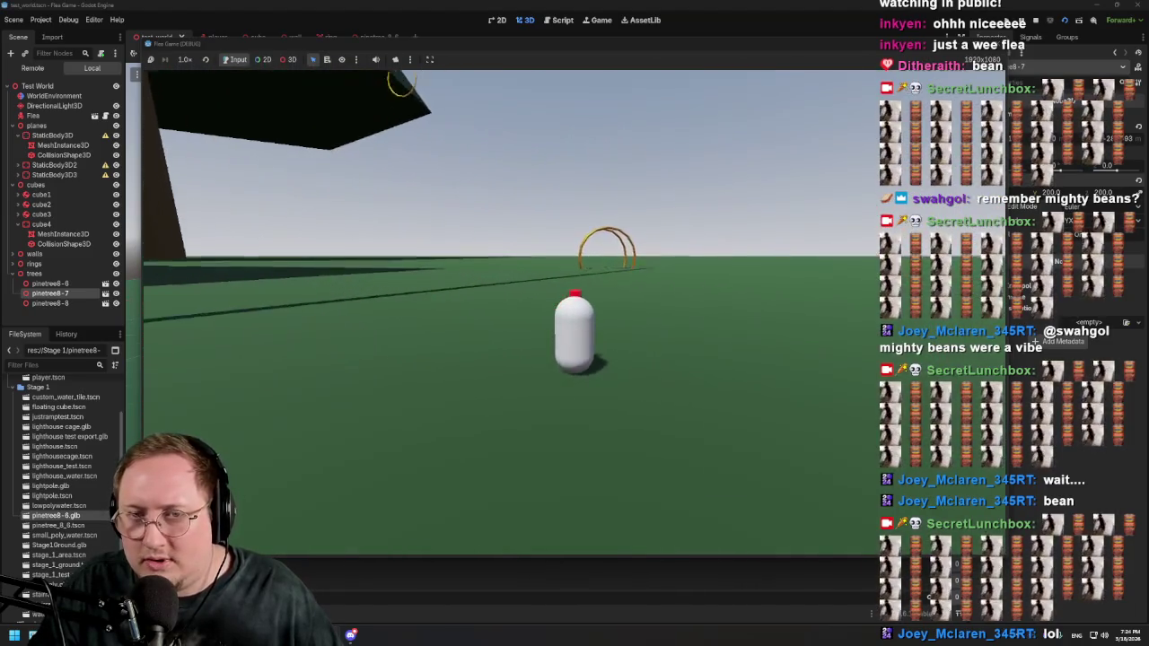
{"action": "key", "text": "w"}
{"action": "key", "text": "w"}
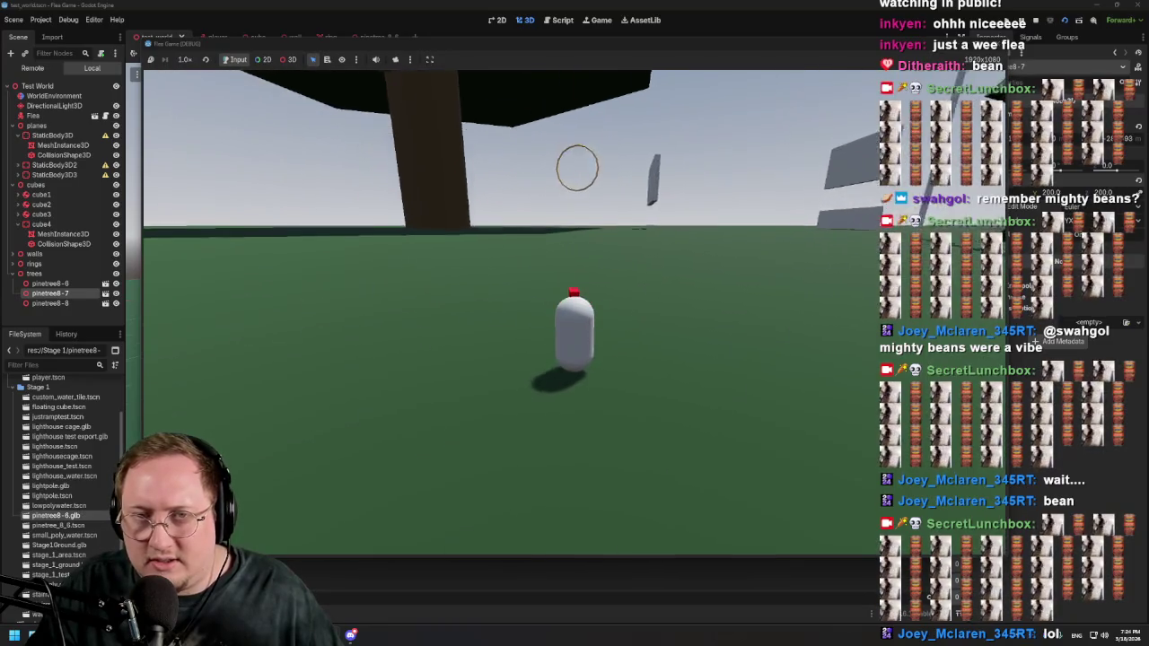
{"action": "key", "text": "w"}
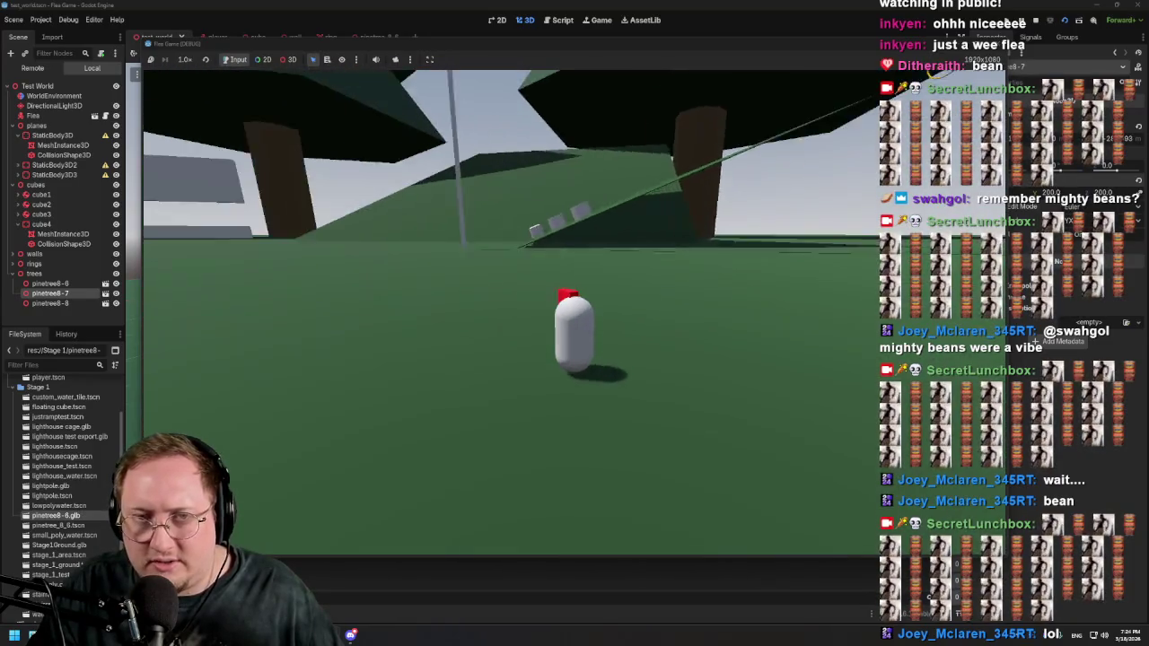
{"action": "key", "text": "w"}
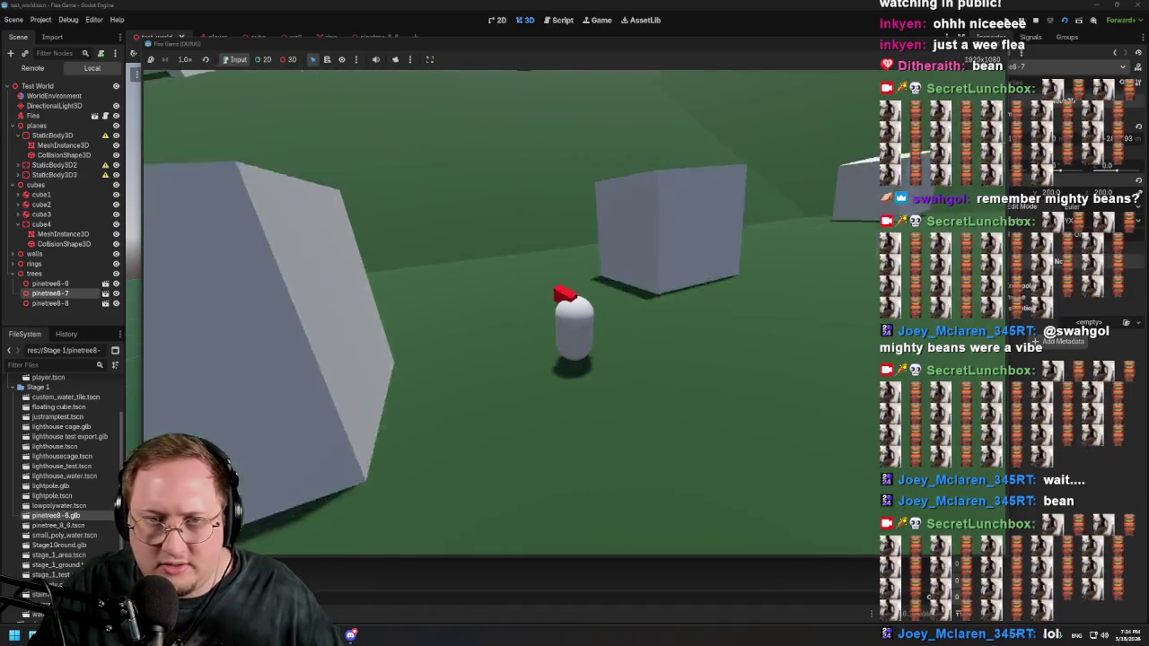
{"action": "key", "text": "w"}
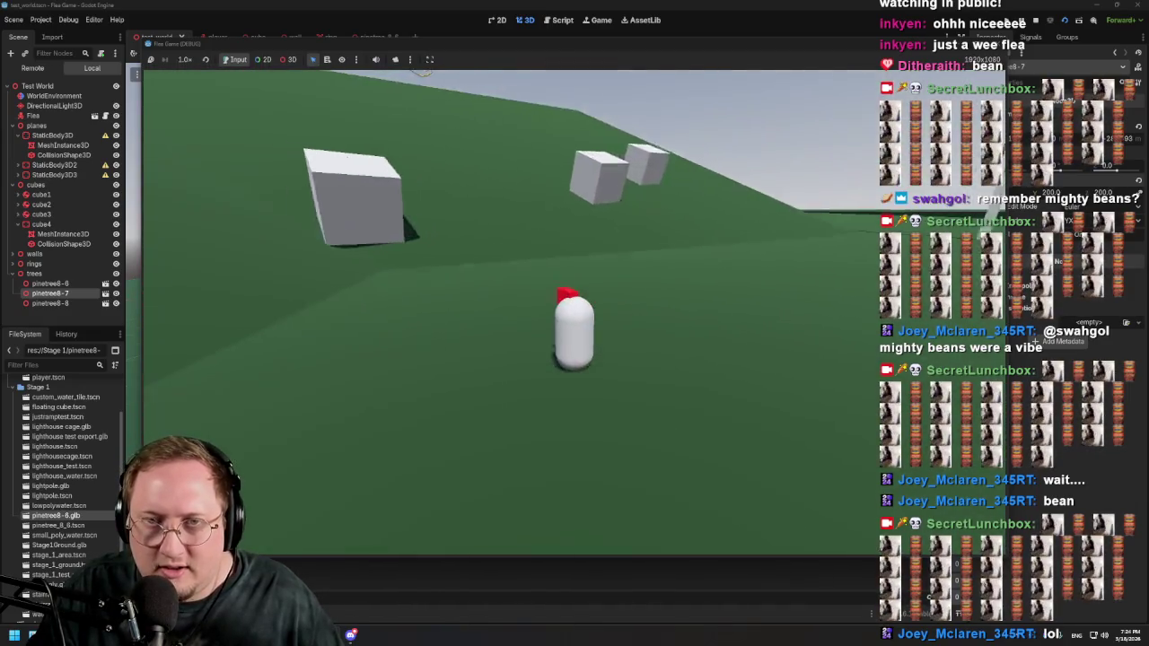
{"action": "key", "text": "w"}
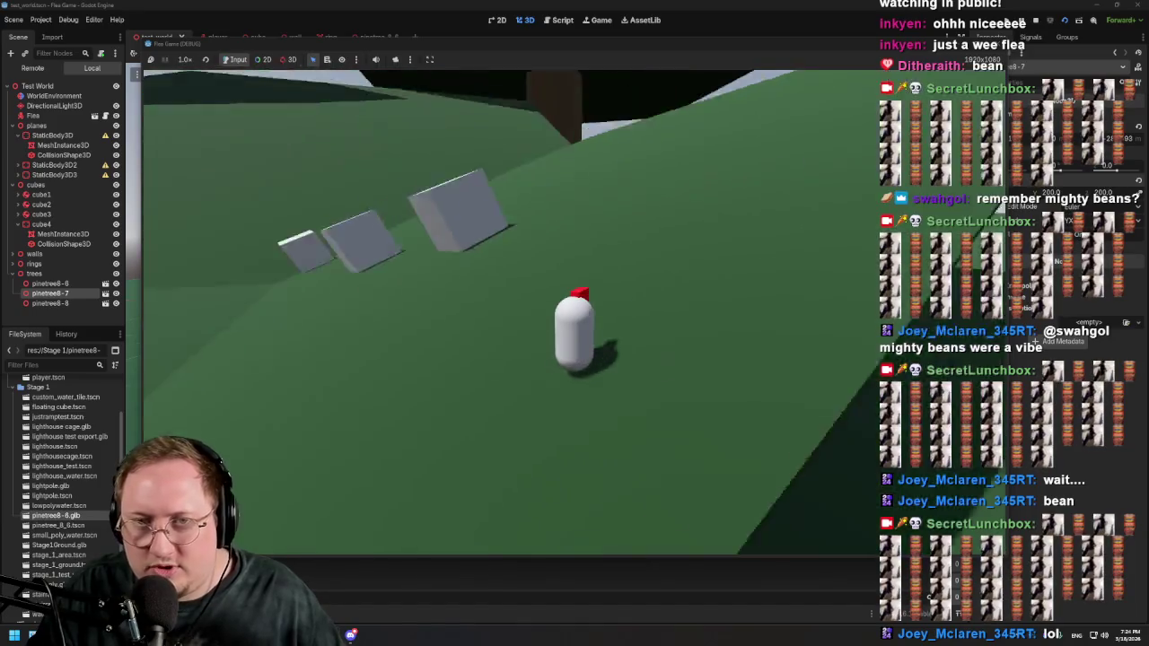
{"action": "key", "text": "w"}
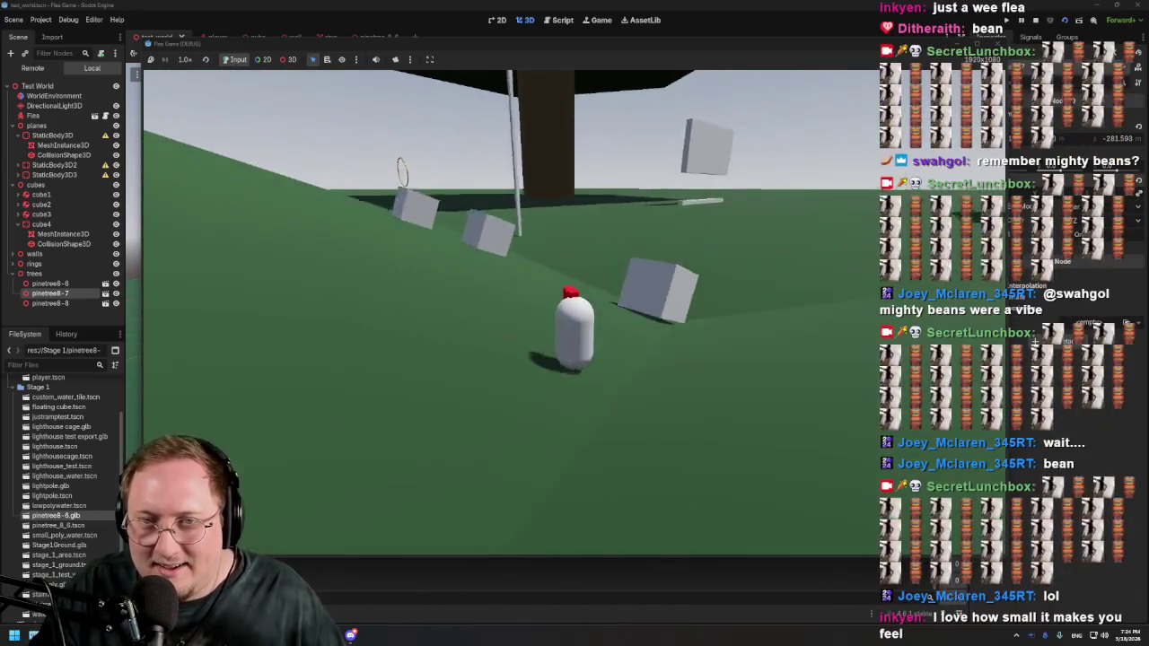
{"action": "key", "text": "w"}
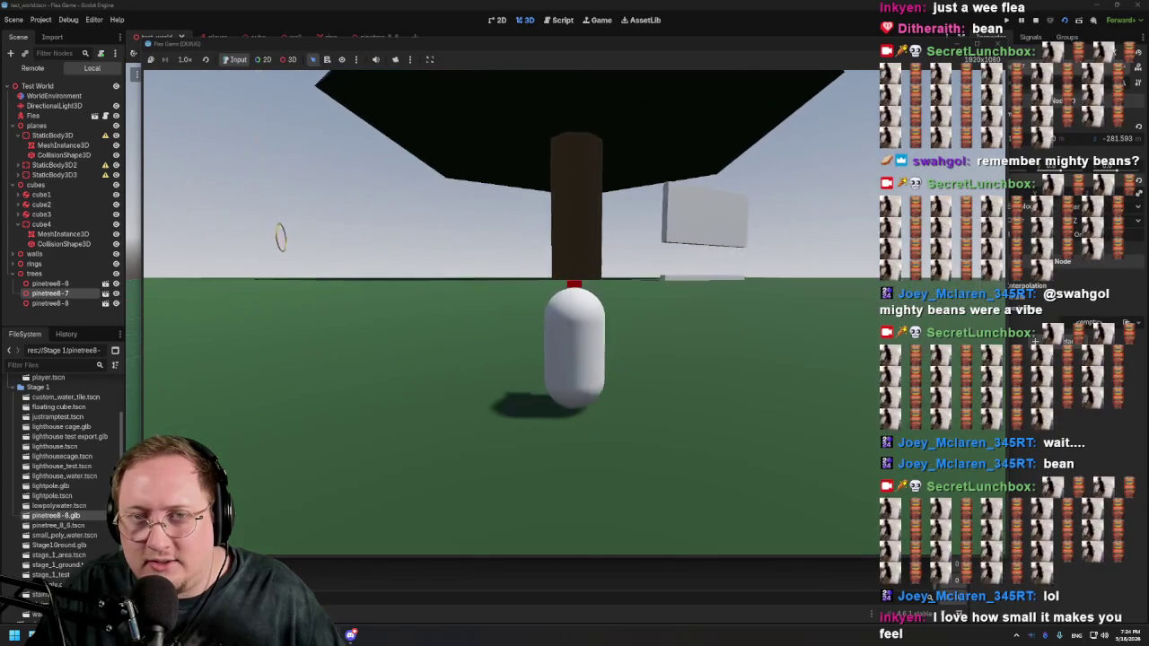
{"action": "key", "text": "w"}
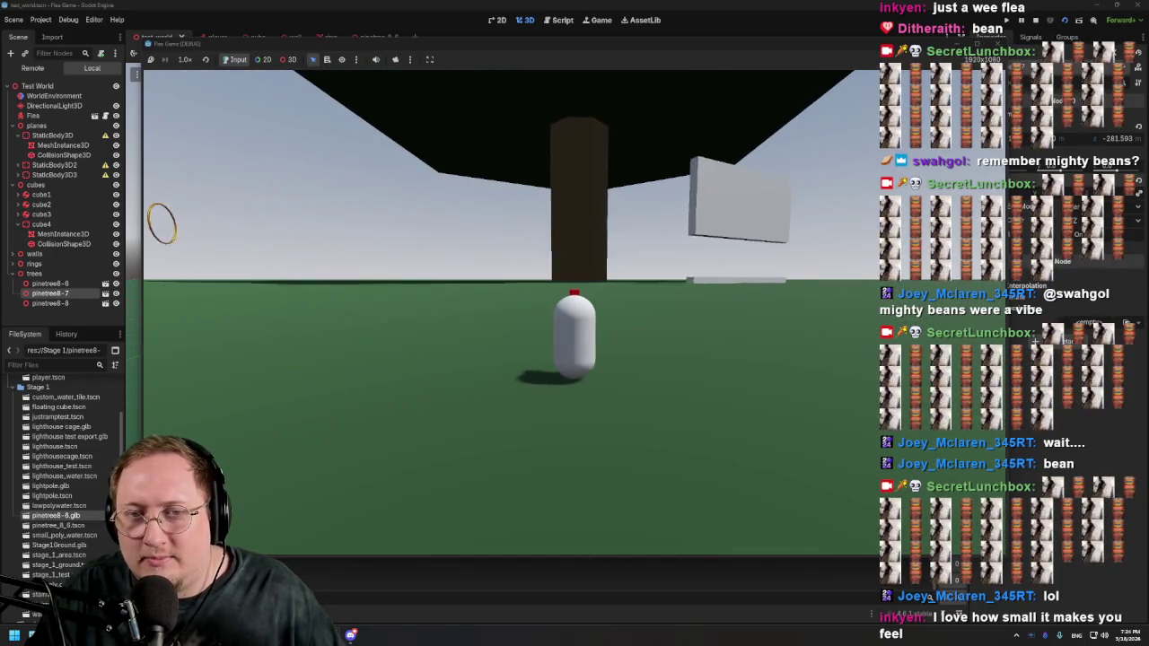
{"action": "key", "text": "w"}
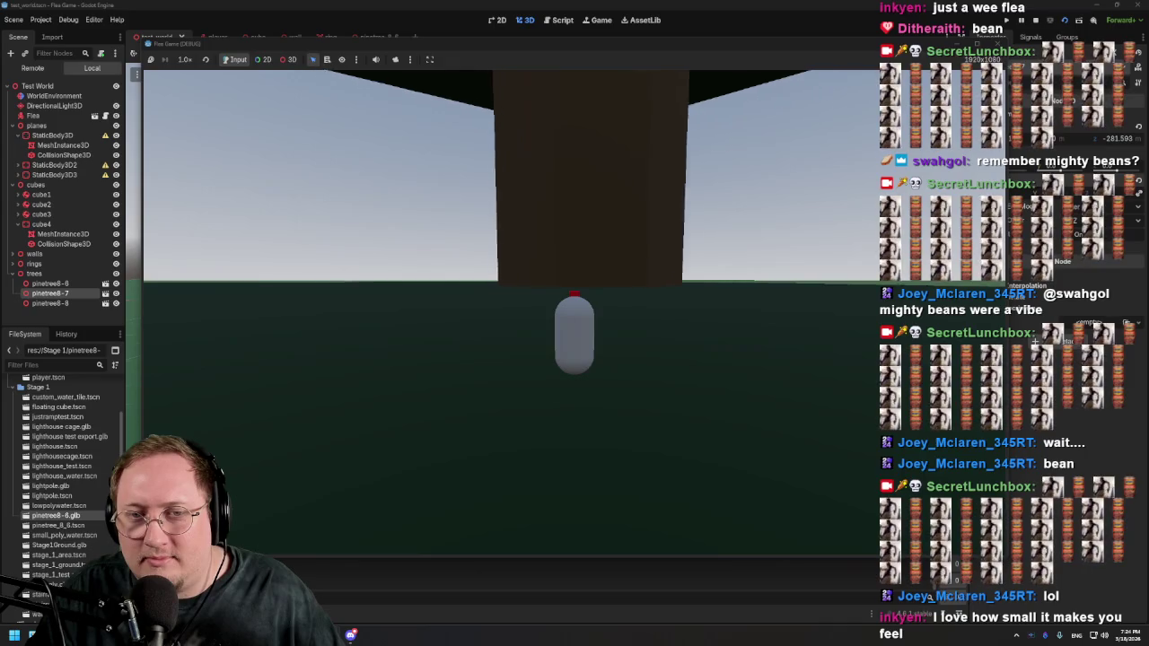
{"action": "key", "text": "s"}
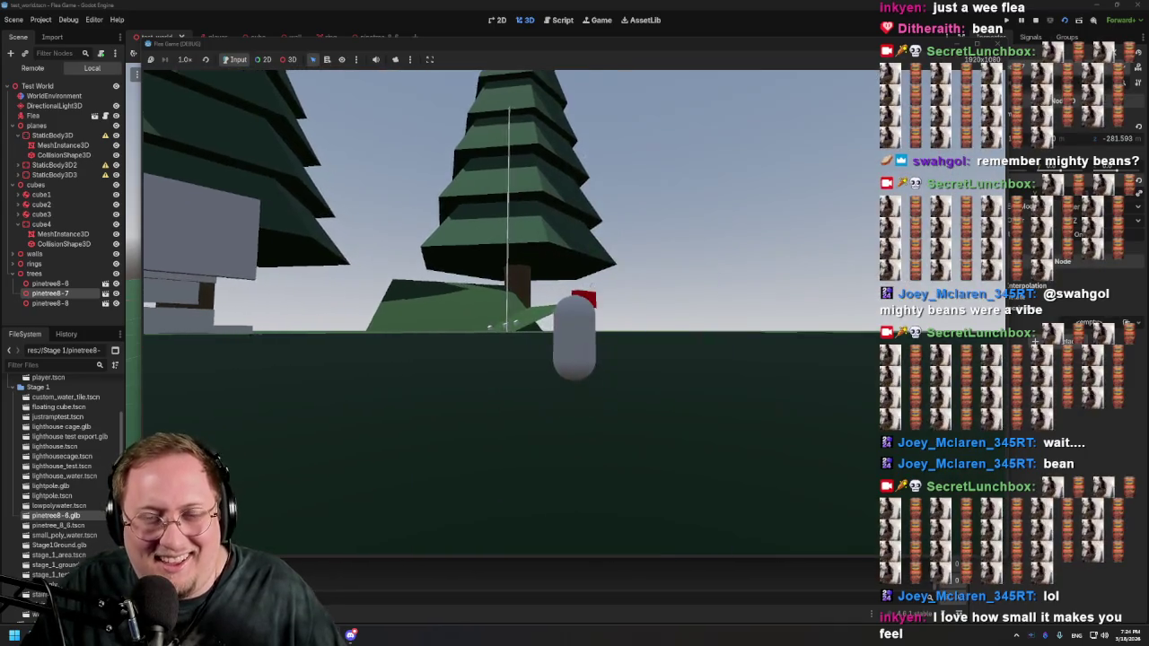
{"action": "key", "text": "w"}
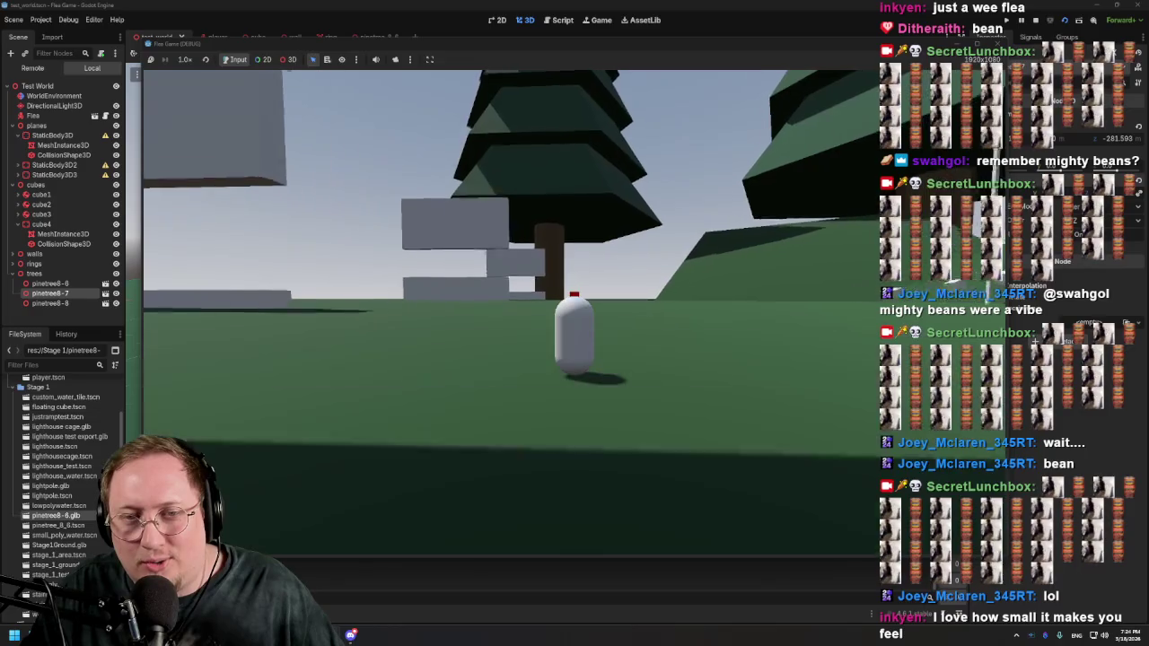
{"action": "key", "text": "w"}
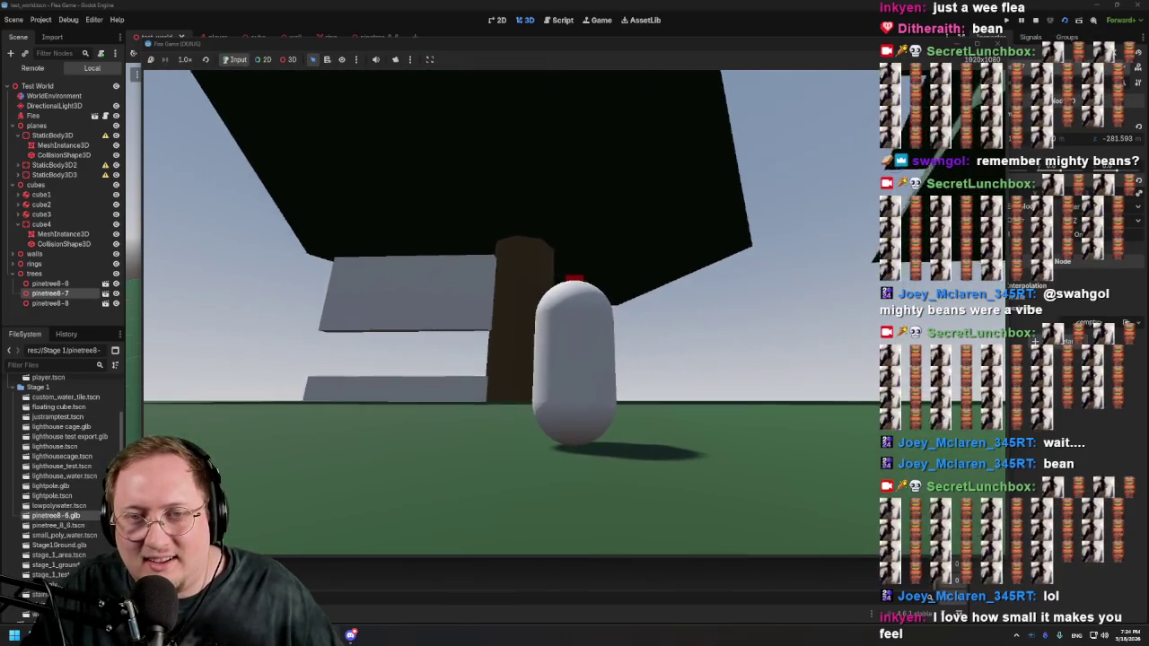
{"action": "key", "text": "s"}
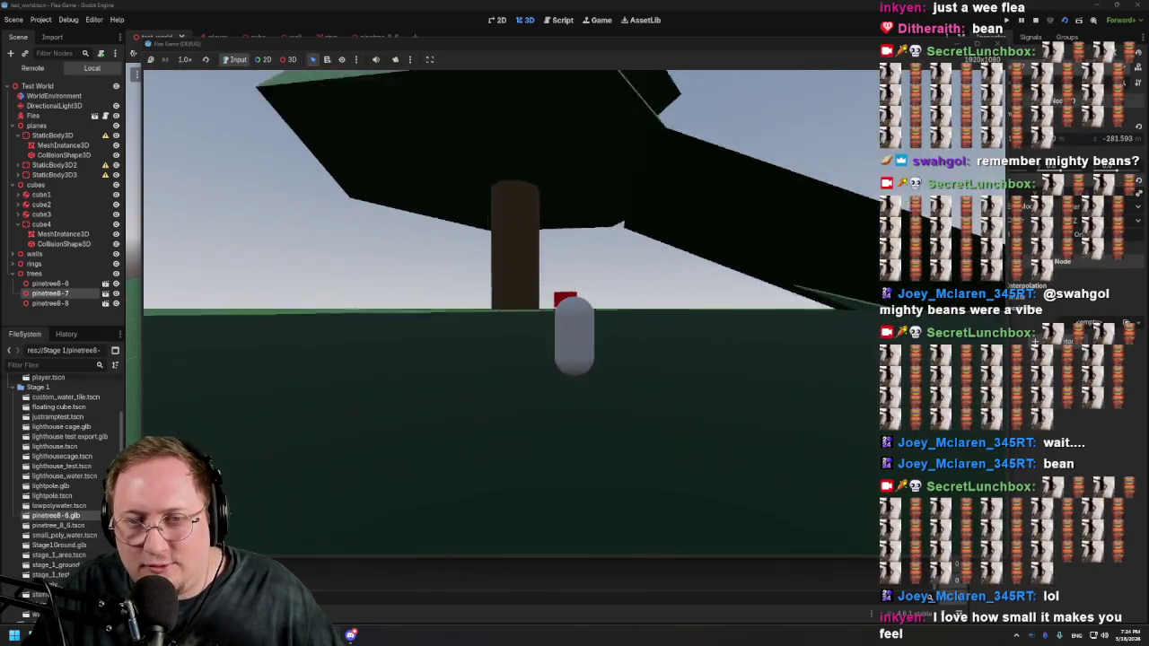
{"action": "key", "text": "a"}
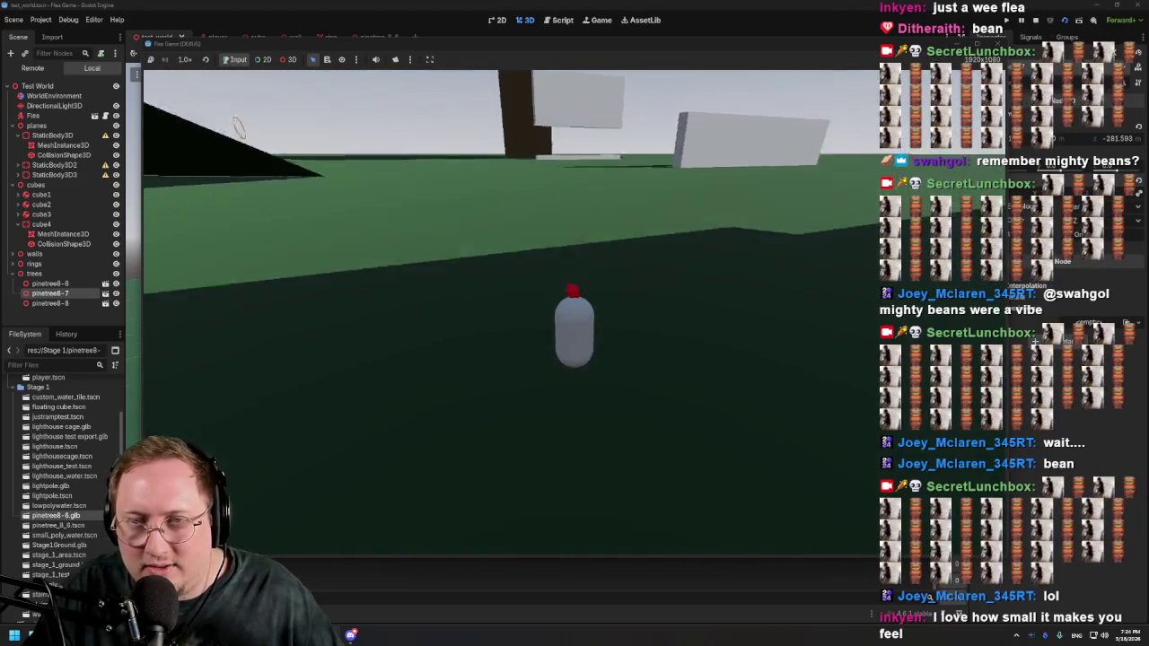
{"action": "key", "text": "d"}
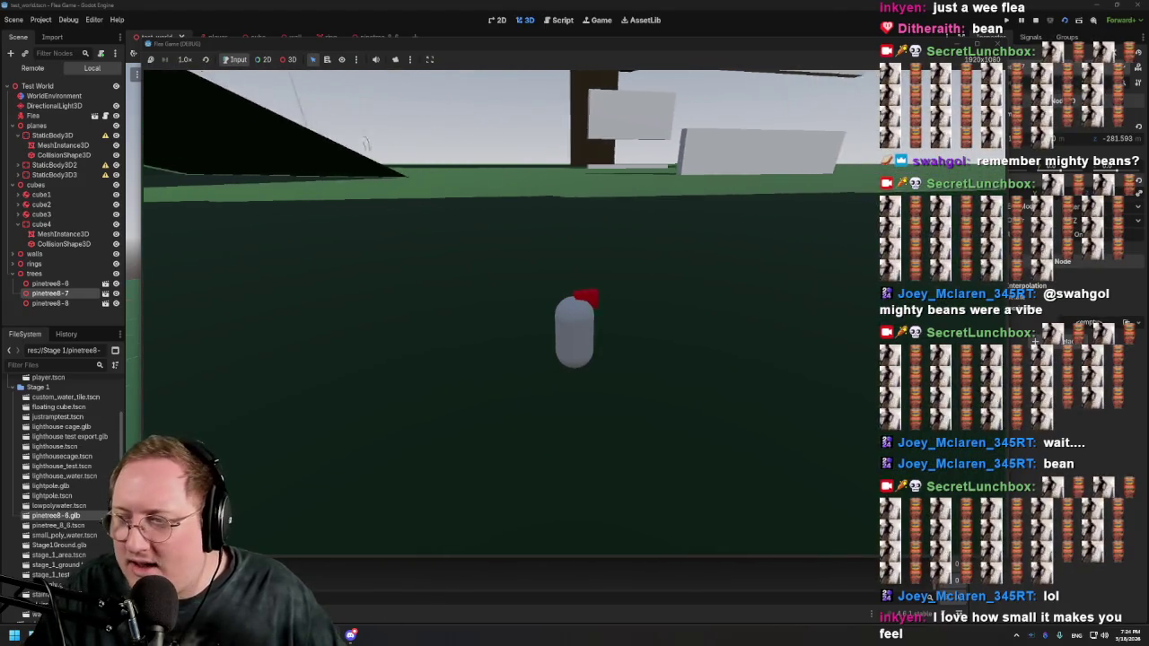
{"action": "key", "text": "w"}
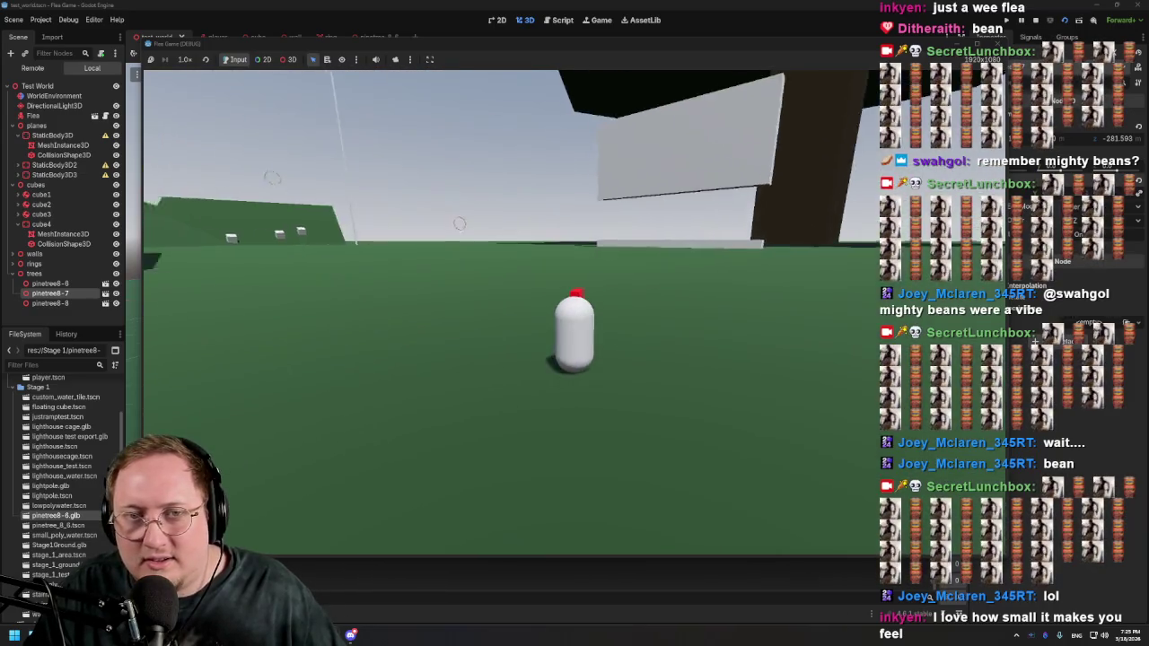
{"action": "key", "text": "w"}
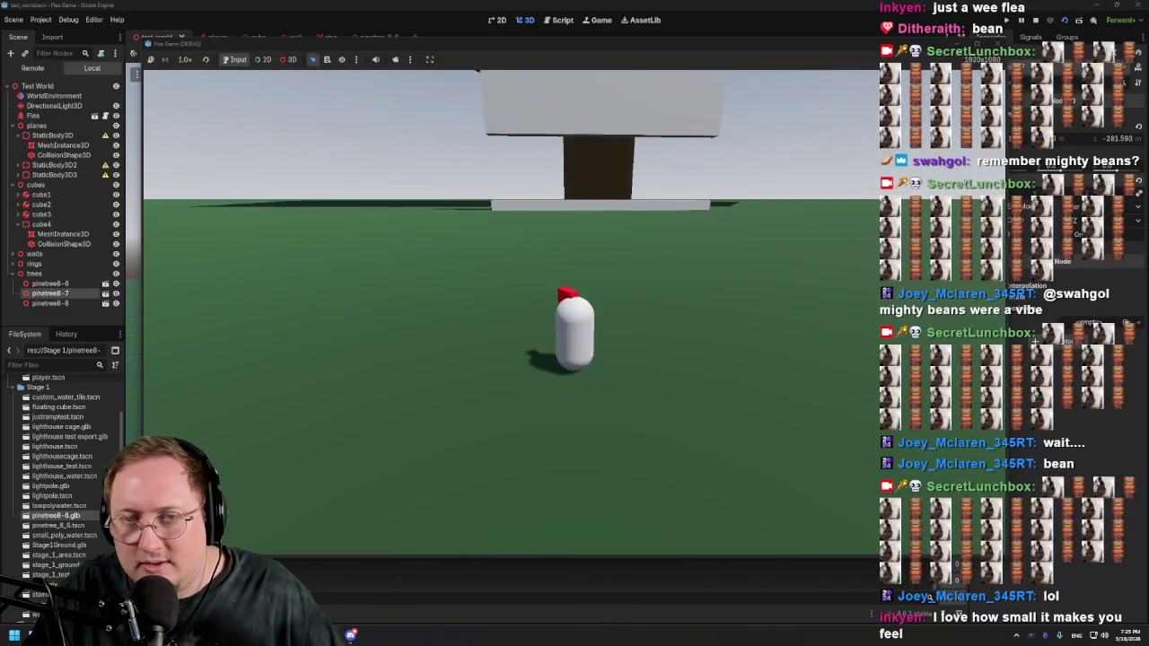
{"action": "key", "text": "a"}
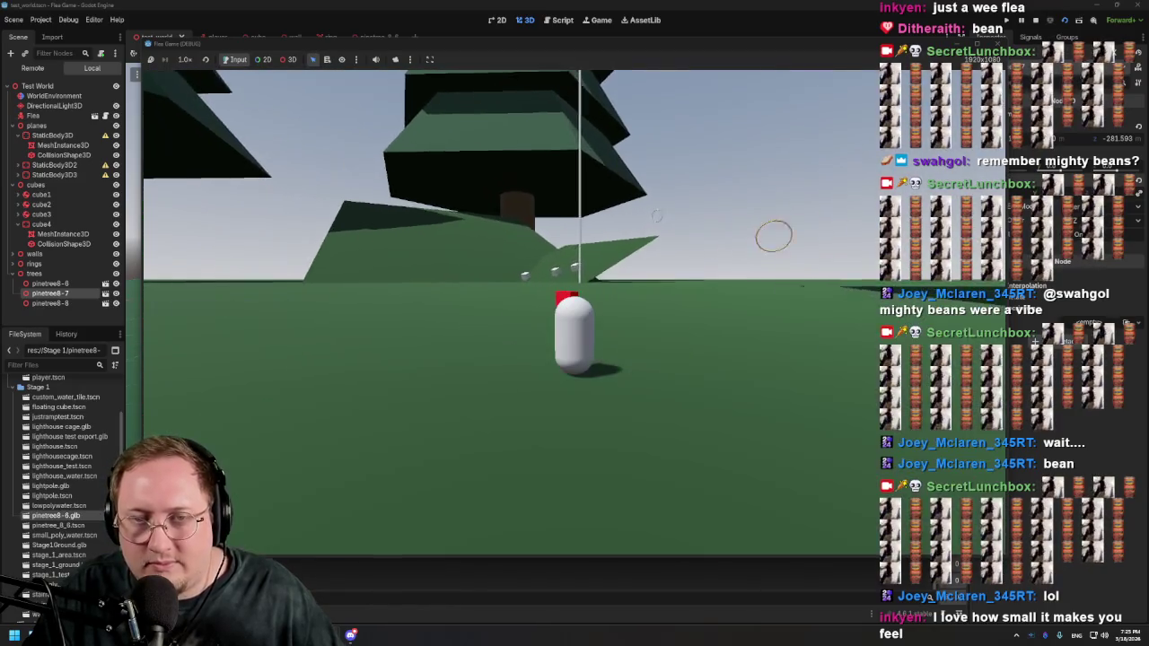
{"action": "key", "text": "w"}
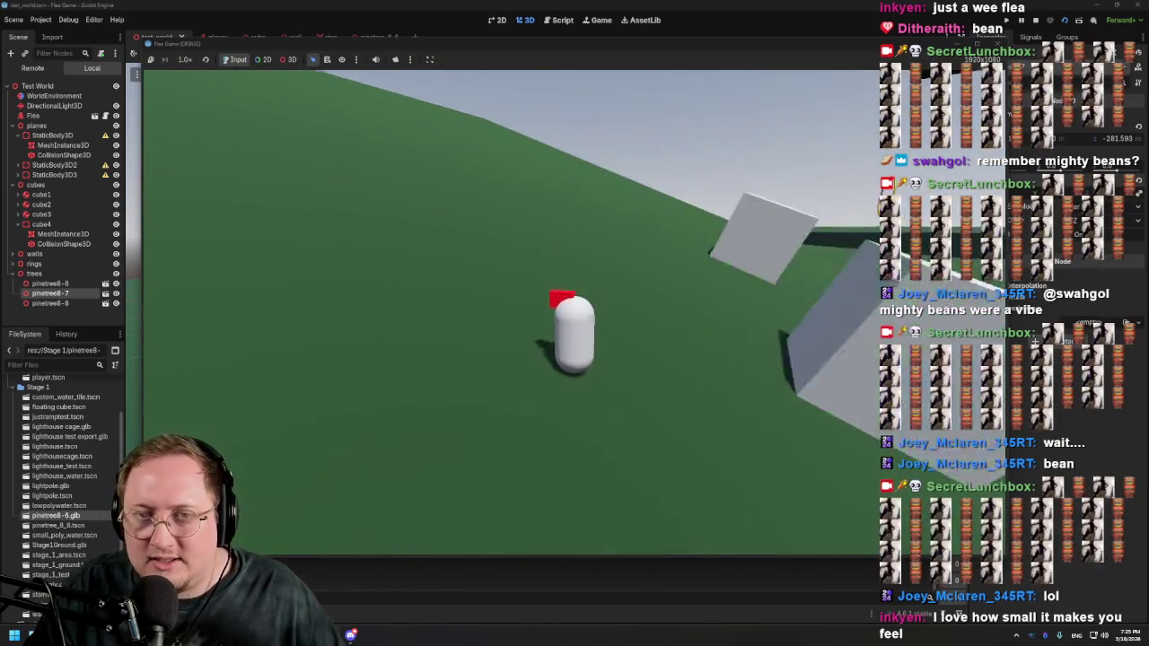
{"action": "key", "text": "w"}
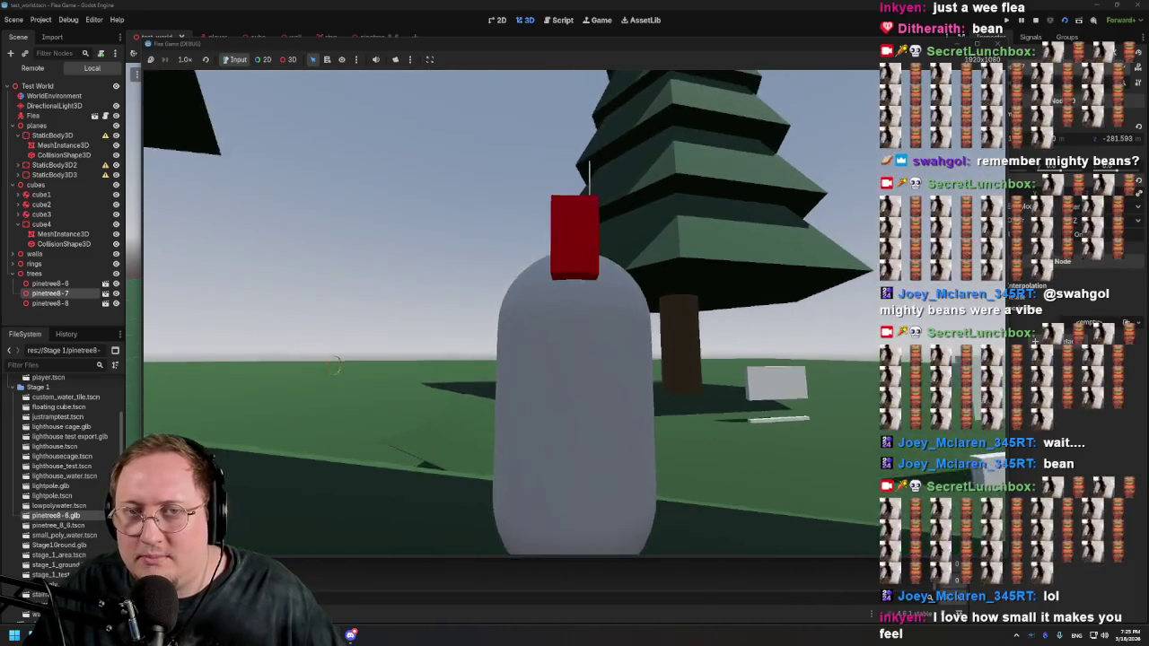
{"action": "key", "text": "space"}
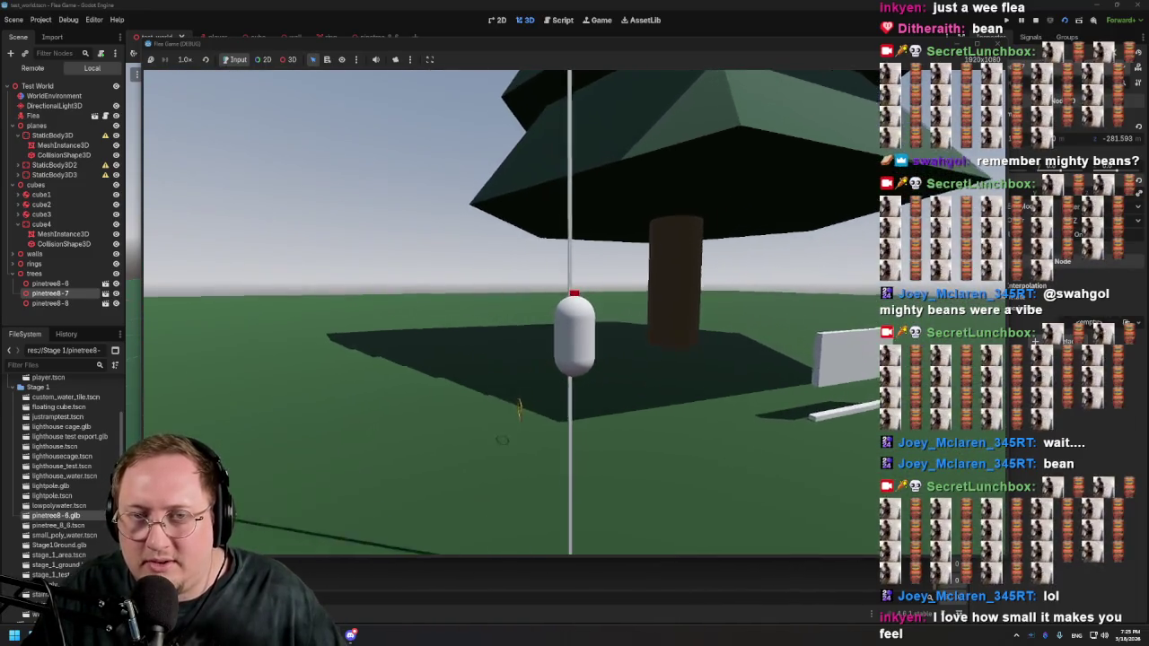
{"action": "key", "text": "w"}
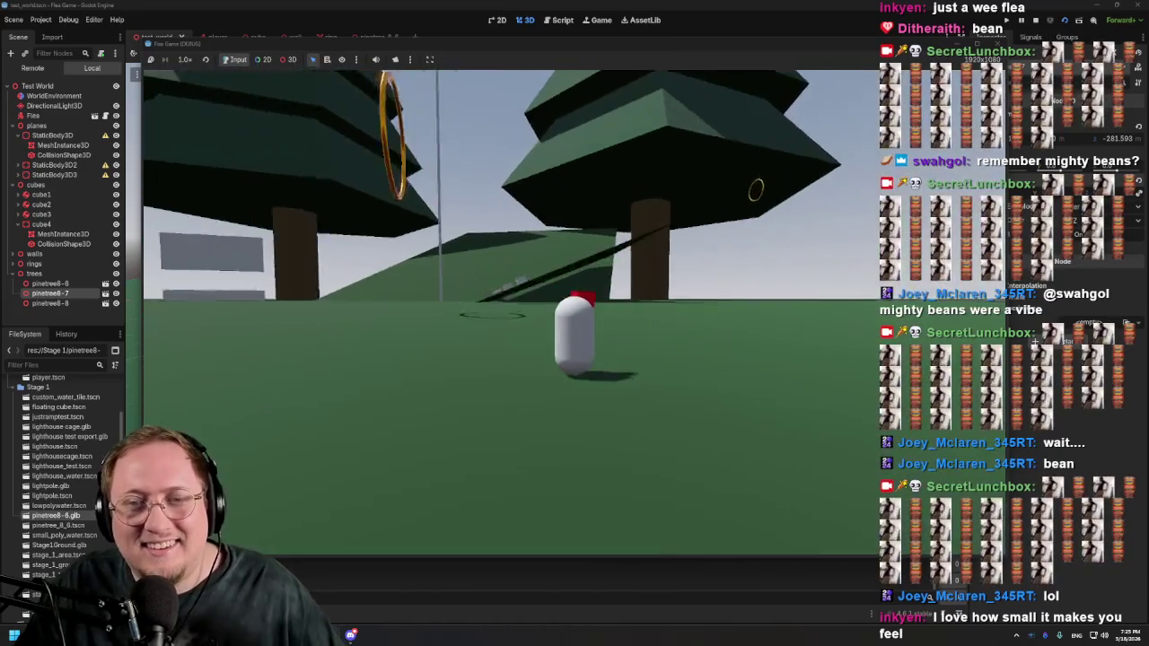
{"action": "key", "text": "s"}
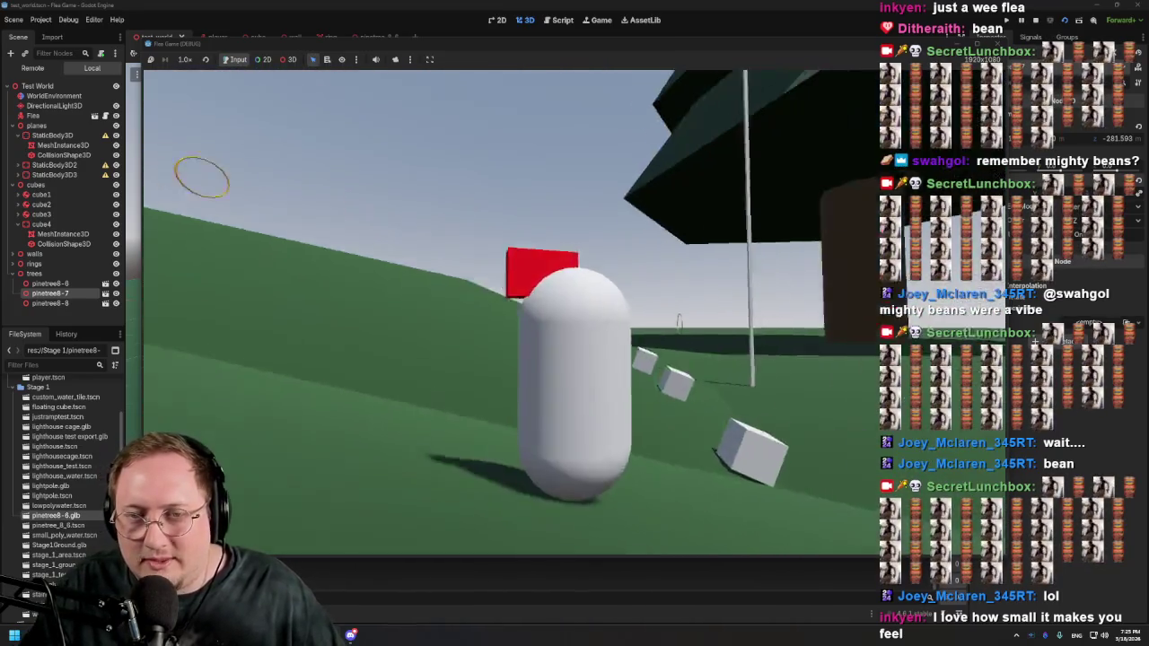
{"action": "key", "text": "w"}
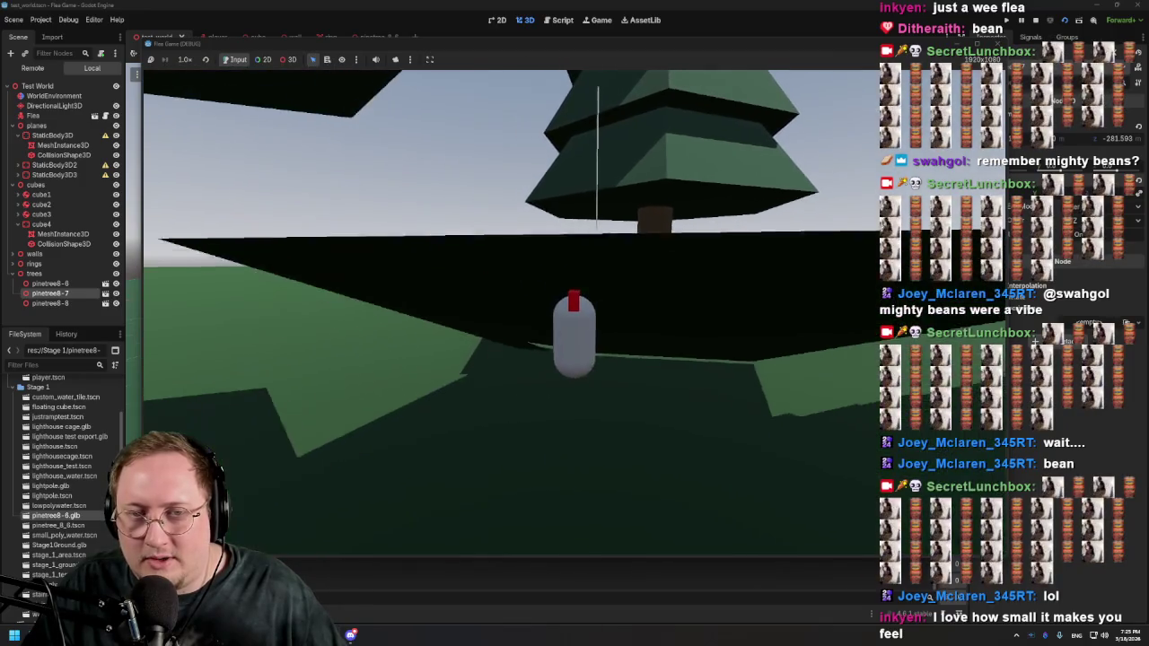
{"action": "key", "text": "a"}
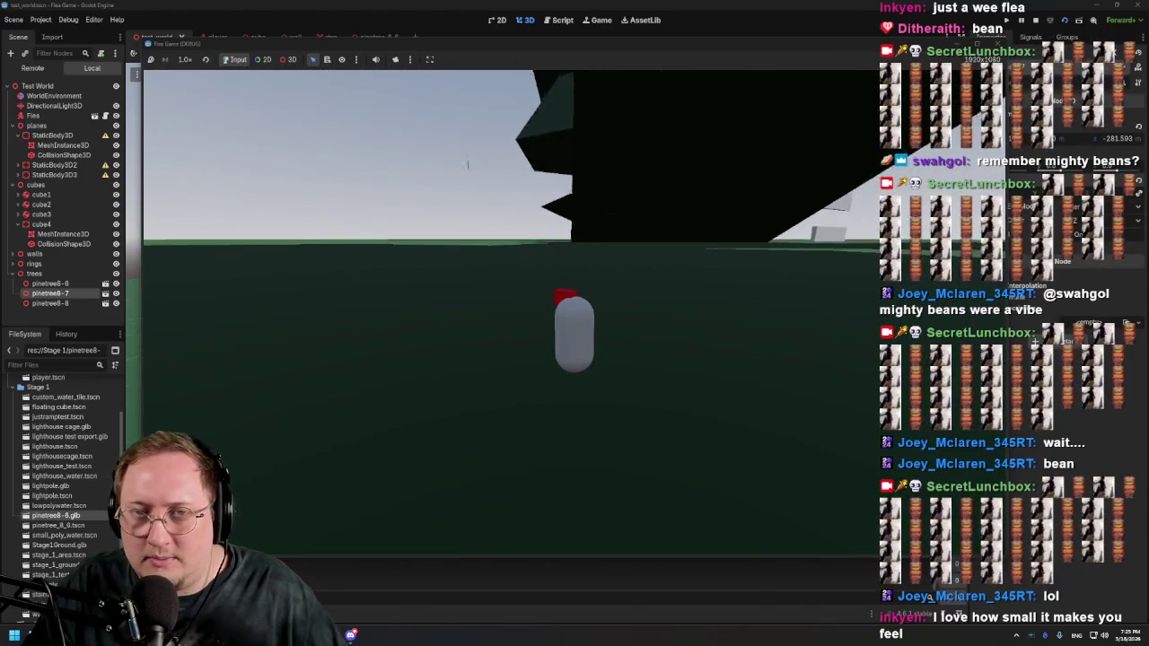
{"action": "key", "text": "d"}
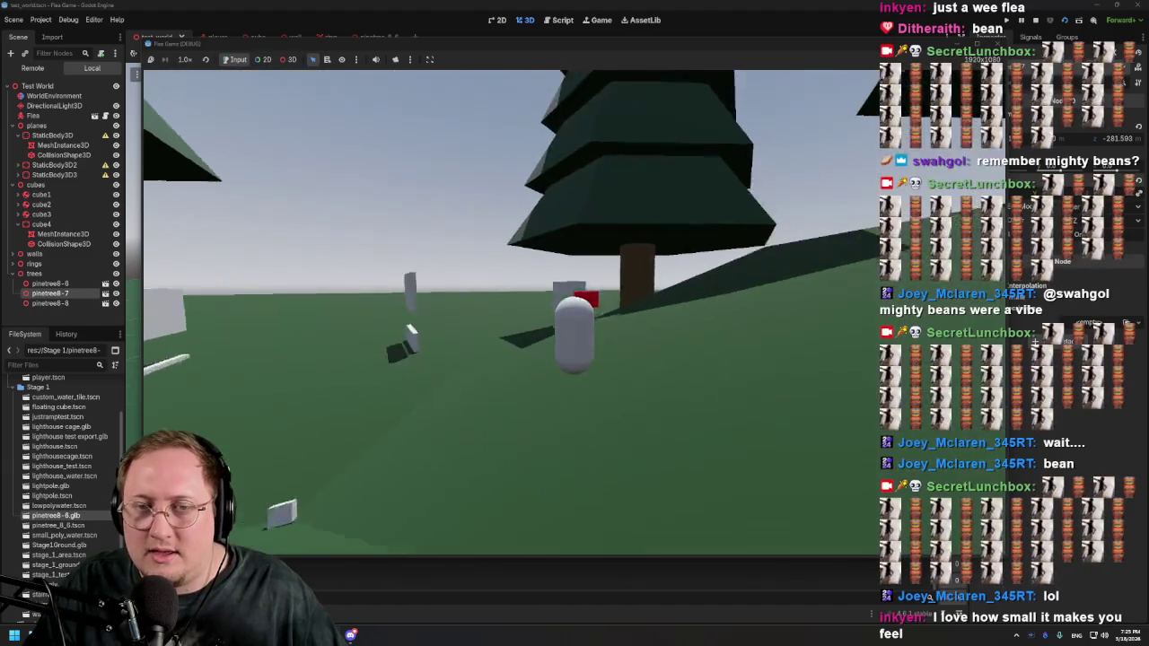
{"action": "key", "text": "a"}
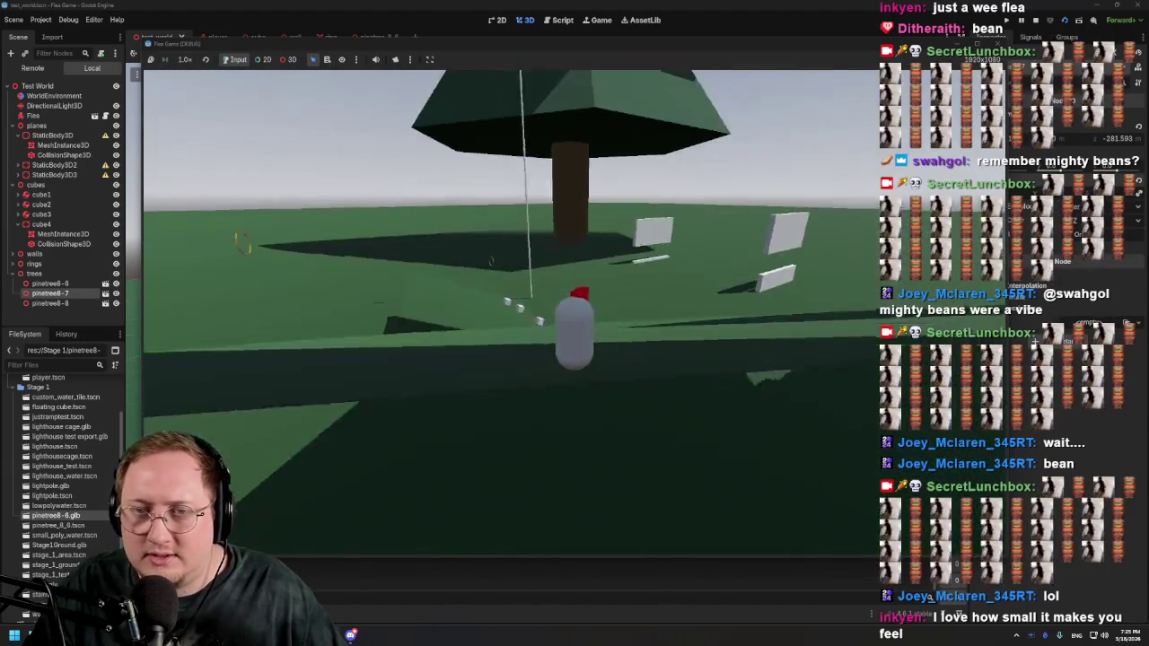
{"action": "key", "text": "w"}
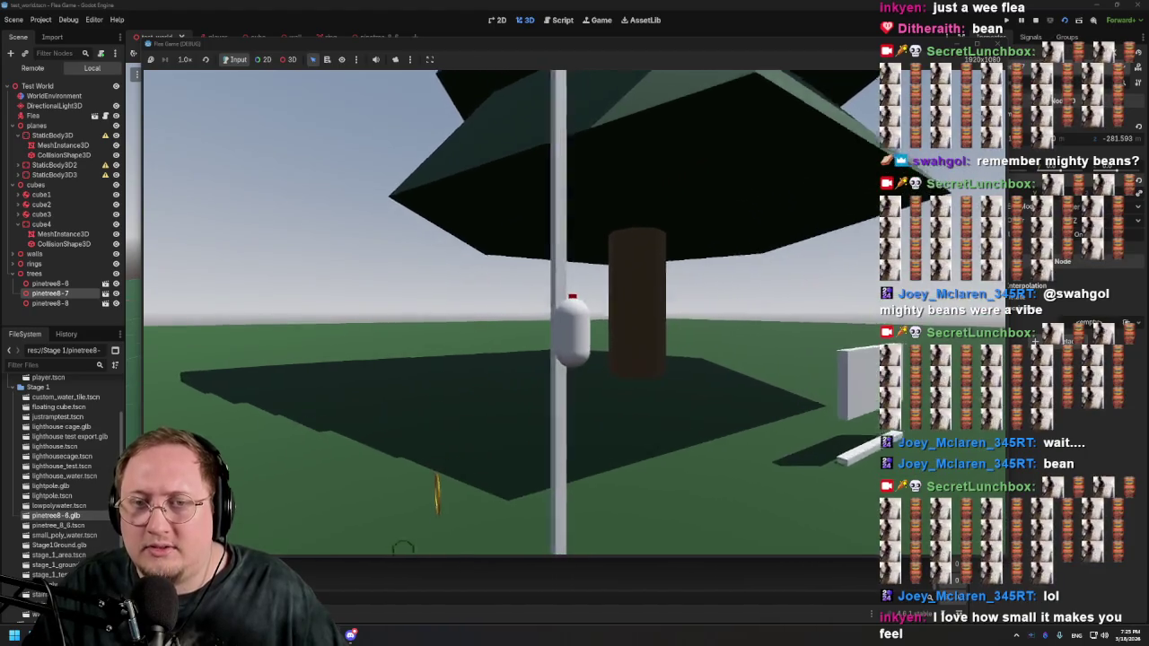
{"action": "key", "text": "w"}
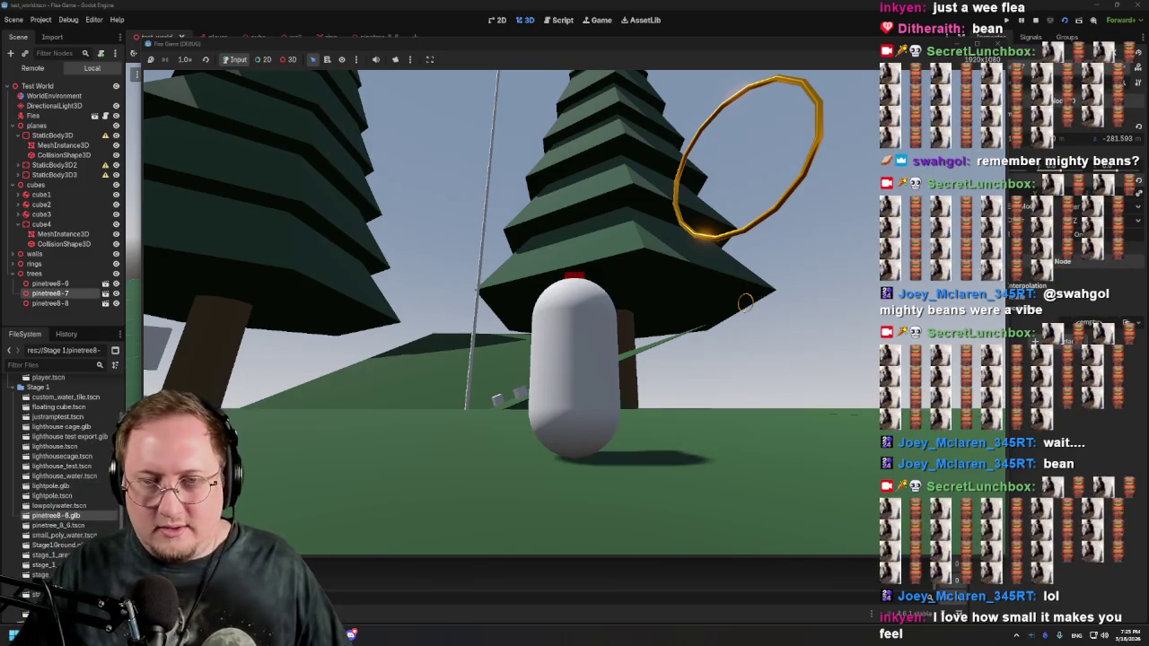
{"action": "key", "text": "s"}
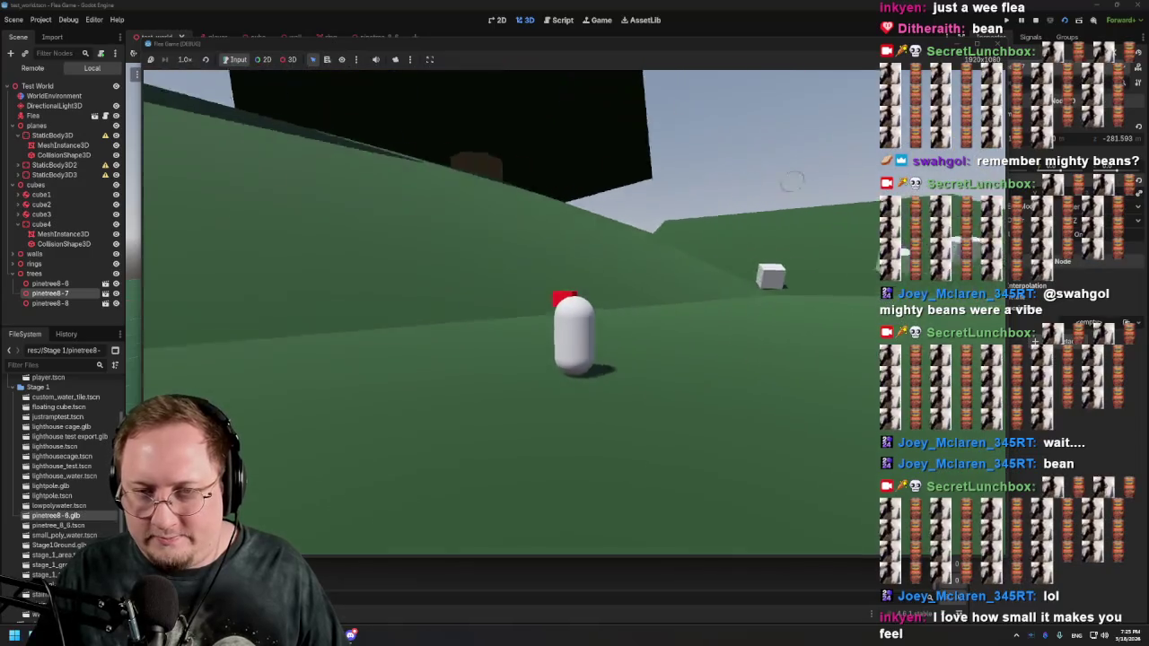
{"action": "key", "text": "a"}
{"action": "key", "text": "w"}
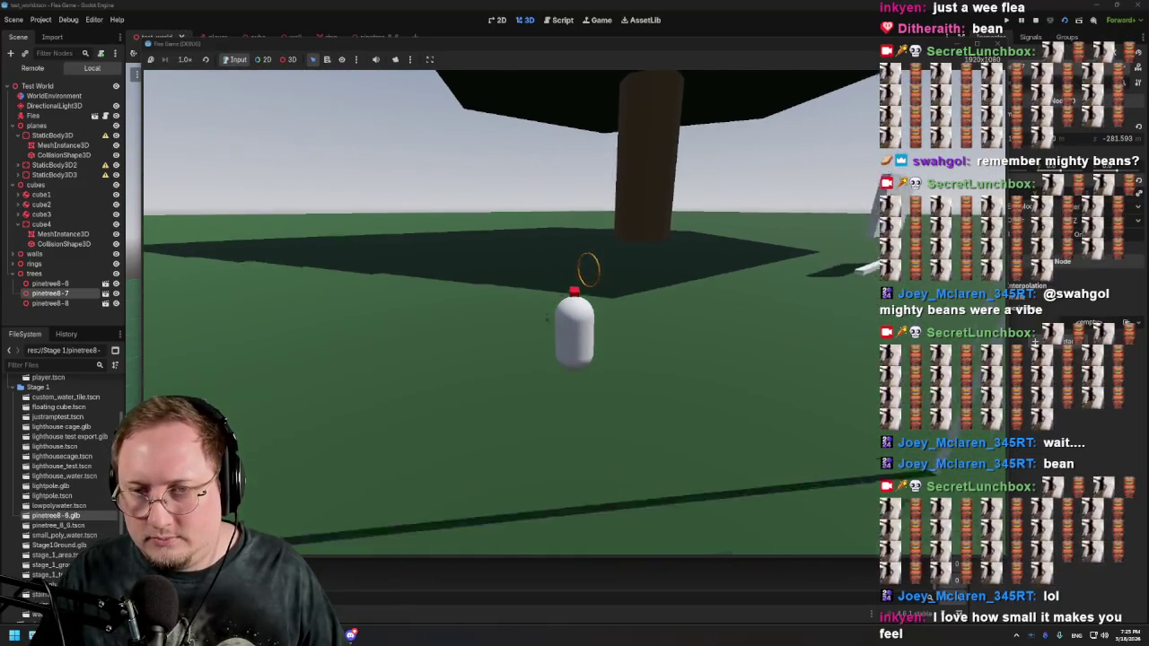
{"action": "key", "text": "d"}
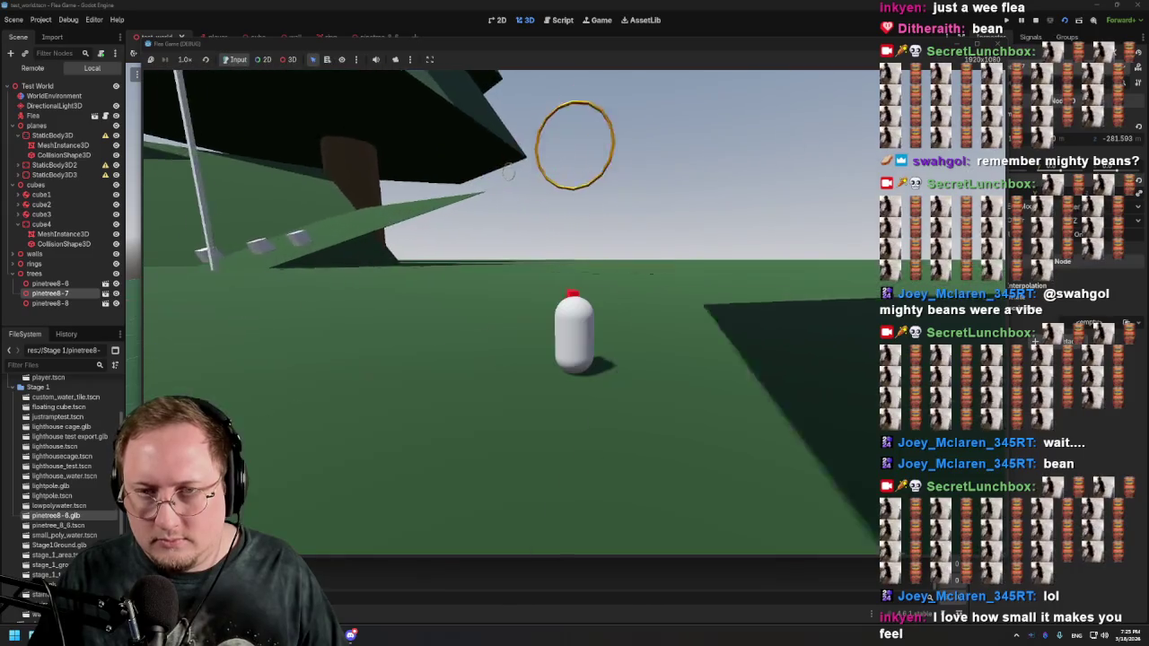
{"action": "key", "text": "w"}
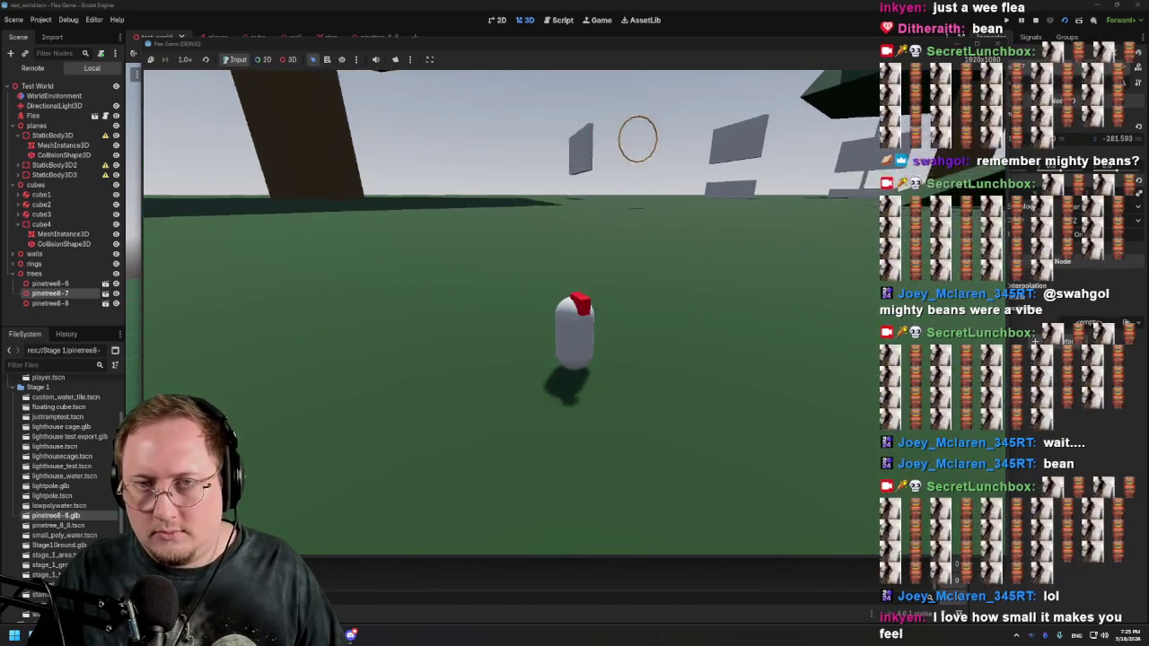
{"action": "key", "text": "space"}
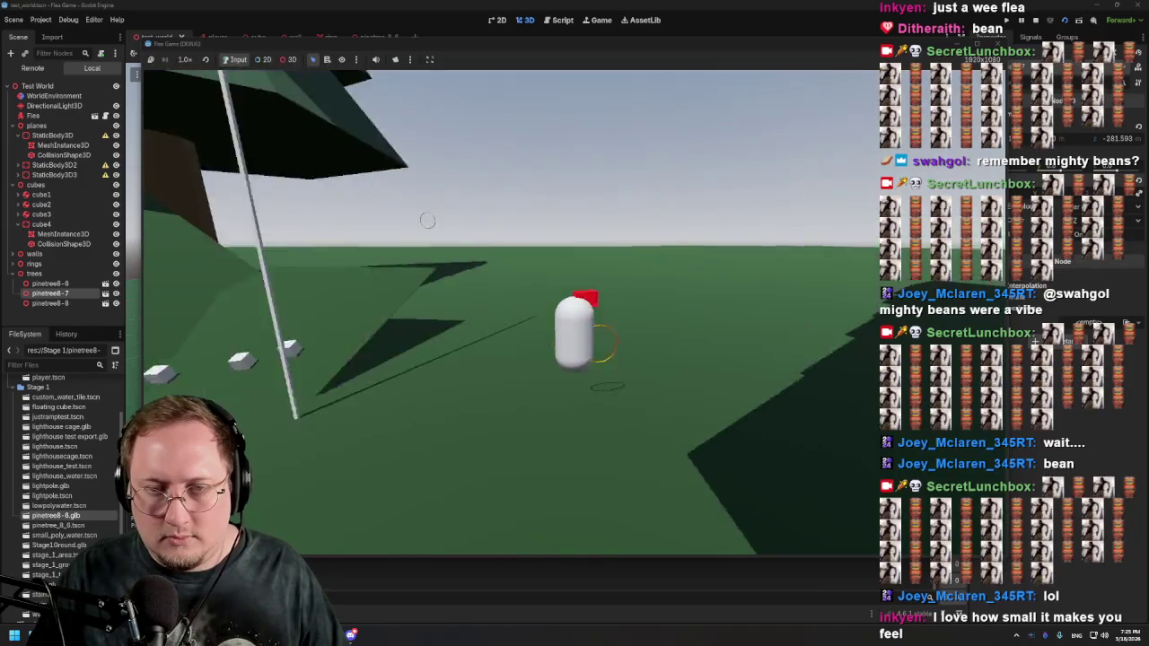
{"action": "key", "text": "space"}
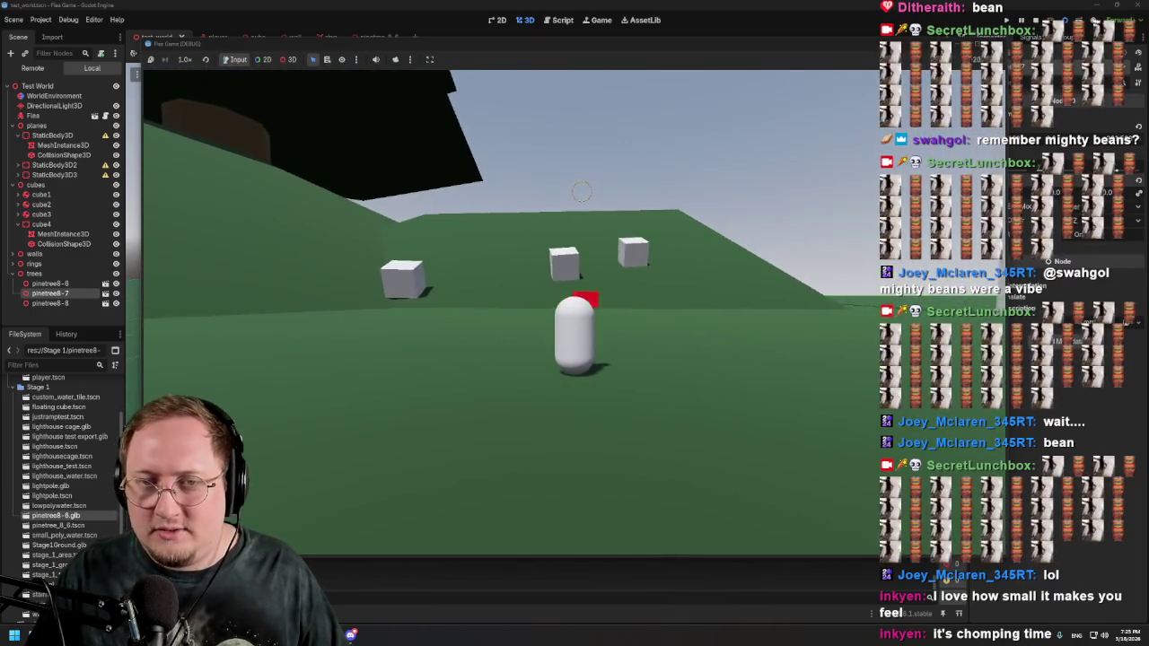
Step: Stop the game, duplicate pinetree8-8 into pinetree8-9, and slide the copy left
{"action": "key", "text": "F8"}
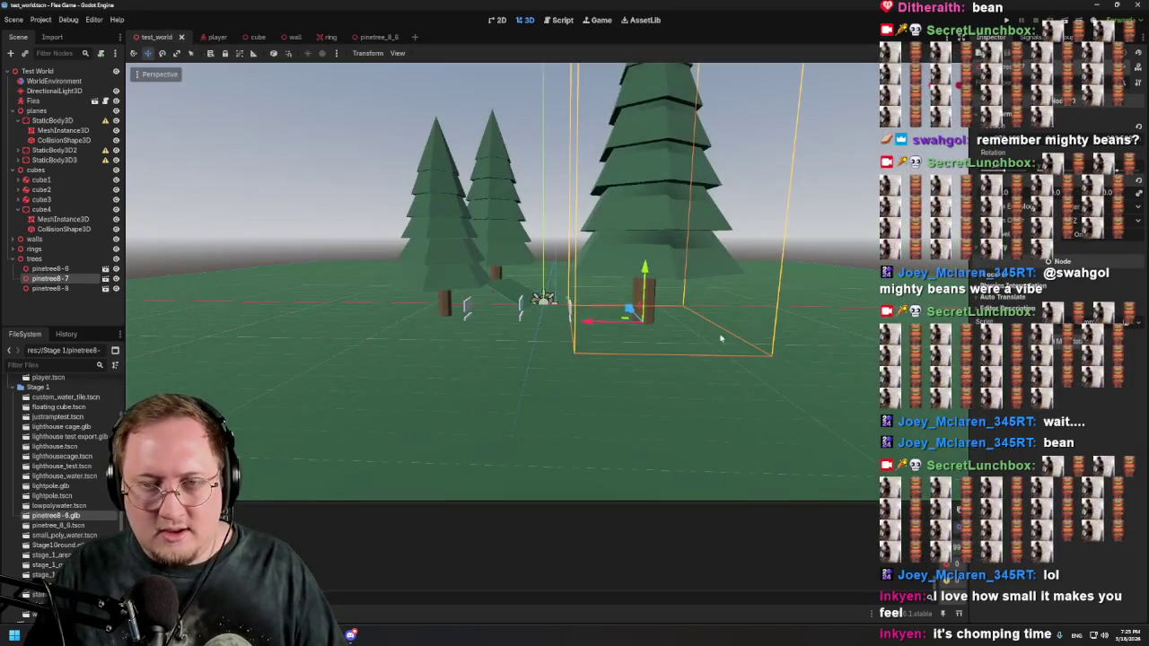
{"action": "left_click", "coordinate": [444, 265]}
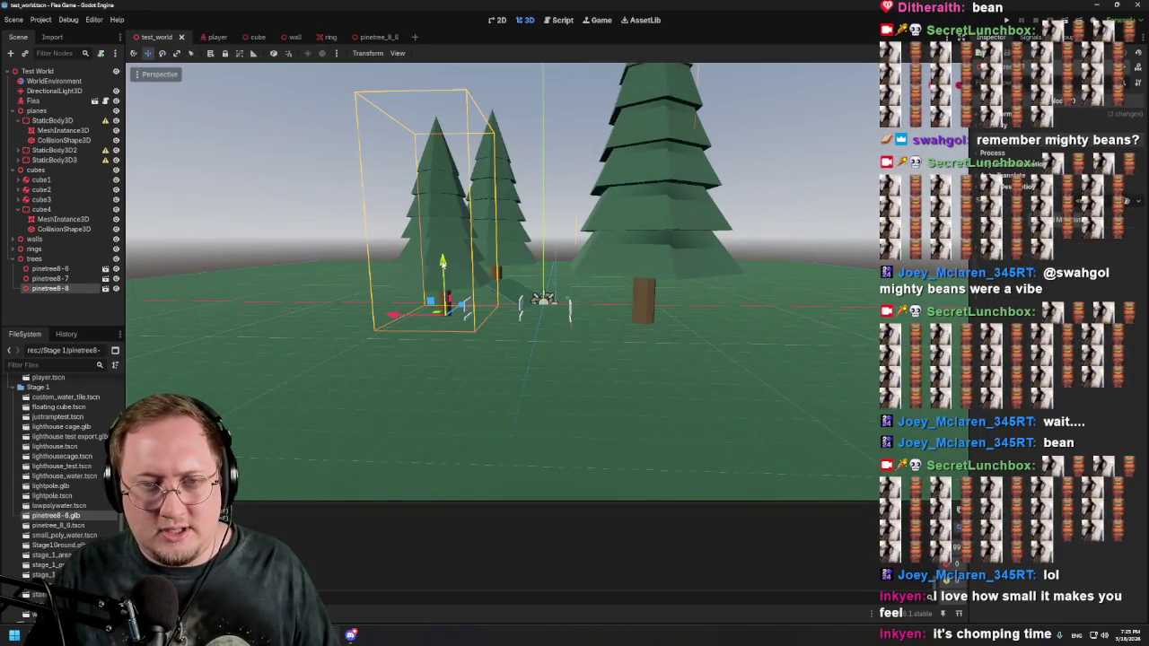
{"action": "key", "text": "ctrl+d"}
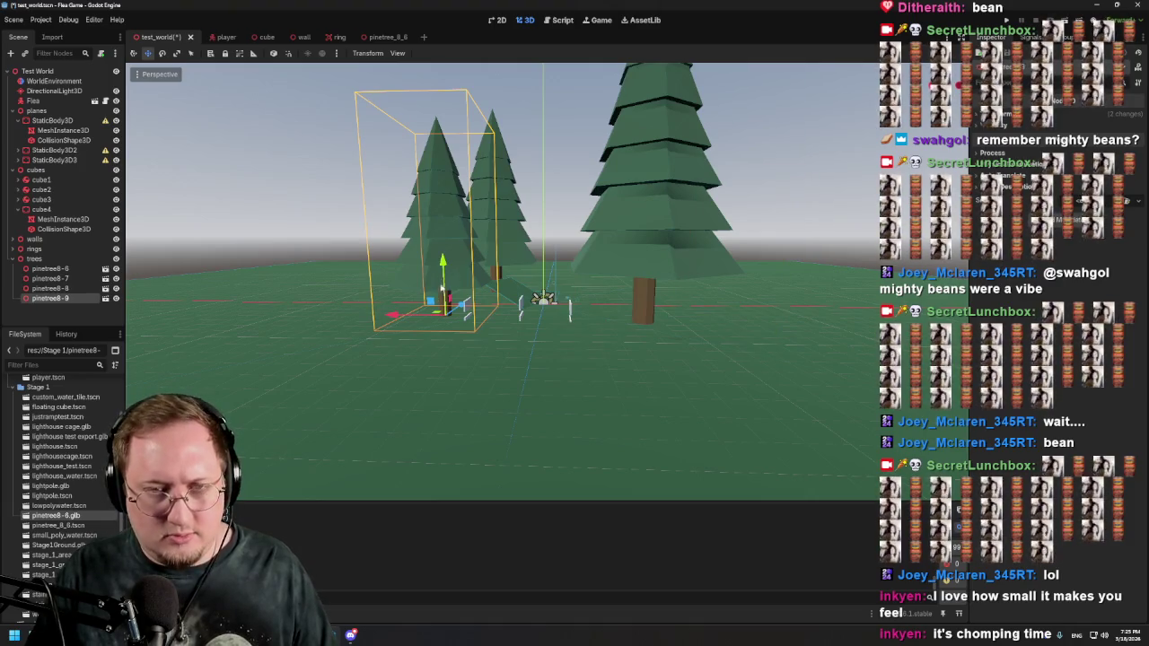
{"action": "left_click", "coordinate": [363, 326]}
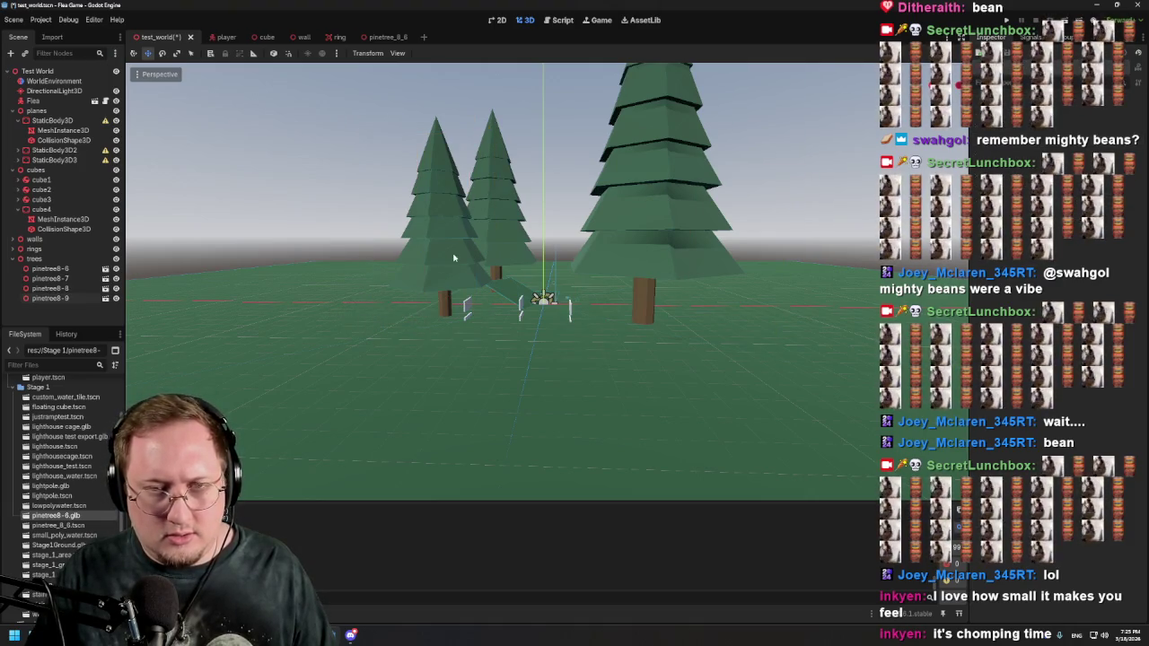
{"action": "left_click", "coordinate": [68, 298]}
{"action": "mouse_move", "coordinate": [471, 308]}
{"action": "left_mouse_down"}
{"action": "mouse_move", "coordinate": [310, 307]}
{"action": "mouse_move", "coordinate": [329, 306]}
{"action": "mouse_move", "coordinate": [248, 379]}
{"action": "mouse_move", "coordinate": [274, 365]}
{"action": "left_mouse_up"}
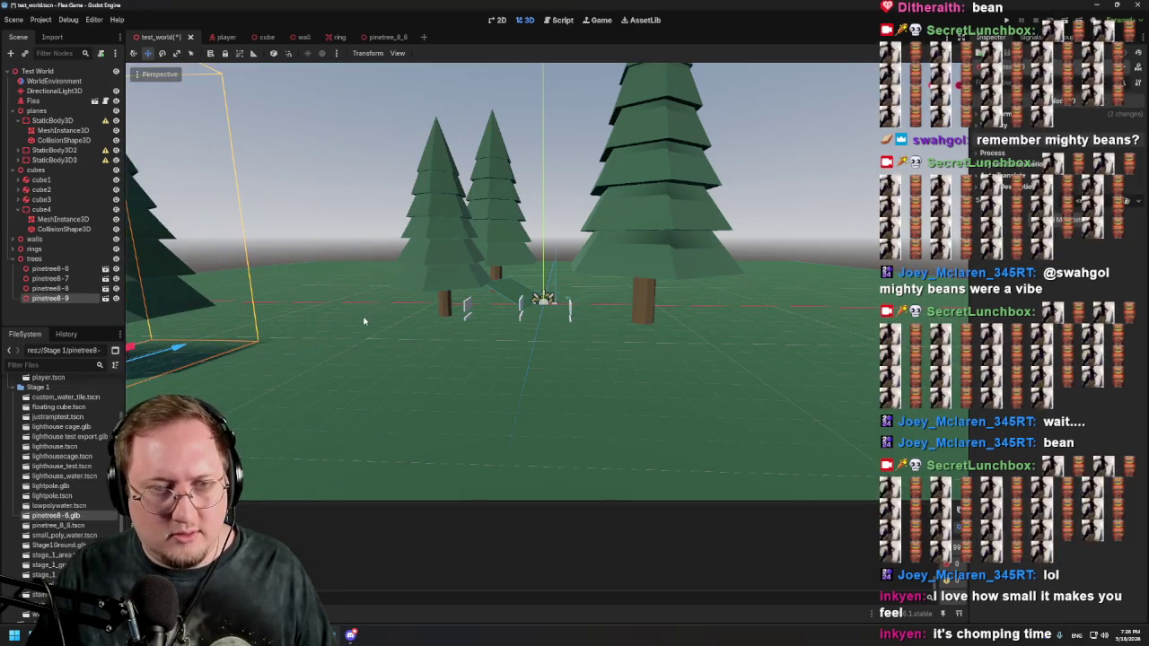
Step: Move pinetree8-6 far right, then duplicate the large central pine and push the copy into the distance
{"action": "left_click", "coordinate": [518, 229]}
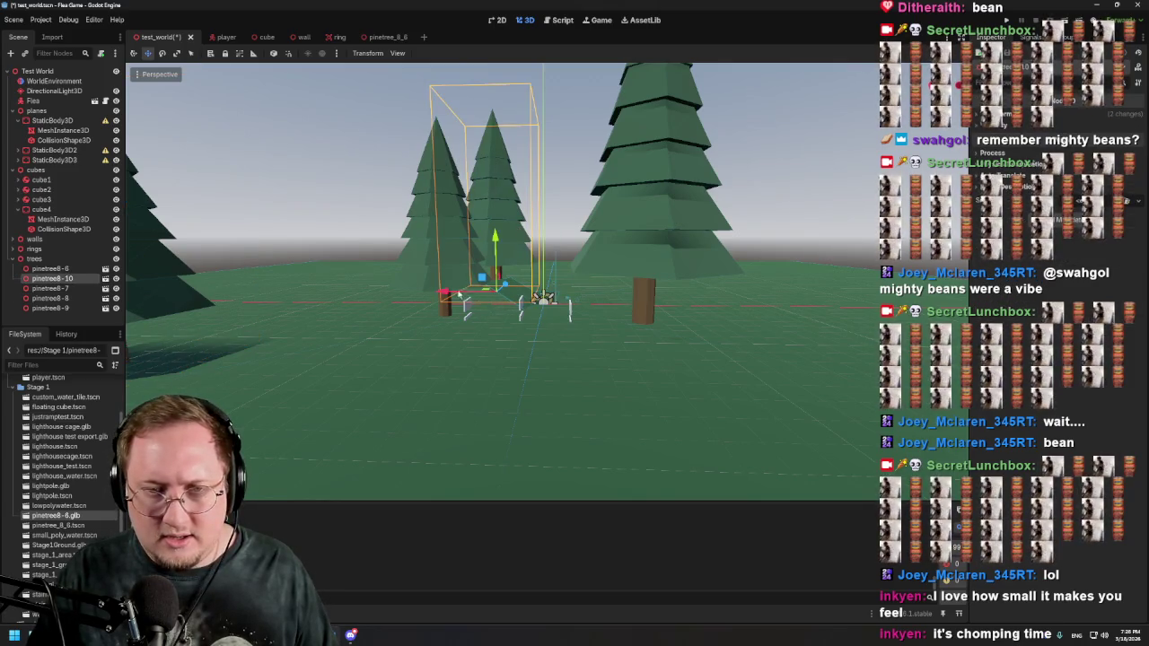
{"action": "left_click_drag", "start_coordinate": [443, 294], "coordinate": [857, 307]}
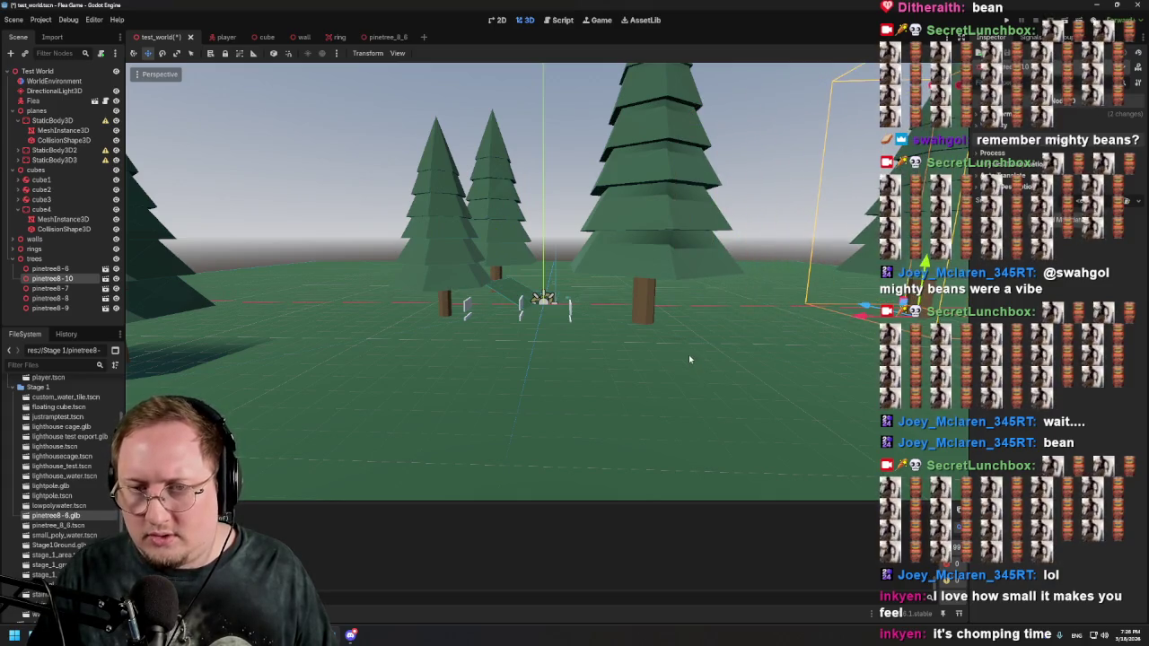
{"action": "mouse_move", "coordinate": [772, 285]}
{"action": "left_mouse_down"}
{"action": "mouse_move", "coordinate": [804, 268]}
{"action": "mouse_move", "coordinate": [778, 262]}
{"action": "left_mouse_up"}
{"action": "left_click", "coordinate": [624, 265]}
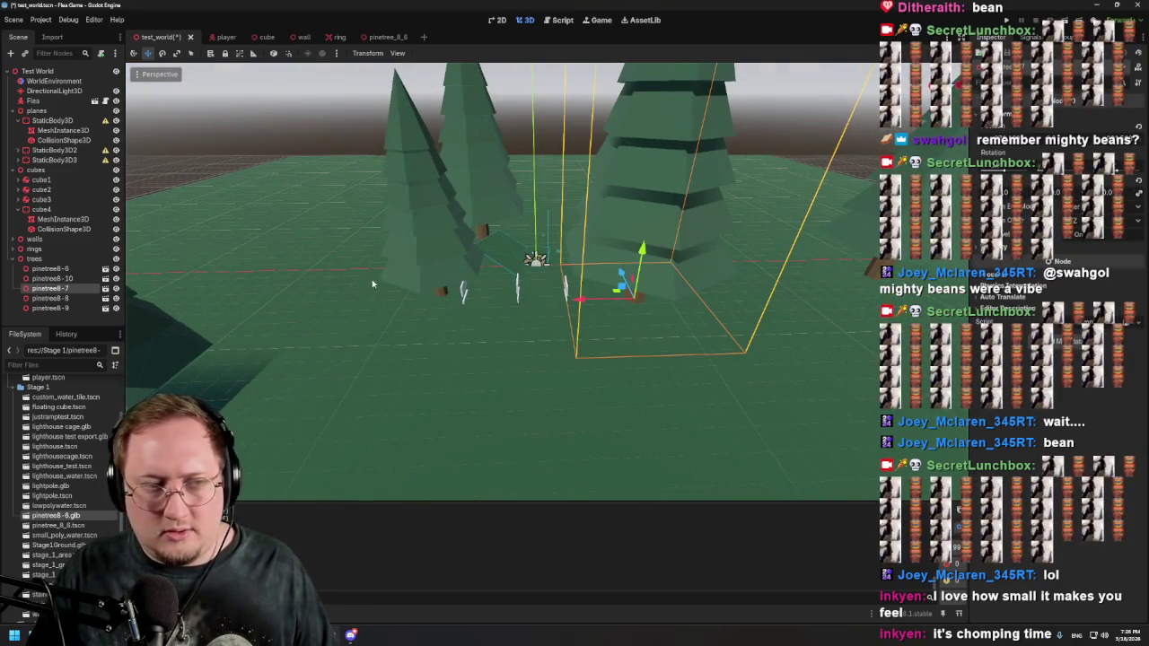
{"action": "key", "text": "ctrl+d"}
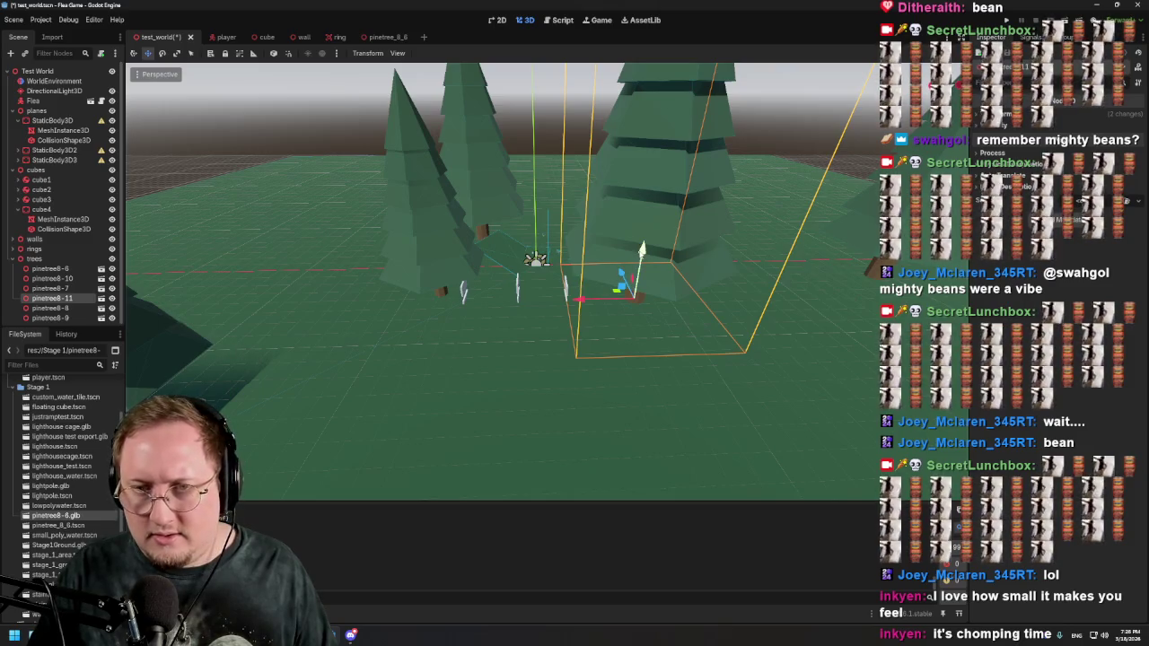
{"action": "mouse_move", "coordinate": [621, 273]}
{"action": "left_mouse_down"}
{"action": "mouse_move", "coordinate": [557, 187]}
{"action": "mouse_move", "coordinate": [171, 190]}
{"action": "left_mouse_up"}
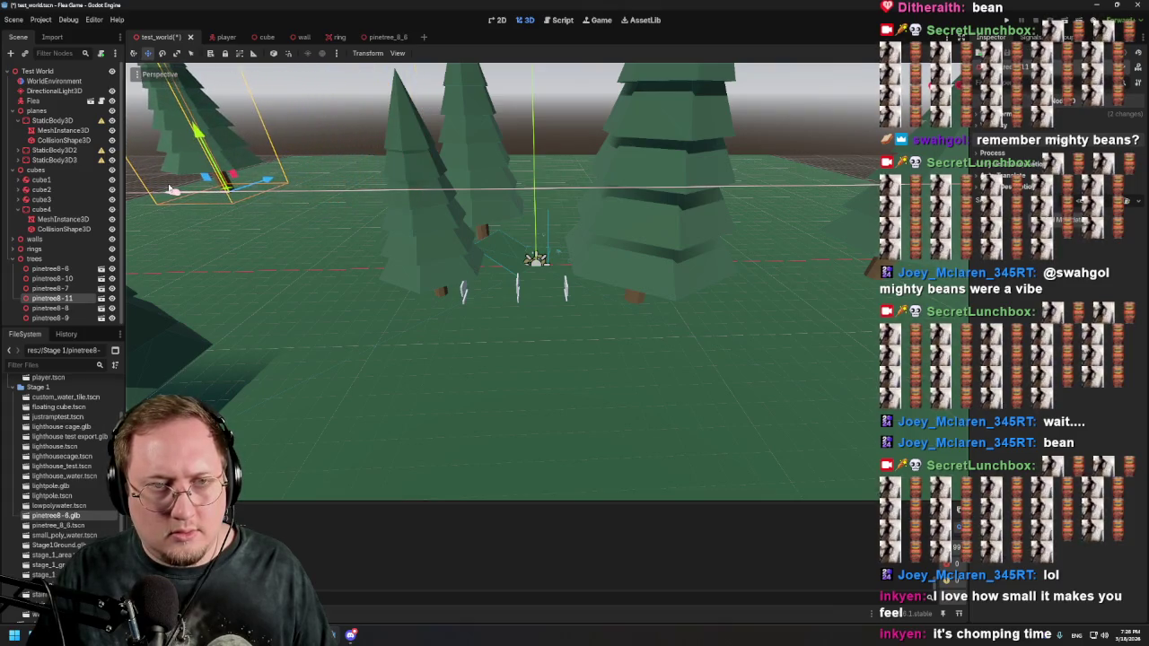
Step: Duplicate pinetree8-8, move the copy up and back, and shift pinetree8-6 further back and right
{"action": "left_click", "coordinate": [440, 217]}
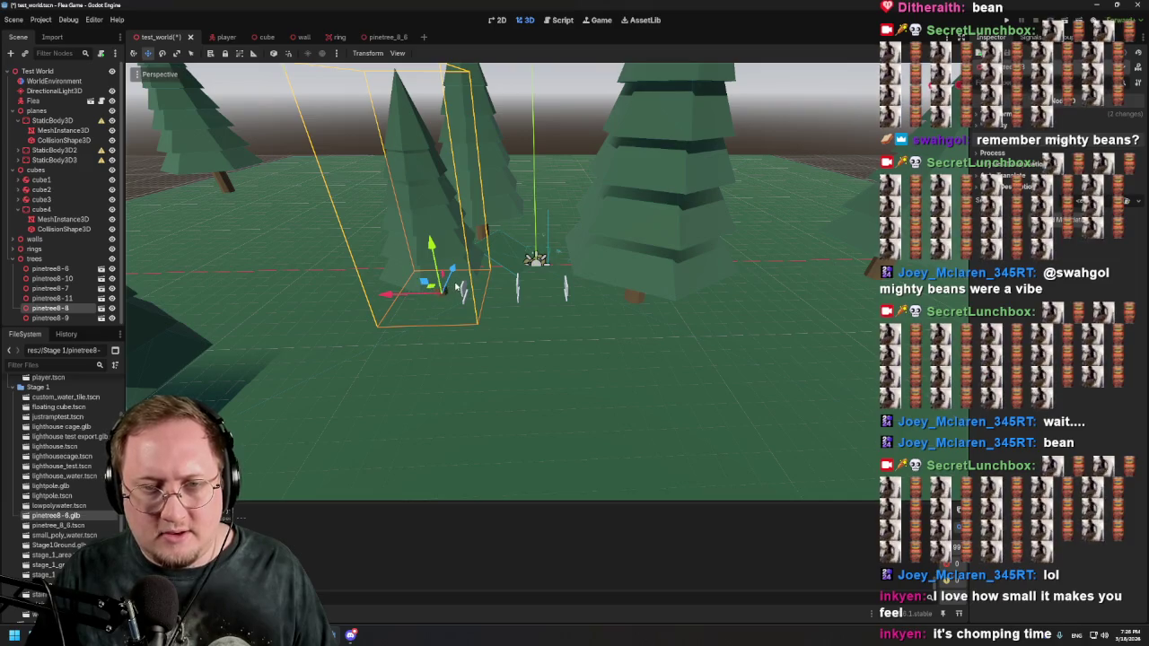
{"action": "key", "text": "ctrl+d"}
{"action": "mouse_move", "coordinate": [452, 272]}
{"action": "left_mouse_down"}
{"action": "mouse_move", "coordinate": [486, 169]}
{"action": "mouse_move", "coordinate": [479, 179]}
{"action": "mouse_move", "coordinate": [707, 183]}
{"action": "left_mouse_up"}
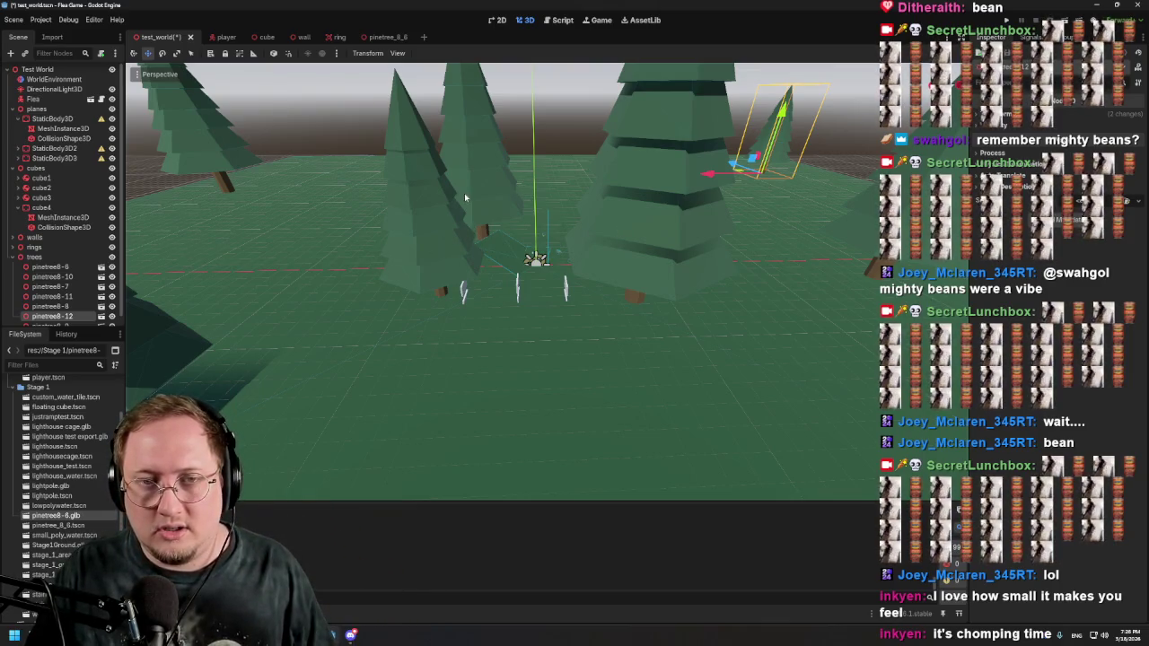
{"action": "left_click", "coordinate": [489, 188]}
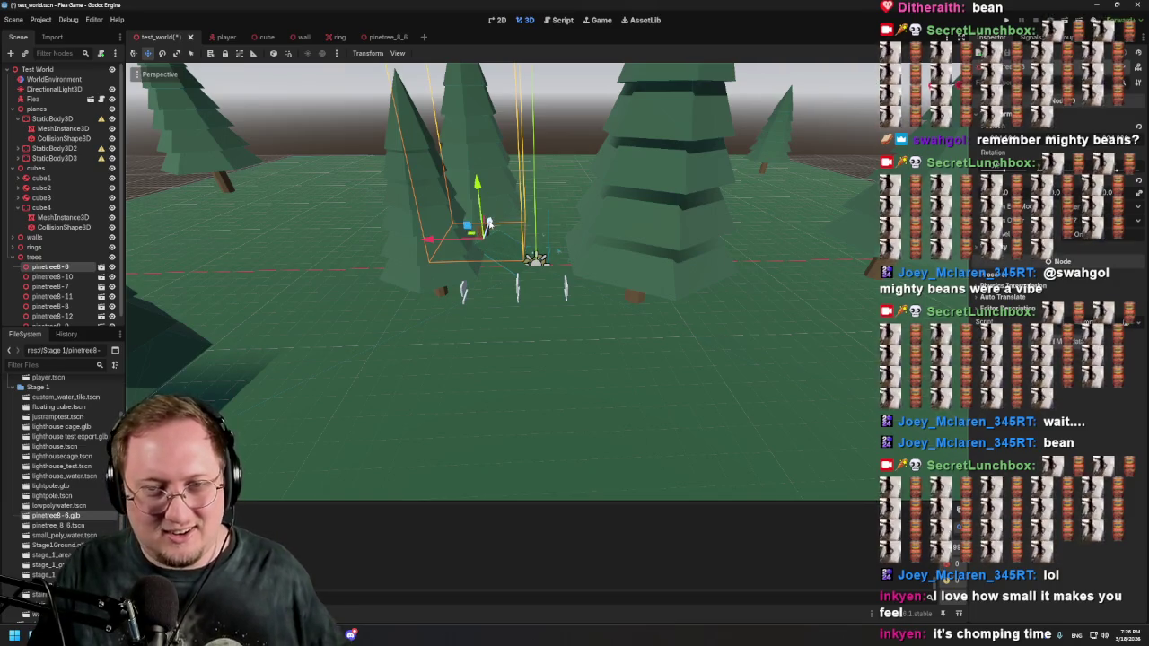
{"action": "mouse_move", "coordinate": [488, 222]}
{"action": "left_mouse_down"}
{"action": "mouse_move", "coordinate": [506, 175]}
{"action": "mouse_move", "coordinate": [410, 185]}
{"action": "mouse_move", "coordinate": [521, 183]}
{"action": "left_mouse_up"}
Step: Fly the viewport camera in among the pine trees and back out for a wide overview
{"action": "key", "text": "w"}
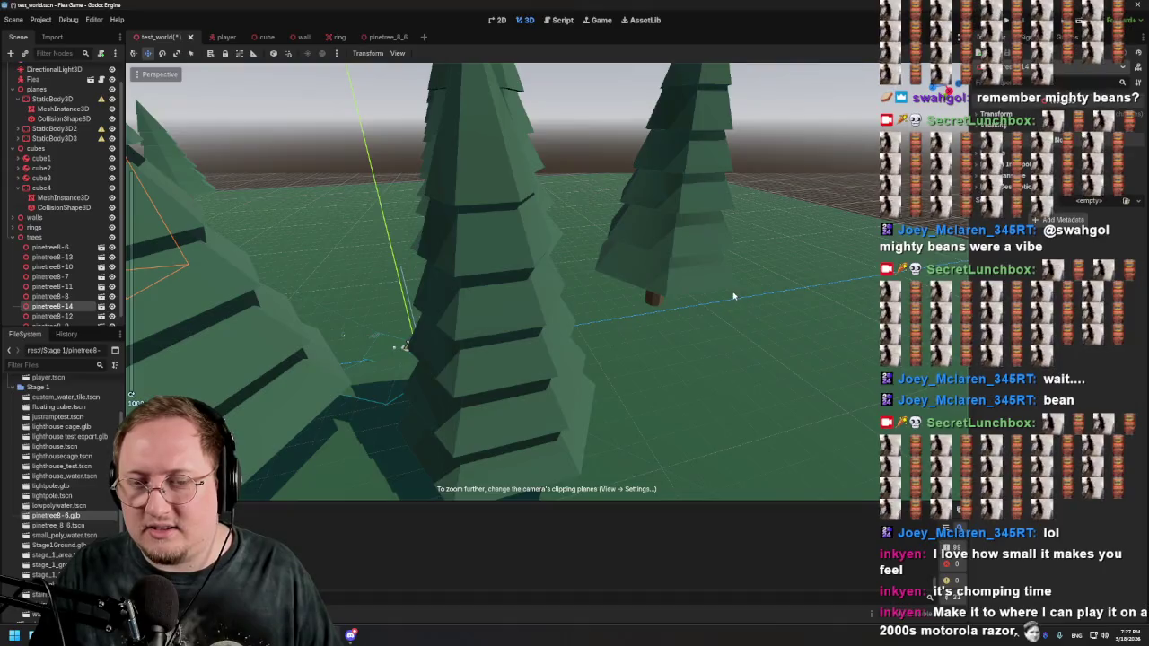
{"action": "key", "text": "s"}
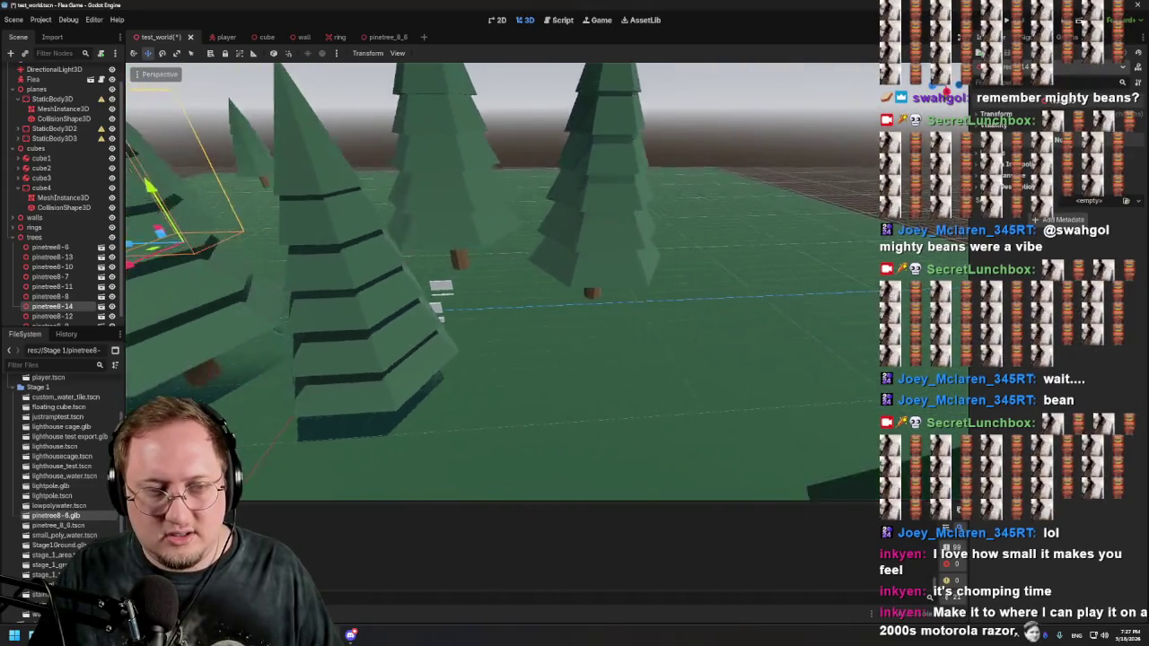
{"action": "key", "text": "w"}
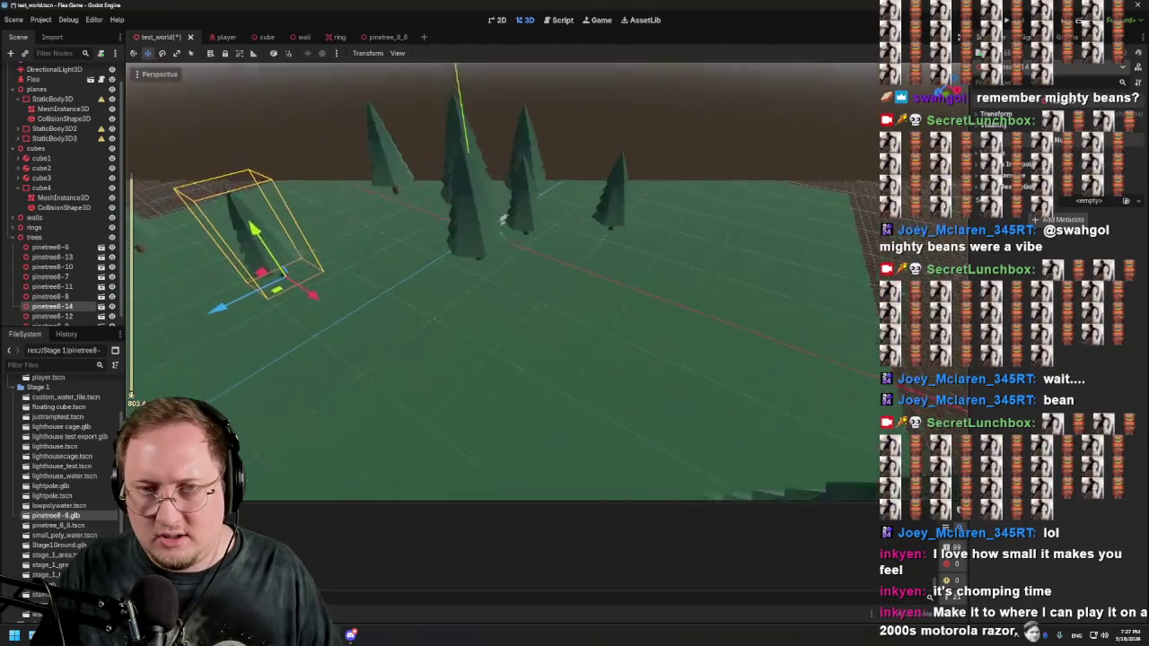
{"action": "key", "text": "w"}
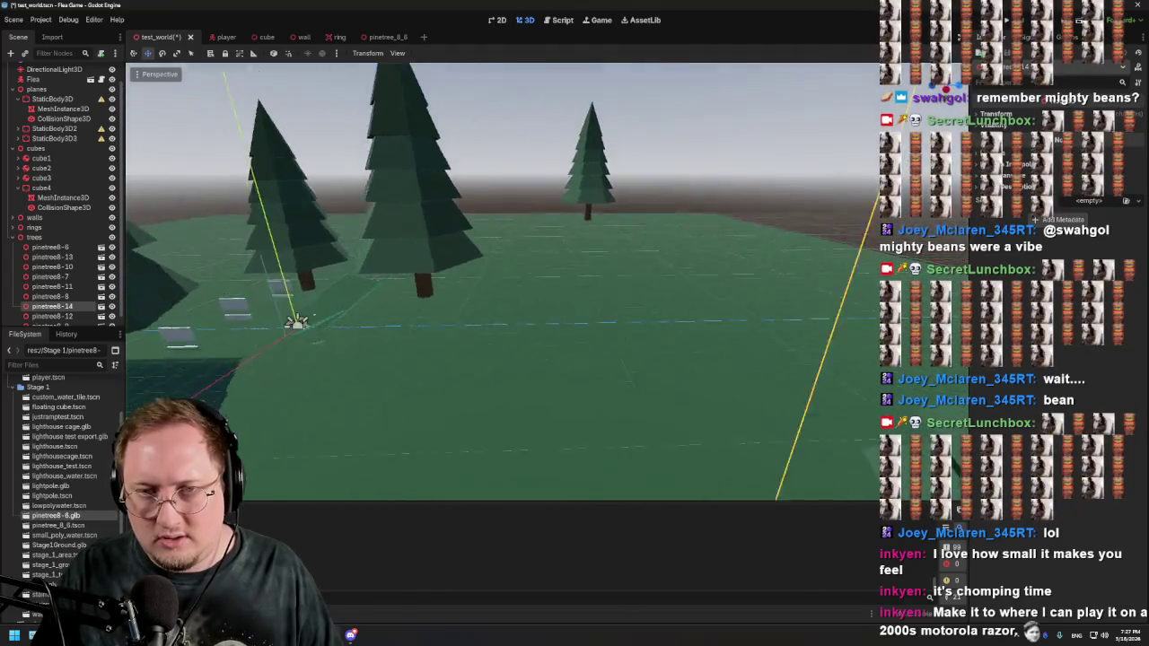
{"action": "key", "text": "w"}
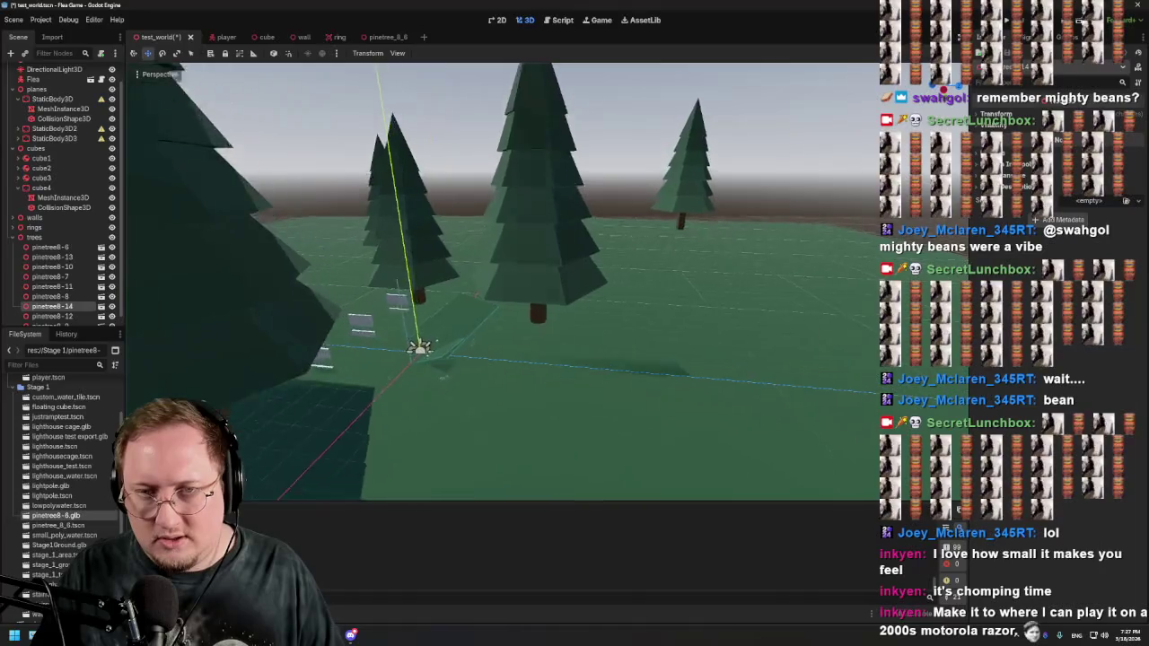
{"action": "key", "text": "w"}
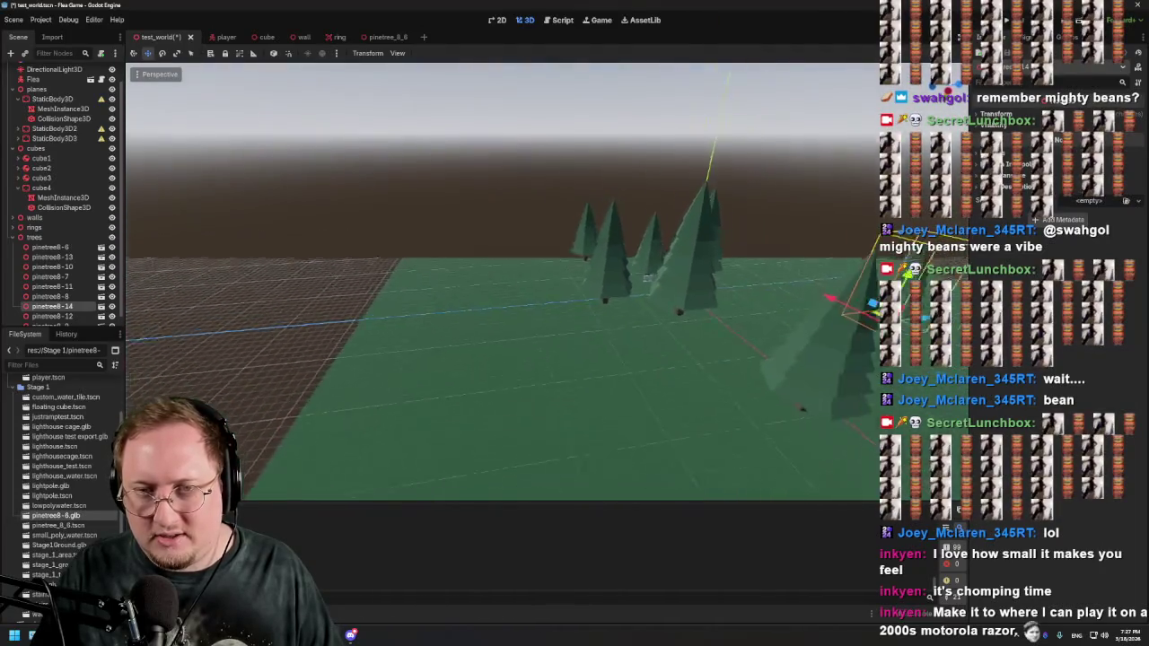
{"action": "key", "text": "w"}
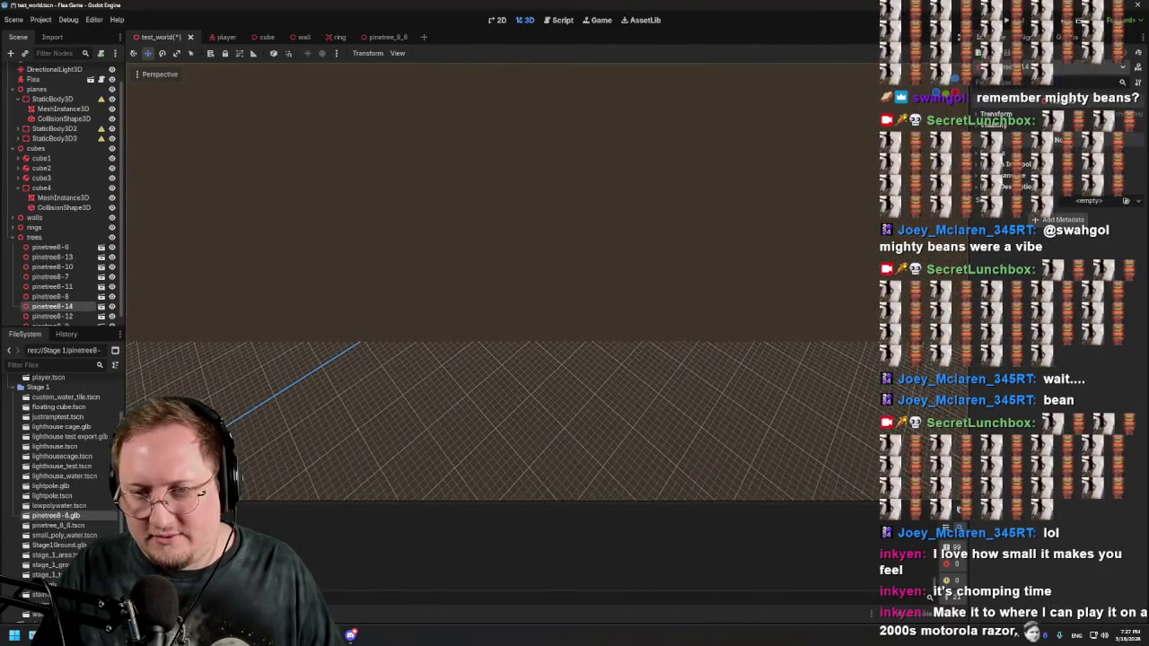
{"action": "key", "text": "w"}
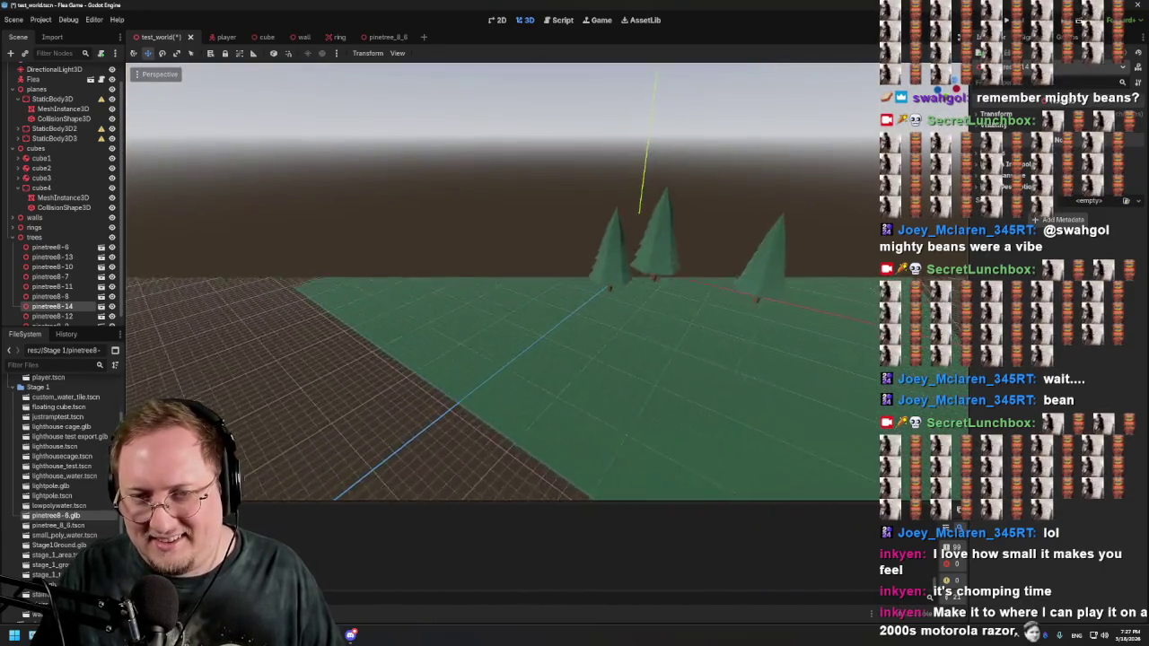
{"action": "key", "text": "s"}
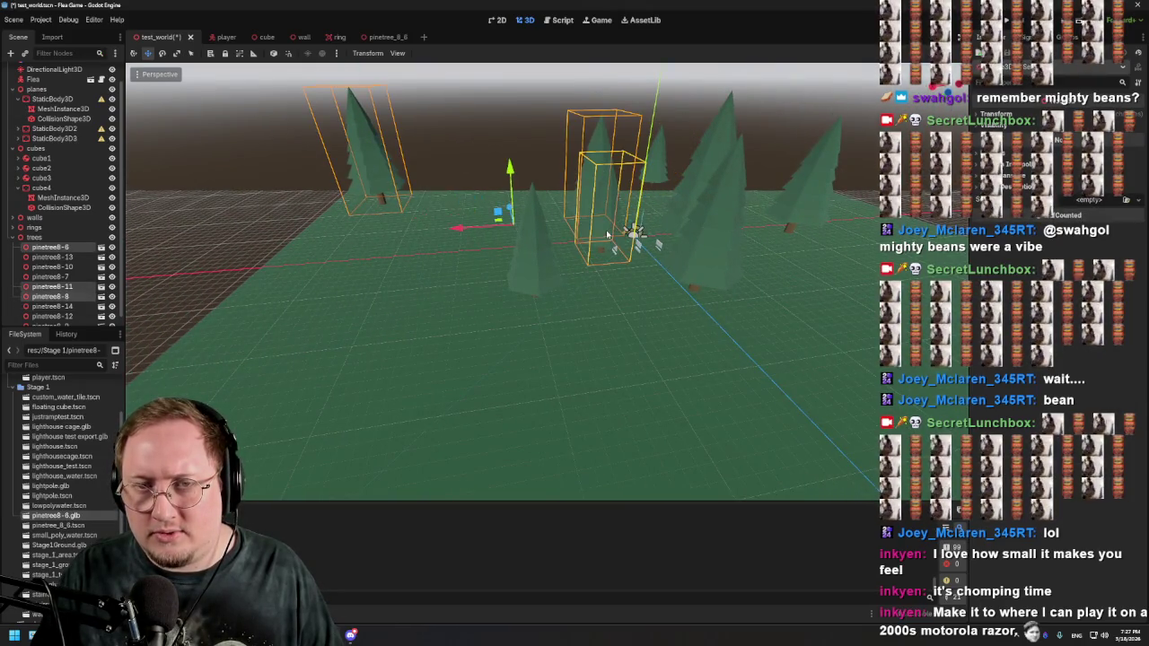
Step: Select two more pine trees, duplicate them, and slide the copies along the X axis and back
{"action": "left_click", "coordinate": [692, 208], "text": "shift"}
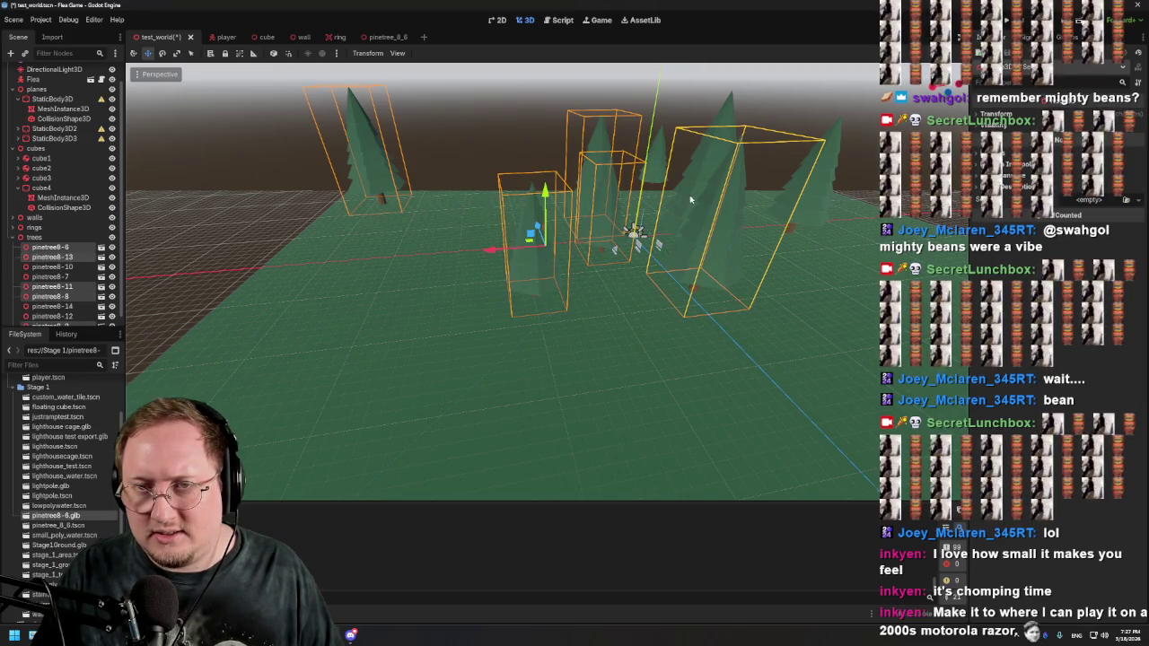
{"action": "left_click", "coordinate": [676, 182], "text": "shift"}
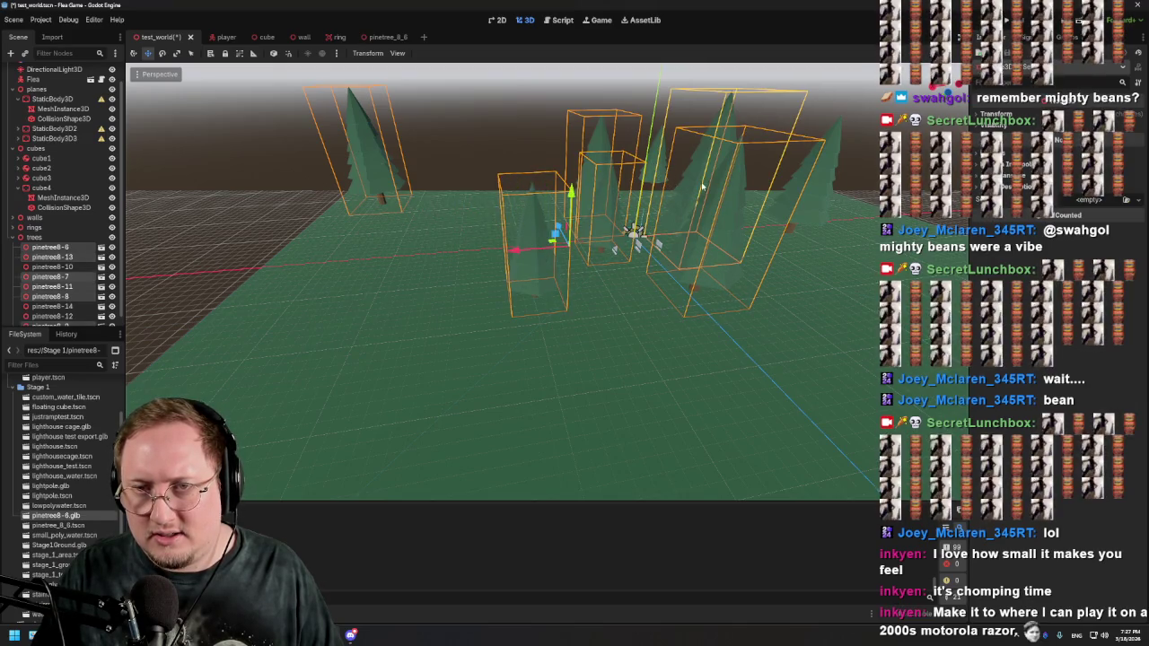
{"action": "mouse_move", "coordinate": [707, 192]}
{"action": "left_mouse_down"}
{"action": "mouse_move", "coordinate": [410, 340]}
{"action": "mouse_move", "coordinate": [440, 392]}
{"action": "mouse_move", "coordinate": [408, 329]}
{"action": "mouse_move", "coordinate": [572, 340]}
{"action": "mouse_move", "coordinate": [645, 368]}
{"action": "mouse_move", "coordinate": [872, 395]}
{"action": "left_mouse_up"}
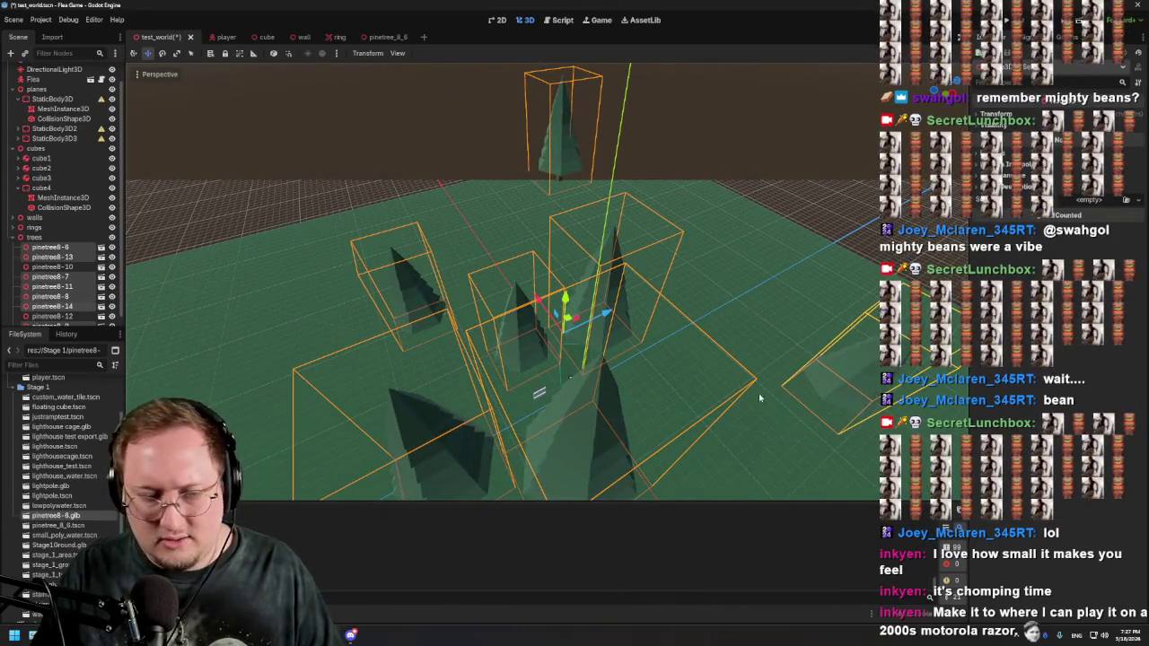
{"action": "key", "text": "ctrl+d"}
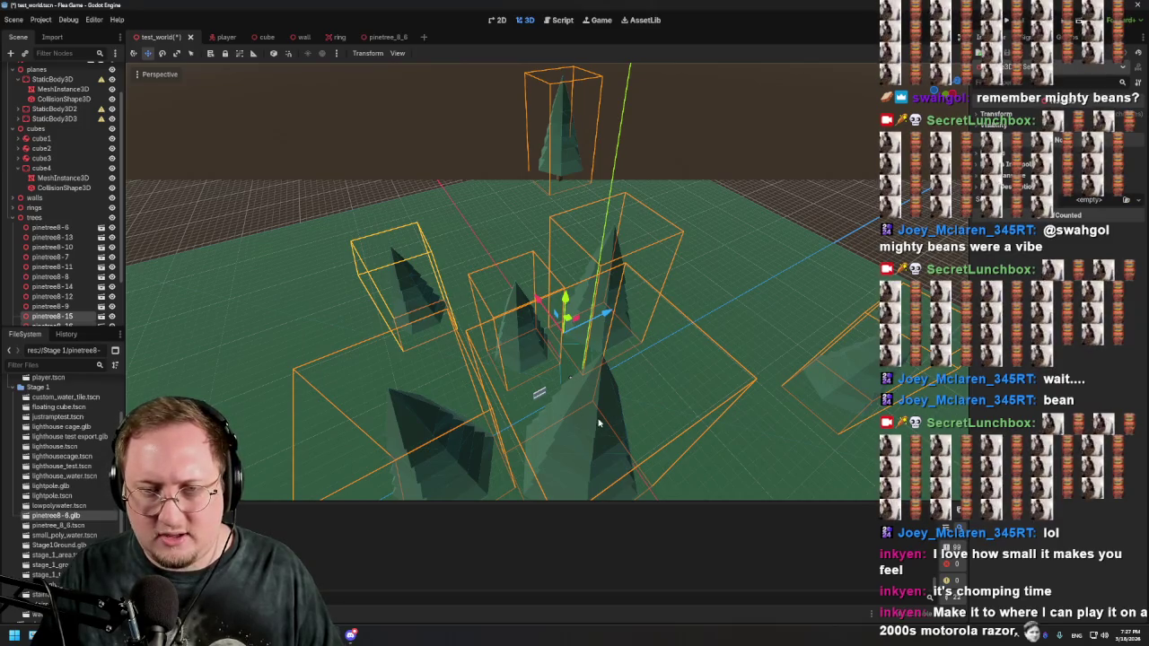
{"action": "mouse_move", "coordinate": [609, 314]}
{"action": "left_mouse_down"}
{"action": "mouse_move", "coordinate": [465, 382]}
{"action": "mouse_move", "coordinate": [403, 362]}
{"action": "mouse_move", "coordinate": [354, 385]}
{"action": "mouse_move", "coordinate": [545, 319]}
{"action": "left_mouse_up"}
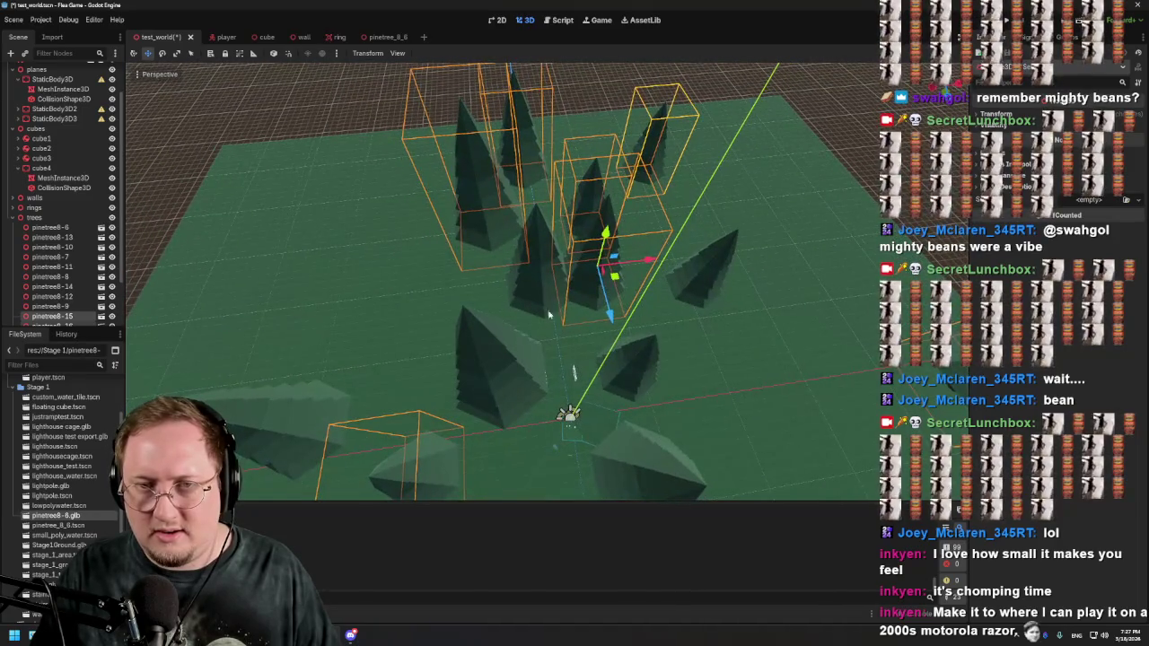
{"action": "left_click_drag", "start_coordinate": [621, 266], "coordinate": [680, 267]}
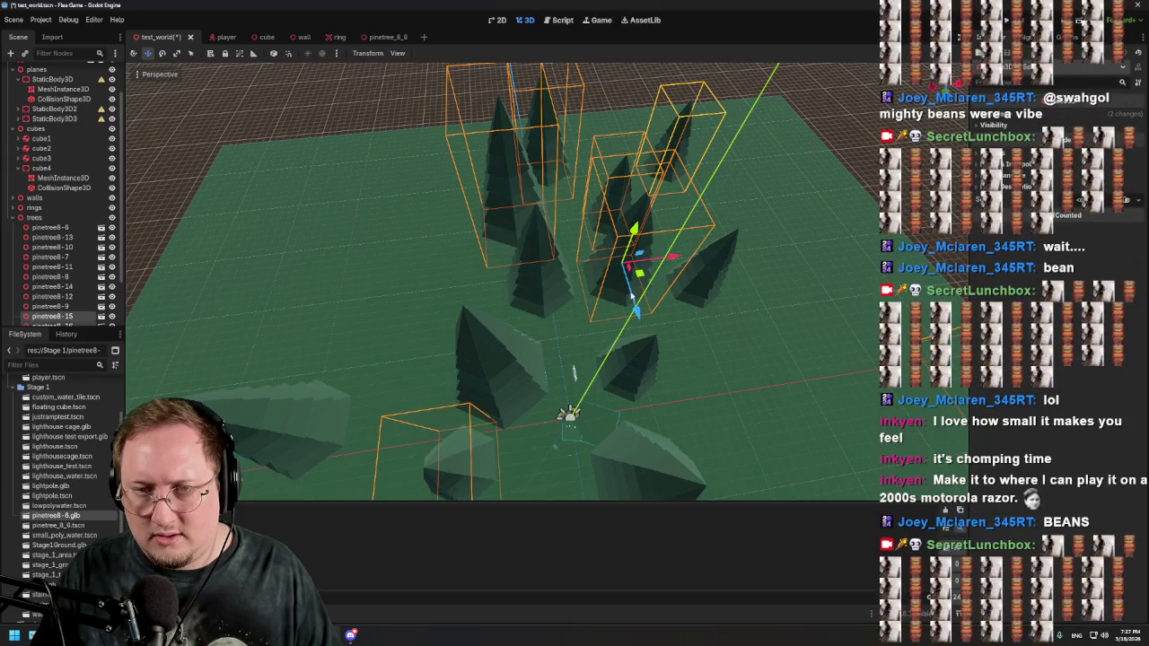
{"action": "mouse_move", "coordinate": [636, 313]}
{"action": "left_mouse_down"}
{"action": "mouse_move", "coordinate": [629, 285]}
{"action": "mouse_move", "coordinate": [633, 337]}
{"action": "left_mouse_up"}
{"action": "left_click_drag", "start_coordinate": [596, 289], "coordinate": [766, 253]}
{"action": "mouse_move", "coordinate": [643, 333]}
{"action": "left_mouse_down"}
{"action": "mouse_move", "coordinate": [679, 263]}
{"action": "mouse_move", "coordinate": [658, 305]}
{"action": "left_mouse_up"}
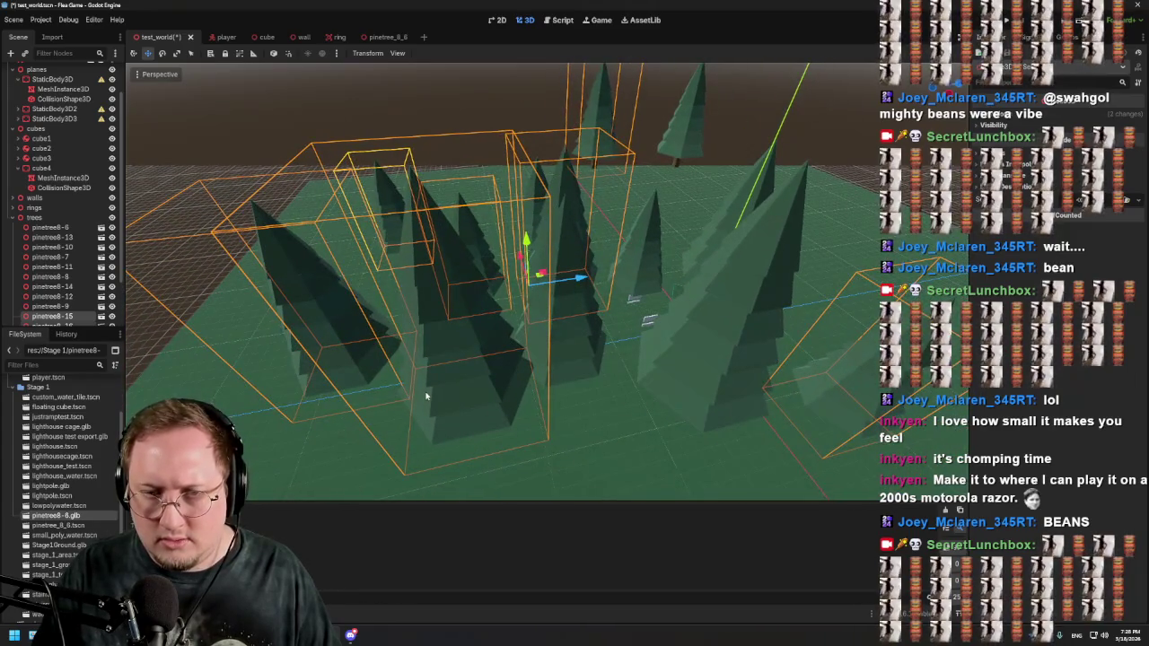
Step: Select pinetree8-17 and orbit to a top-down, angled view of it
{"action": "left_click", "coordinate": [453, 412]}
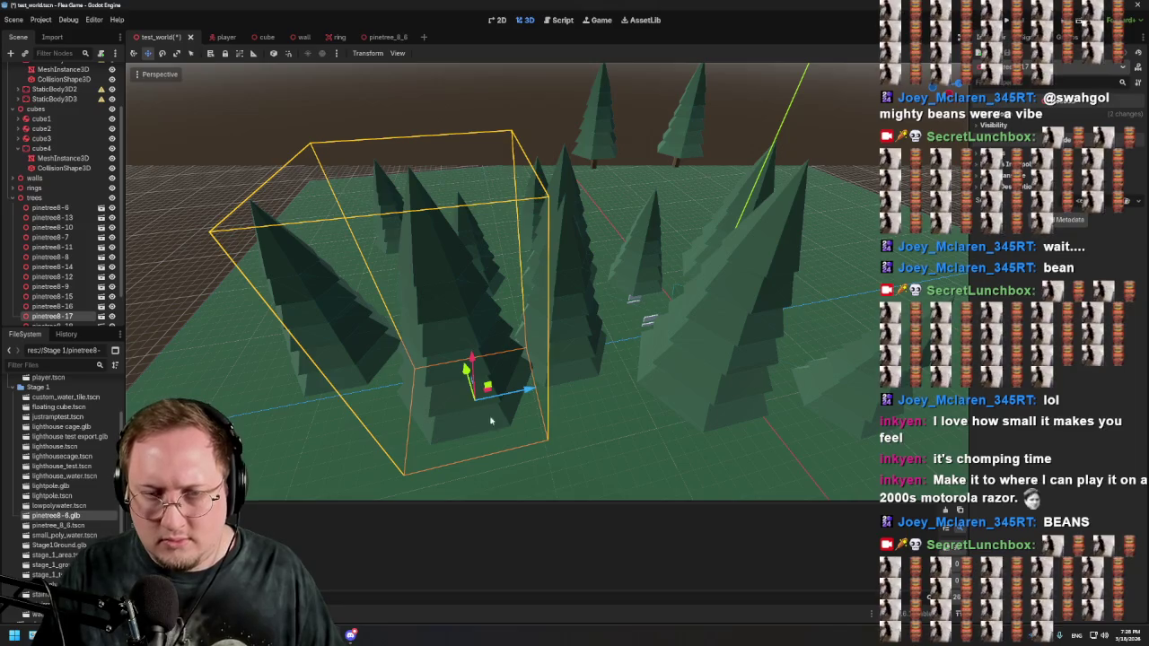
{"action": "left_click_drag", "start_coordinate": [547, 348], "coordinate": [598, 315]}
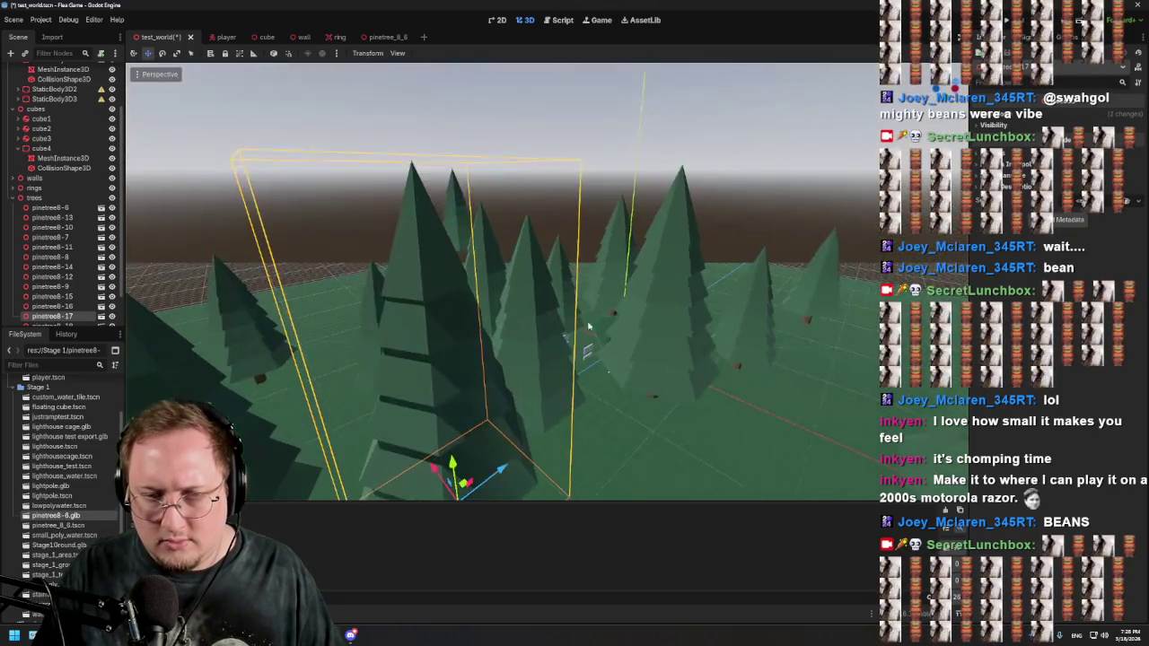
{"action": "mouse_move", "coordinate": [431, 469]}
{"action": "left_mouse_down"}
{"action": "mouse_move", "coordinate": [587, 400]}
{"action": "mouse_move", "coordinate": [688, 238]}
{"action": "mouse_move", "coordinate": [613, 346]}
{"action": "left_mouse_up"}
{"action": "mouse_move", "coordinate": [654, 309]}
{"action": "left_mouse_down"}
{"action": "mouse_move", "coordinate": [782, 218]}
{"action": "mouse_move", "coordinate": [702, 255]}
{"action": "mouse_move", "coordinate": [700, 206]}
{"action": "mouse_move", "coordinate": [680, 231]}
{"action": "mouse_move", "coordinate": [673, 338]}
{"action": "mouse_move", "coordinate": [670, 288]}
{"action": "mouse_move", "coordinate": [386, 258]}
{"action": "left_mouse_up"}
Step: Select pinetree8-16, pinetree8-17, pinetree8-13 and two more pines, orbiting to check placement
{"action": "left_click", "coordinate": [350, 232]}
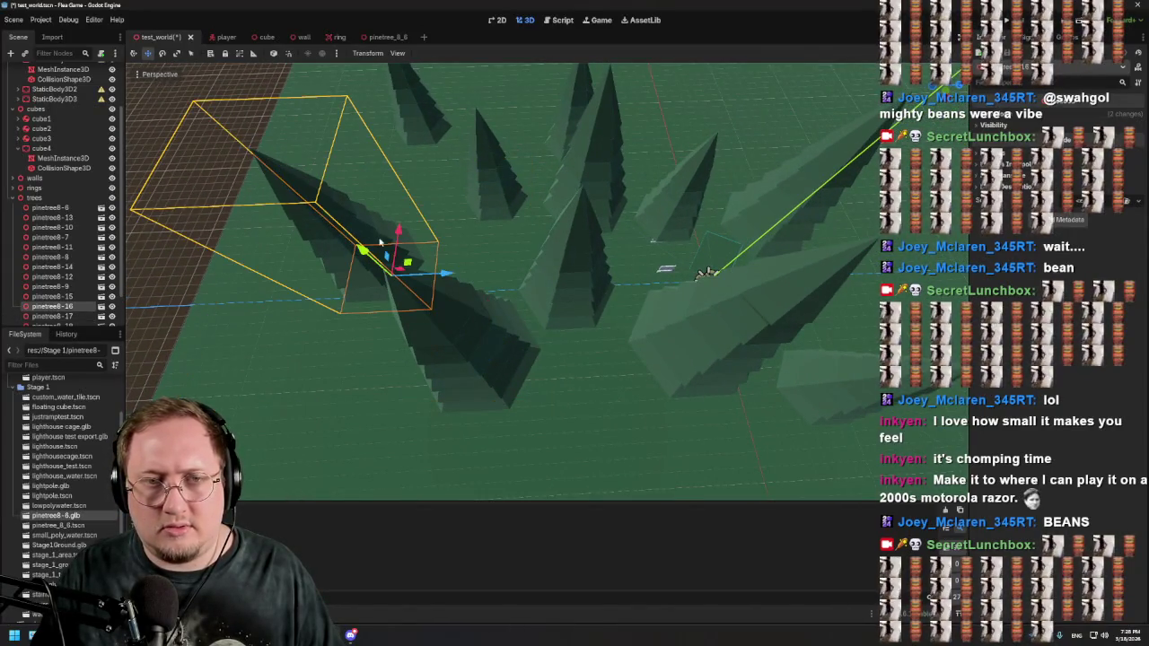
{"action": "left_click", "coordinate": [447, 343], "text": "shift"}
{"action": "left_click", "coordinate": [584, 169], "text": "shift"}
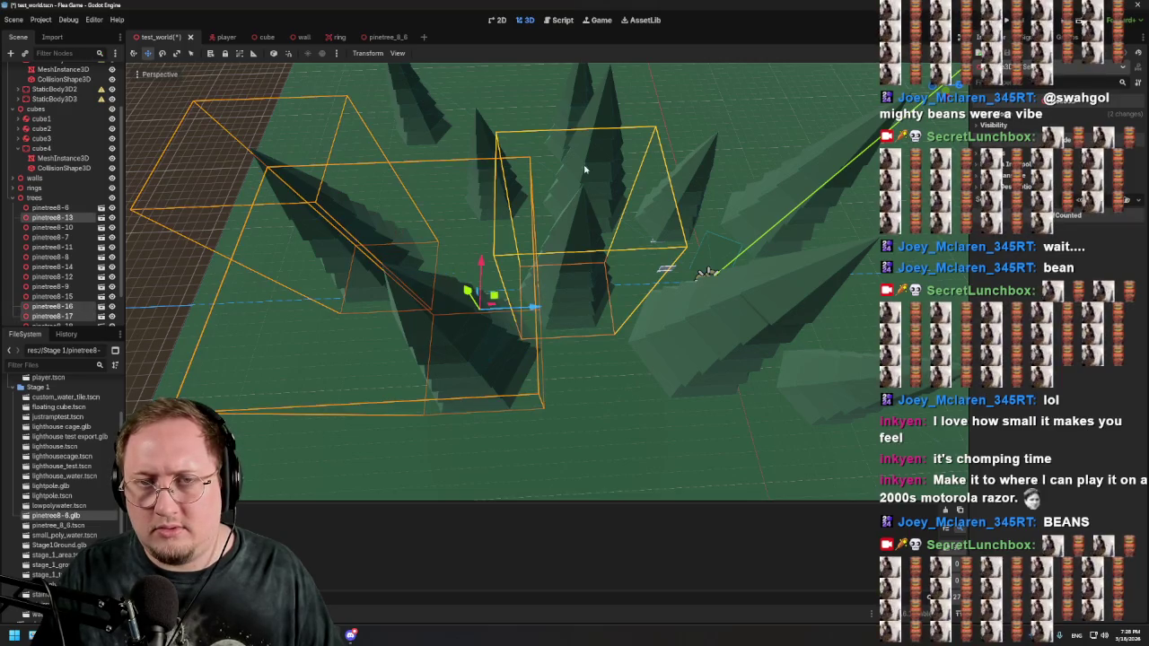
{"action": "left_click", "coordinate": [602, 114], "text": "shift"}
{"action": "left_click", "coordinate": [459, 128], "text": "shift"}
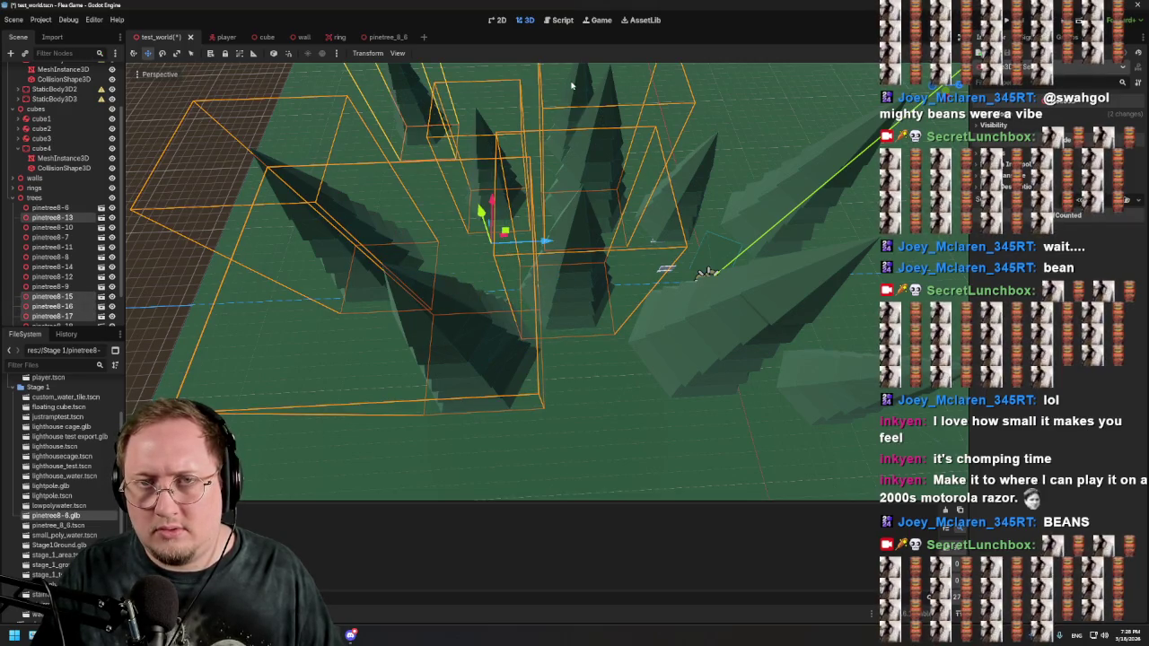
{"action": "mouse_move", "coordinate": [615, 101]}
{"action": "left_mouse_down"}
{"action": "mouse_move", "coordinate": [716, 88]}
{"action": "mouse_move", "coordinate": [377, 190]}
{"action": "left_mouse_up"}
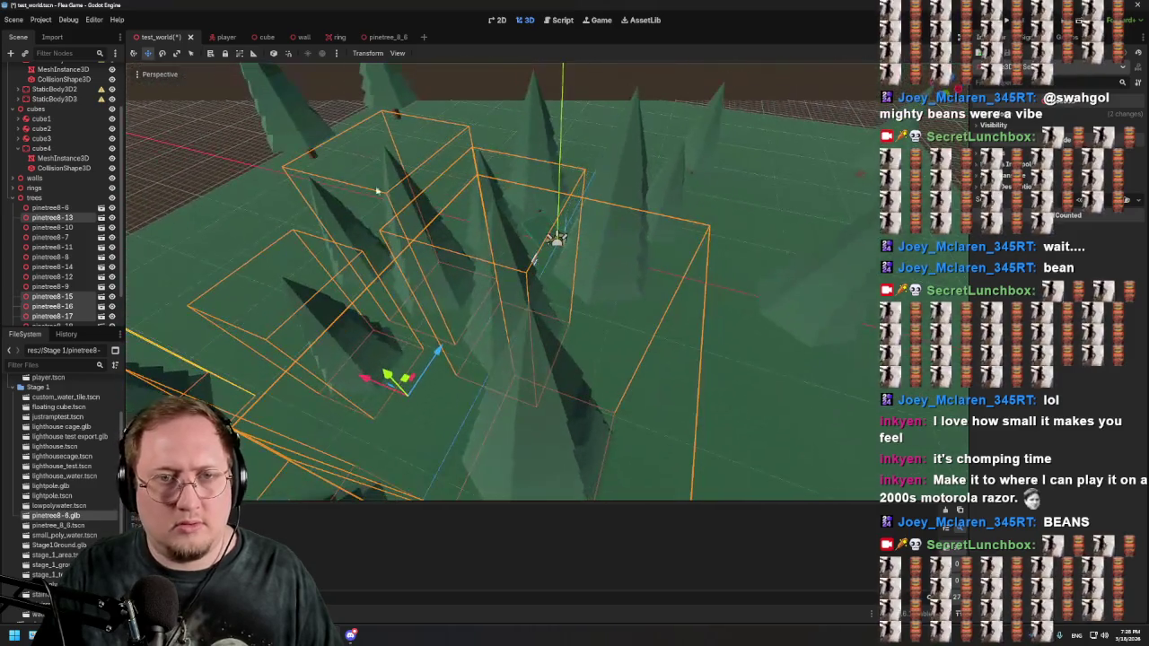
{"action": "left_click", "coordinate": [328, 238], "text": "shift"}
{"action": "left_click_drag", "start_coordinate": [539, 117], "coordinate": [741, 259]}
{"action": "left_click_drag", "start_coordinate": [854, 401], "coordinate": [670, 335]}
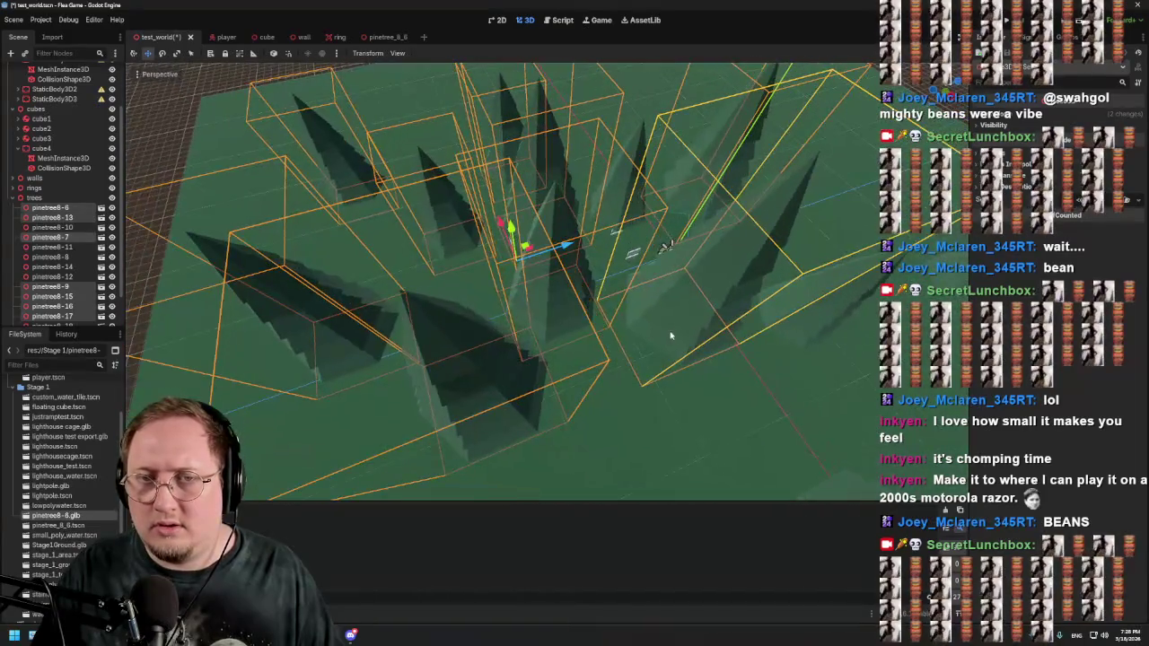
{"action": "scroll", "coordinate": [605, 298], "scroll_direction": "down", "scroll_amount": 6}
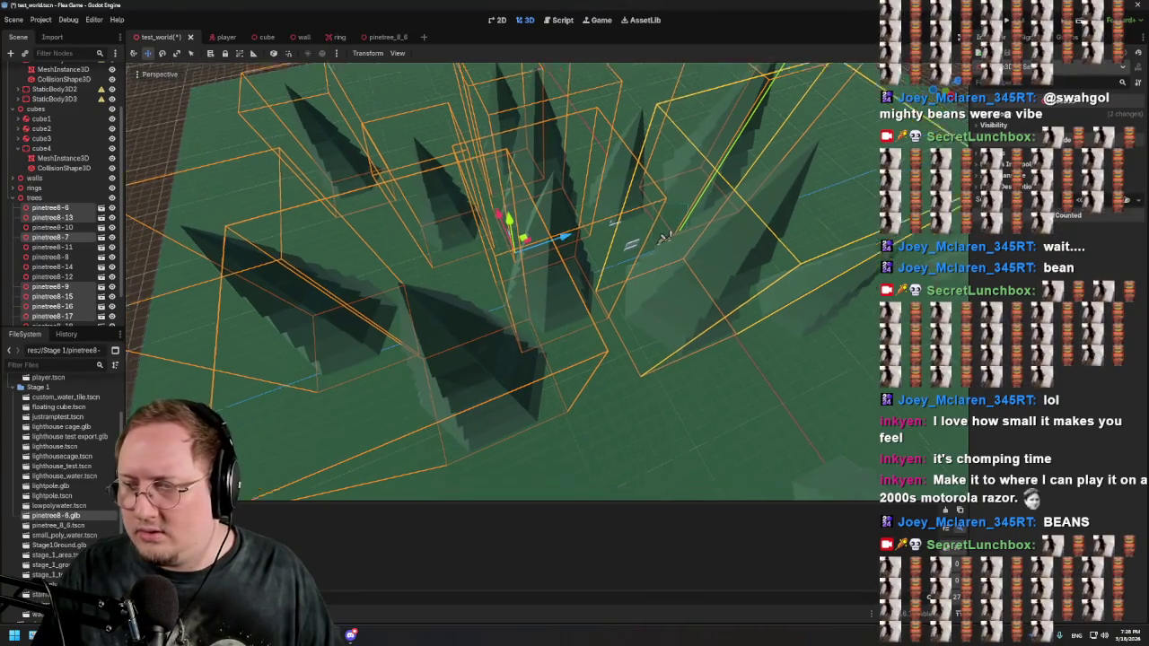
{"action": "mouse_move", "coordinate": [503, 278]}
{"action": "left_mouse_down"}
{"action": "mouse_move", "coordinate": [610, 242]}
{"action": "mouse_move", "coordinate": [672, 293]}
{"action": "left_mouse_up"}
Step: Duplicate the selected pines and shift the copies along the X and Y axes
{"action": "key", "text": "ctrl+d"}
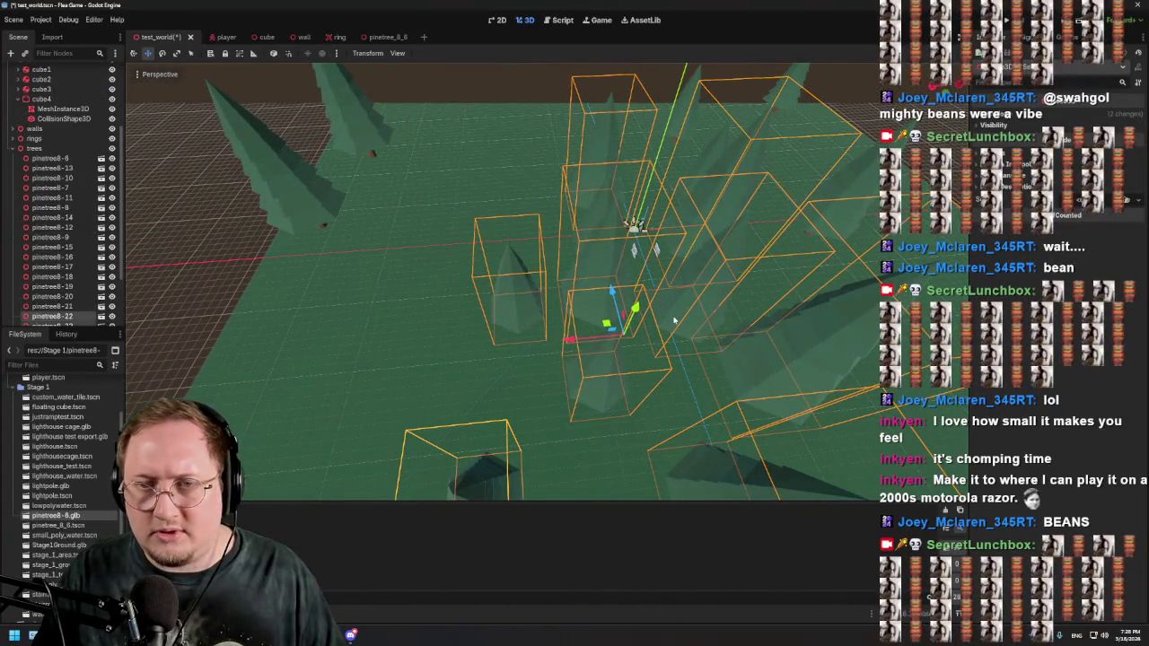
{"action": "mouse_move", "coordinate": [580, 339]}
{"action": "left_mouse_down"}
{"action": "mouse_move", "coordinate": [484, 349]}
{"action": "mouse_move", "coordinate": [509, 352]}
{"action": "left_mouse_up"}
{"action": "left_click_drag", "start_coordinate": [511, 305], "coordinate": [525, 182]}
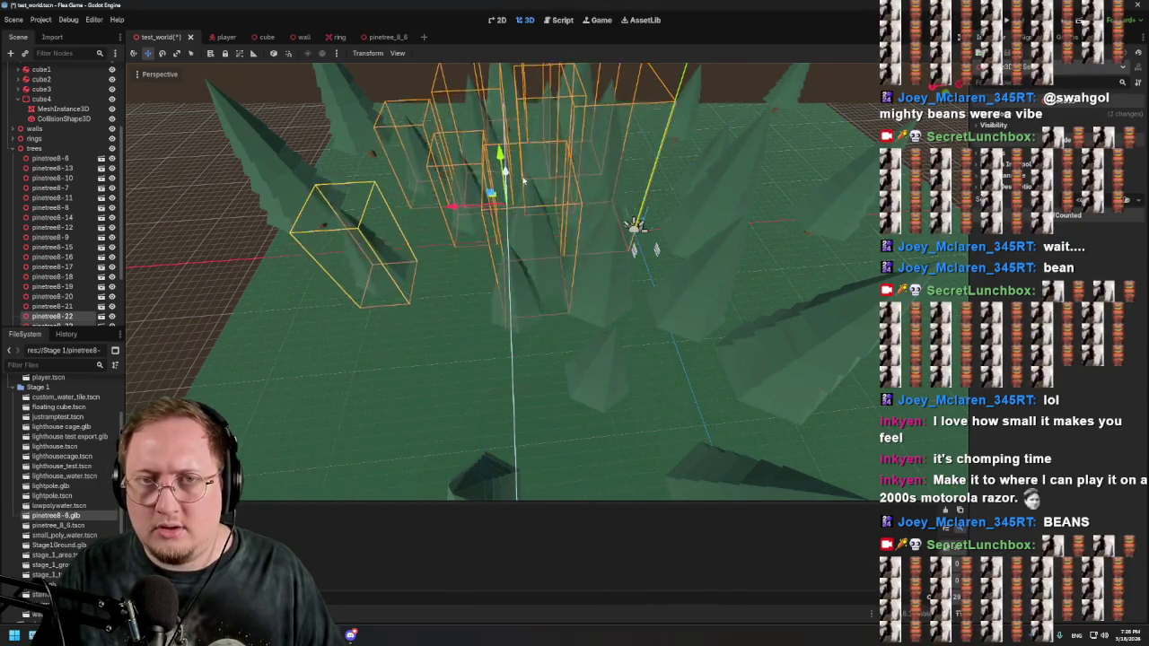
{"action": "mouse_move", "coordinate": [521, 132]}
{"action": "left_mouse_down"}
{"action": "mouse_move", "coordinate": [577, 106]}
{"action": "mouse_move", "coordinate": [571, 81]}
{"action": "mouse_move", "coordinate": [571, 148]}
{"action": "mouse_move", "coordinate": [555, 133]}
{"action": "mouse_move", "coordinate": [541, 147]}
{"action": "mouse_move", "coordinate": [609, 250]}
{"action": "left_mouse_up"}
Step: Delete the stray trees pinetree8-14 and pinetree8-12
{"action": "left_click", "coordinate": [557, 308]}
{"action": "key", "text": "Delete"}
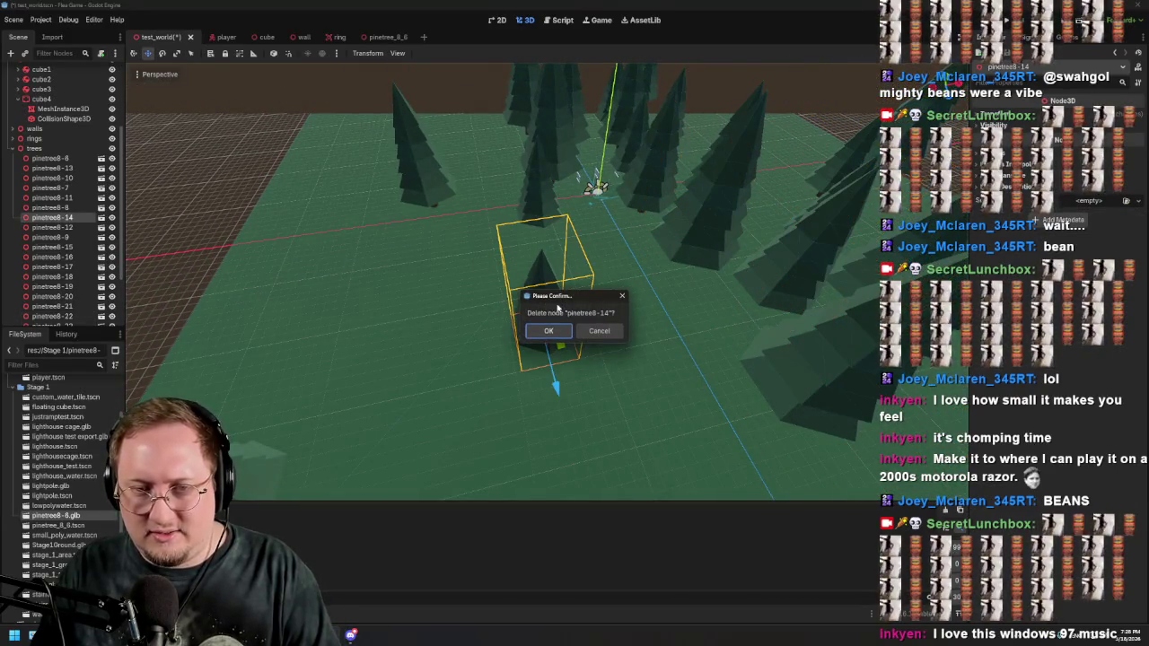
{"action": "left_click", "coordinate": [558, 331]}
{"action": "scroll", "coordinate": [595, 320], "scroll_direction": "up", "scroll_amount": 3}
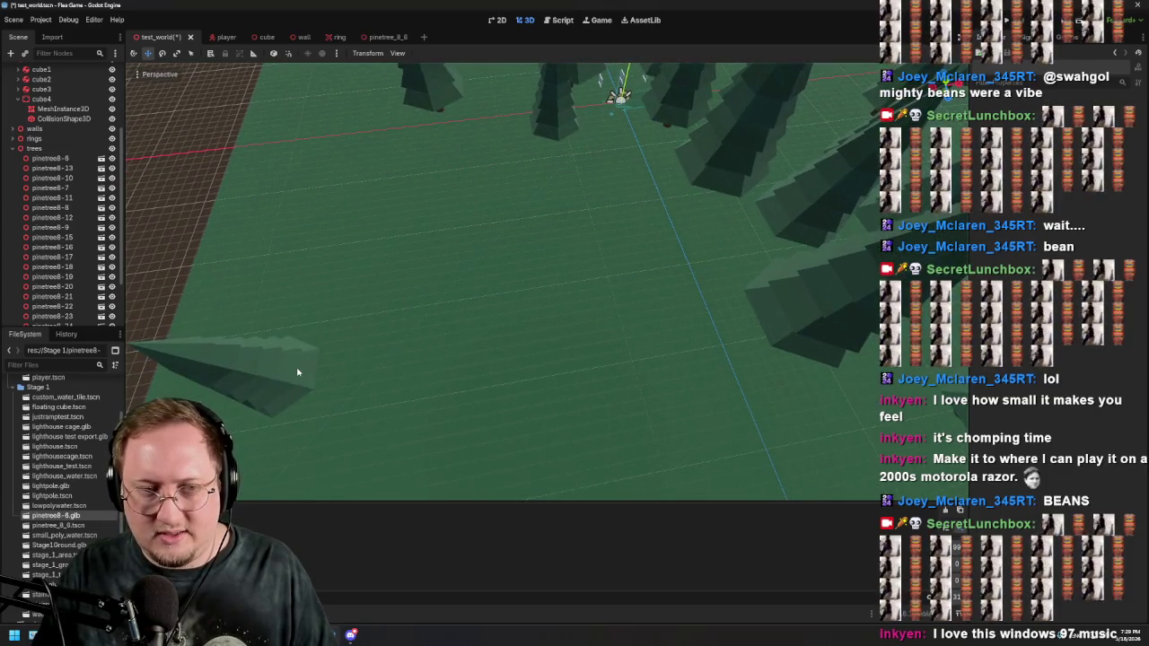
{"action": "left_click", "coordinate": [298, 371]}
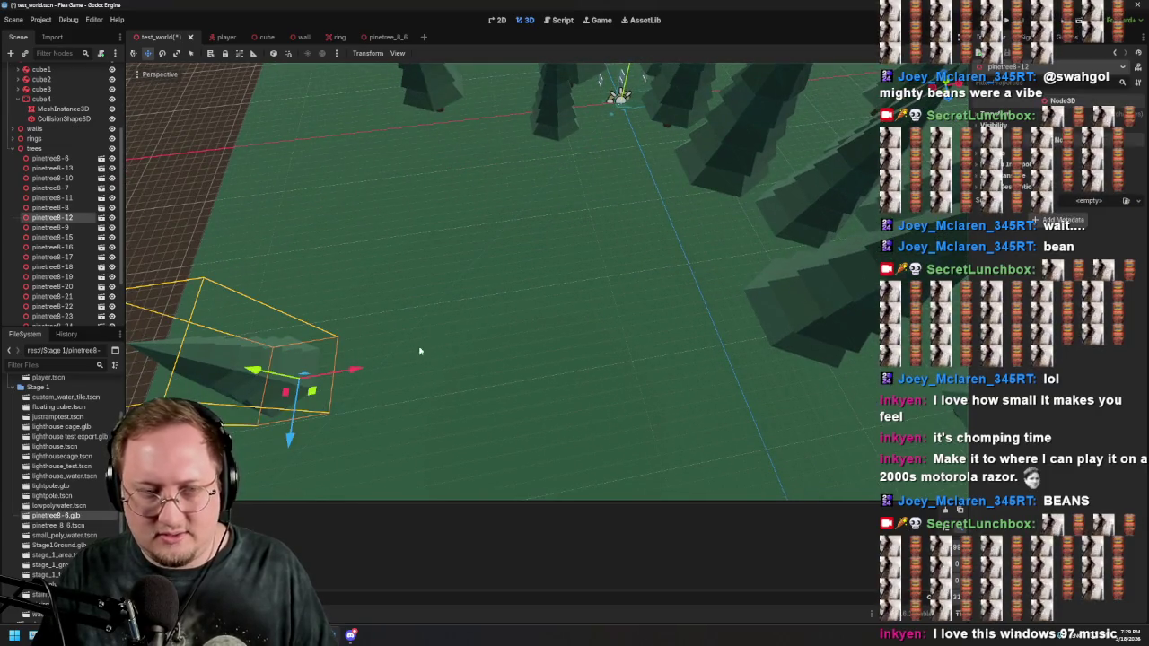
{"action": "key", "text": "Delete"}
{"action": "left_click", "coordinate": [549, 330]}
{"action": "scroll", "coordinate": [554, 333], "scroll_direction": "down", "scroll_amount": 5}
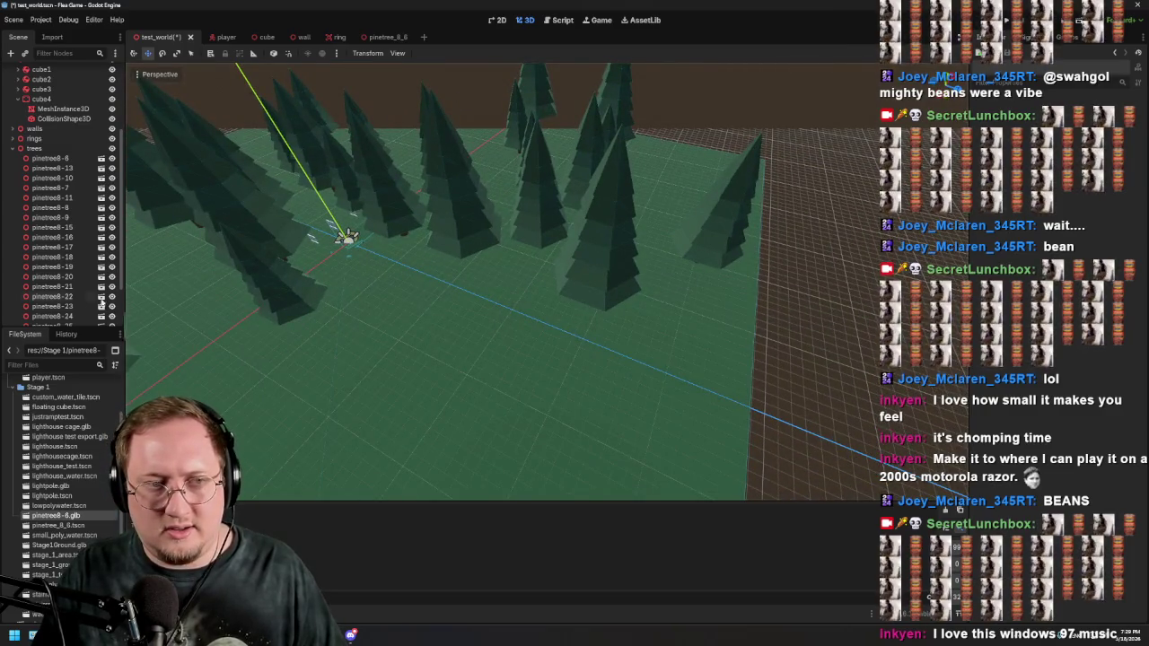
{"action": "scroll", "coordinate": [69, 296], "scroll_direction": "down", "scroll_amount": 2}
Step: Select pinetree8-22 through pinetree8-30, duplicate them, and move the copies along X and Z
{"action": "left_click", "coordinate": [74, 316]}
{"action": "left_click", "coordinate": [73, 307]}
{"action": "left_click", "coordinate": [72, 297]}
{"action": "left_click", "coordinate": [69, 276]}
{"action": "key", "text": "Up"}
{"action": "key", "text": "Up"}
{"action": "key", "text": "Up"}
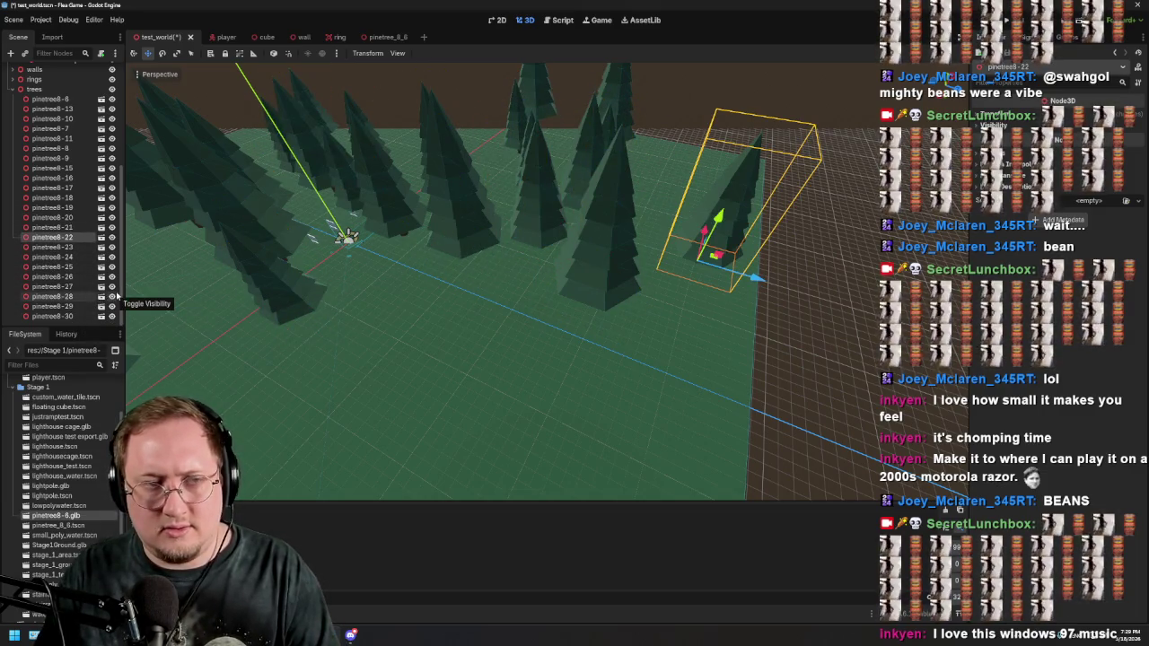
{"action": "left_click", "coordinate": [51, 316], "text": "shift"}
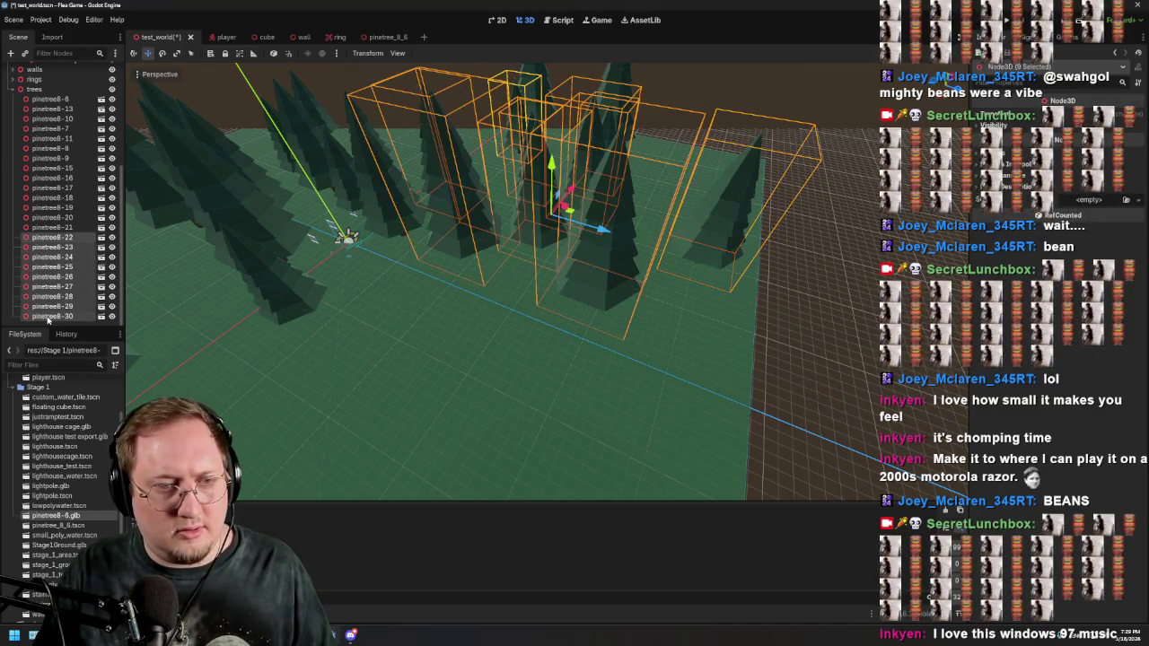
{"action": "mouse_move", "coordinate": [495, 256]}
{"action": "left_mouse_down"}
{"action": "mouse_move", "coordinate": [683, 257]}
{"action": "mouse_move", "coordinate": [616, 257]}
{"action": "left_mouse_up"}
{"action": "key", "text": "ctrl+d"}
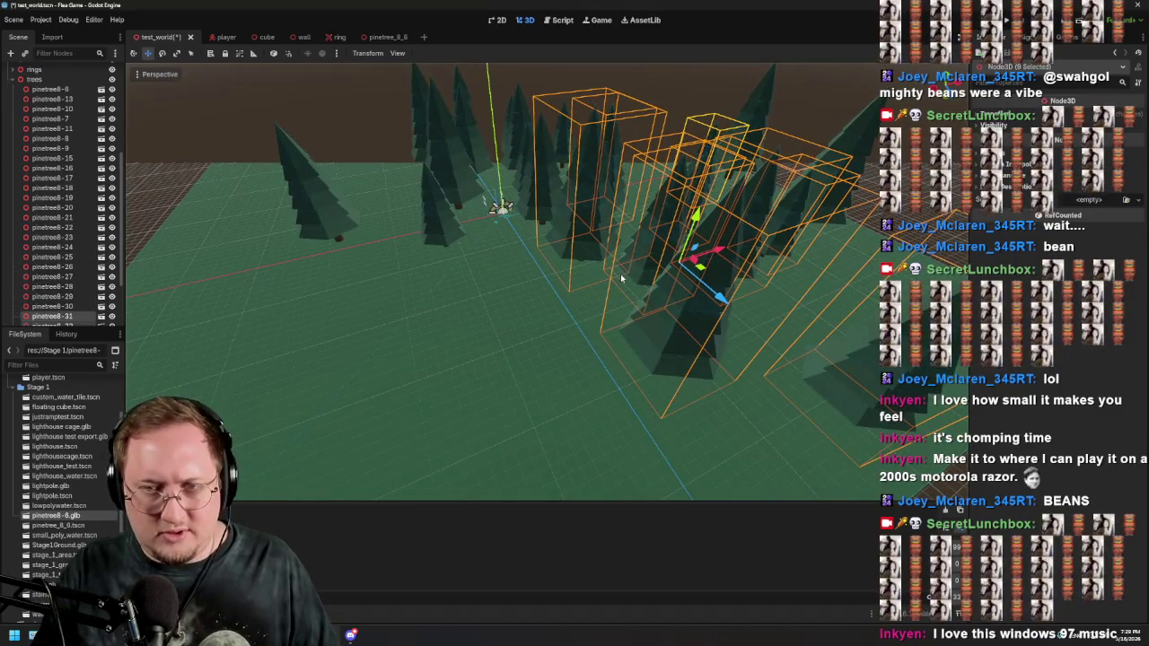
{"action": "left_click_drag", "start_coordinate": [719, 255], "coordinate": [463, 329]}
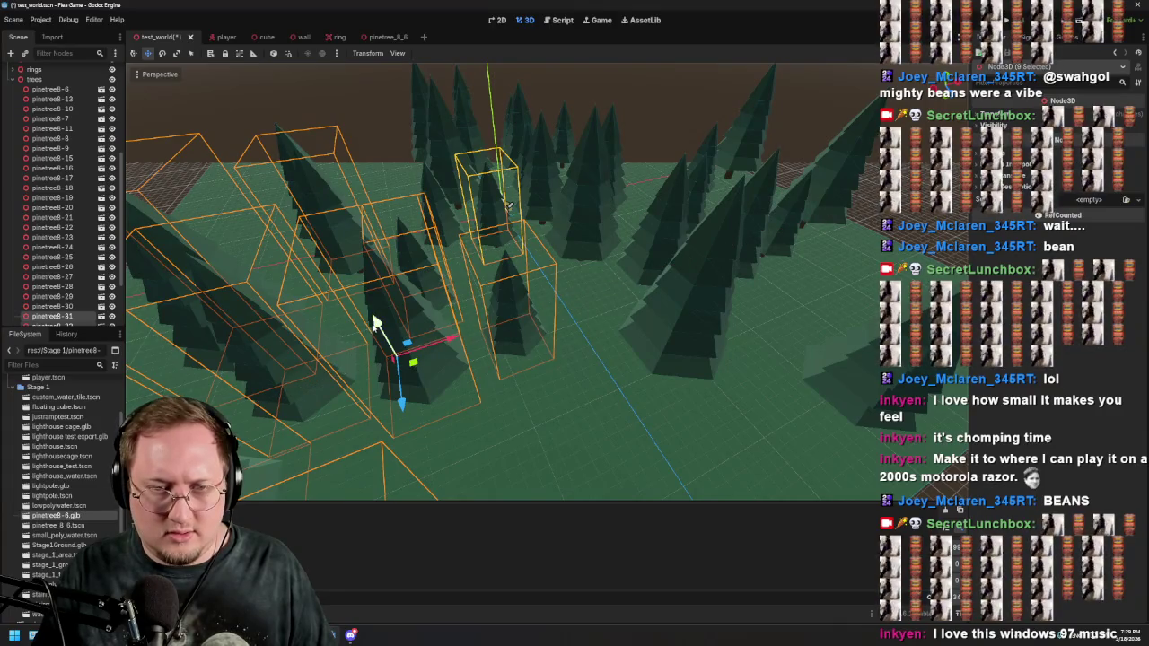
{"action": "key", "text": "z"}
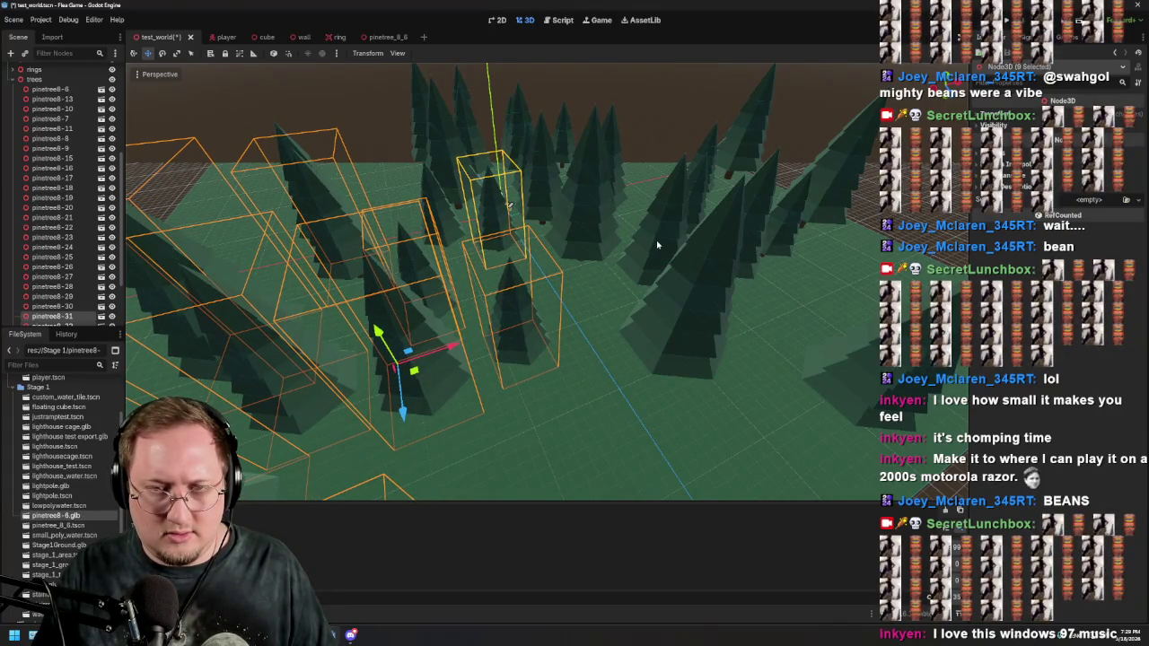
{"action": "mouse_move", "coordinate": [509, 206]}
{"action": "left_mouse_down"}
{"action": "mouse_move", "coordinate": [558, 268]}
{"action": "mouse_move", "coordinate": [534, 241]}
{"action": "mouse_move", "coordinate": [742, 261]}
{"action": "mouse_move", "coordinate": [663, 452]}
{"action": "mouse_move", "coordinate": [493, 205]}
{"action": "mouse_move", "coordinate": [557, 243]}
{"action": "mouse_move", "coordinate": [629, 260]}
{"action": "mouse_move", "coordinate": [815, 284]}
{"action": "mouse_move", "coordinate": [319, 360]}
{"action": "mouse_move", "coordinate": [594, 321]}
{"action": "left_mouse_up"}
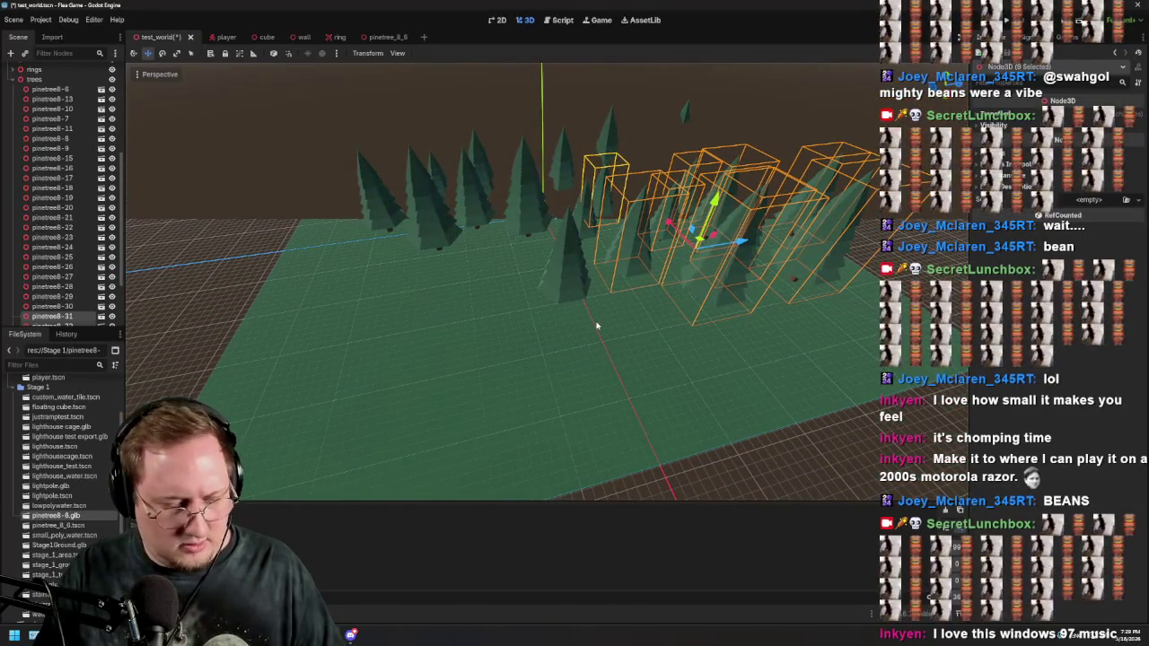
Step: Rotate the selected pine trees and move them onto the centre-left ground
{"action": "left_click", "coordinate": [161, 54]}
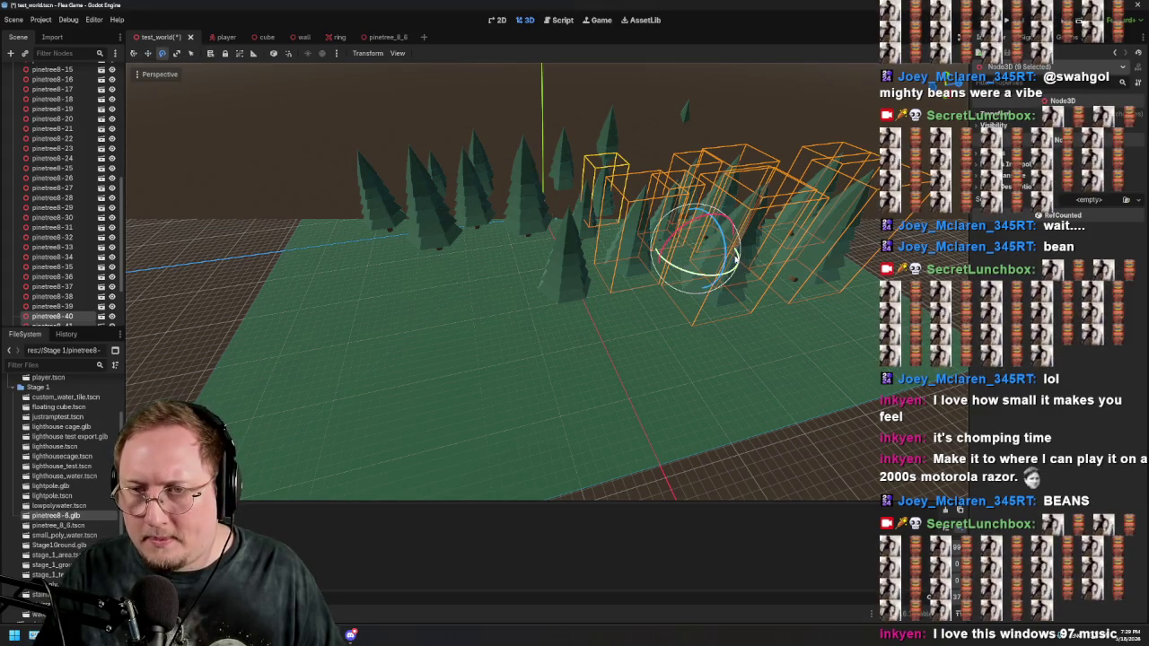
{"action": "mouse_move", "coordinate": [734, 260]}
{"action": "left_mouse_down"}
{"action": "mouse_move", "coordinate": [700, 285]}
{"action": "mouse_move", "coordinate": [616, 252]}
{"action": "mouse_move", "coordinate": [614, 239]}
{"action": "left_mouse_up"}
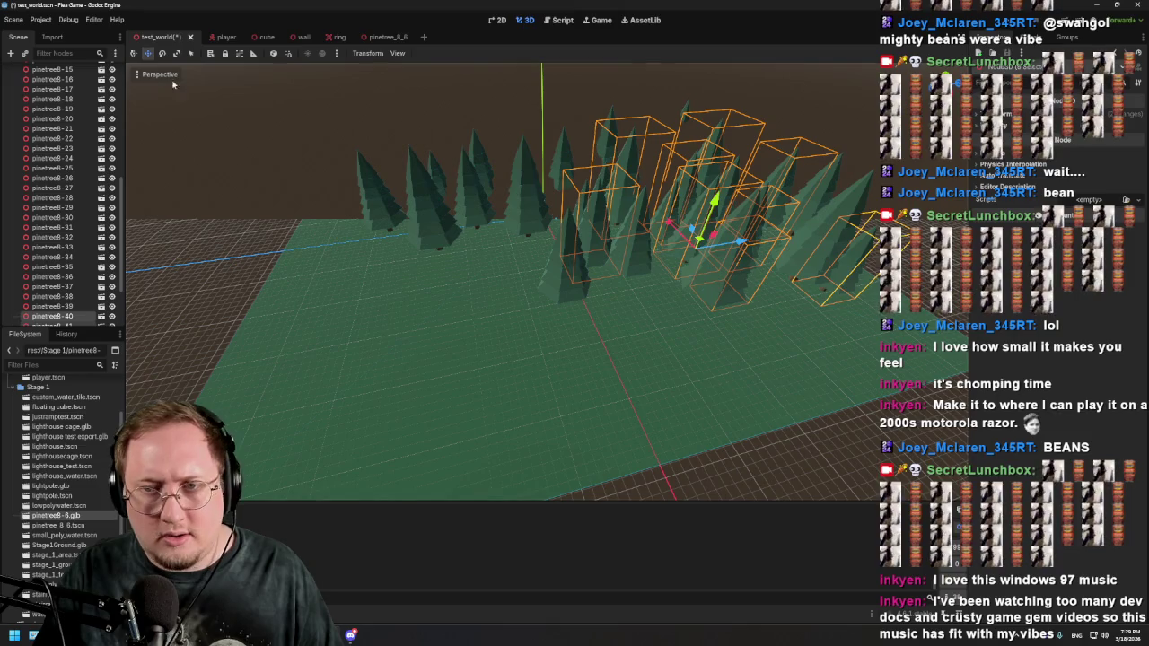
{"action": "mouse_move", "coordinate": [740, 243]}
{"action": "left_mouse_down"}
{"action": "mouse_move", "coordinate": [422, 274]}
{"action": "mouse_move", "coordinate": [431, 327]}
{"action": "left_mouse_up"}
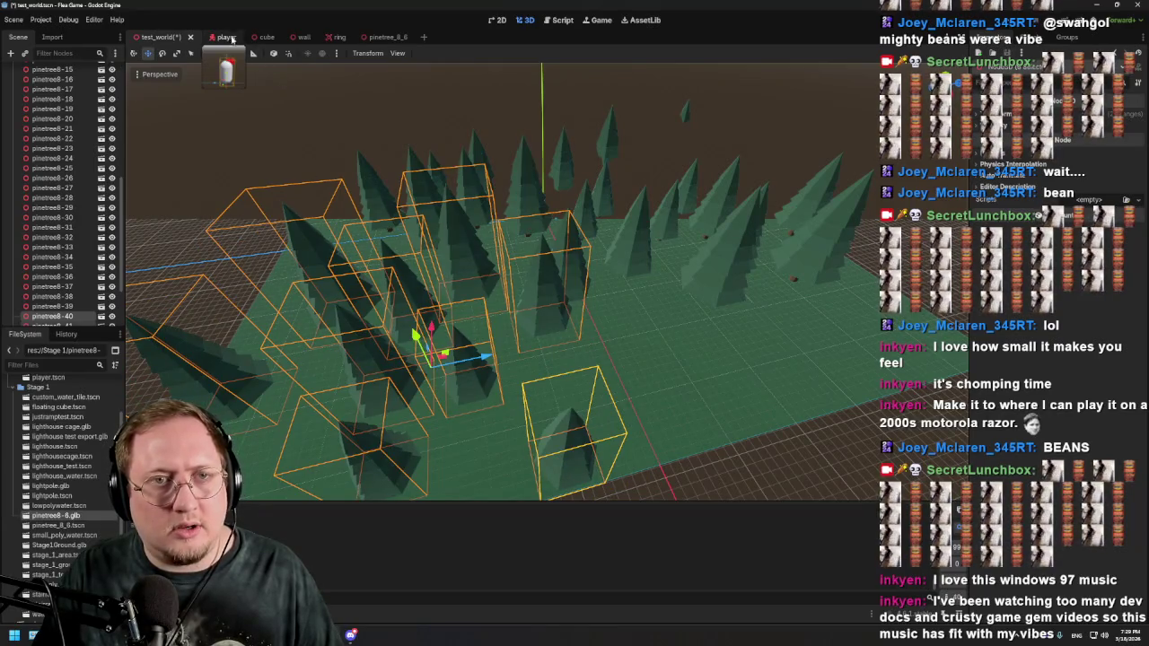
Step: Rotate the pines again, shift them up-right along X, and select pinetree8-21
{"action": "left_click", "coordinate": [163, 54]}
{"action": "left_click_drag", "start_coordinate": [461, 389], "coordinate": [450, 396]}
{"action": "left_click_drag", "start_coordinate": [709, 239], "coordinate": [762, 219]}
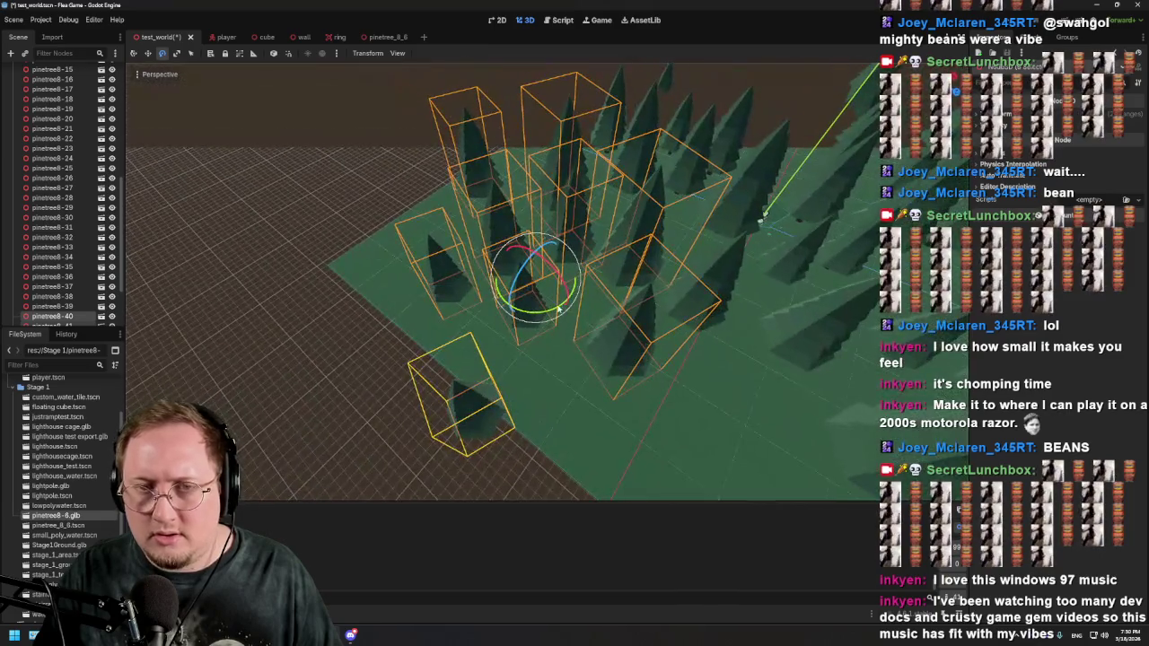
{"action": "left_click", "coordinate": [148, 54]}
{"action": "mouse_move", "coordinate": [570, 247]}
{"action": "left_mouse_down"}
{"action": "mouse_move", "coordinate": [607, 214]}
{"action": "mouse_move", "coordinate": [579, 234]}
{"action": "mouse_move", "coordinate": [713, 313]}
{"action": "mouse_move", "coordinate": [811, 296]}
{"action": "mouse_move", "coordinate": [860, 302]}
{"action": "left_mouse_up"}
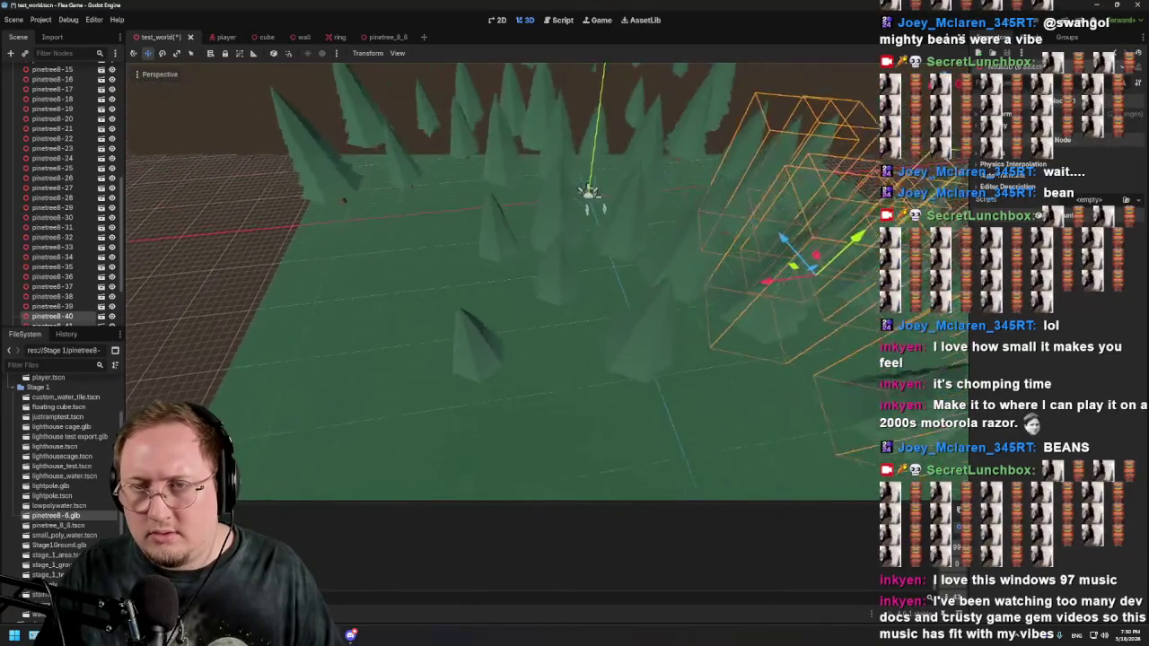
{"action": "left_click", "coordinate": [424, 337]}
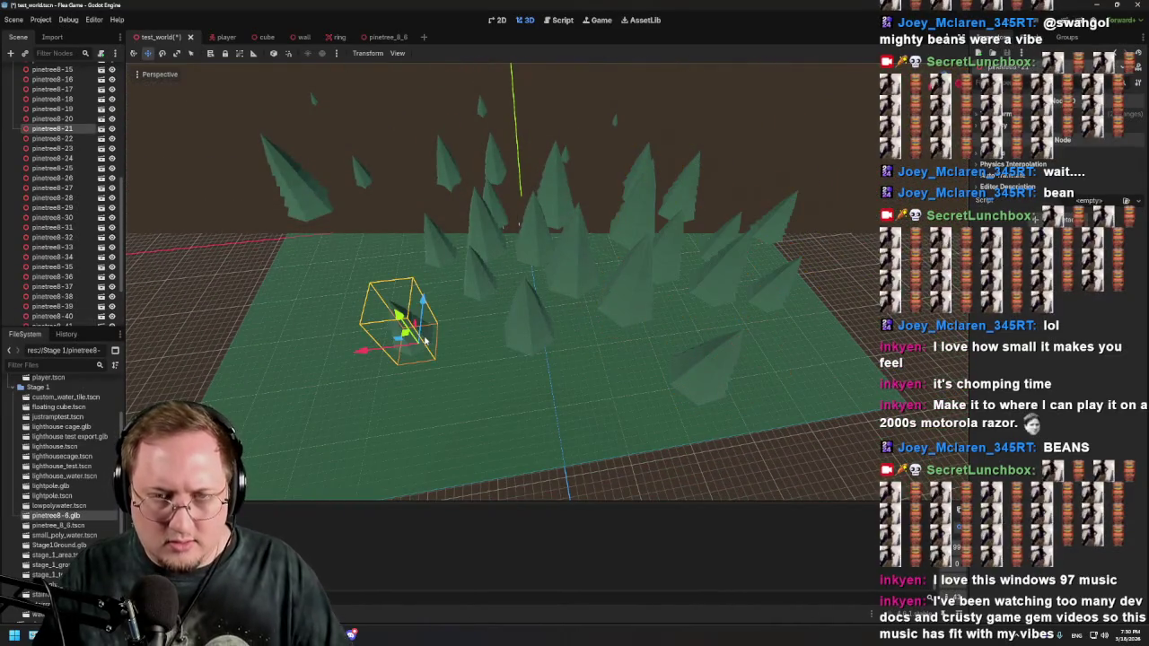
Step: Delete pinetree8-21, then duplicate pinetree8-40 through pinetree8-48
{"action": "key", "text": "Delete"}
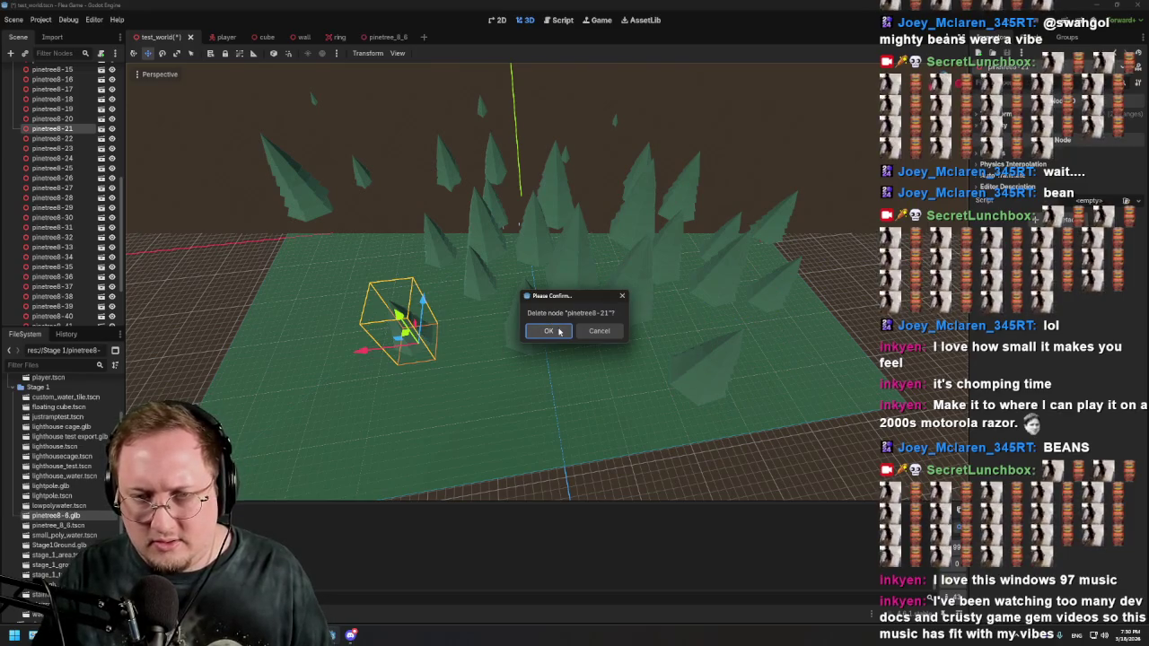
{"action": "left_click", "coordinate": [558, 331]}
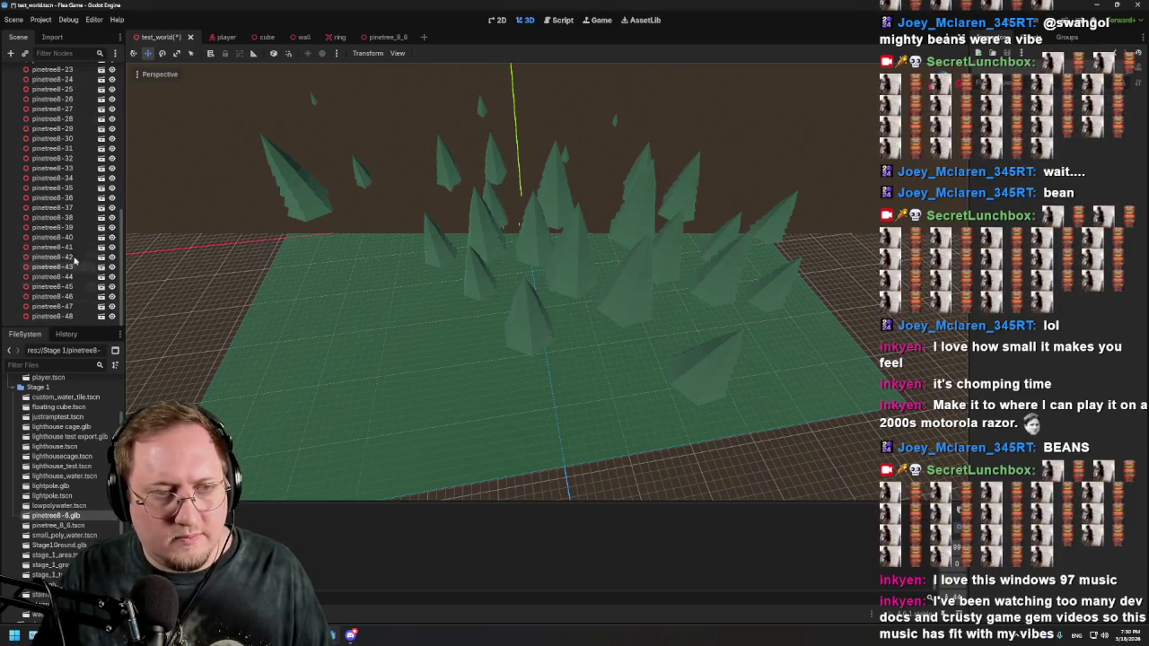
{"action": "left_click", "coordinate": [72, 237]}
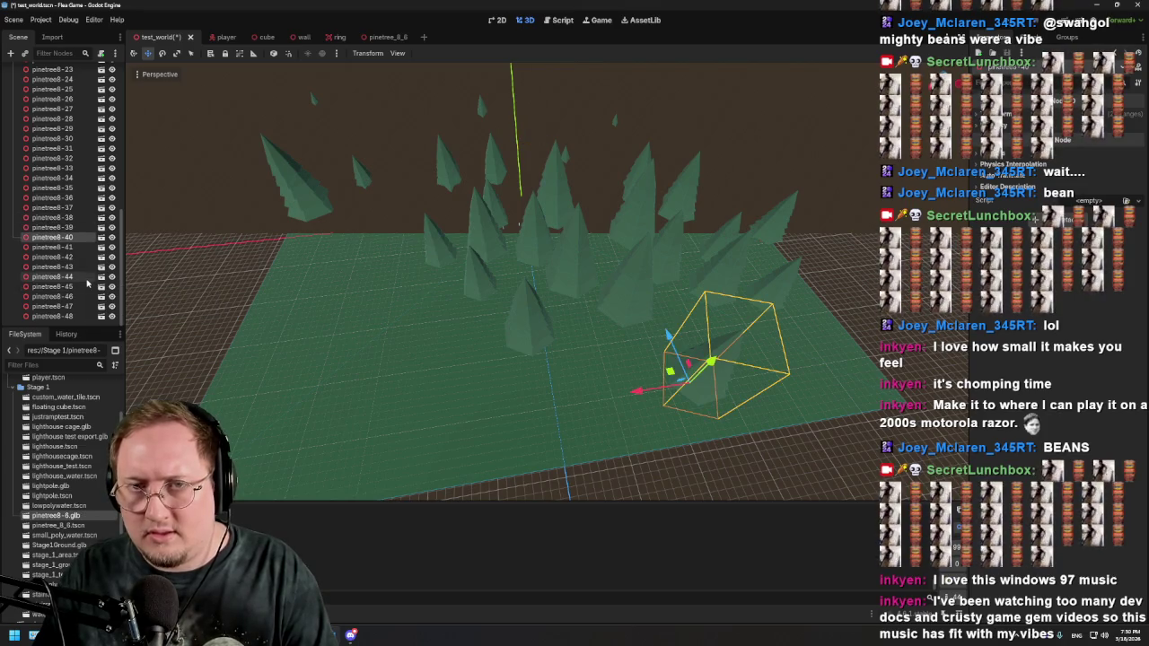
{"action": "left_click", "coordinate": [63, 317], "text": "shift"}
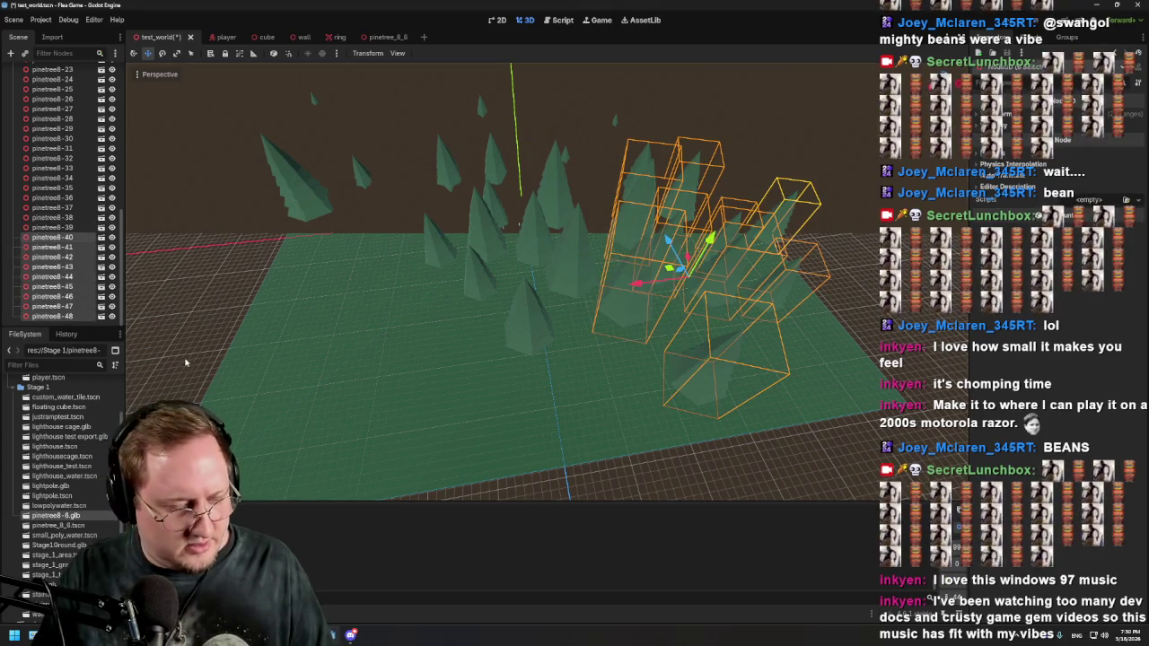
{"action": "key", "text": "ctrl+d"}
Step: Move and rotate the duplicated pines to the front-left ground, then collapse the trees group
{"action": "left_click_drag", "start_coordinate": [636, 283], "coordinate": [325, 330]}
{"action": "left_click", "coordinate": [163, 55]}
{"action": "mouse_move", "coordinate": [355, 350]}
{"action": "left_mouse_down"}
{"action": "mouse_move", "coordinate": [436, 411]}
{"action": "mouse_move", "coordinate": [413, 396]}
{"action": "mouse_move", "coordinate": [414, 357]}
{"action": "left_mouse_up"}
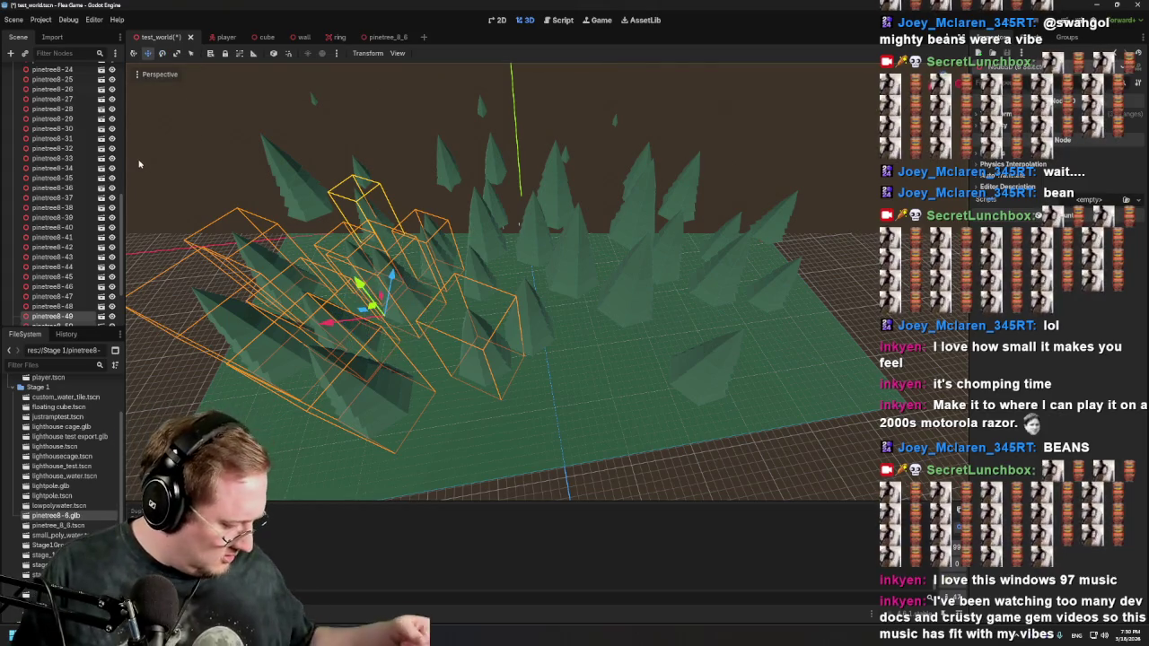
{"action": "left_click_drag", "start_coordinate": [391, 278], "coordinate": [384, 313]}
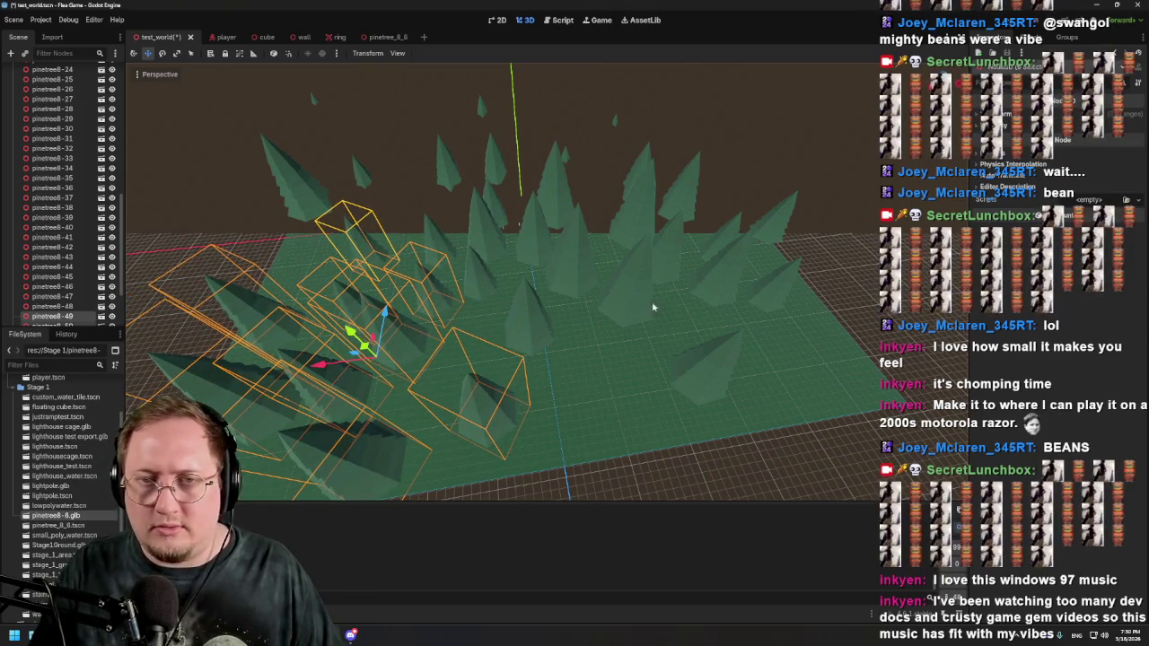
{"action": "scroll", "coordinate": [28, 208], "scroll_direction": "up", "scroll_amount": 10}
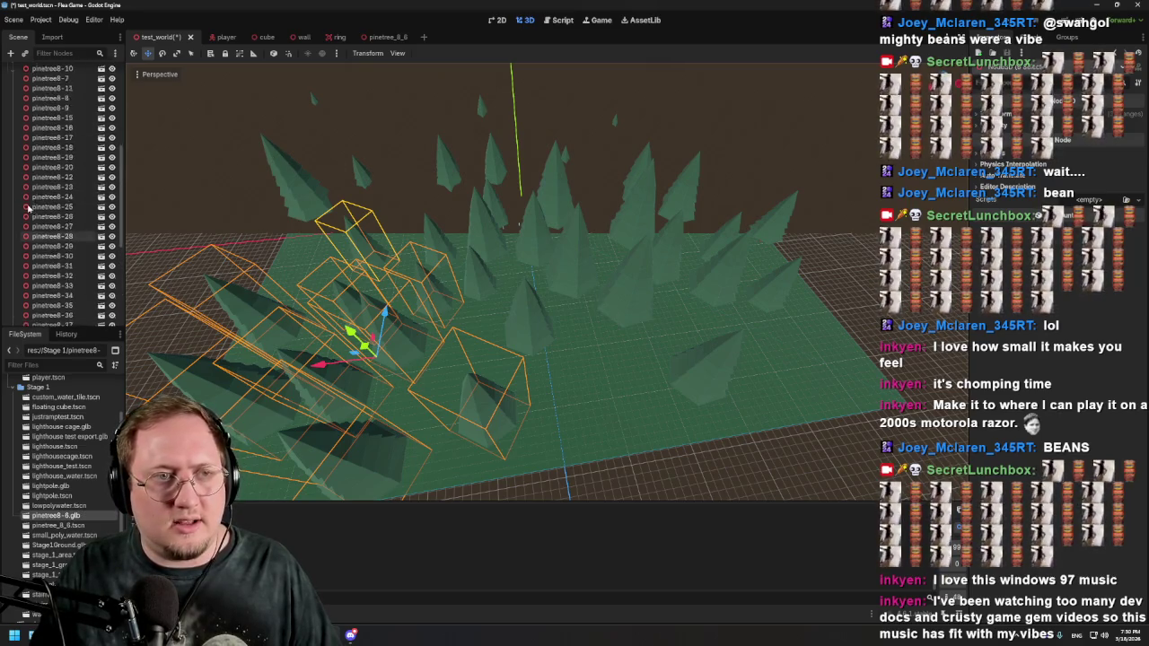
{"action": "left_click", "coordinate": [16, 230]}
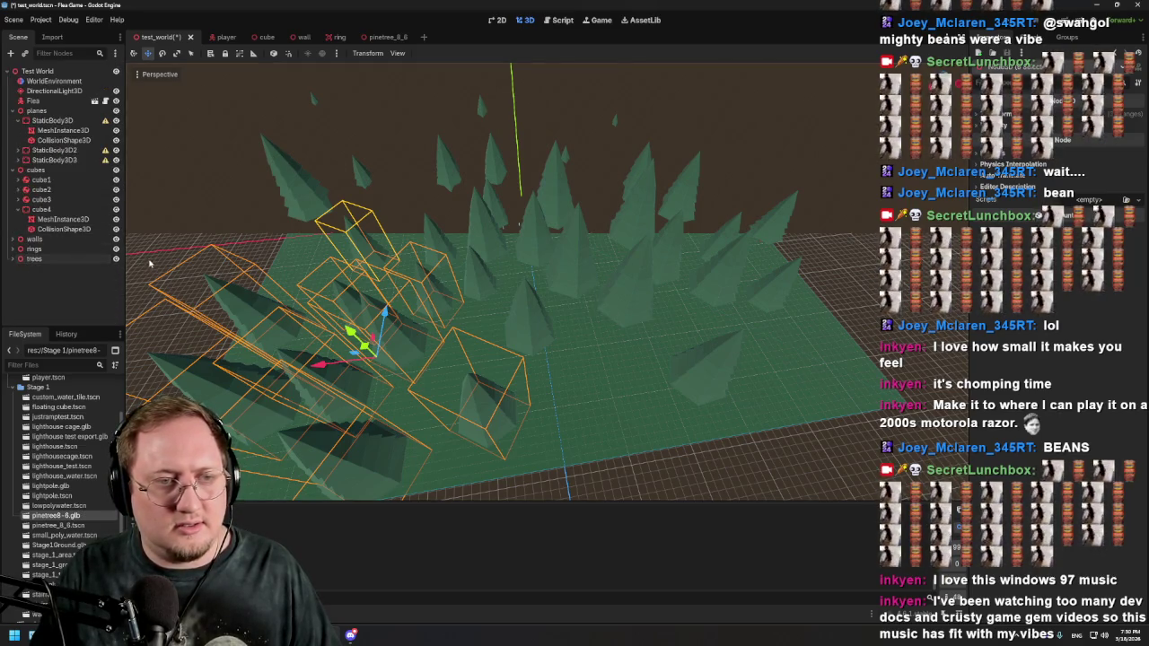
Step: Deselect the trees and fly the view down among the pines beside the flea
{"action": "left_click", "coordinate": [696, 104]}
{"action": "mouse_move", "coordinate": [723, 199]}
{"action": "left_mouse_down"}
{"action": "mouse_move", "coordinate": [536, 308]}
{"action": "mouse_move", "coordinate": [536, 255]}
{"action": "mouse_move", "coordinate": [705, 207]}
{"action": "left_mouse_up"}
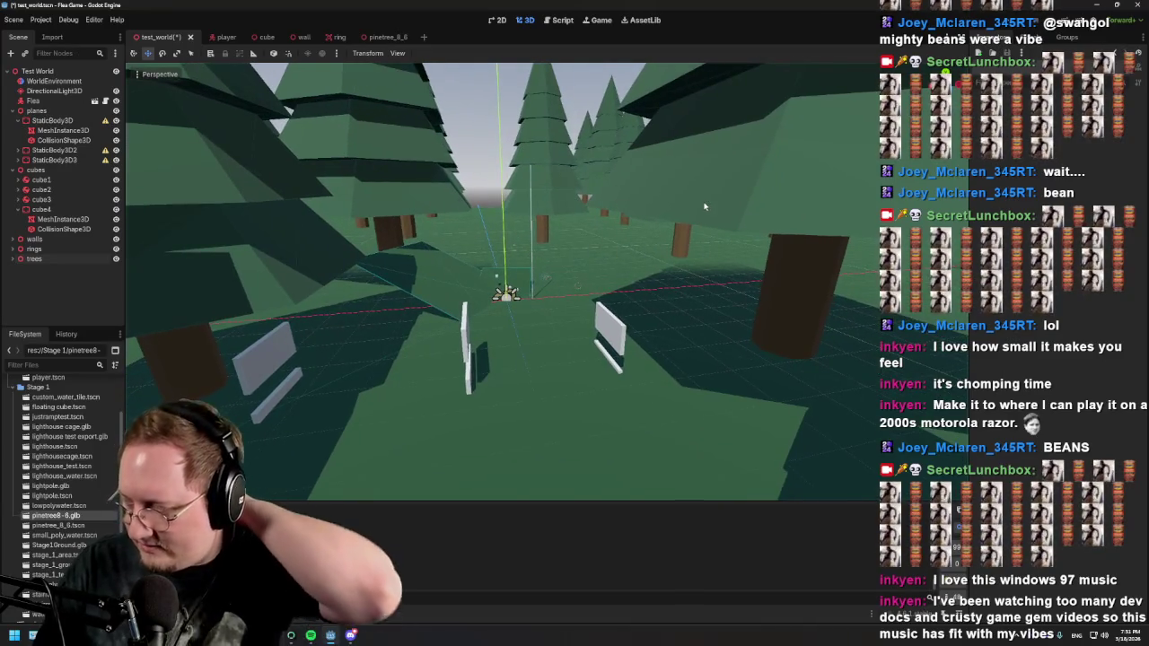
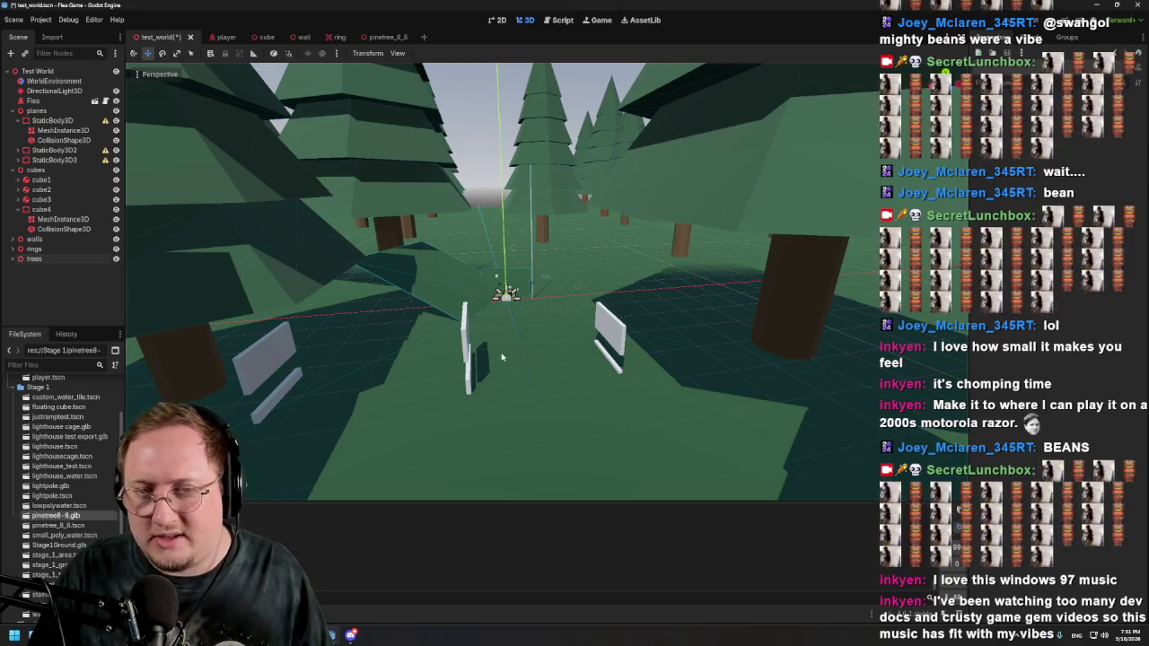
Step: Fly the editor view through the pine forest, then run the project with F5
{"action": "right_click", "coordinate": [563, 265]}
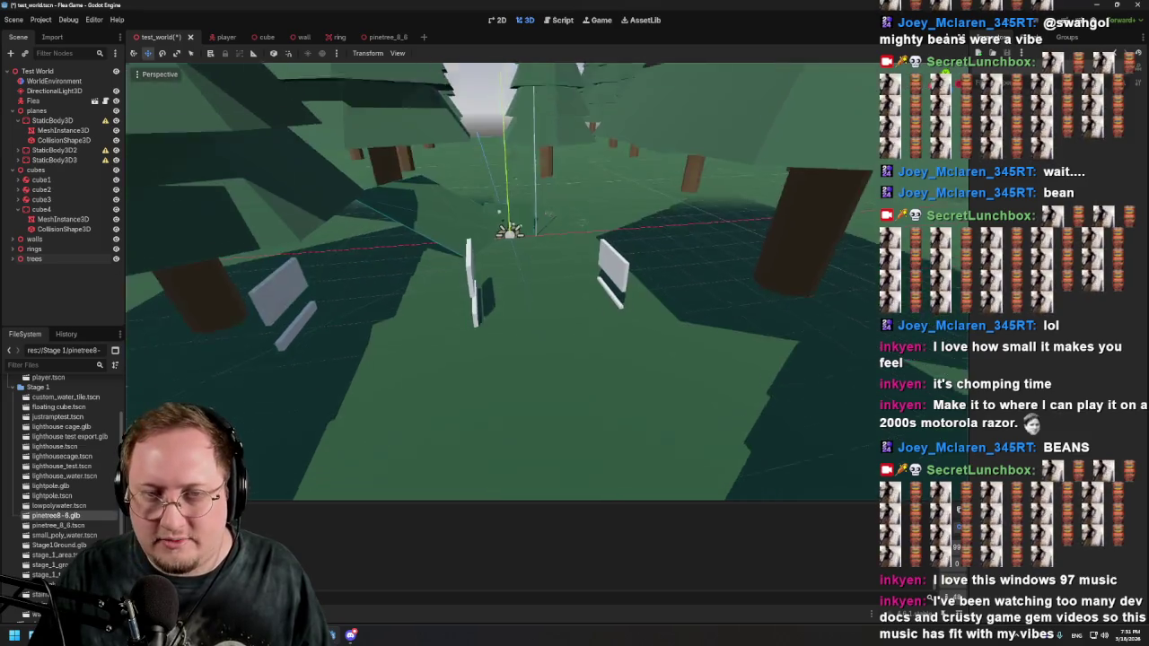
{"action": "key", "text": "w"}
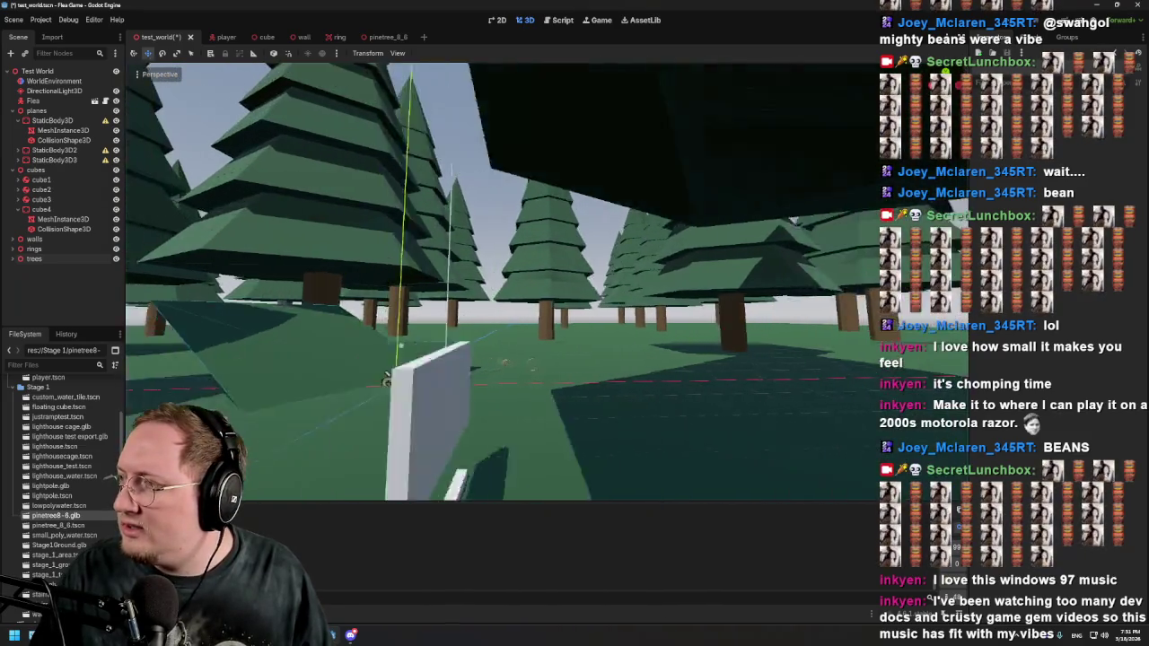
{"action": "key", "text": "w"}
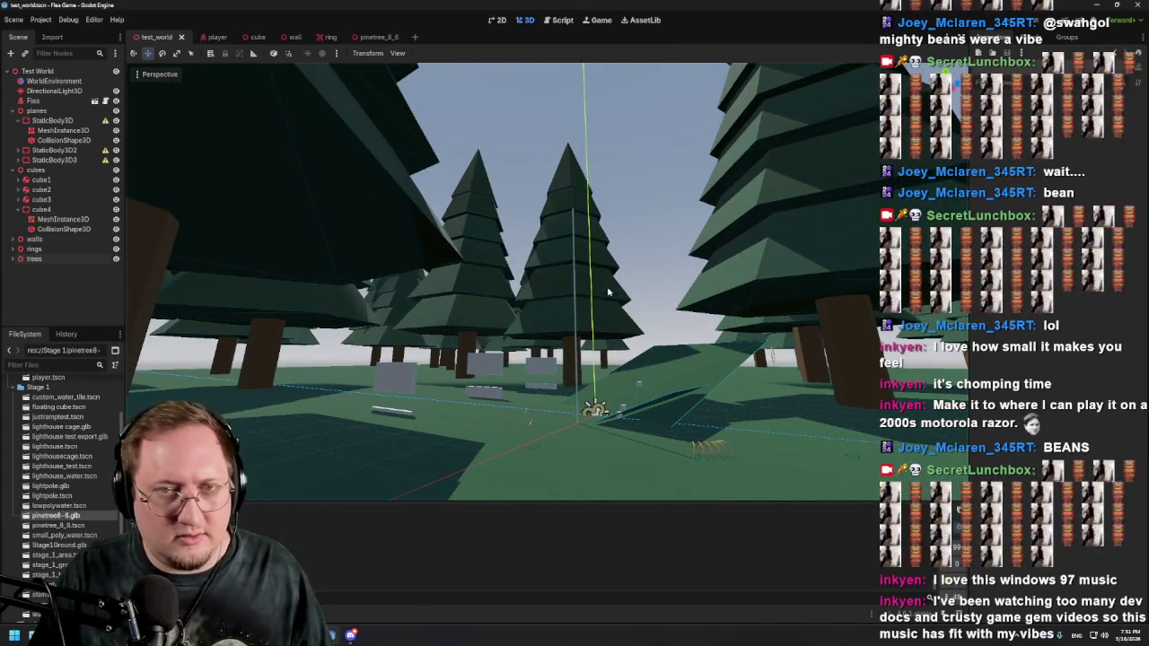
{"action": "key", "text": "F5"}
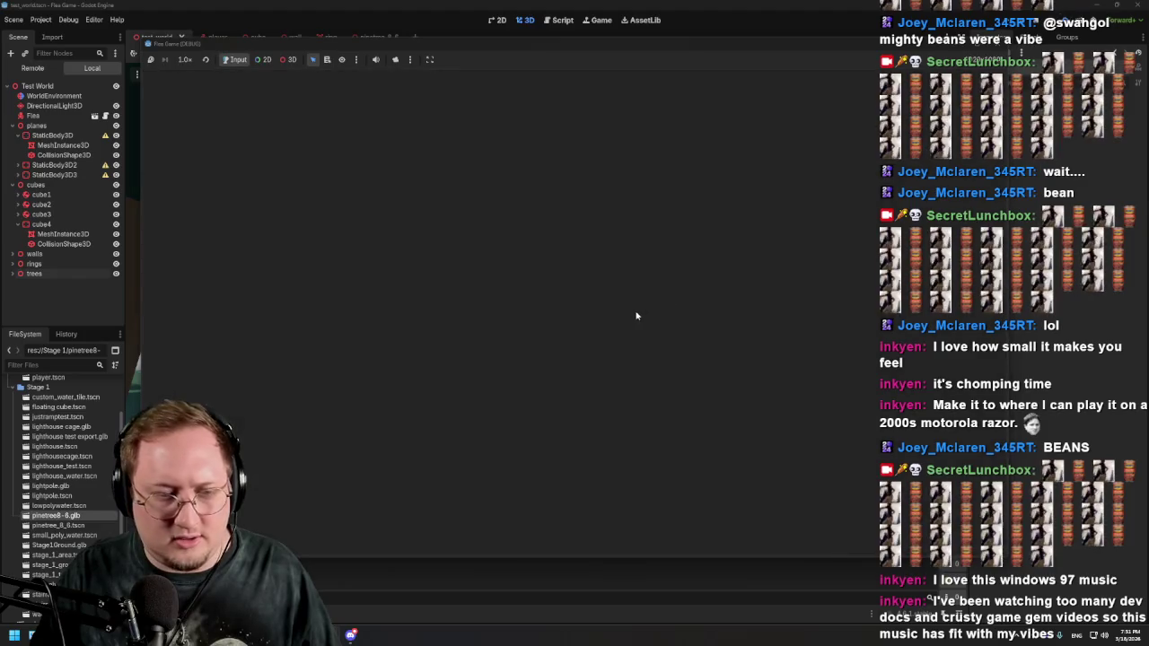
Step: Walk the capsule player under the large tree canopies, turning the camera around it
{"action": "key", "text": "w"}
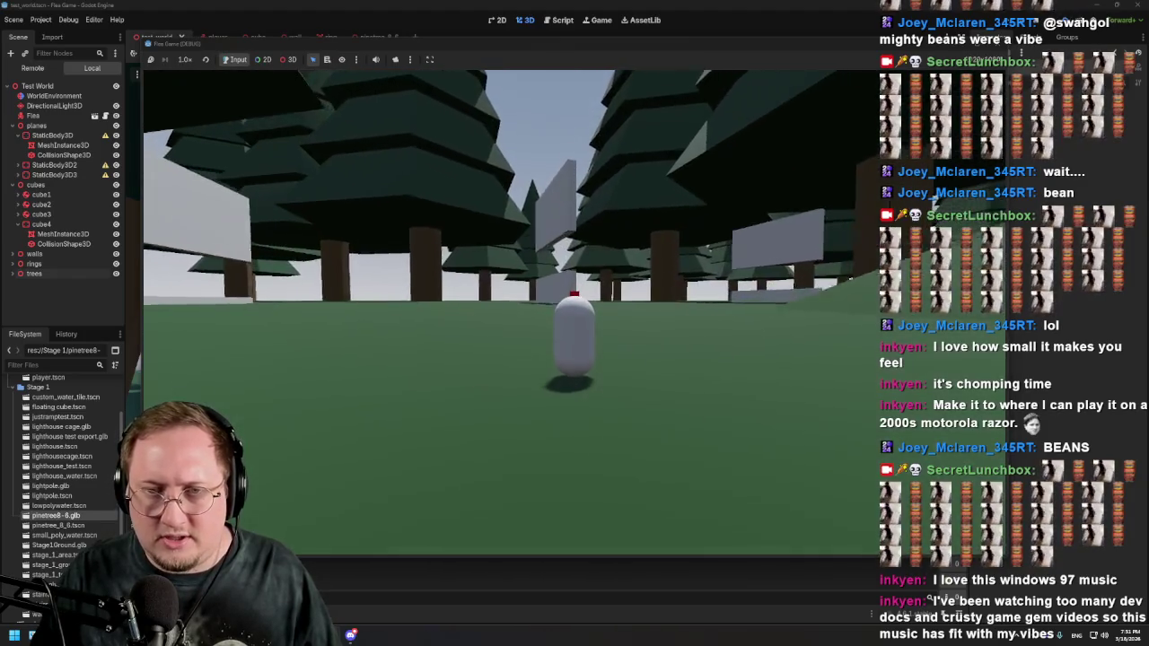
{"action": "key", "text": "w"}
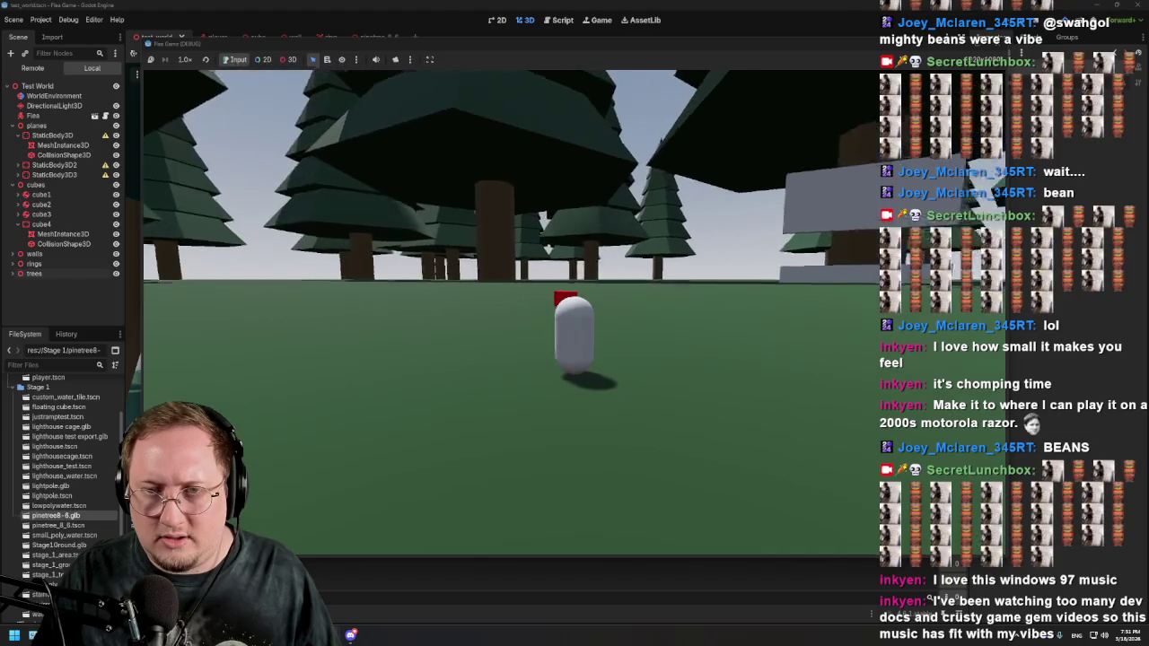
{"action": "key", "text": "w"}
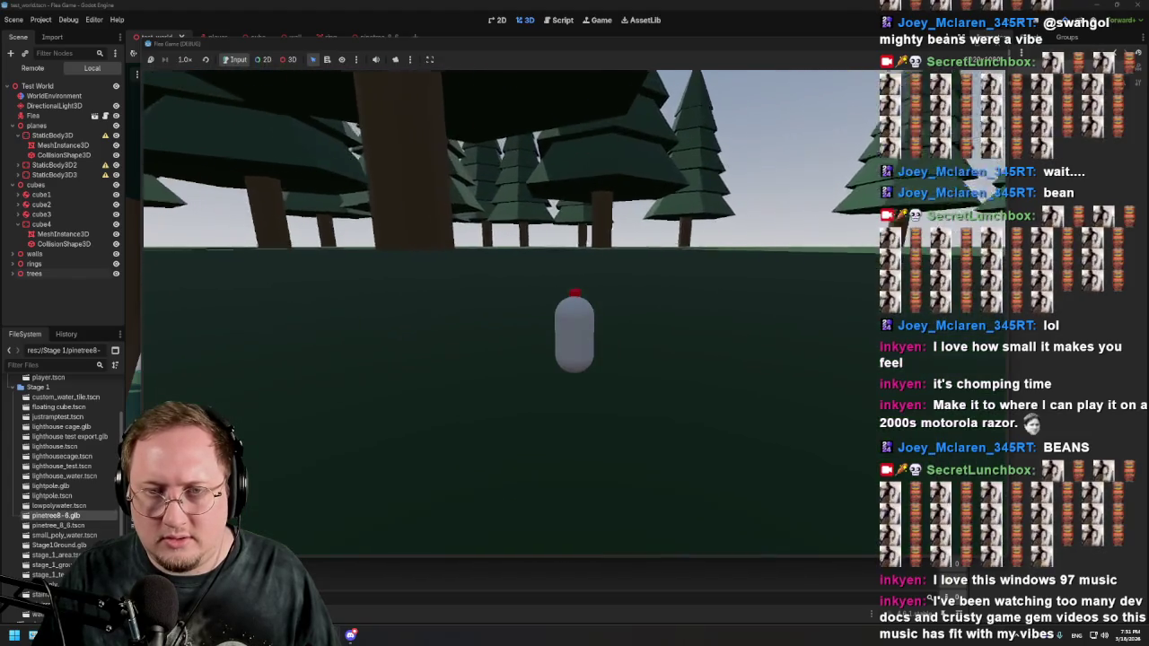
{"action": "key", "text": "w"}
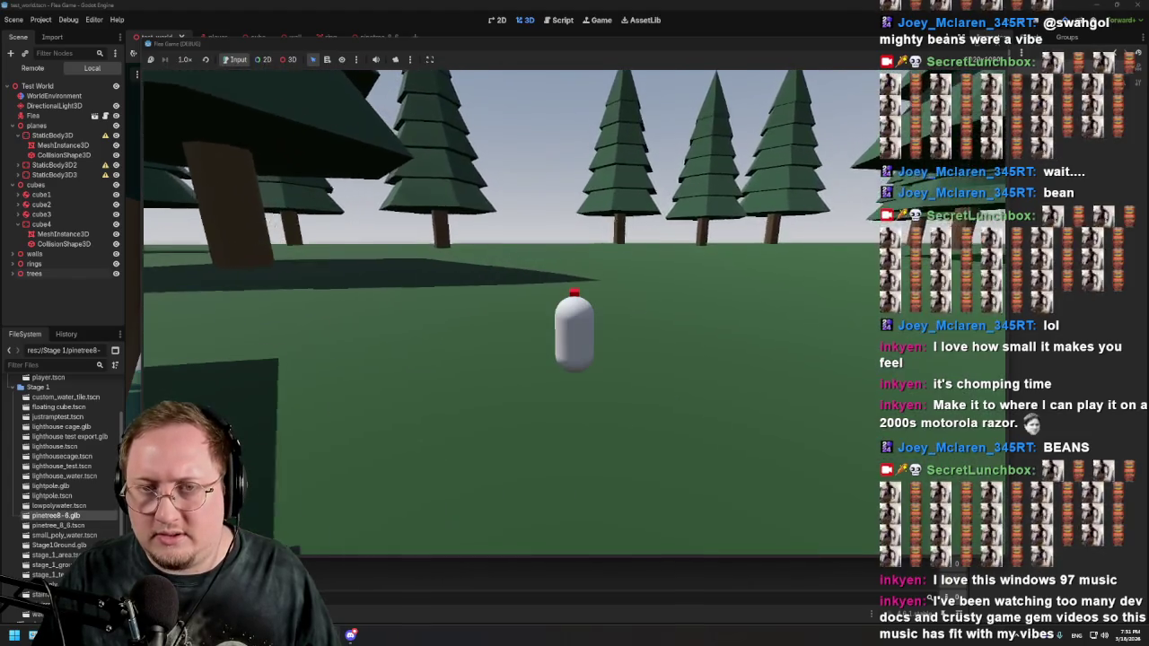
{"action": "key", "text": "w"}
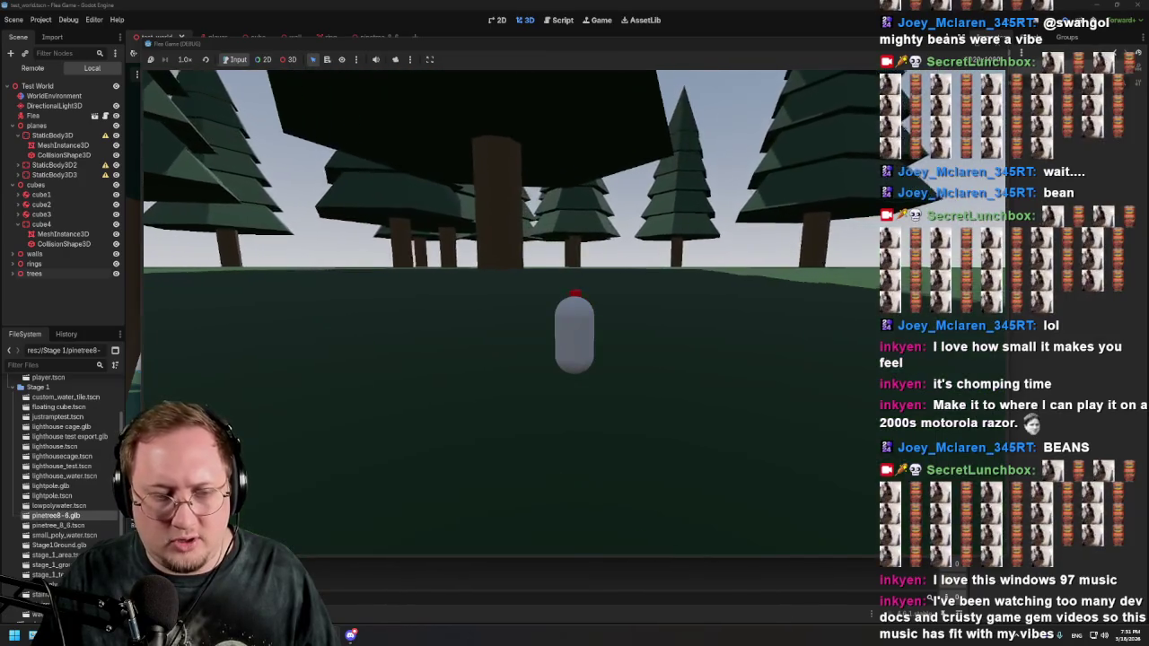
{"action": "key", "text": "w"}
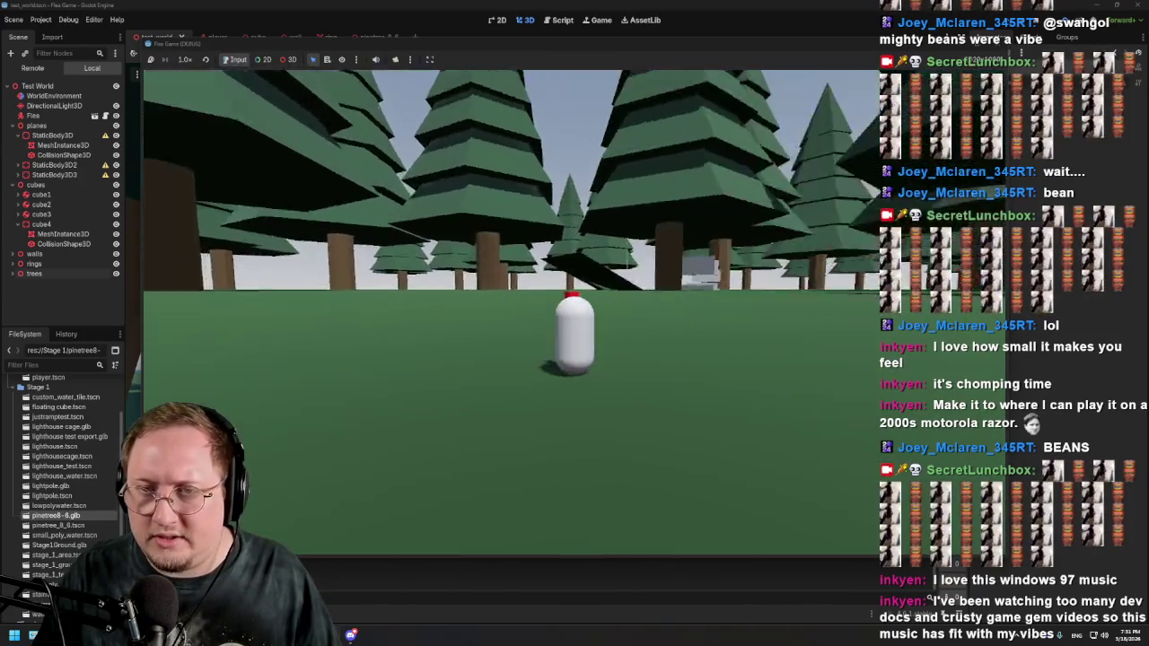
{"action": "key", "text": "w"}
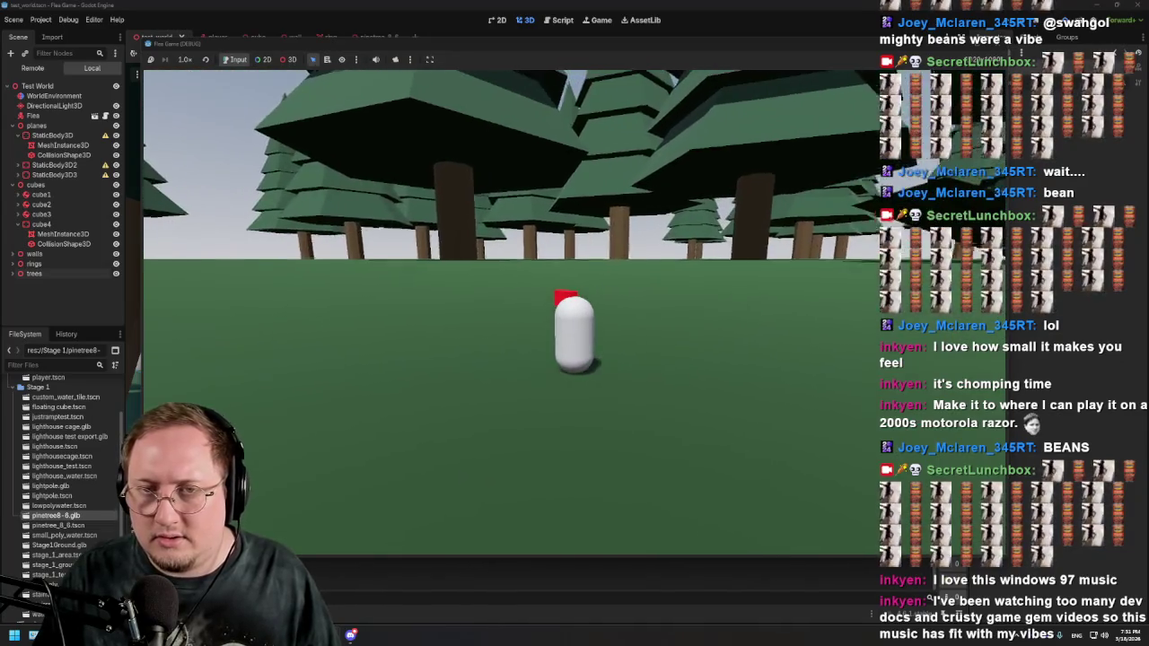
{"action": "key", "text": "w"}
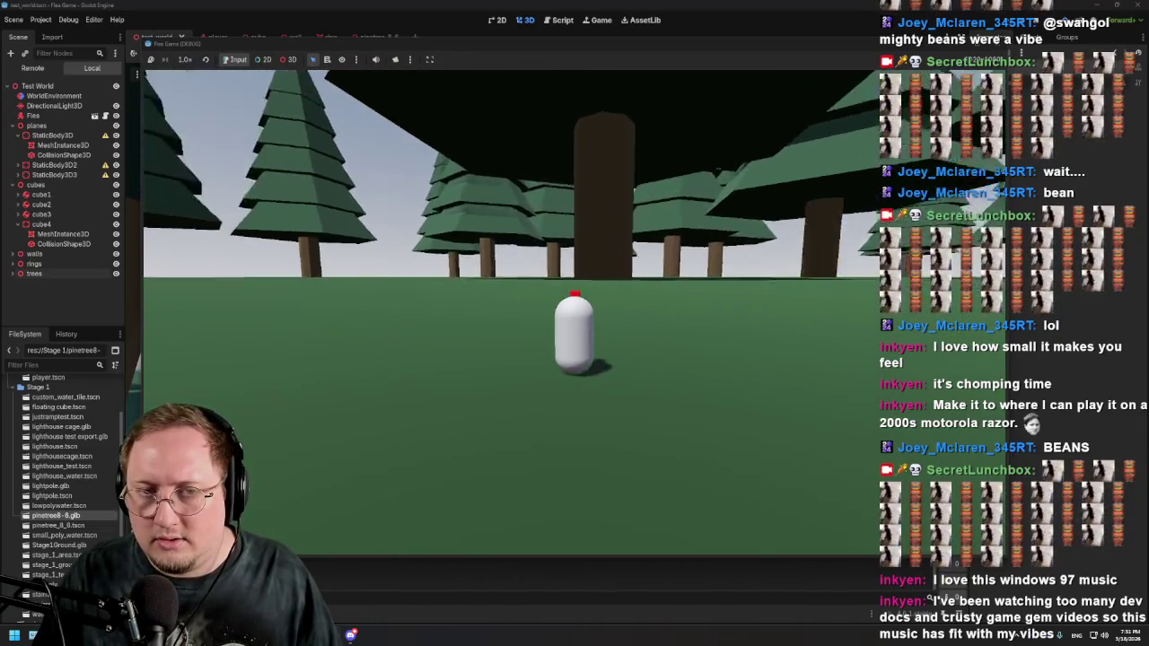
{"action": "key", "text": "w"}
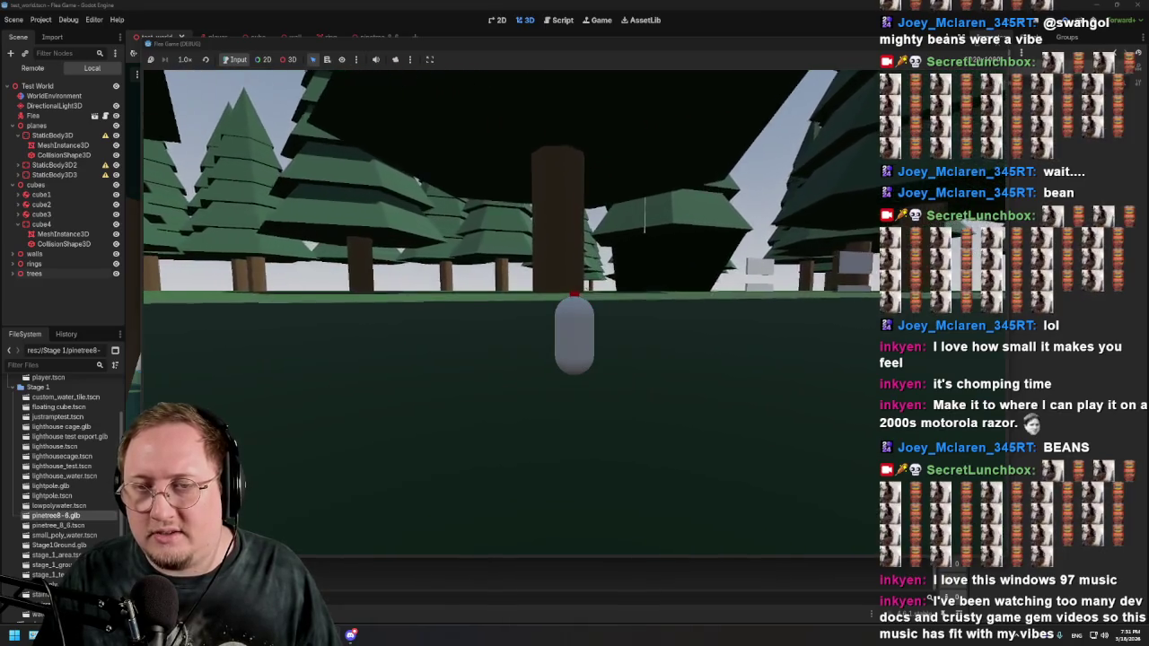
{"action": "key", "text": "w"}
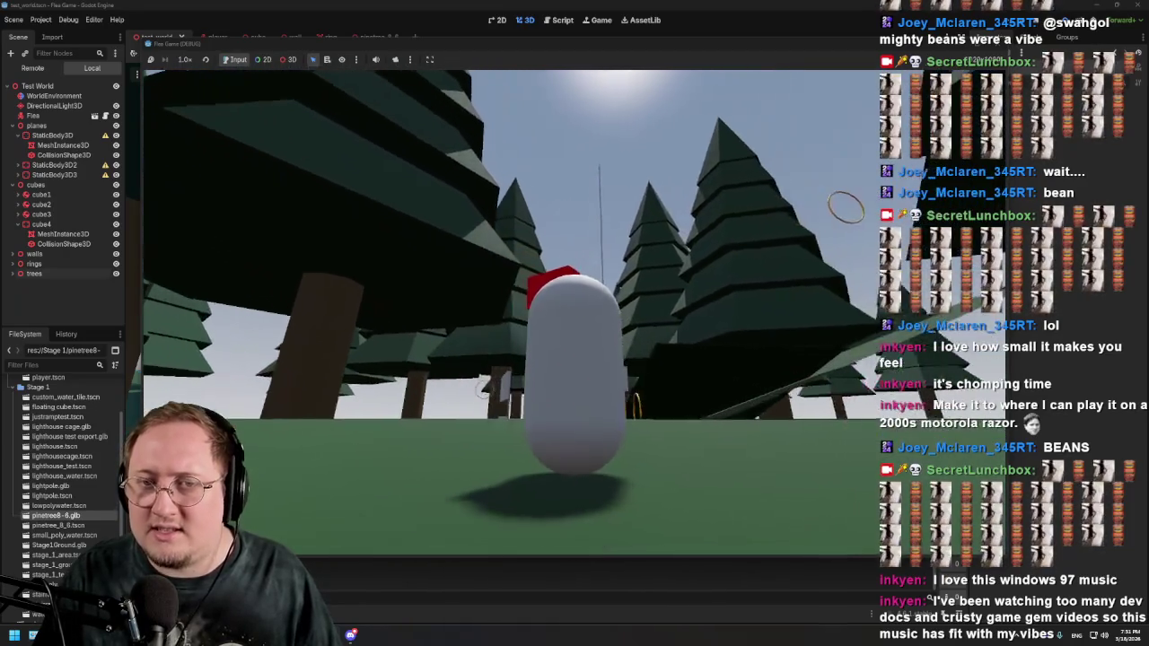
Step: Move the player up the raised ground, off the ledge, and past the golden rings
{"action": "key", "text": "w"}
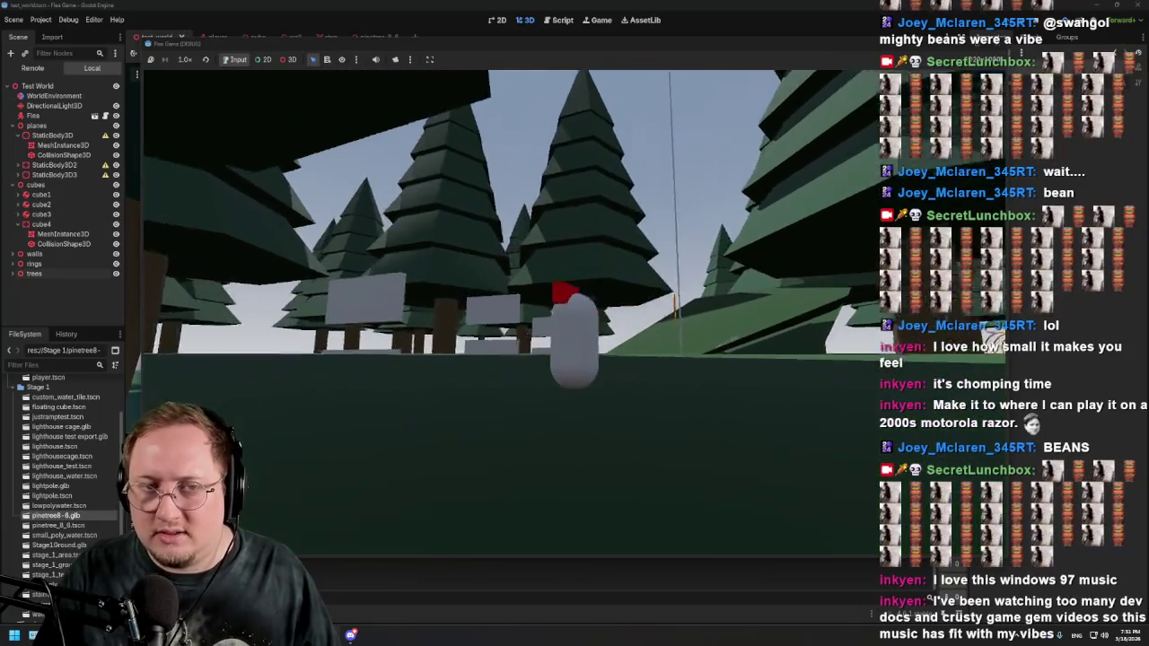
{"action": "key", "text": "w"}
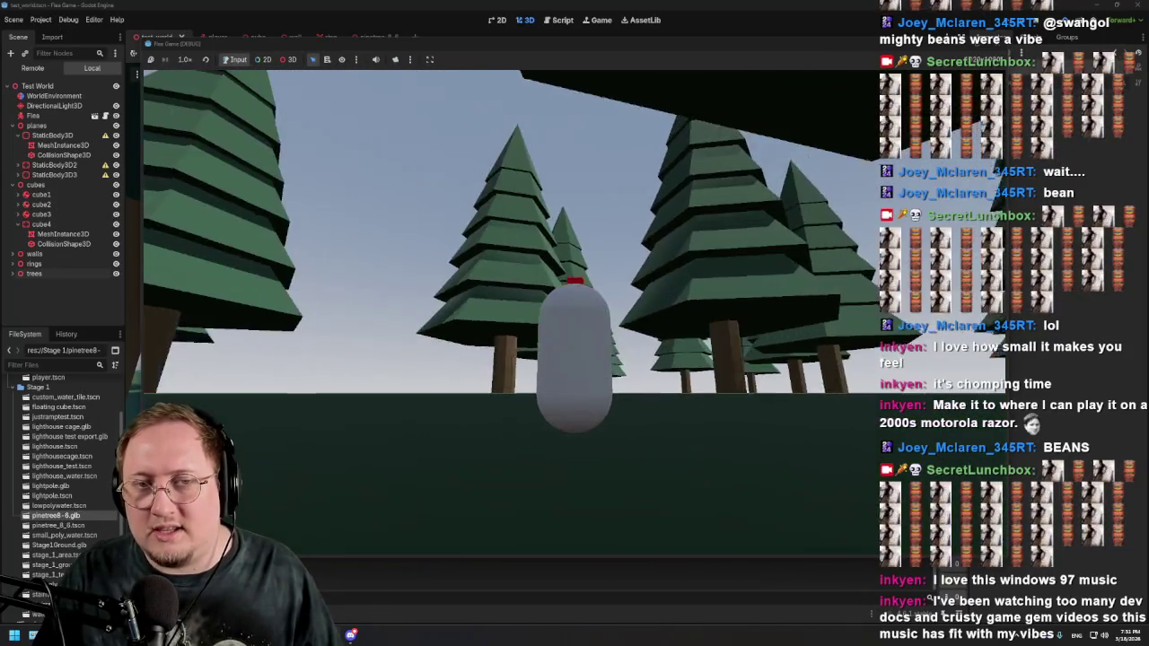
{"action": "key", "text": "w"}
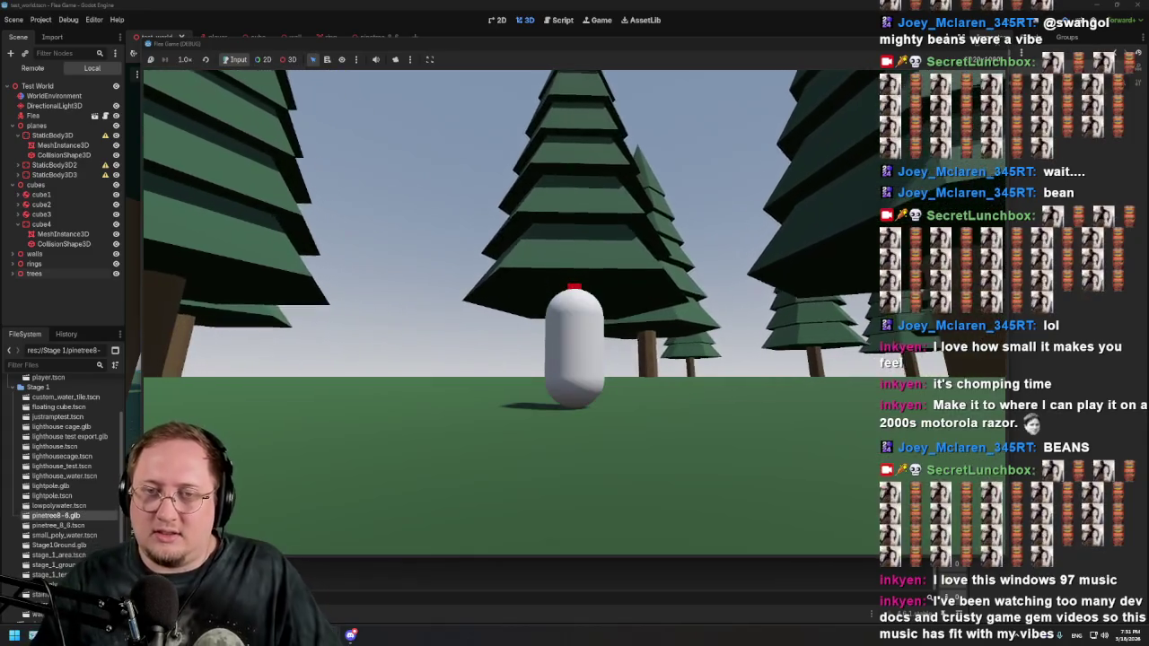
{"action": "key", "text": "w"}
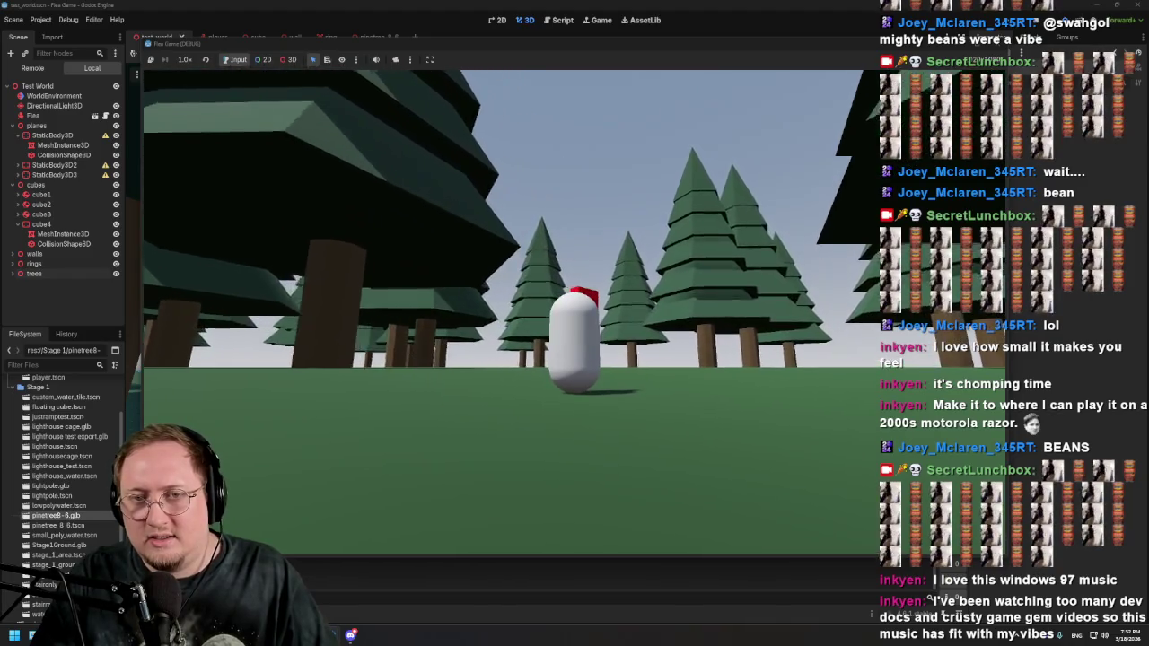
{"action": "key", "text": "w"}
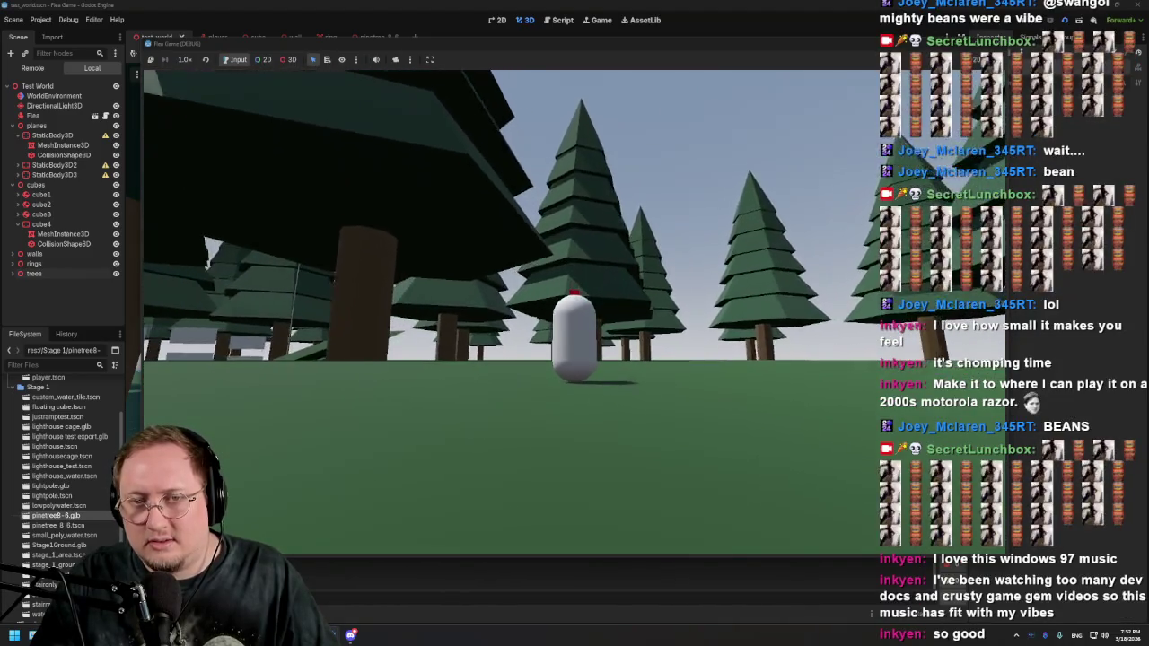
{"action": "key", "text": "w"}
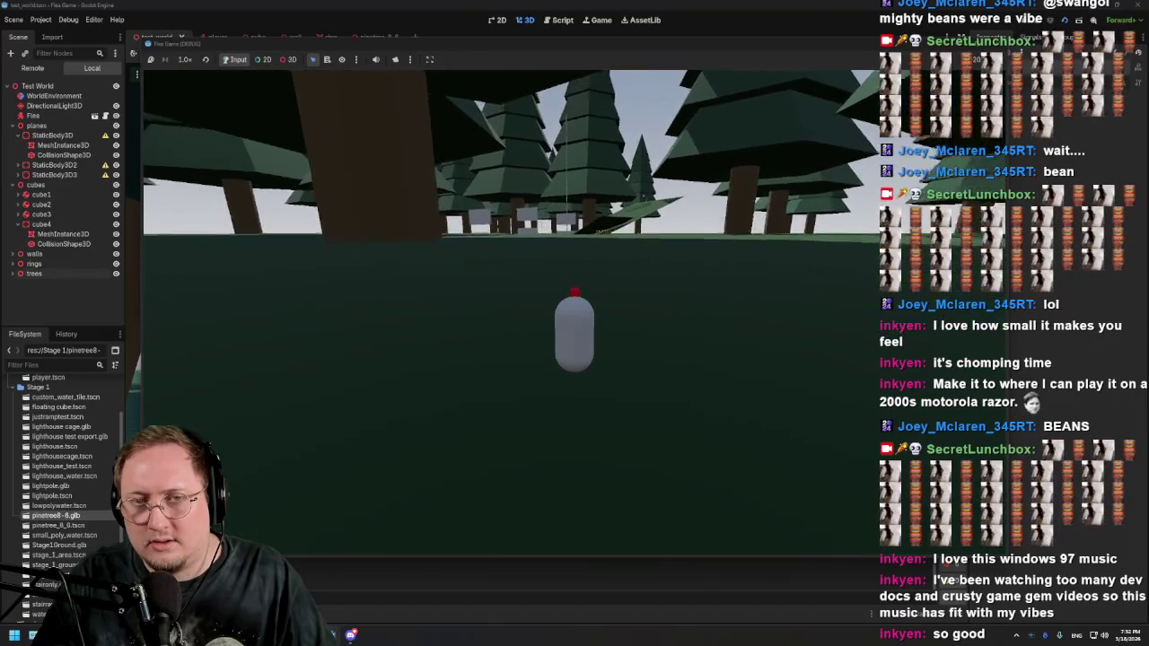
{"action": "key", "text": "w"}
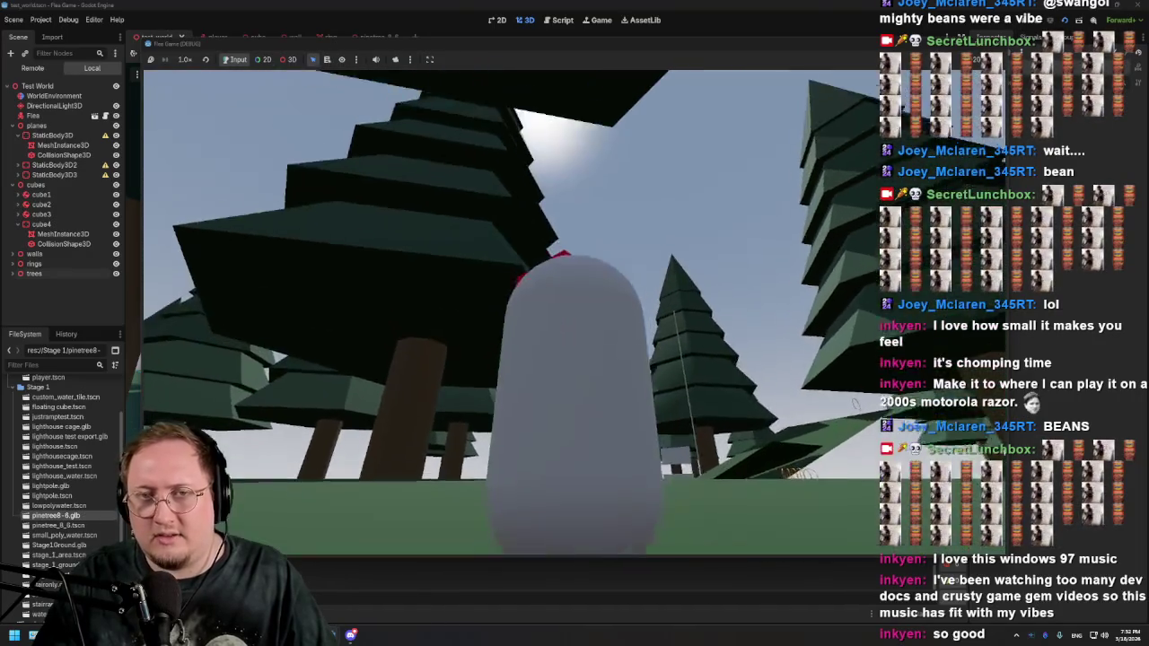
{"action": "key", "text": "w"}
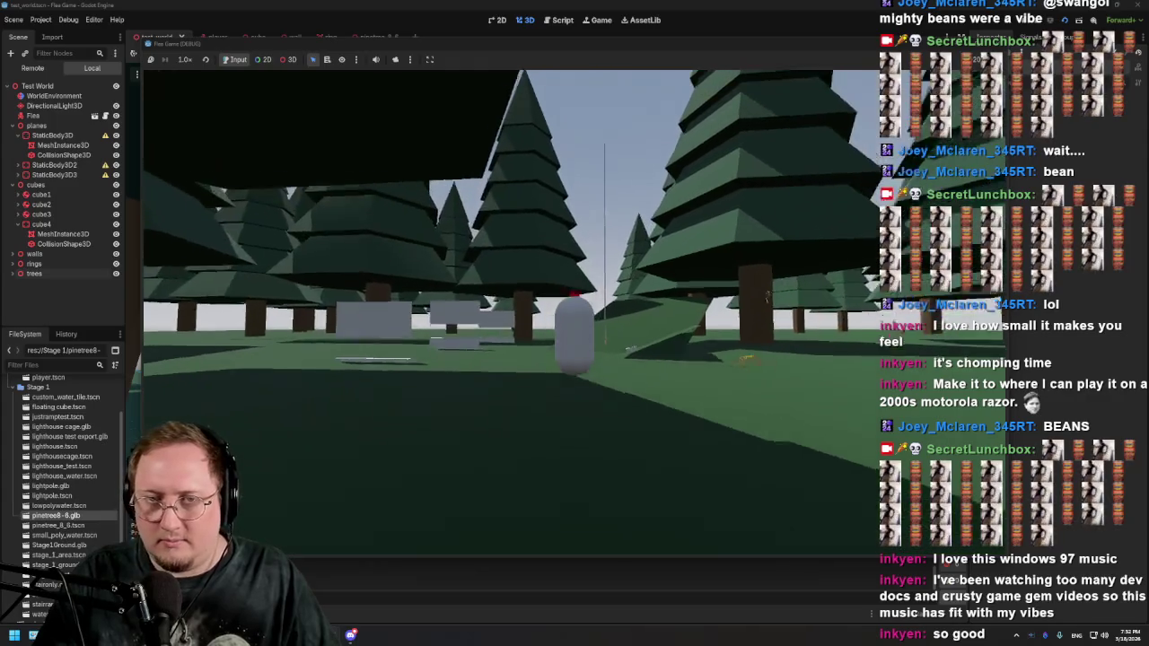
{"action": "key", "text": "w"}
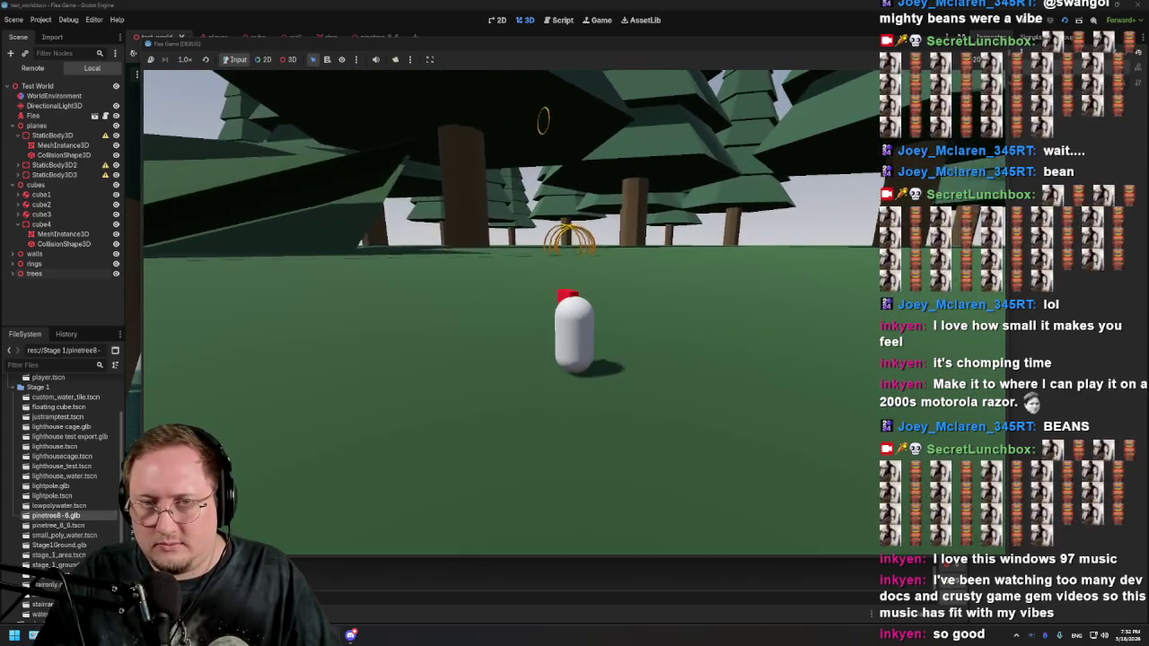
{"action": "key", "text": "w"}
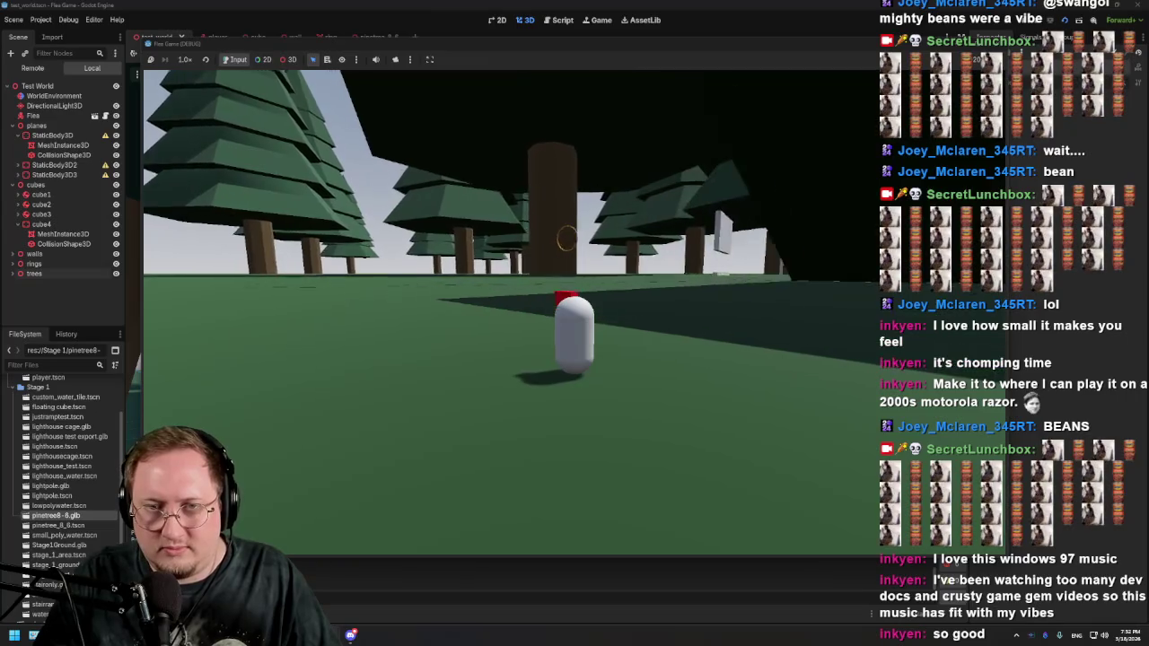
{"action": "key", "text": "w"}
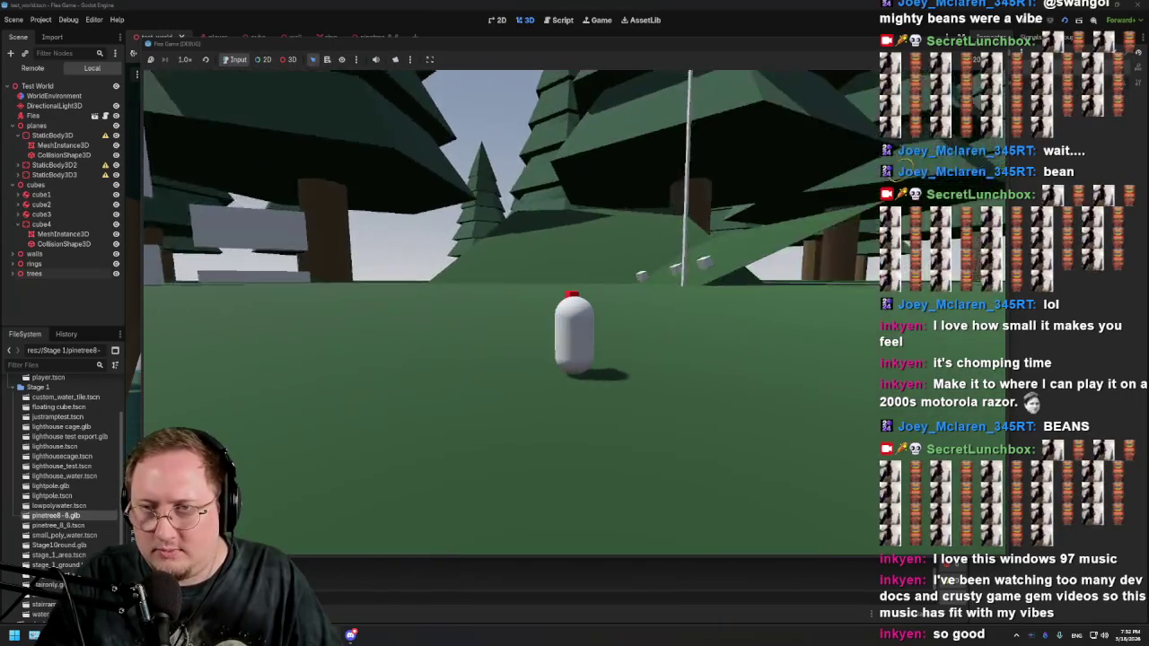
{"action": "key", "text": "w"}
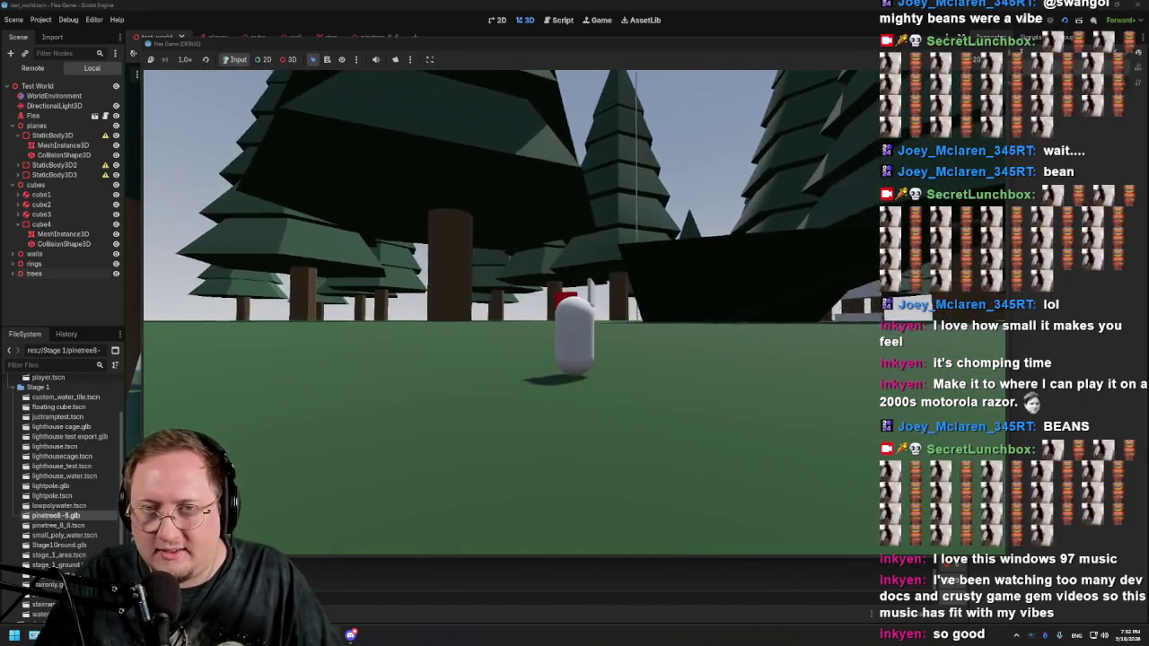
Step: Walk the player up the grassy slope, jump toward the white blocks, and head into the pines
{"action": "key", "text": "w"}
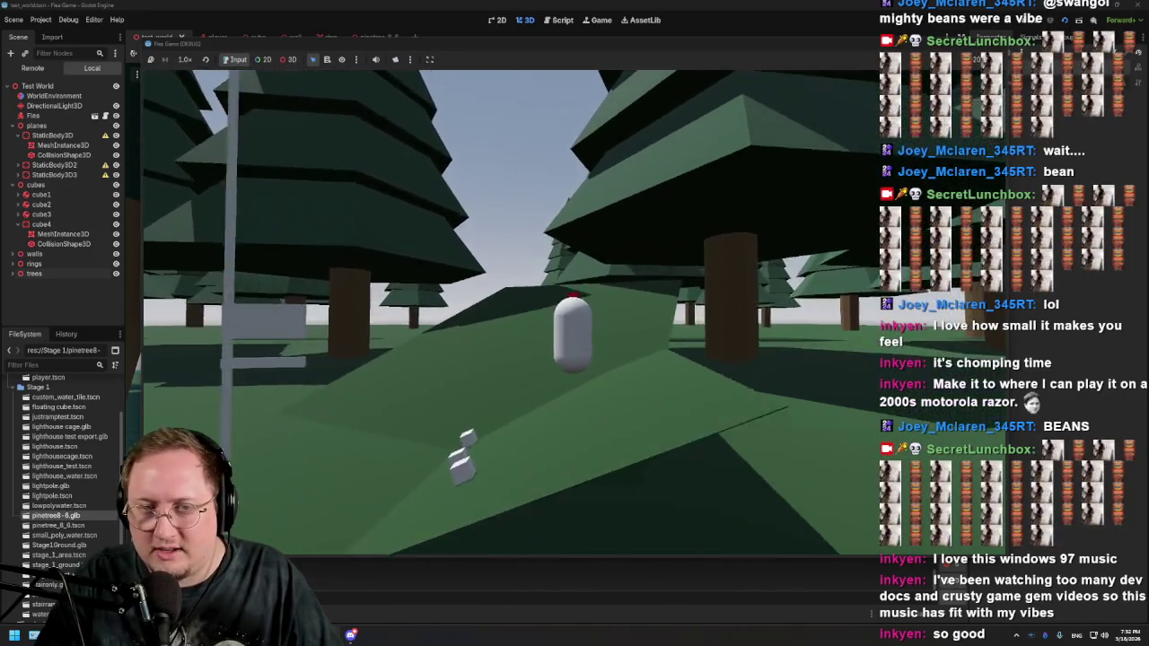
{"action": "key", "text": "w"}
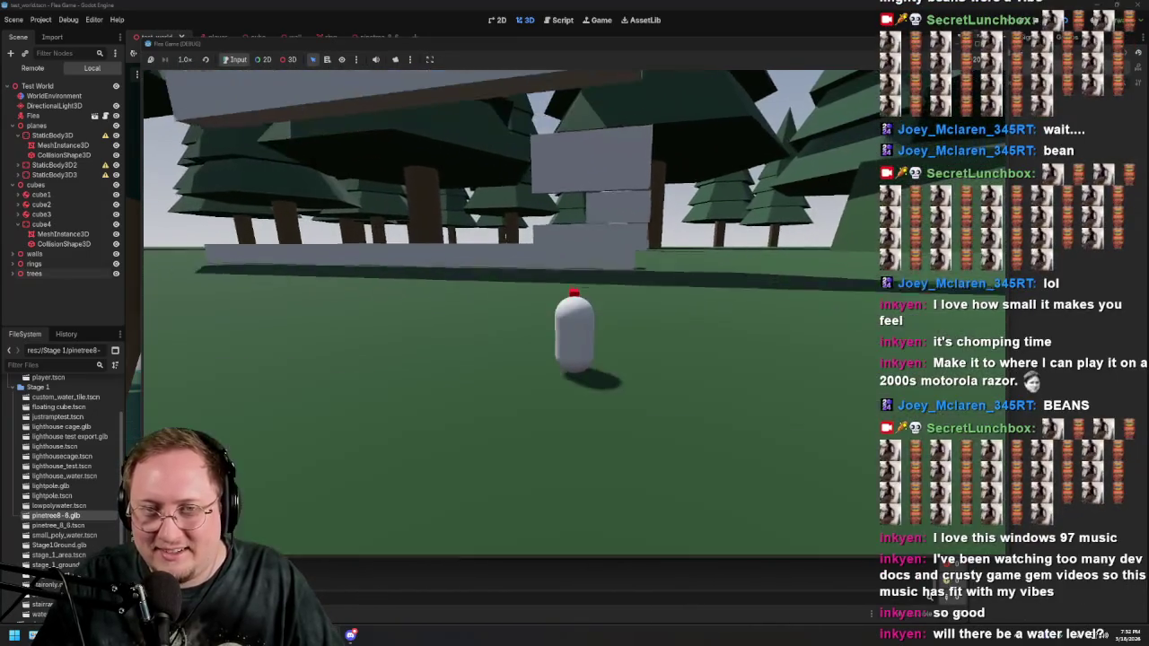
{"action": "key", "text": "space"}
{"action": "key", "text": "w"}
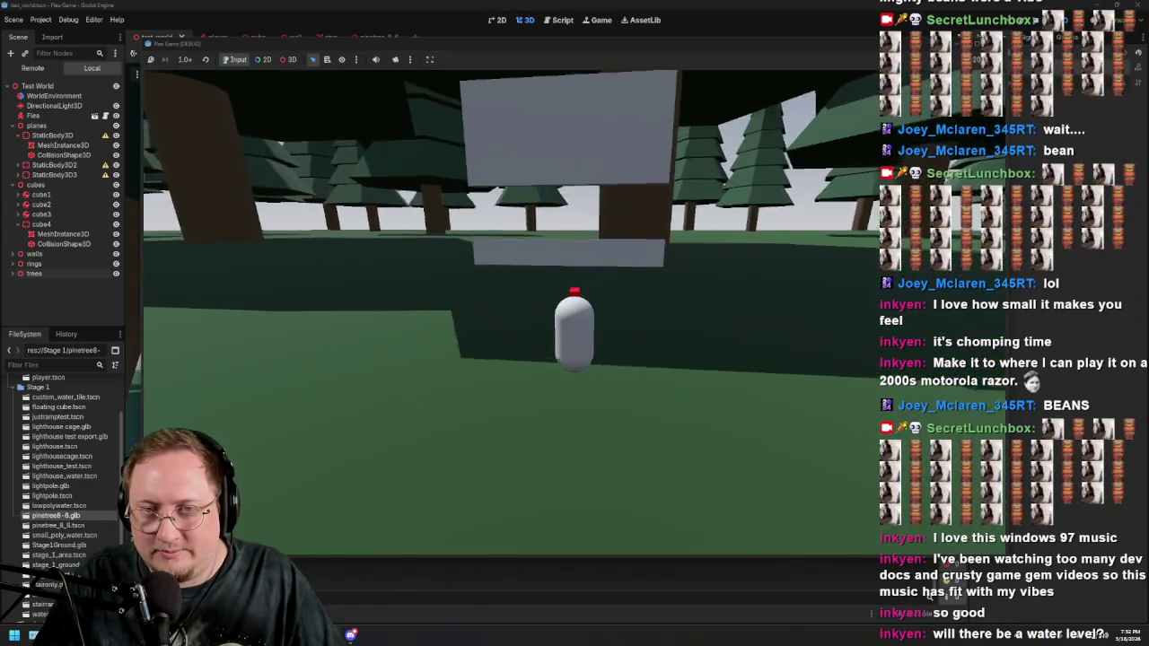
{"action": "key", "text": "w"}
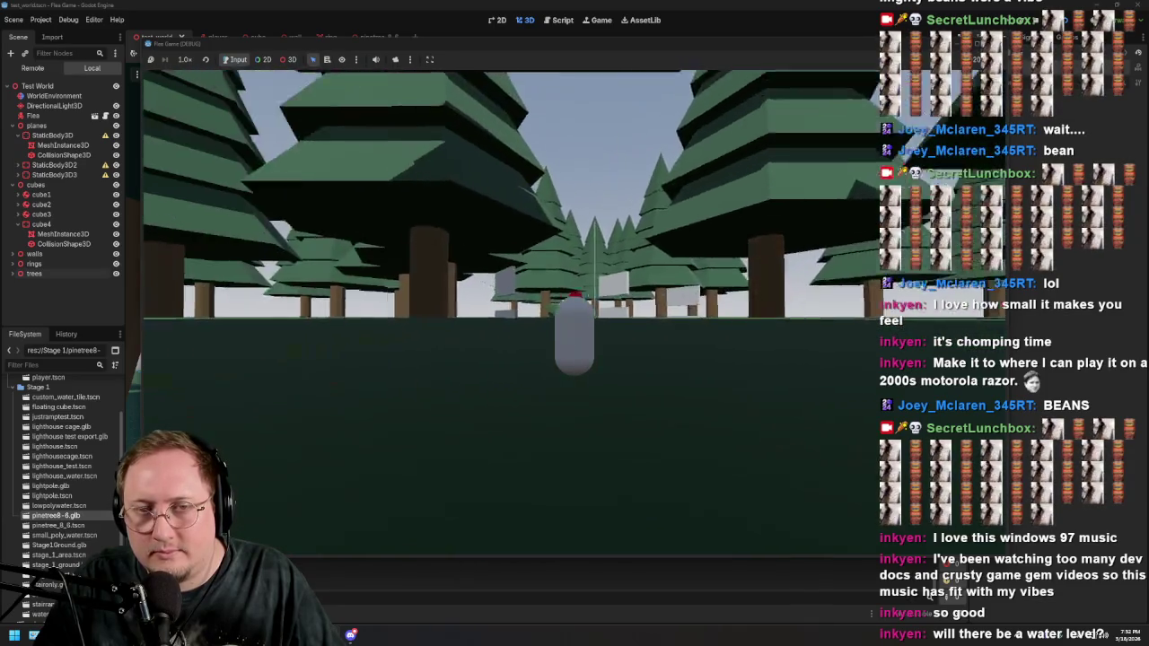
{"action": "key", "text": "w"}
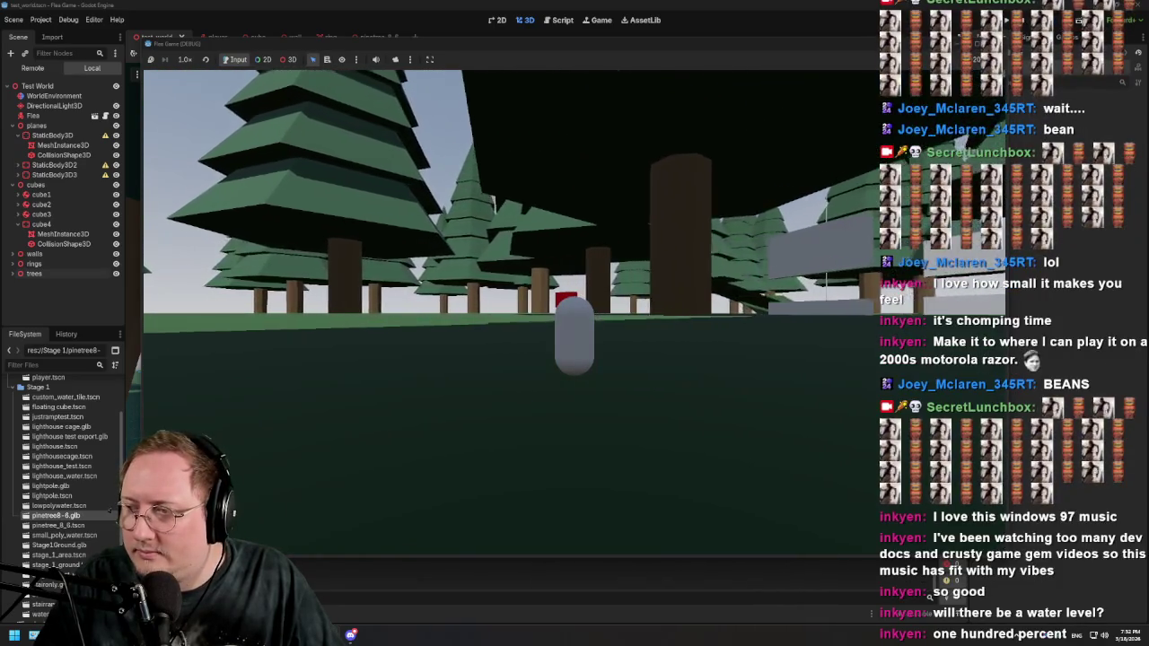
{"action": "key", "text": "w"}
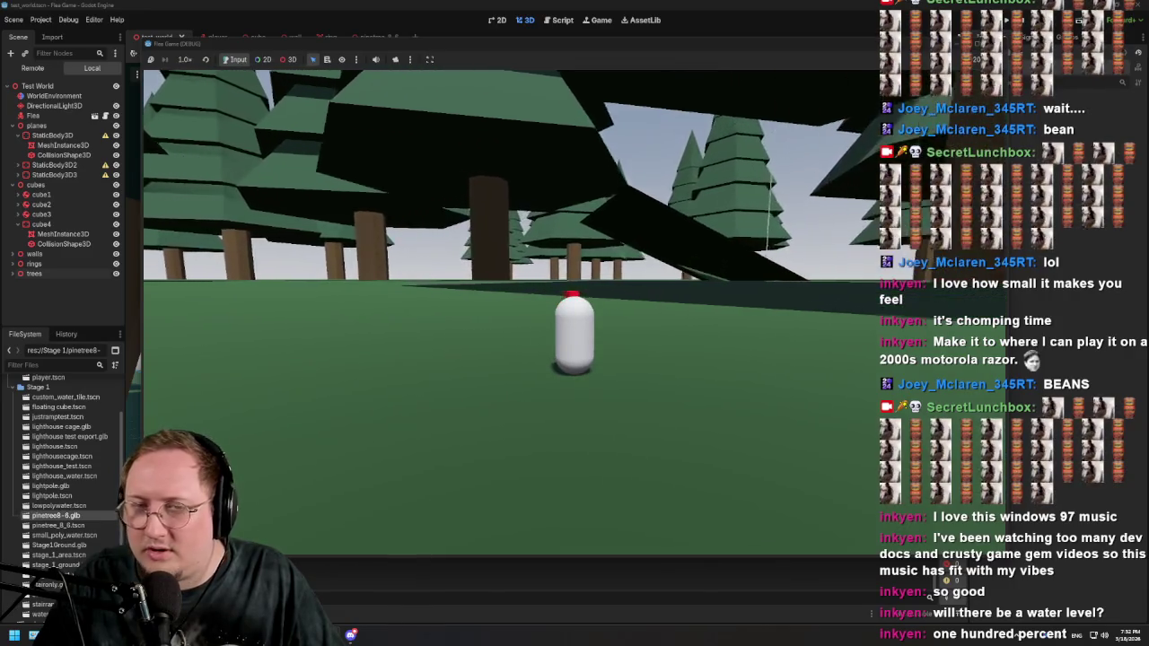
{"action": "key", "text": "w"}
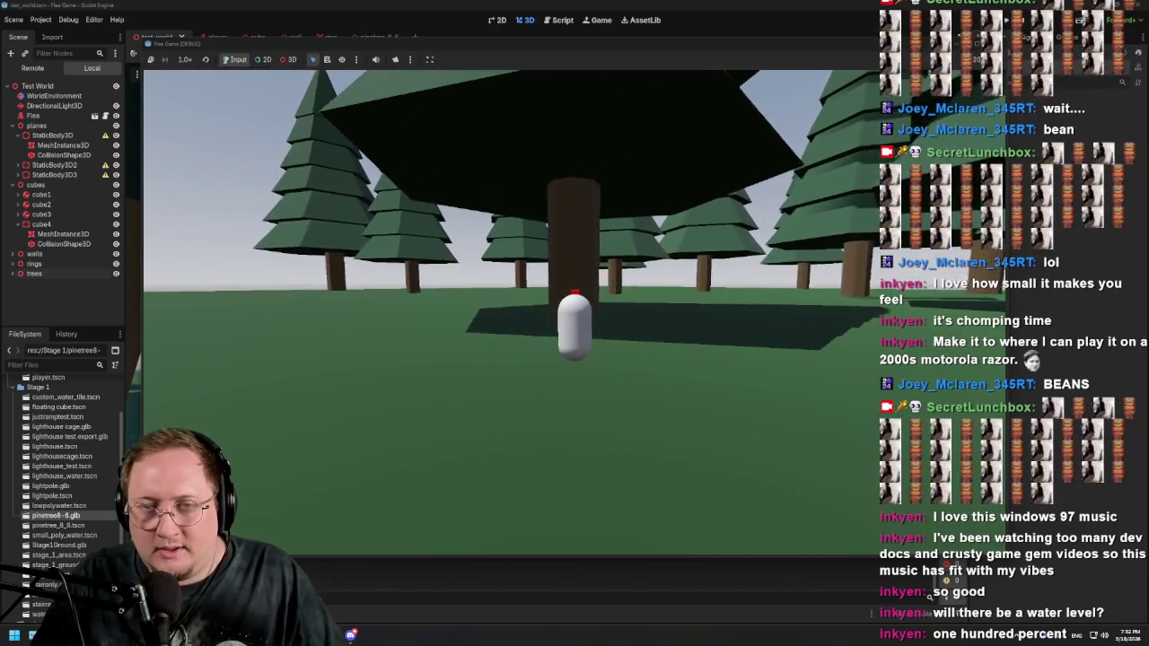
{"action": "key", "text": "w"}
{"action": "key", "text": "w"}
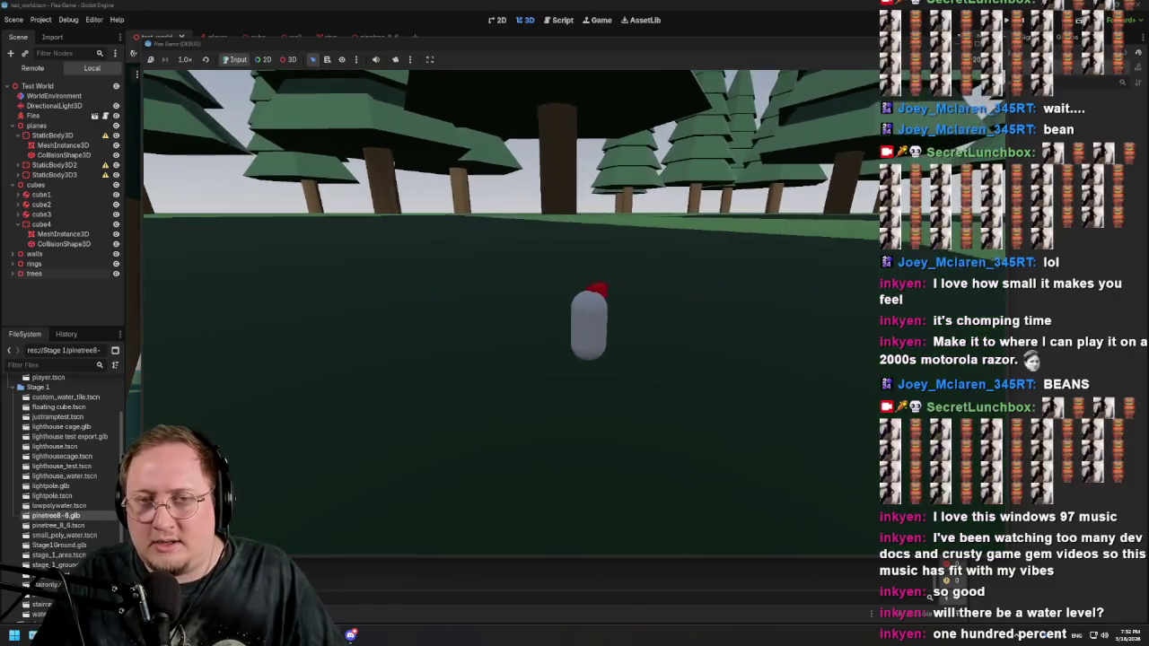
{"action": "key", "text": "w"}
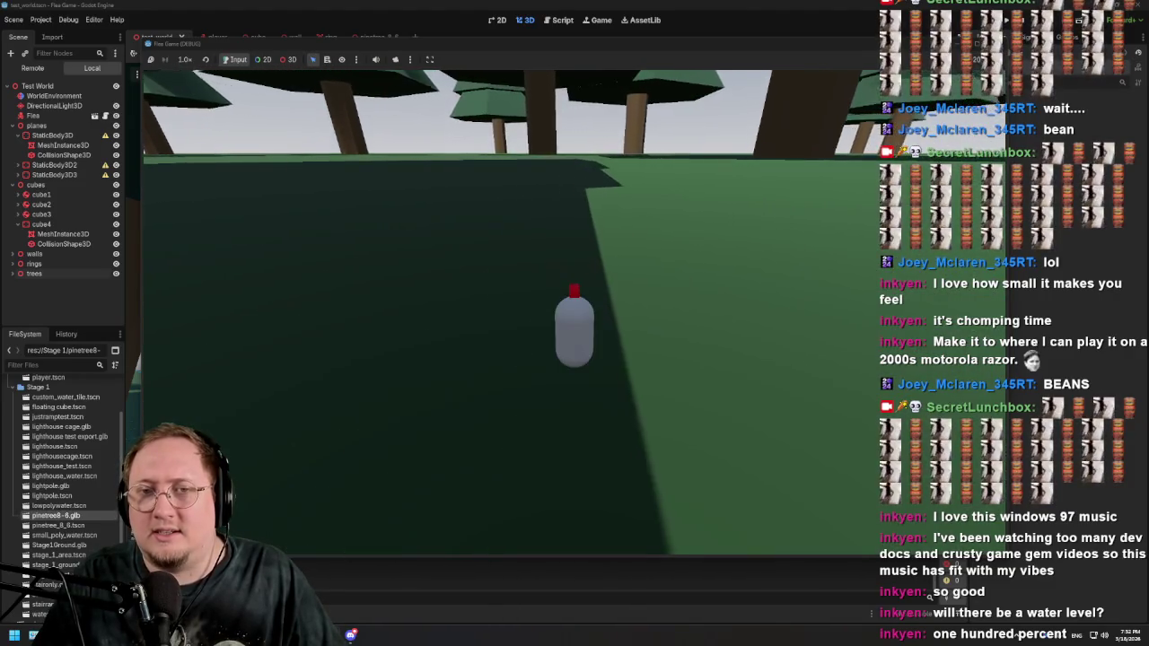
{"action": "key", "text": "w"}
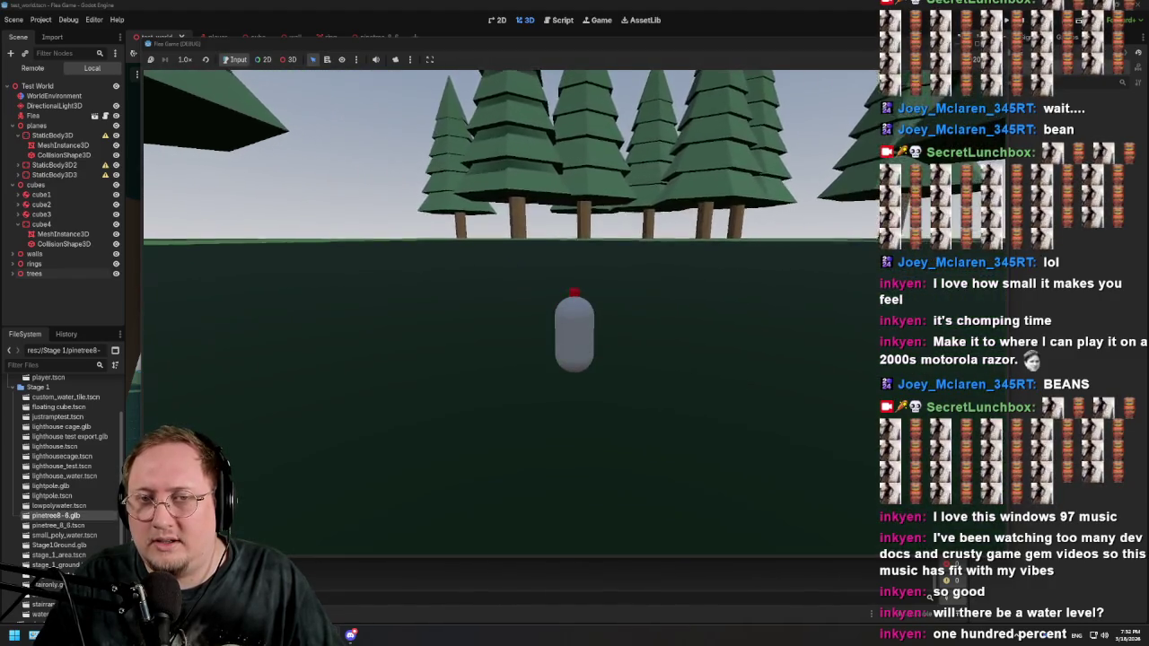
{"action": "key", "text": "w"}
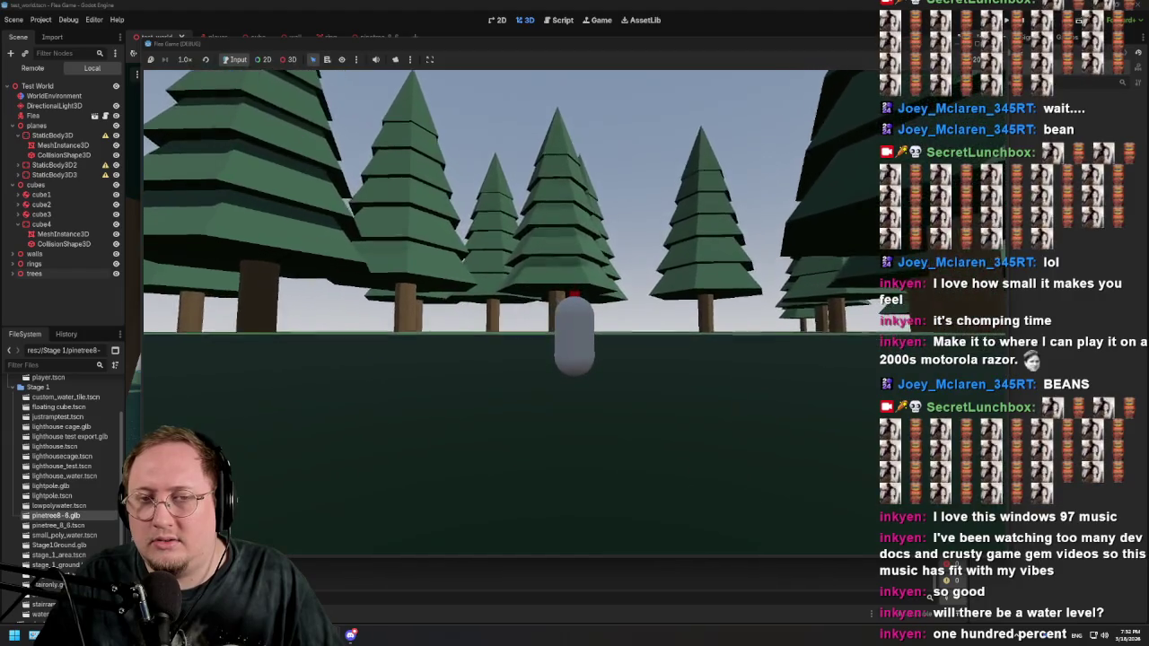
{"action": "key", "text": "w"}
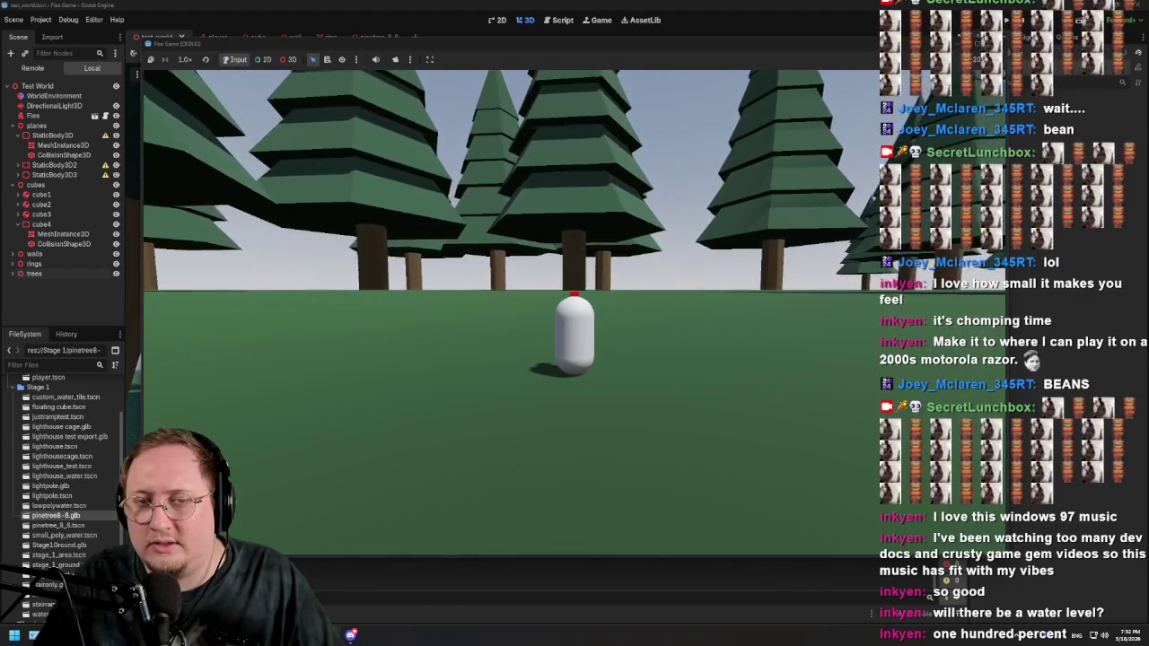
{"action": "key", "text": "w"}
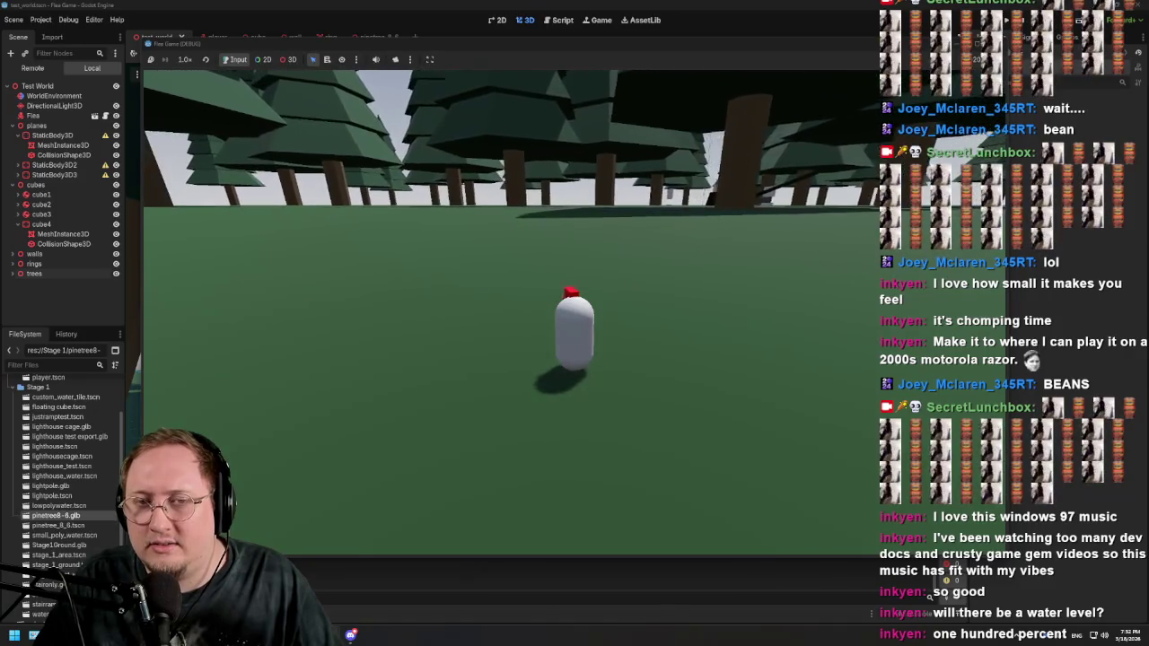
Step: Jump the capsule repeatedly while swinging the camera left around it
{"action": "key", "text": "d"}
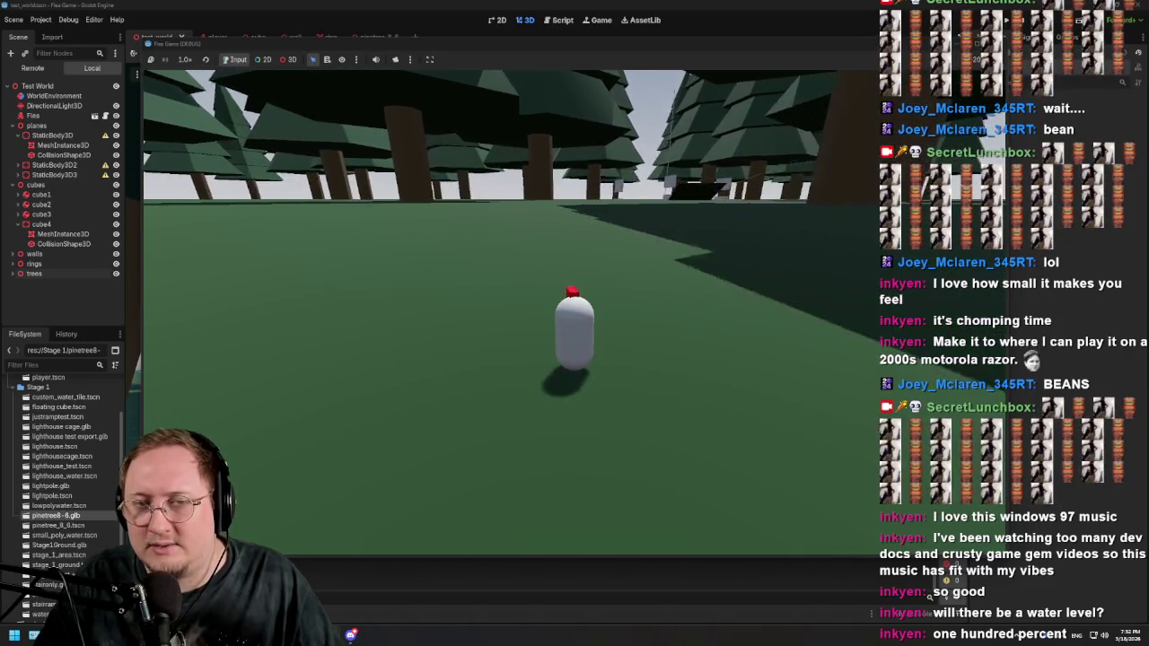
{"action": "key", "text": "a"}
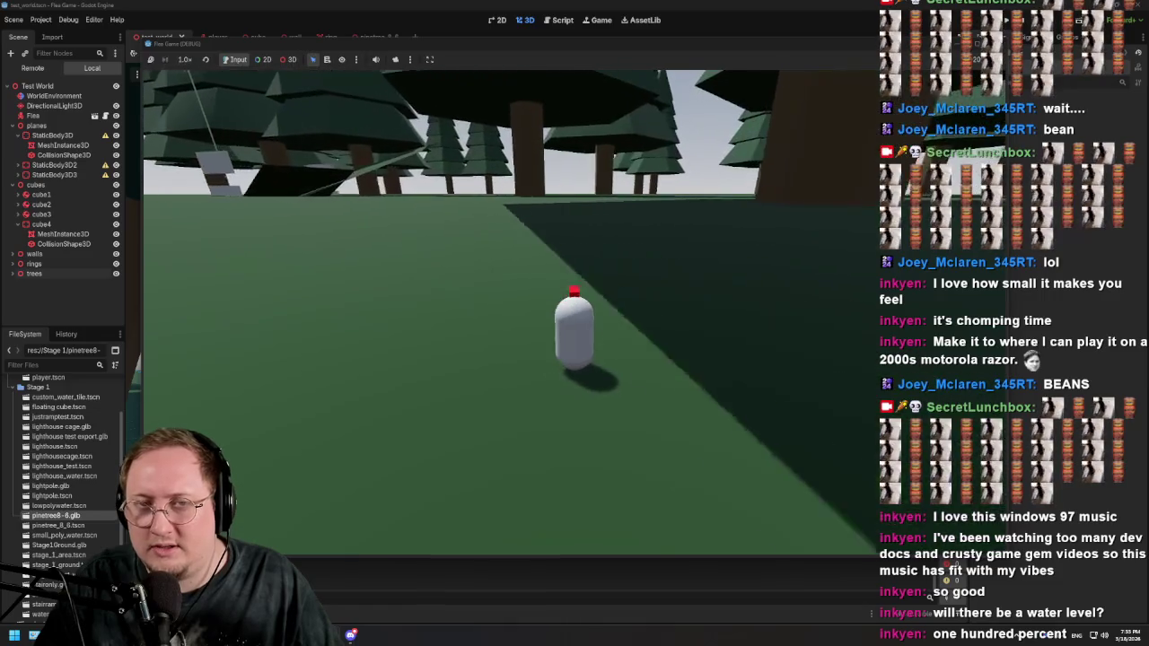
{"action": "key", "text": "a"}
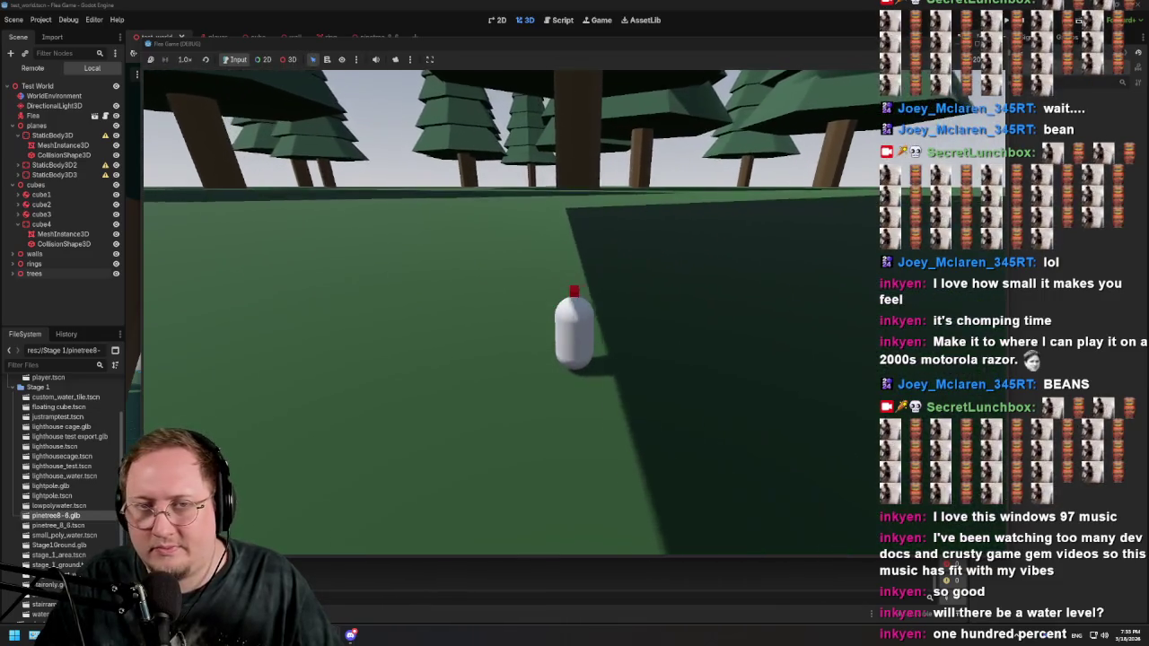
{"action": "key", "text": "space"}
{"action": "key", "text": "a"}
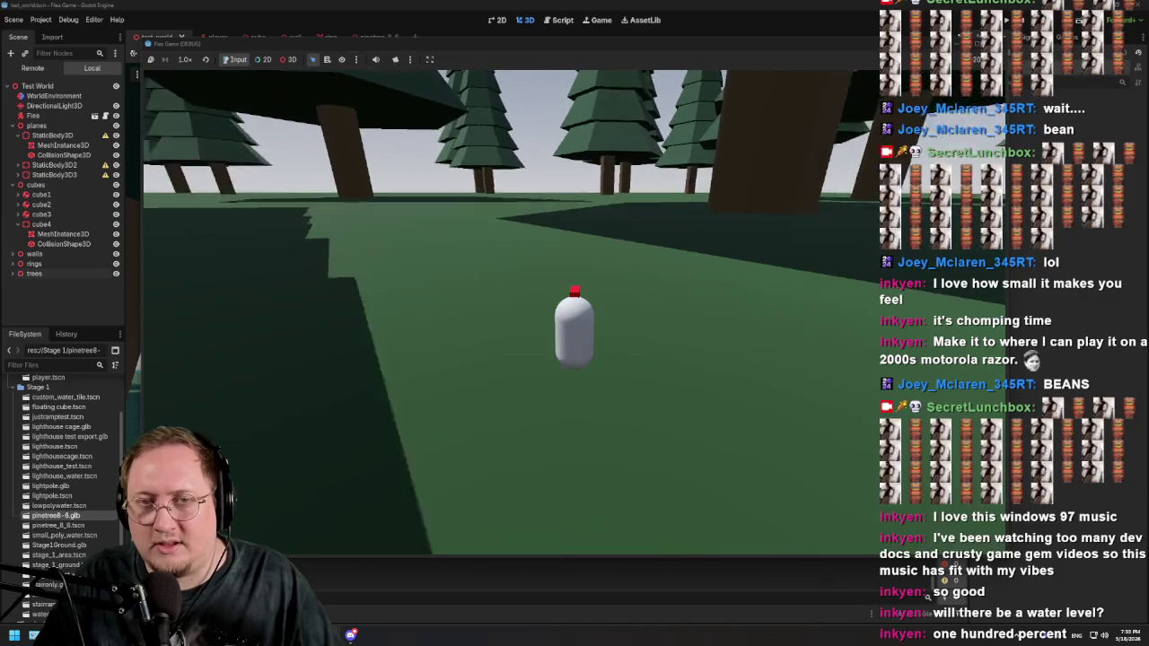
{"action": "key", "text": "a"}
{"action": "key", "text": "space"}
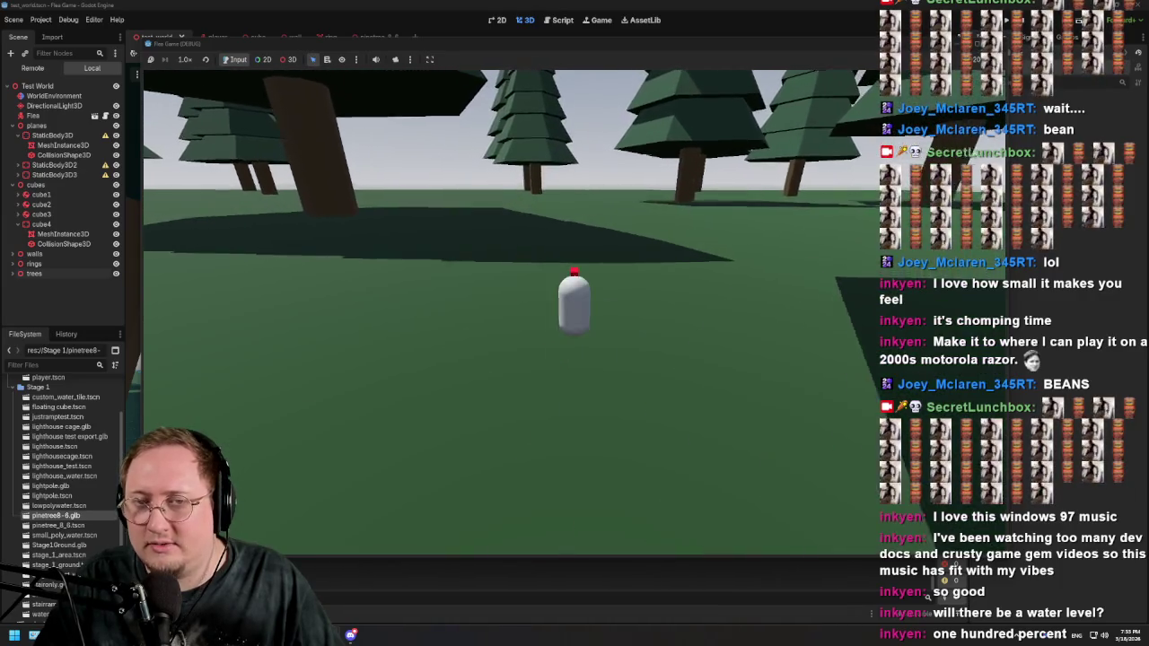
{"action": "key", "text": "a"}
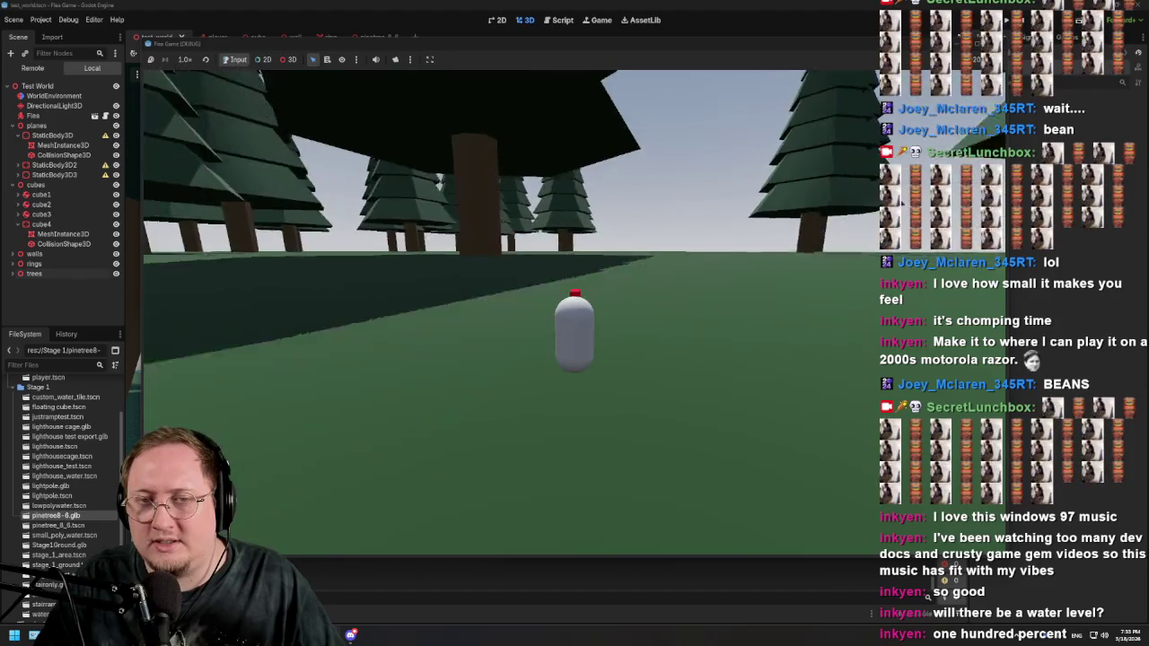
{"action": "key", "text": "a"}
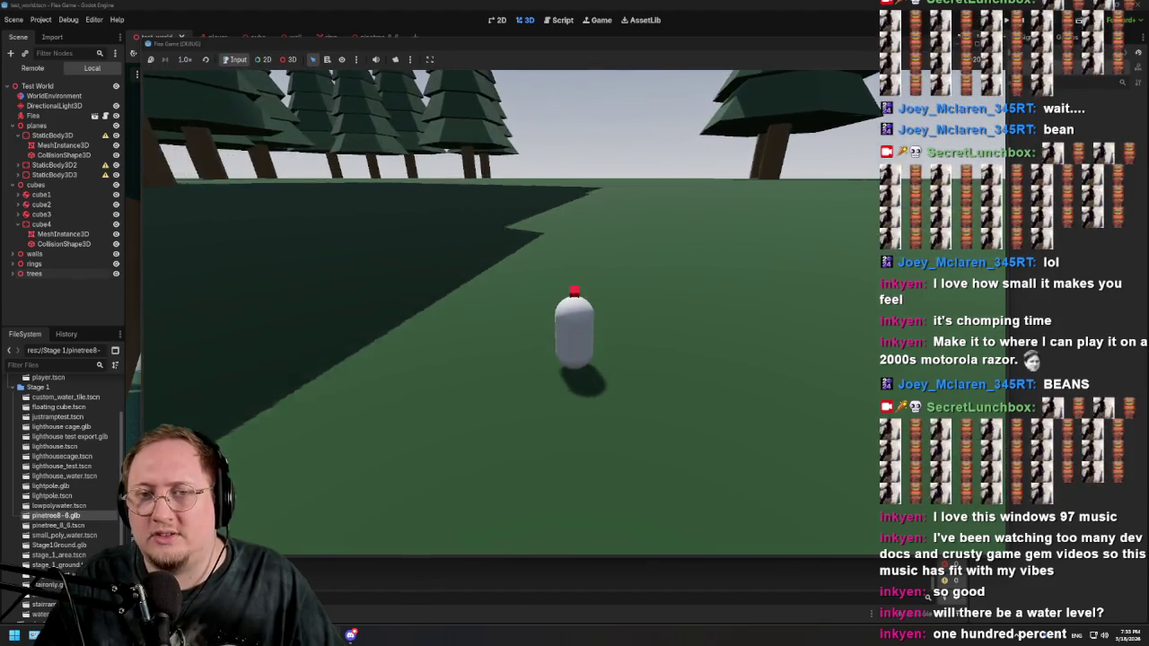
Step: Walk the capsule past the grey wall, under the structure, and among the towering trees
{"action": "key", "text": "w"}
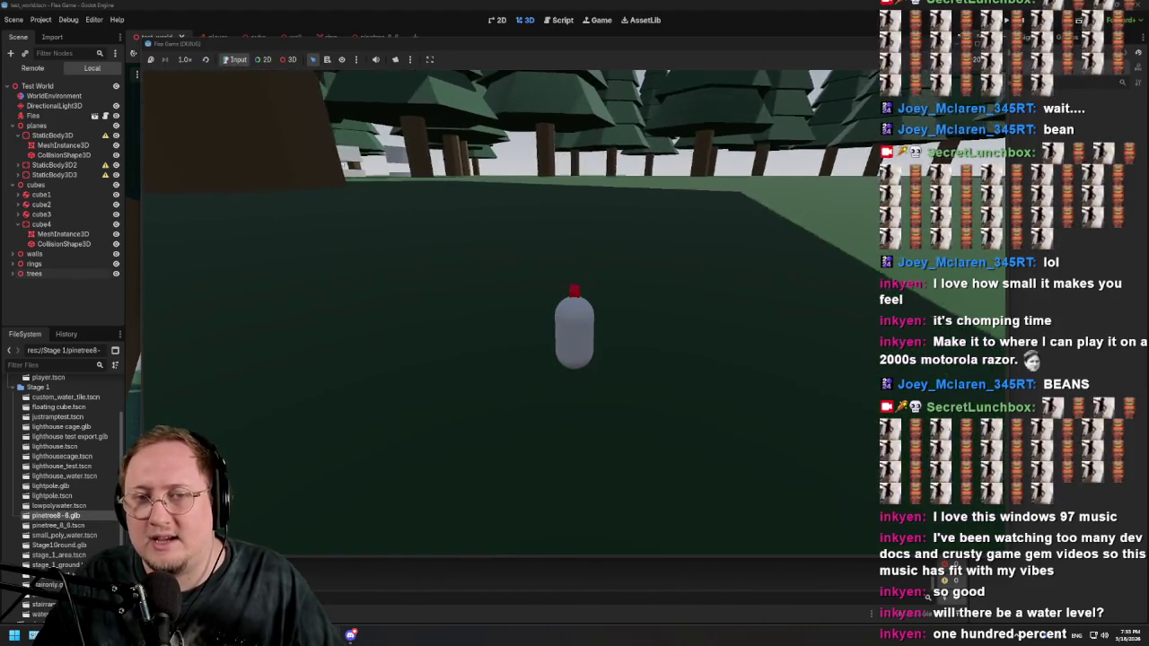
{"action": "key", "text": "w"}
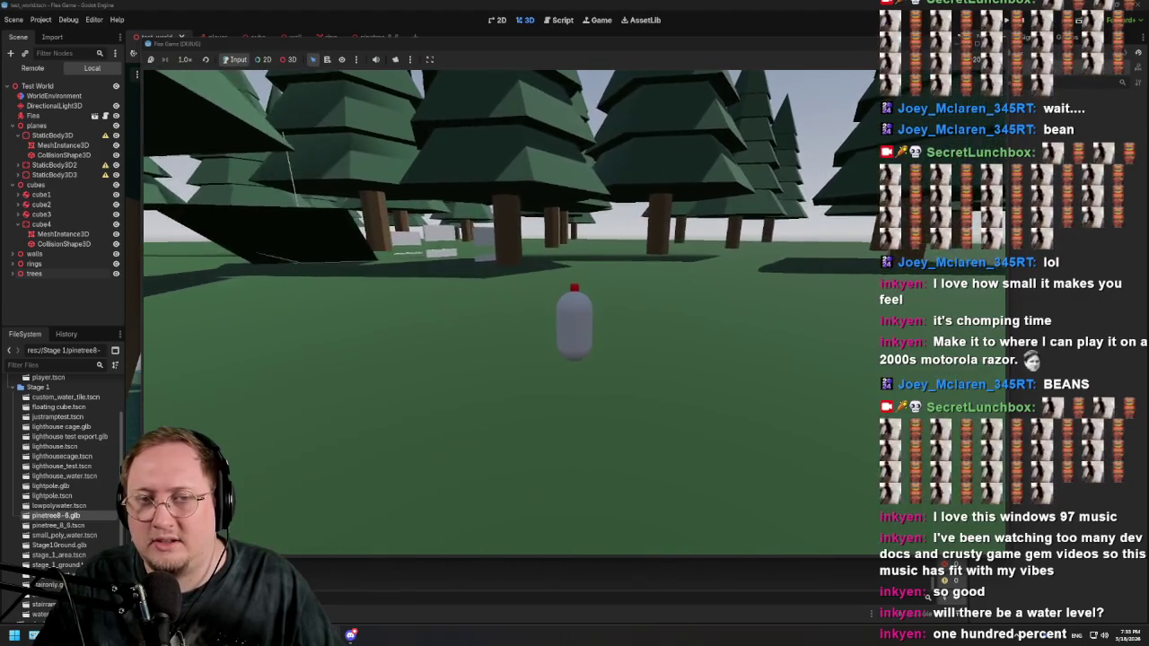
{"action": "key", "text": "w"}
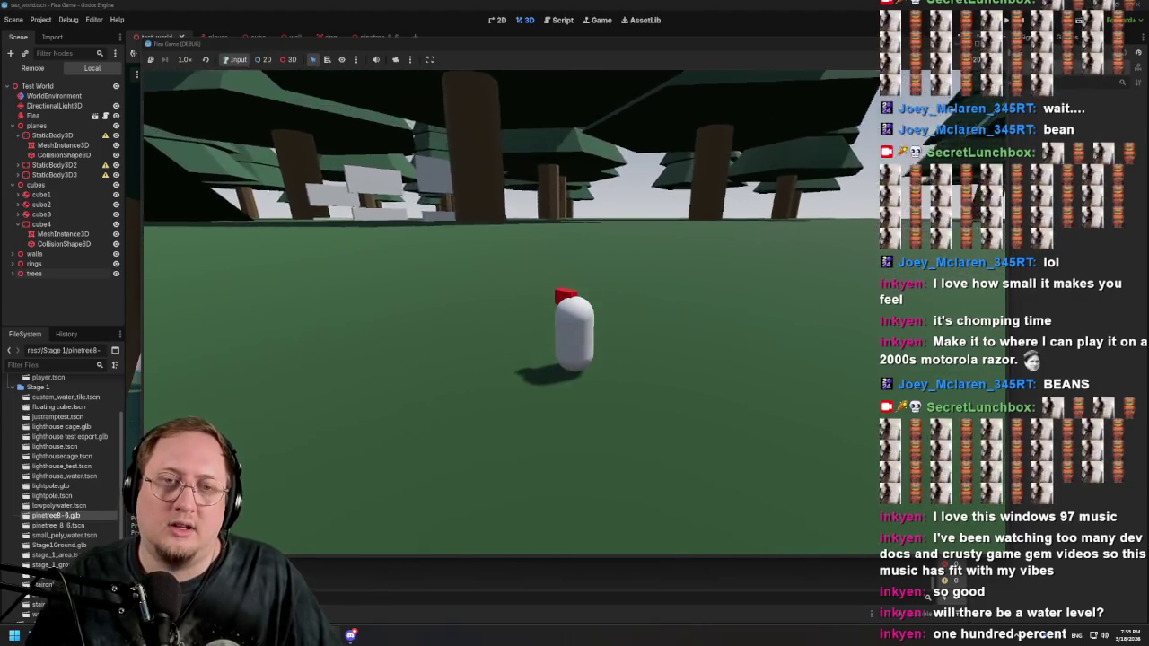
{"action": "key", "text": "w"}
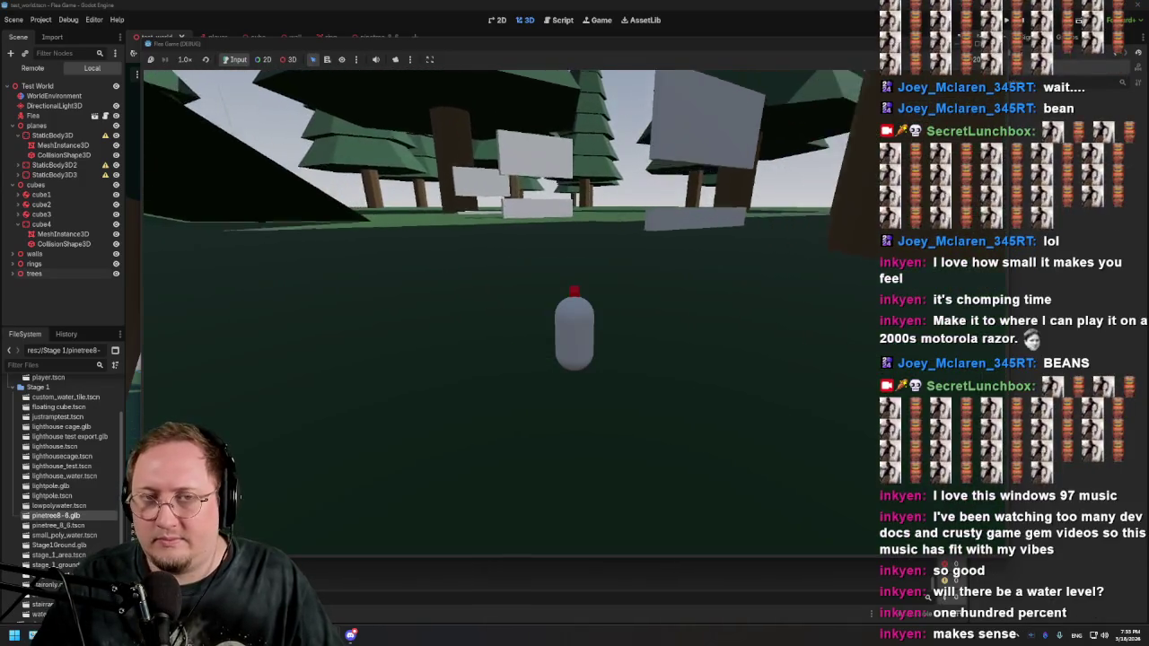
{"action": "key", "text": "w"}
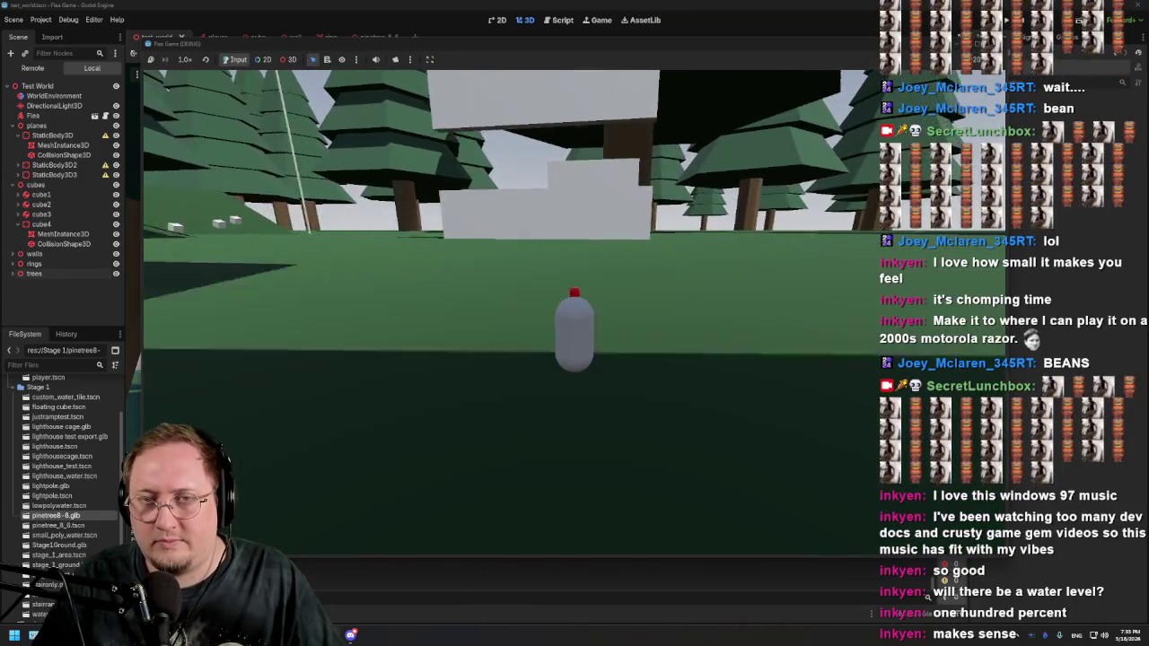
{"action": "key", "text": "w"}
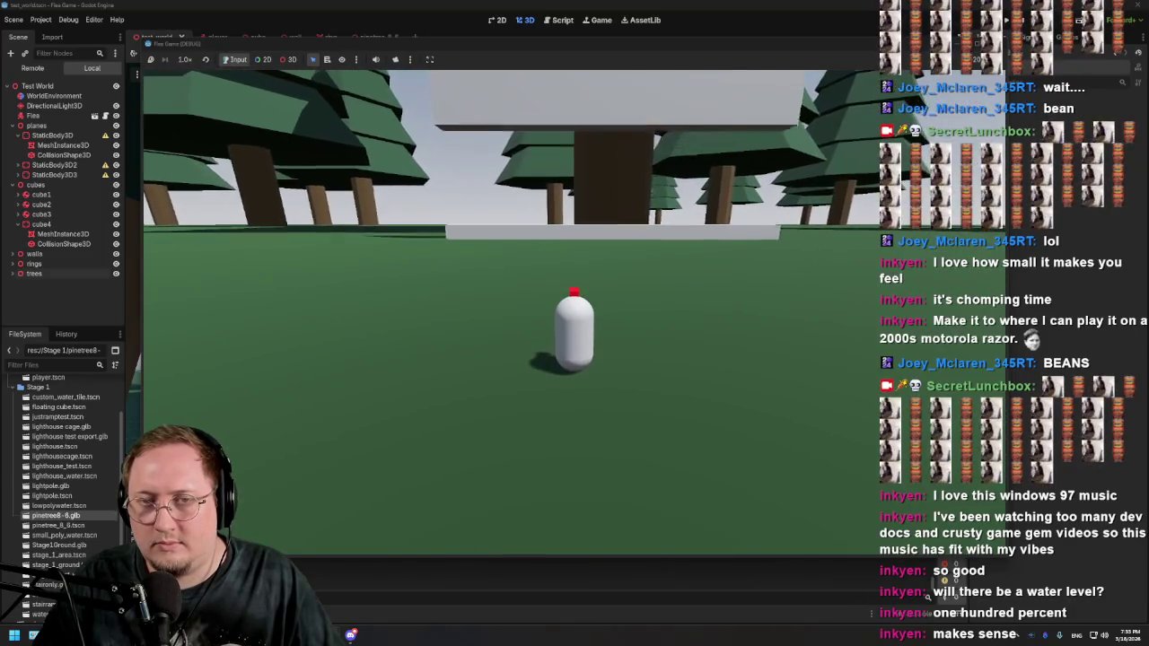
{"action": "key", "text": "w"}
{"action": "key", "text": "w"}
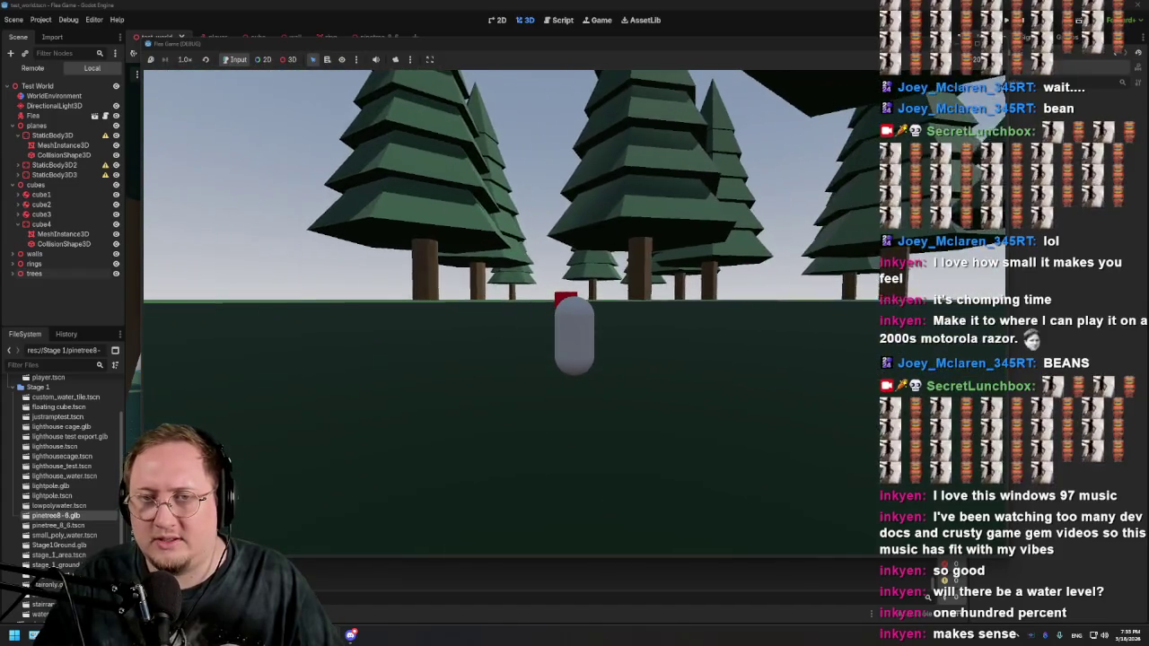
{"action": "key", "text": "w"}
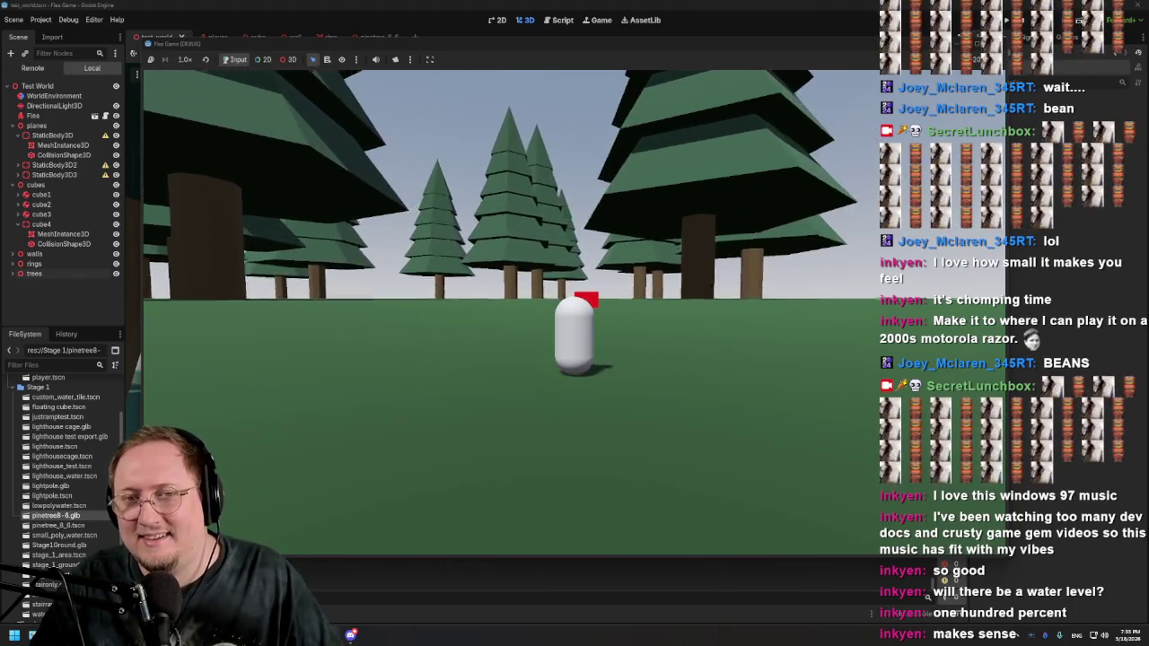
{"action": "key", "text": "w"}
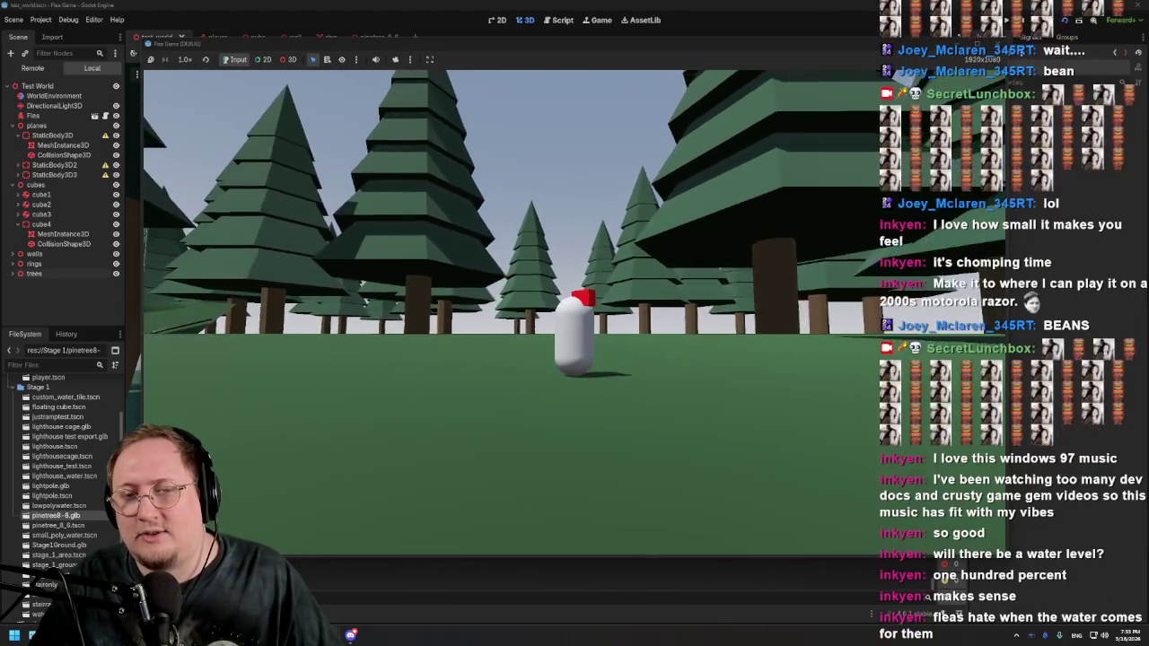
{"action": "key", "text": "w"}
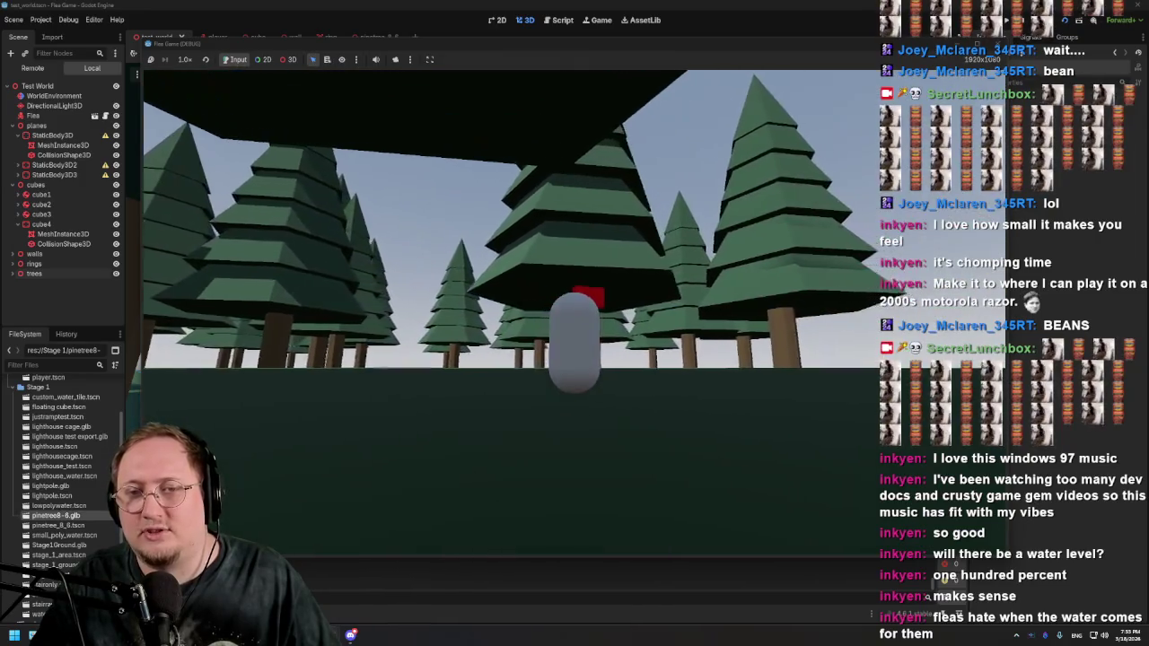
{"action": "key", "text": "w"}
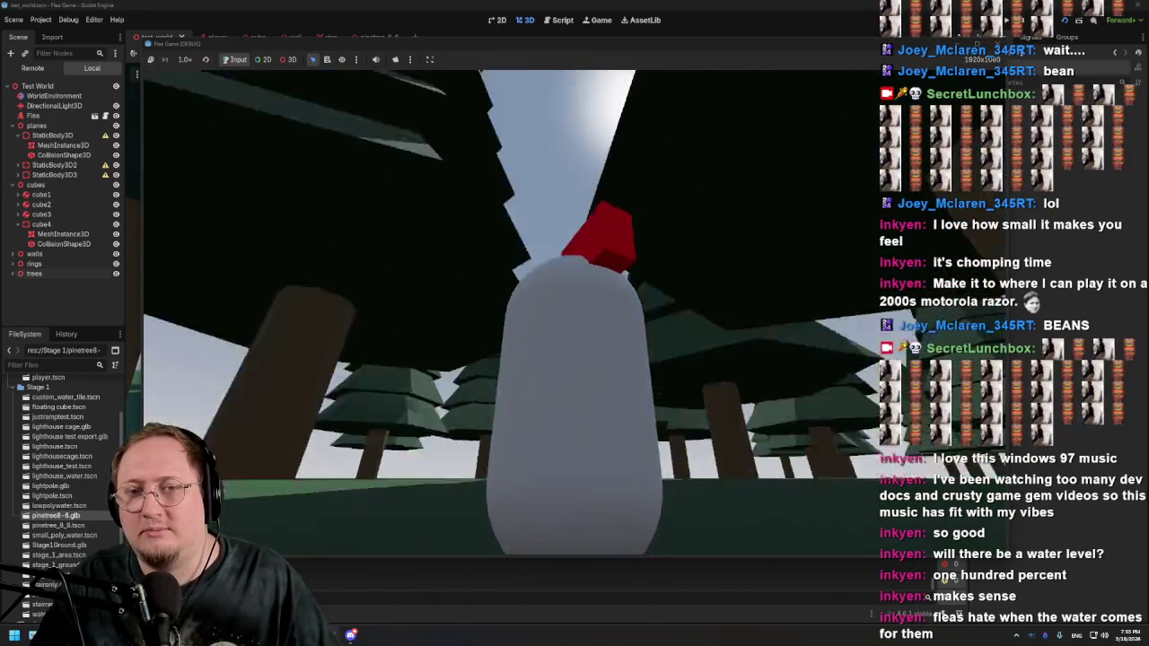
{"action": "key", "text": "w"}
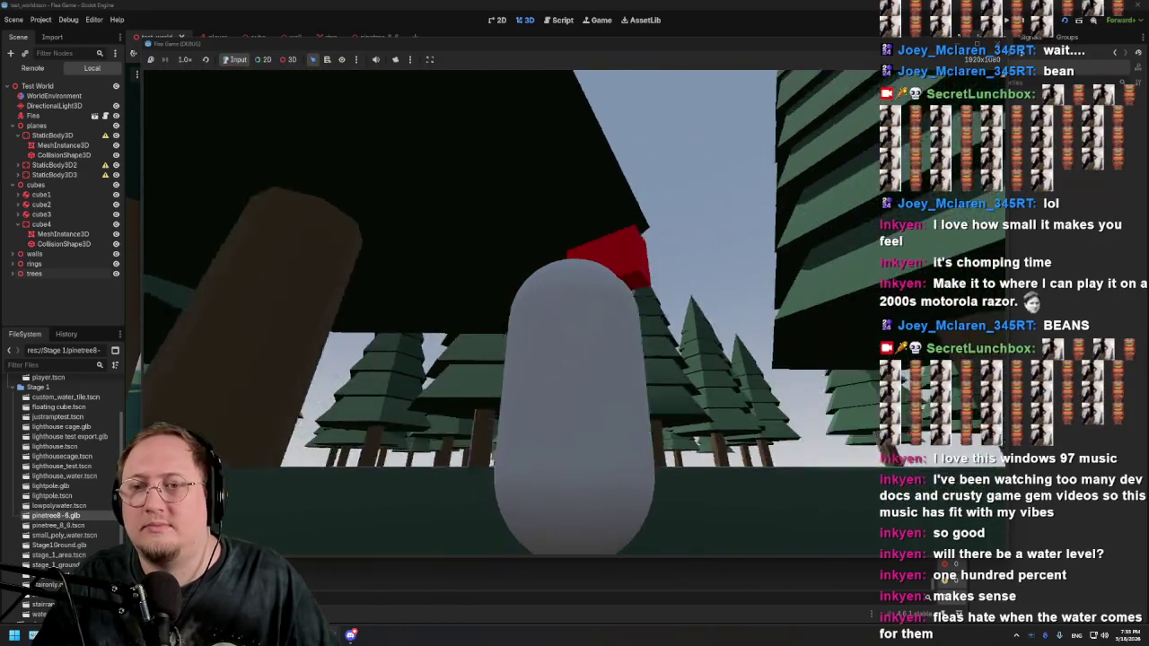
{"action": "key", "text": "w"}
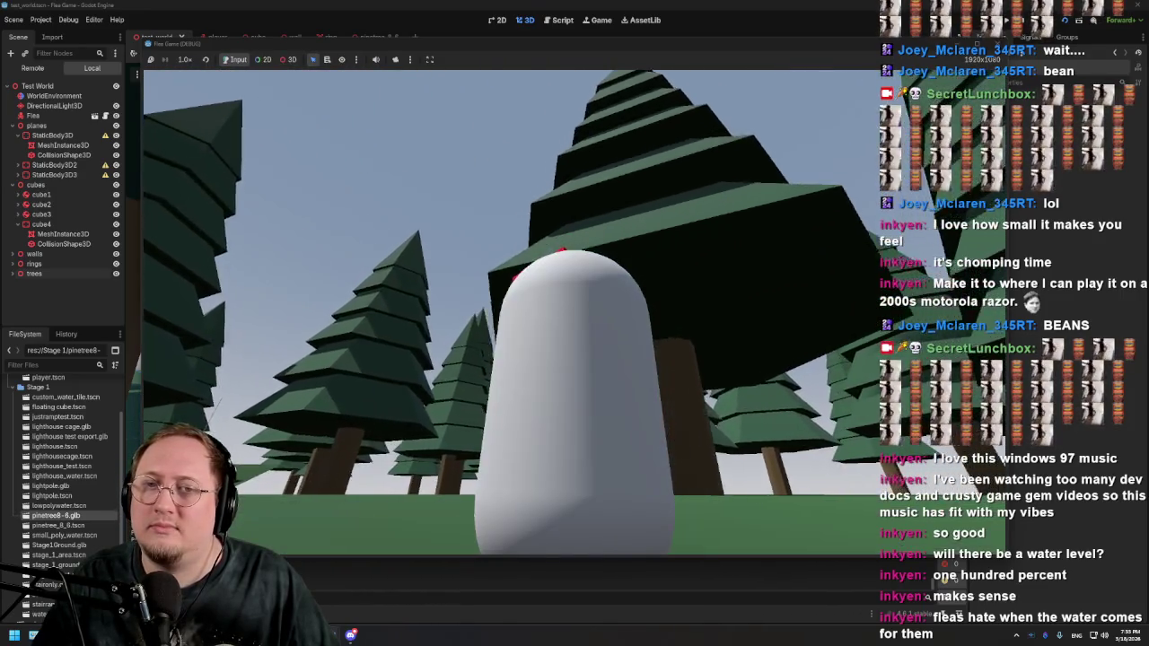
{"action": "key", "text": "w"}
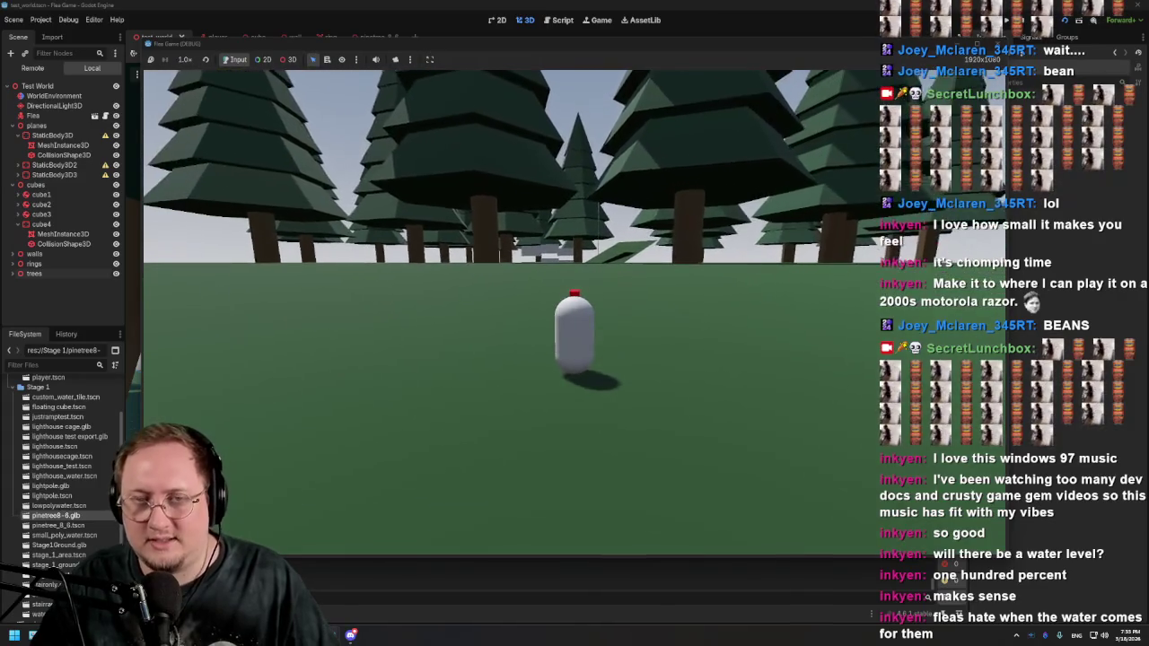
{"action": "key", "text": "w"}
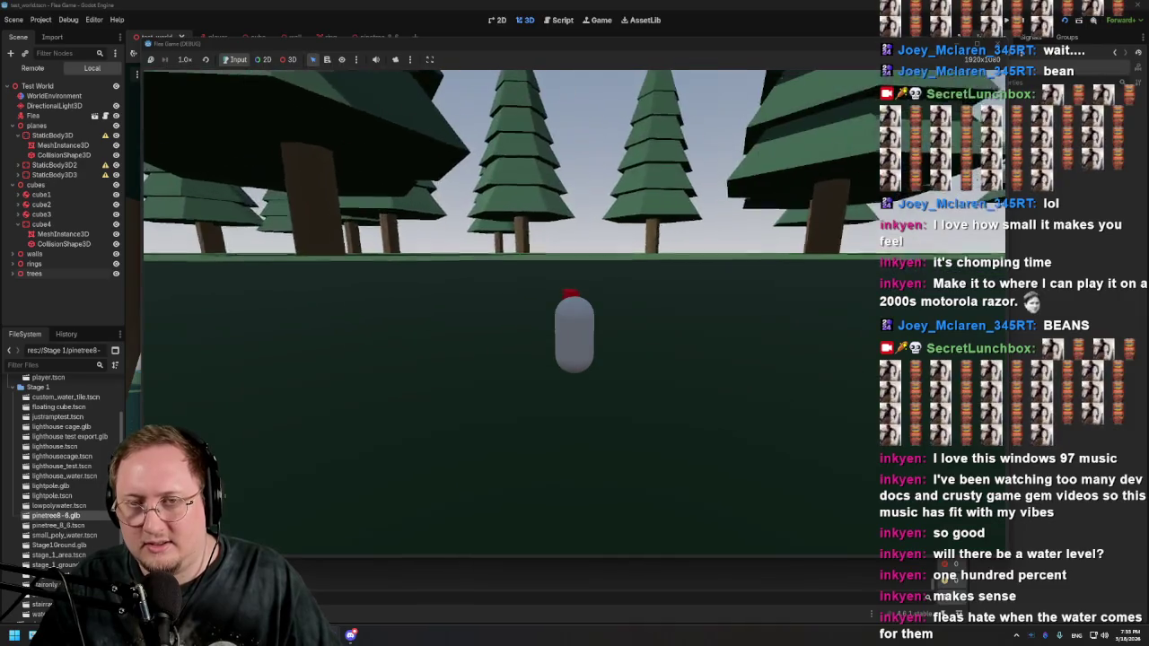
{"action": "key", "text": "w"}
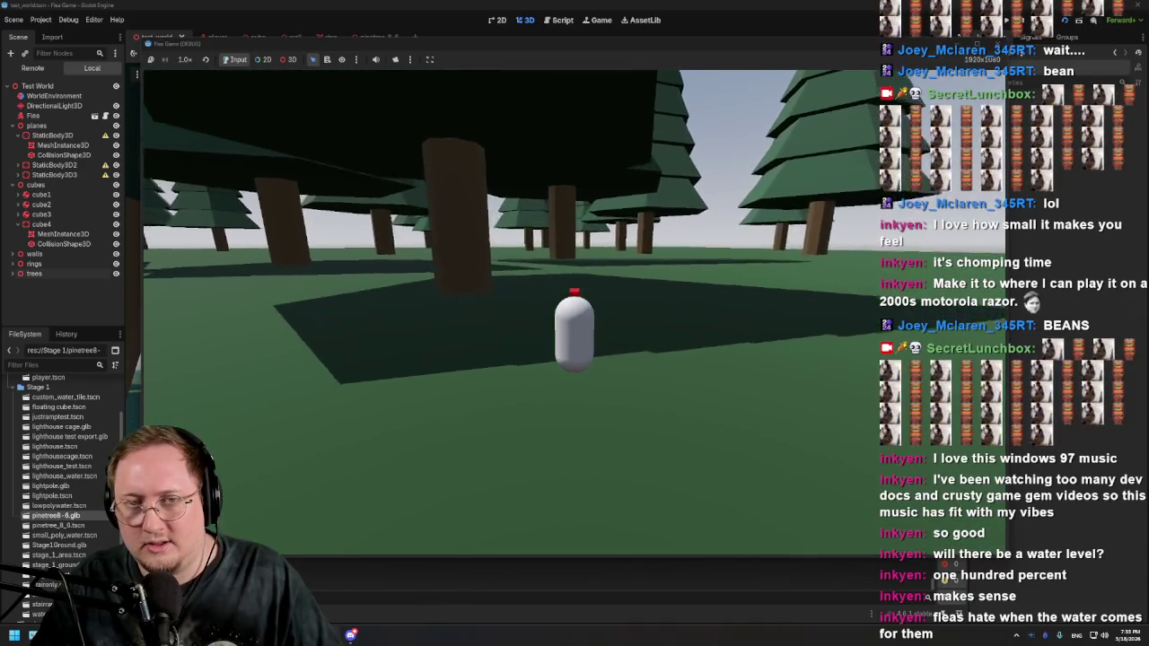
{"action": "key", "text": "w"}
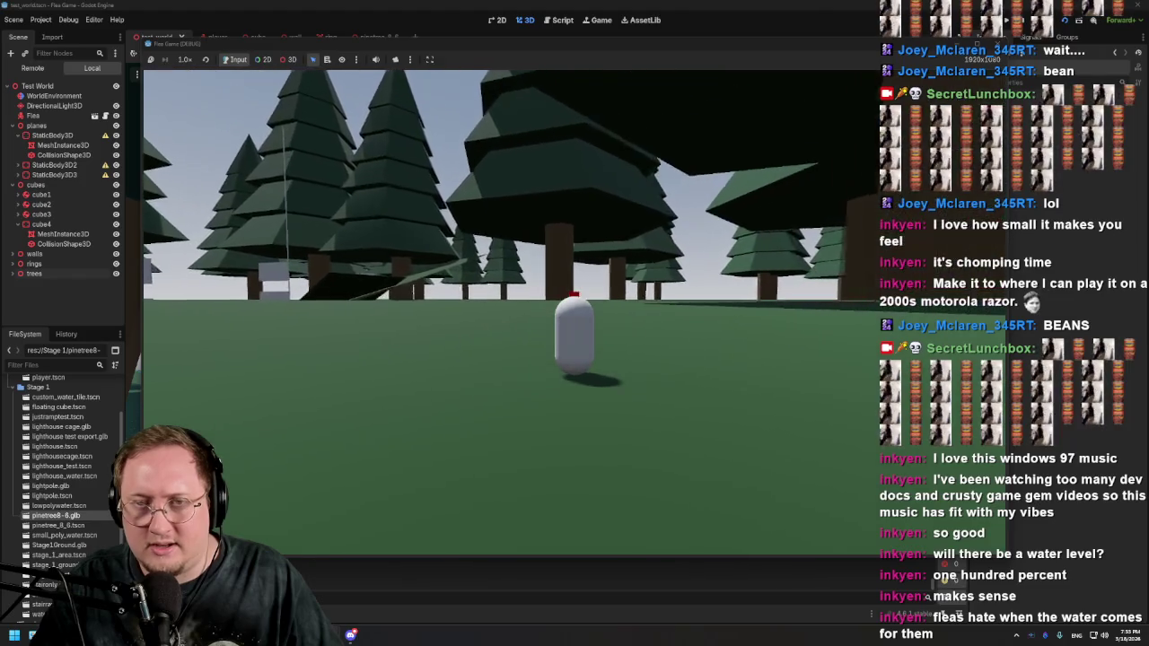
Step: Move the flea around the big tree, then stop the playtest with F8
{"action": "key", "text": "d"}
{"action": "key", "text": "w"}
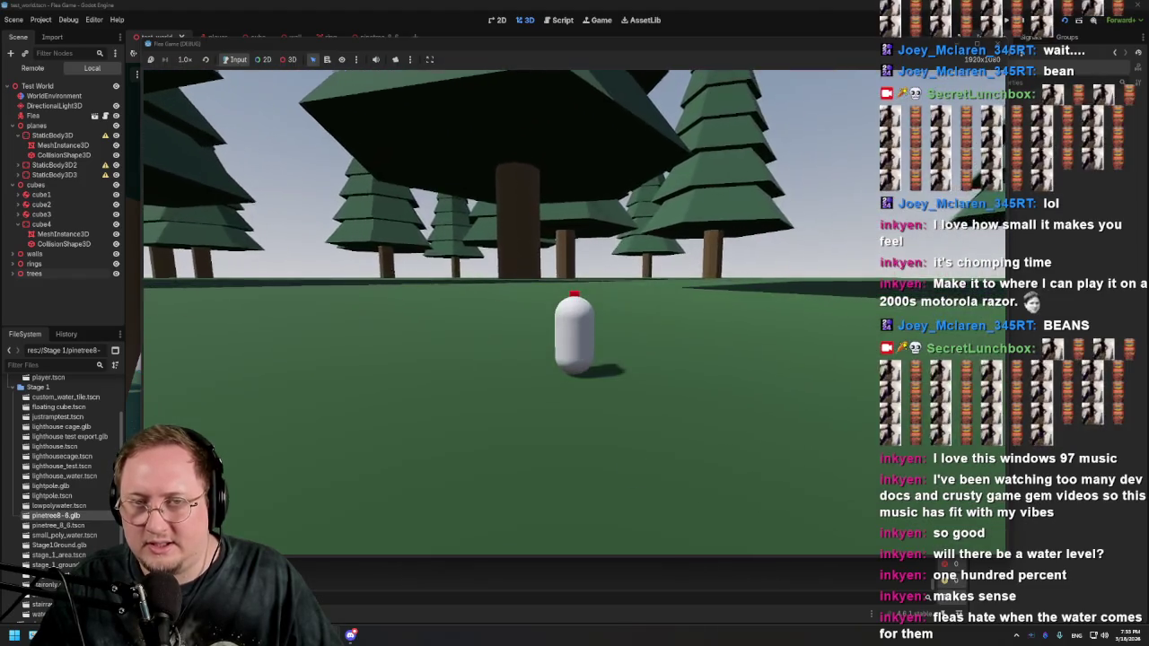
{"action": "key", "text": "s"}
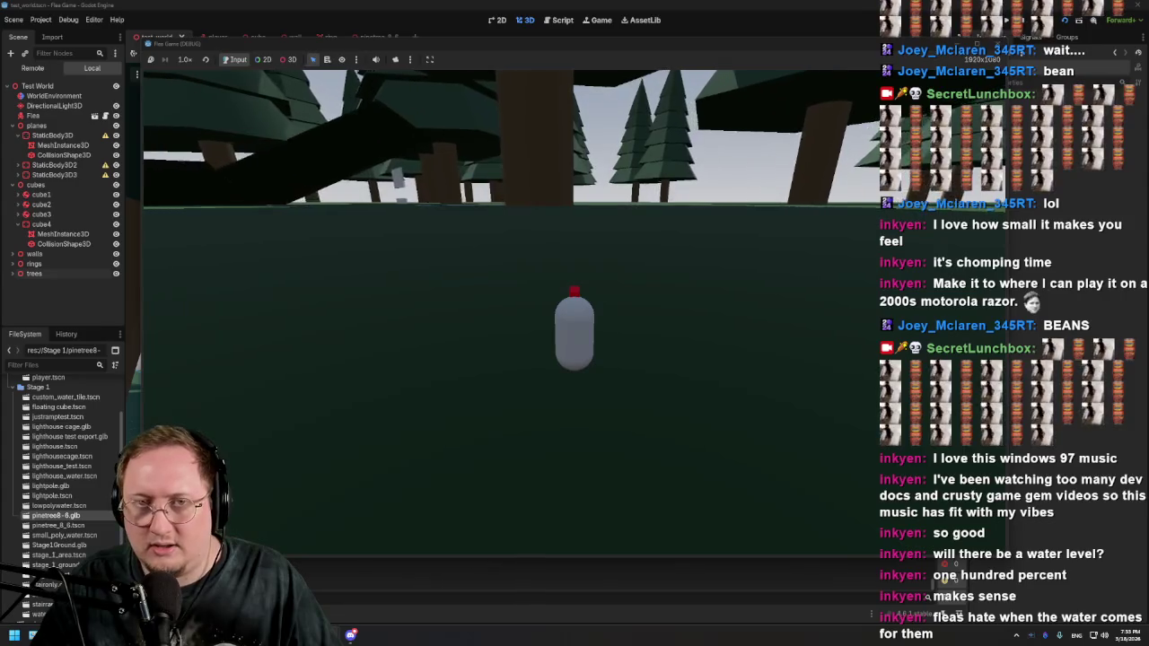
{"action": "key", "text": "w"}
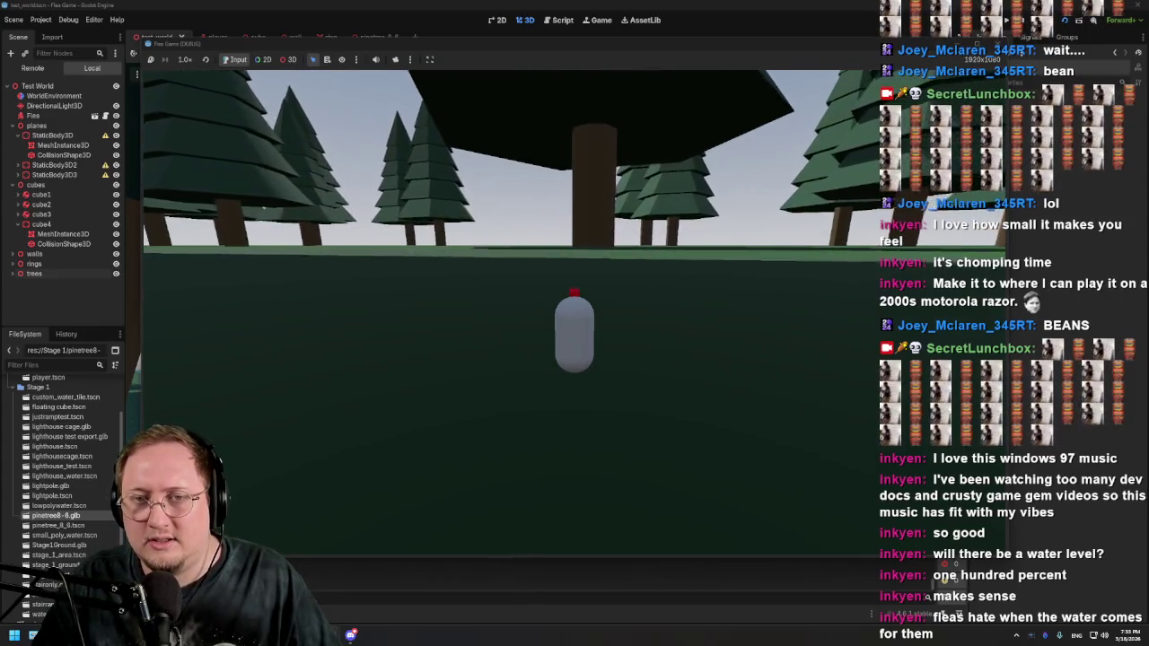
{"action": "key", "text": "a"}
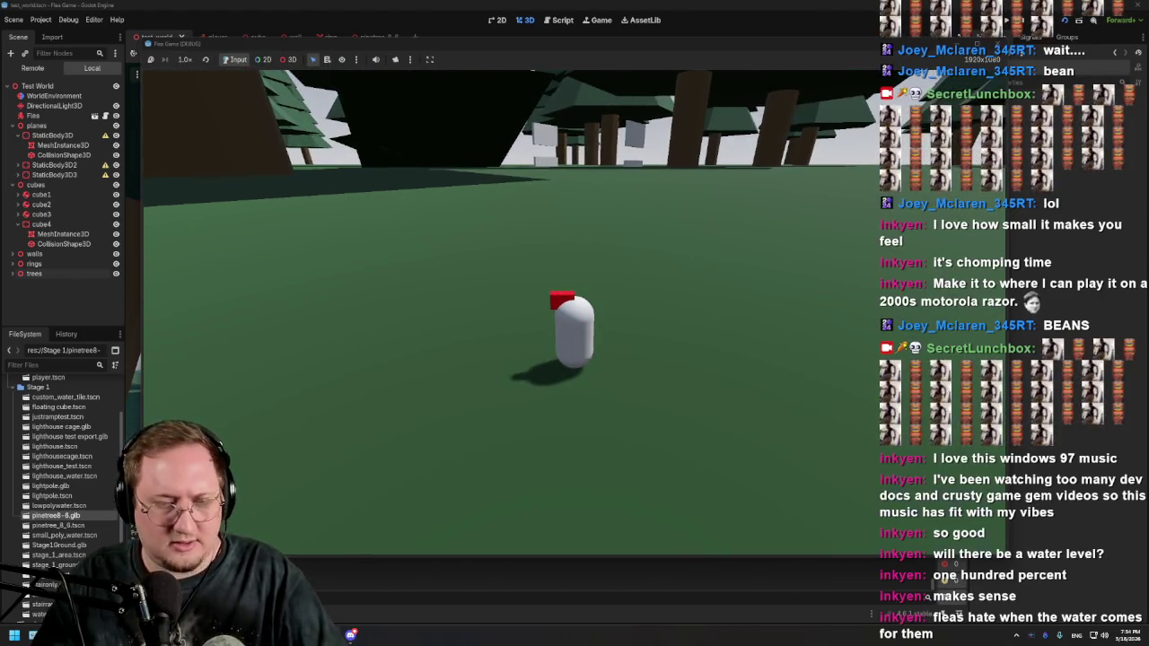
{"action": "key", "text": "F8"}
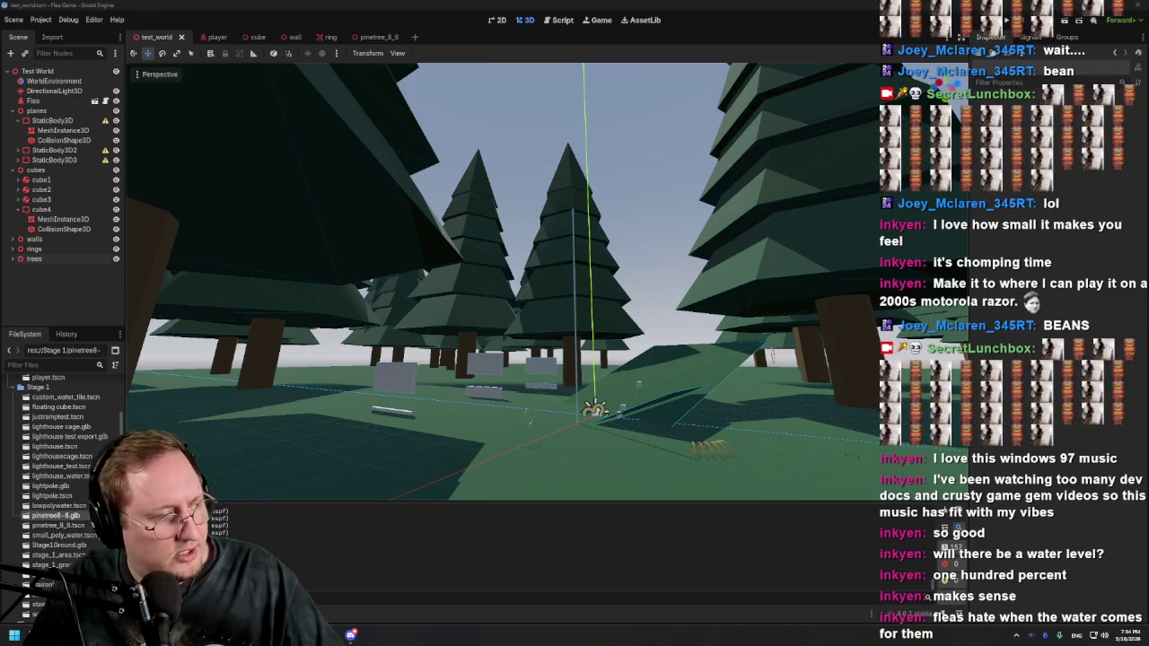
Step: Switch to the ambientCG browser window and maximize it
{"action": "key", "text": "alt+Tab"}
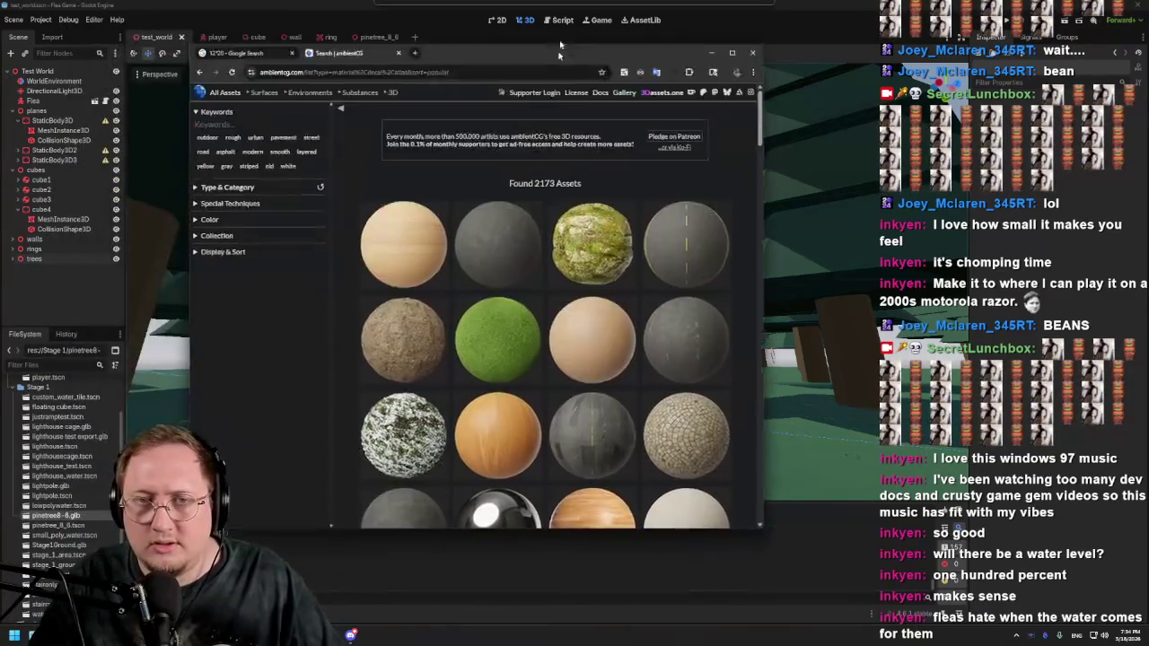
{"action": "key", "text": "super+Up"}
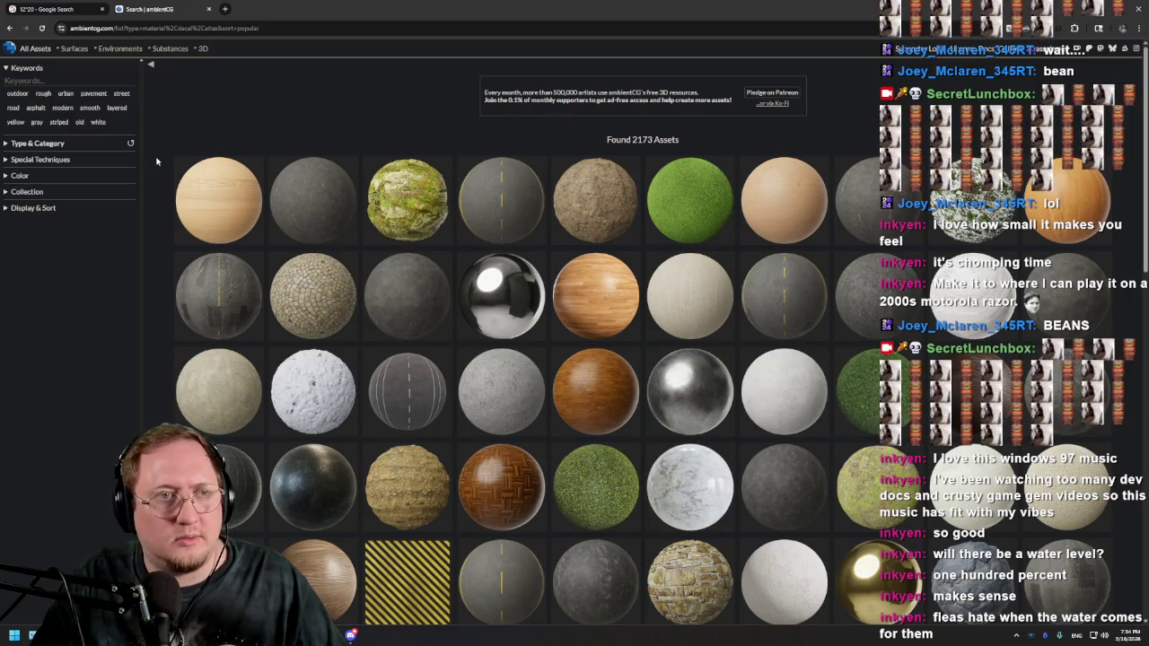
Step: Search materials for 'grass', open Grass 002 in a new tab, and close the Google tab
{"action": "left_click", "coordinate": [76, 81]}
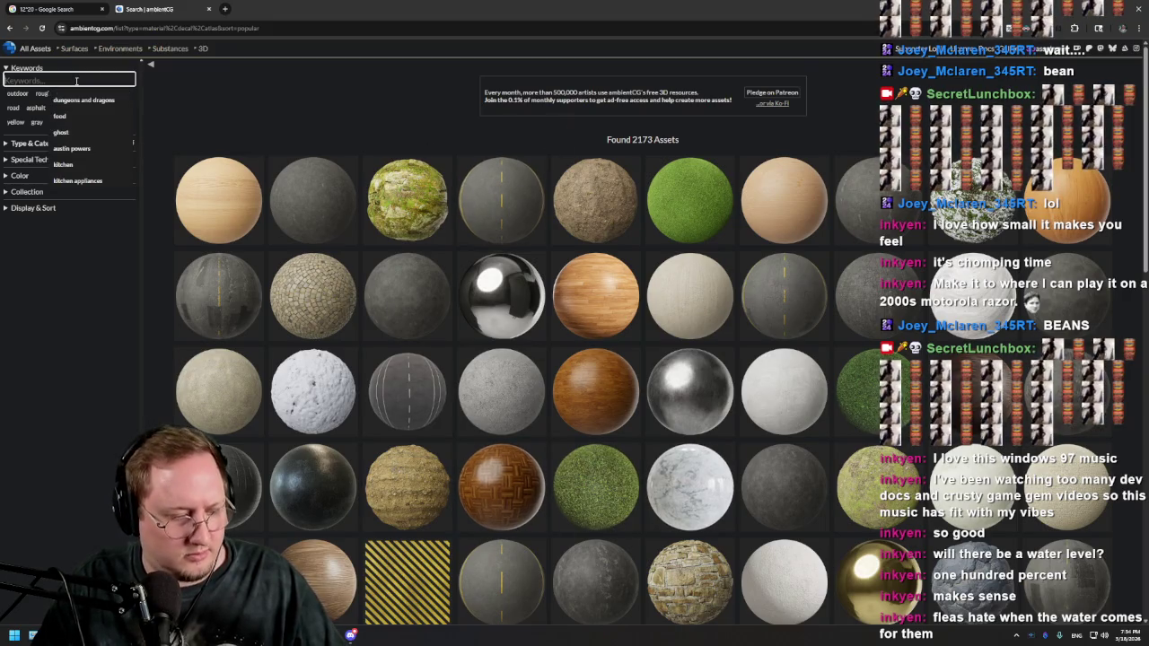
{"action": "type", "text": "grass"}
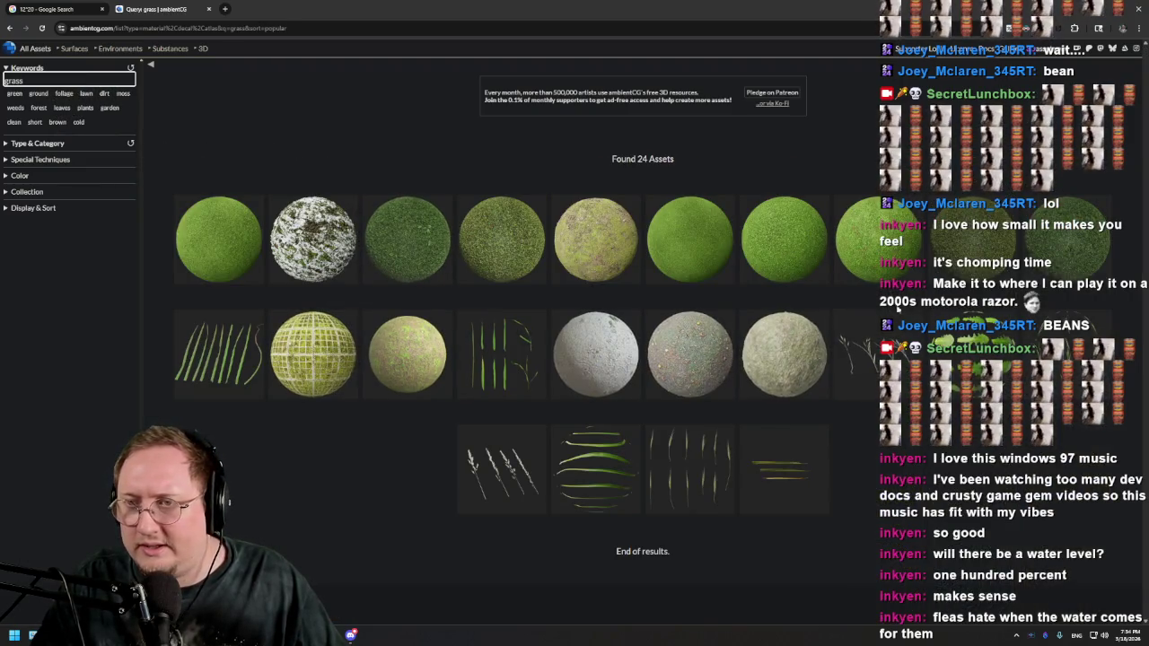
{"action": "left_click", "coordinate": [1051, 260]}
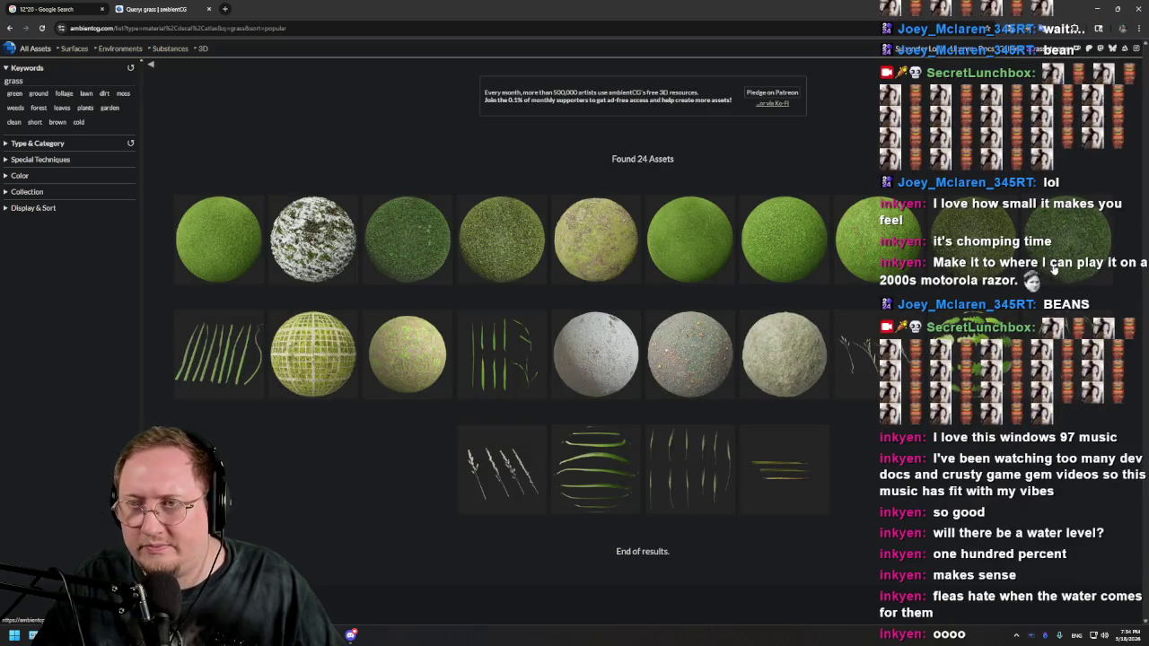
{"action": "right_click", "coordinate": [1053, 258]}
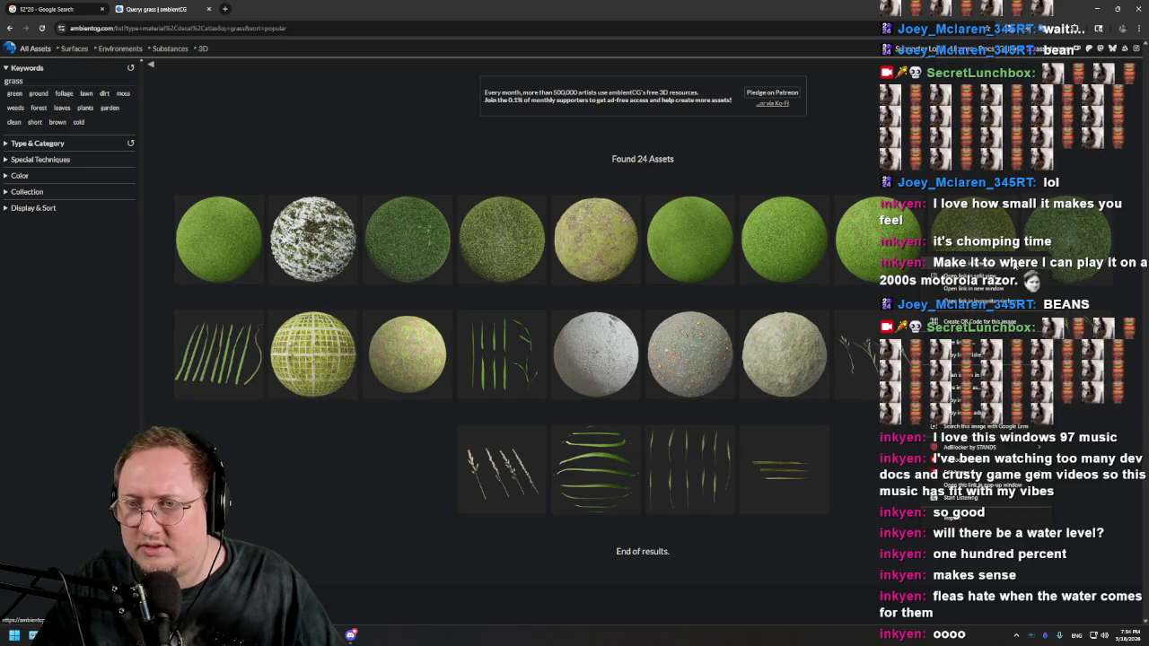
{"action": "left_click", "coordinate": [965, 278]}
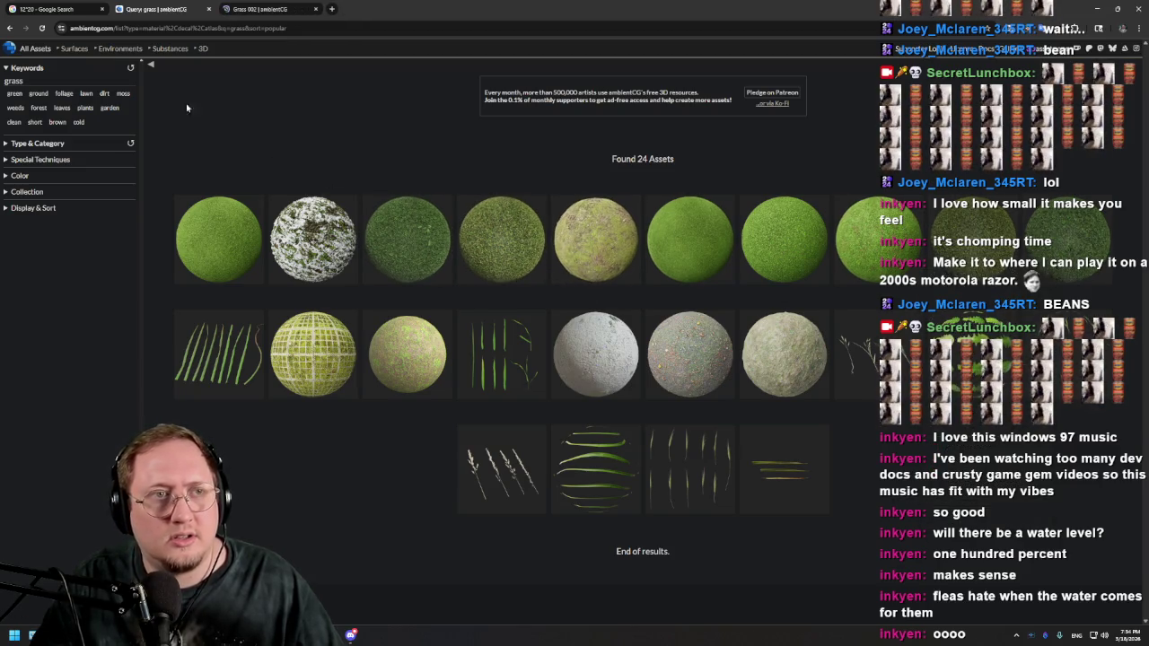
{"action": "left_click", "coordinate": [101, 9]}
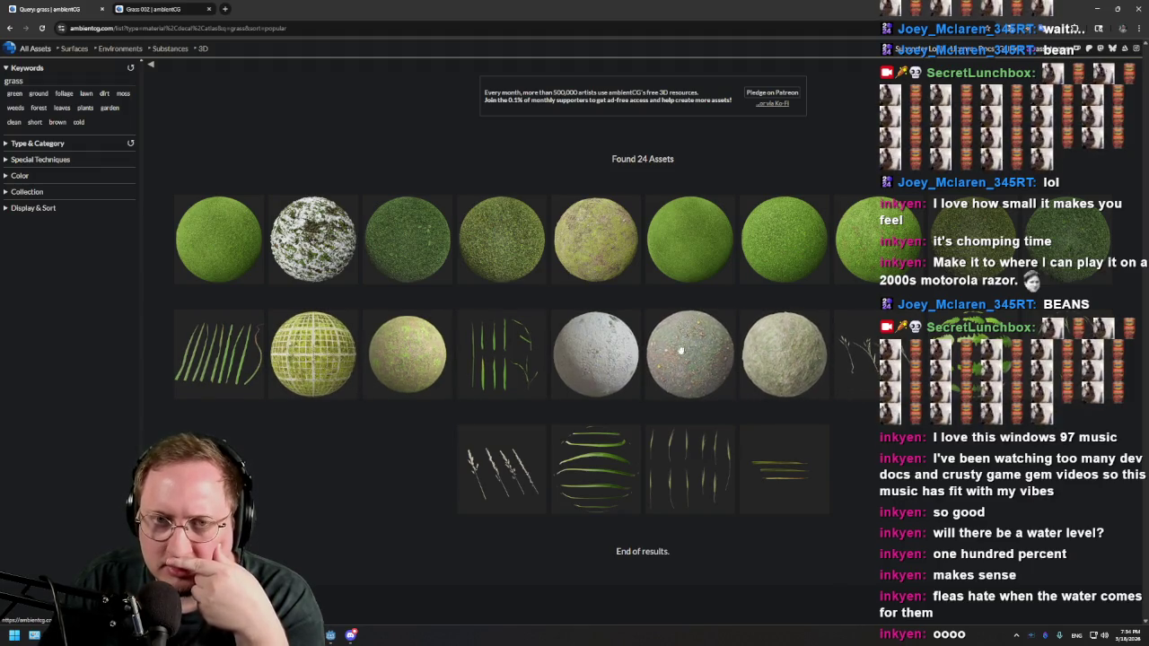
Step: Try the keyword 'forest', revert to 'grass', and view the Grass 002 page
{"action": "double_click", "coordinate": [40, 81]}
{"action": "type", "text": "forest"}
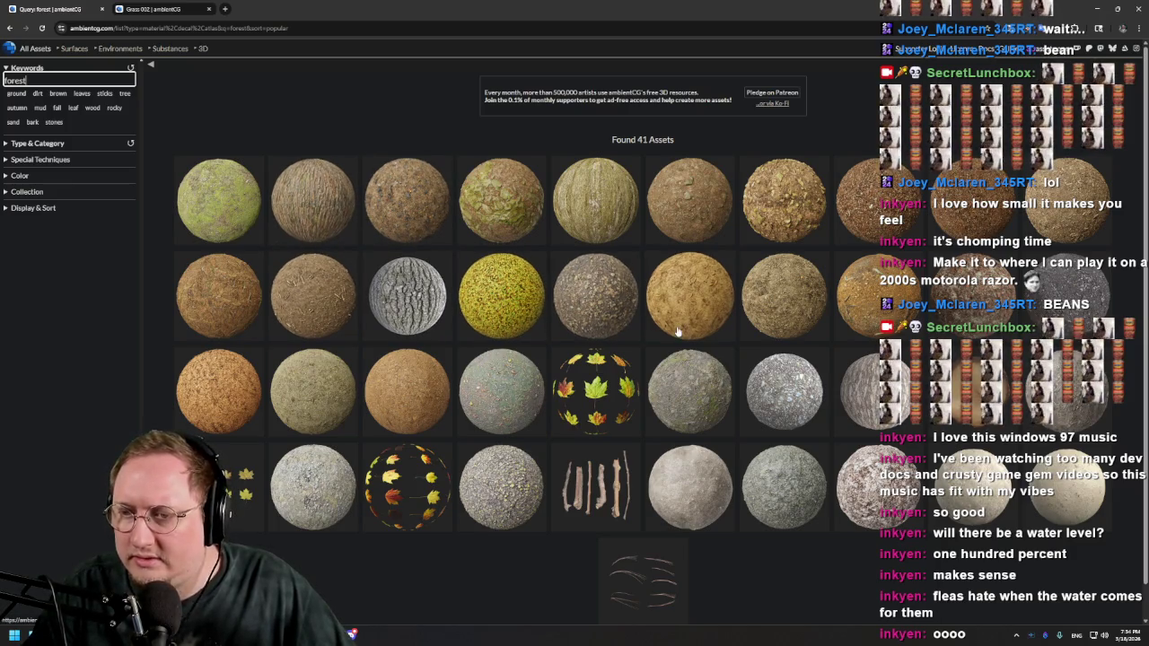
{"action": "scroll", "coordinate": [675, 305], "scroll_direction": "down", "scroll_amount": 1}
{"action": "scroll", "coordinate": [228, 229], "scroll_direction": "up", "scroll_amount": 1}
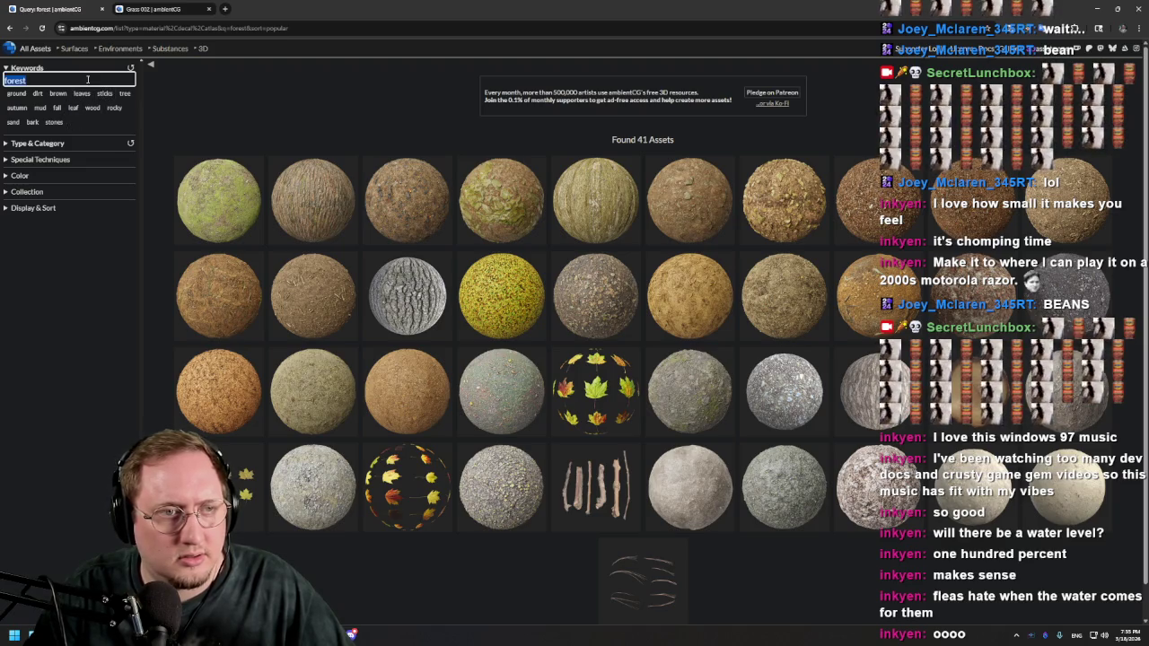
{"action": "type", "text": "grass"}
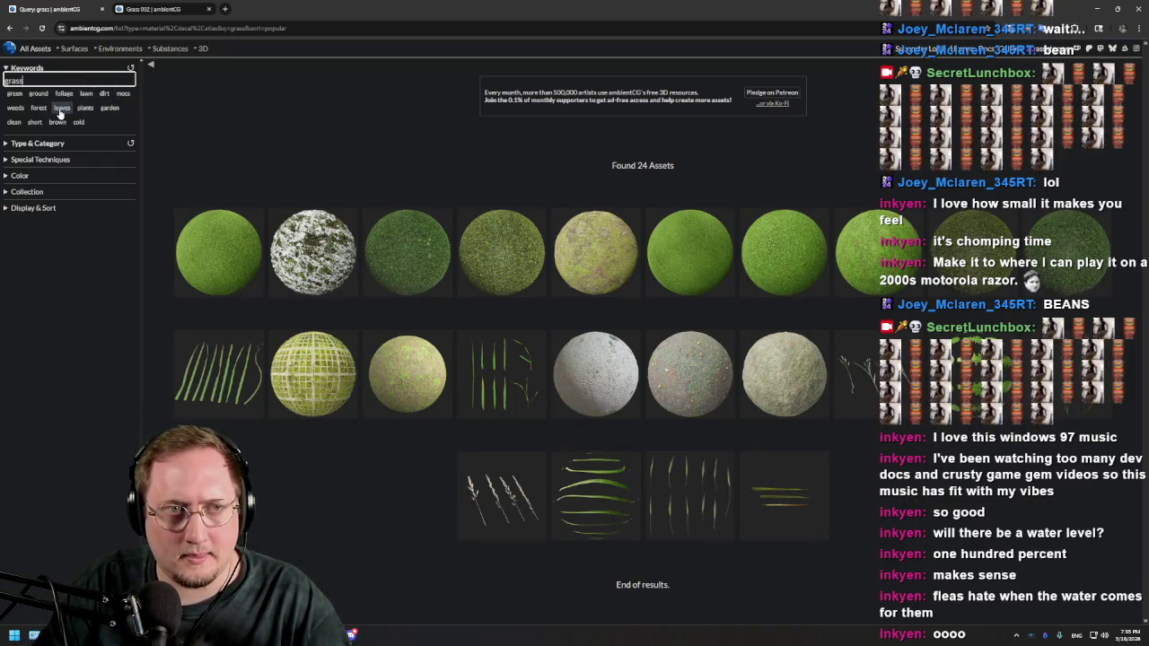
{"action": "left_click", "coordinate": [416, 270]}
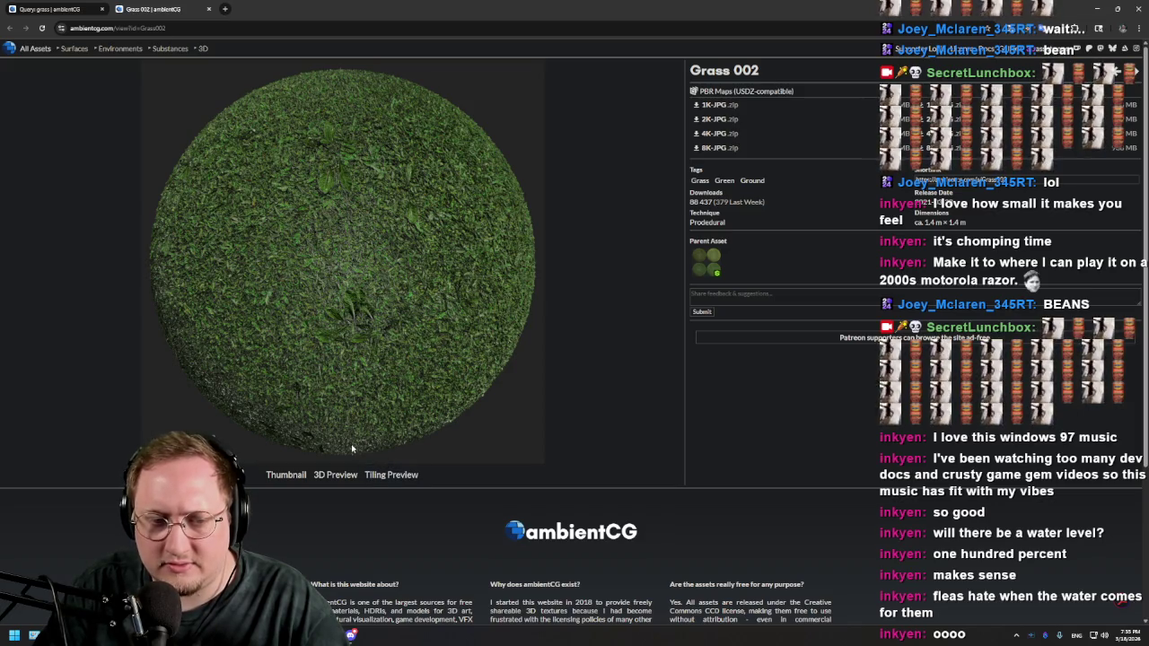
{"action": "left_click", "coordinate": [379, 476]}
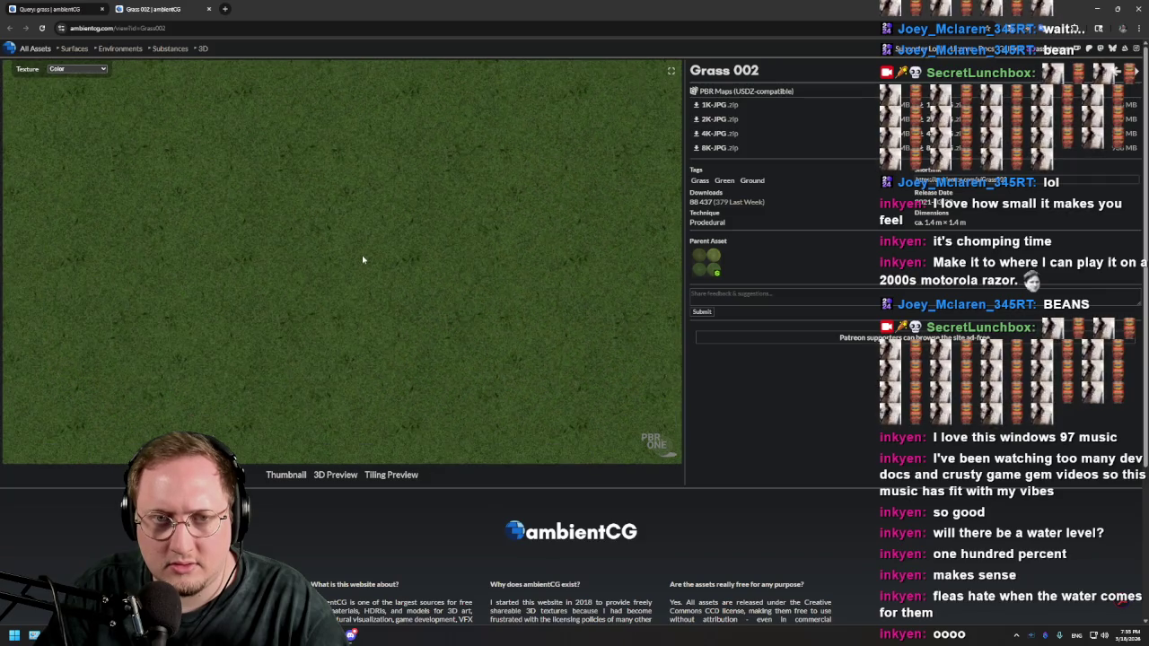
{"action": "scroll", "coordinate": [357, 257], "scroll_direction": "up", "scroll_amount": 5}
{"action": "mouse_move", "coordinate": [386, 291]}
{"action": "left_mouse_down"}
{"action": "mouse_move", "coordinate": [383, 233]}
{"action": "mouse_move", "coordinate": [367, 263]}
{"action": "mouse_move", "coordinate": [587, 326]}
{"action": "mouse_move", "coordinate": [580, 373]}
{"action": "left_mouse_up"}
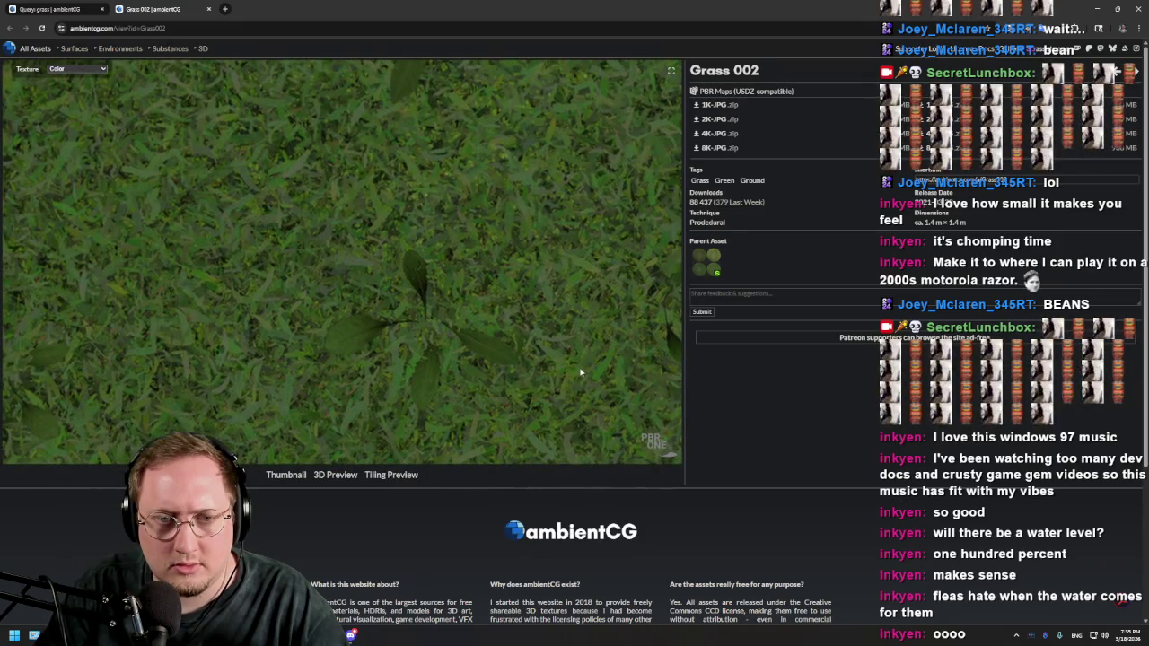
{"action": "mouse_move", "coordinate": [496, 292]}
{"action": "left_mouse_down"}
{"action": "mouse_move", "coordinate": [520, 236]}
{"action": "mouse_move", "coordinate": [377, 272]}
{"action": "mouse_move", "coordinate": [480, 336]}
{"action": "left_mouse_up"}
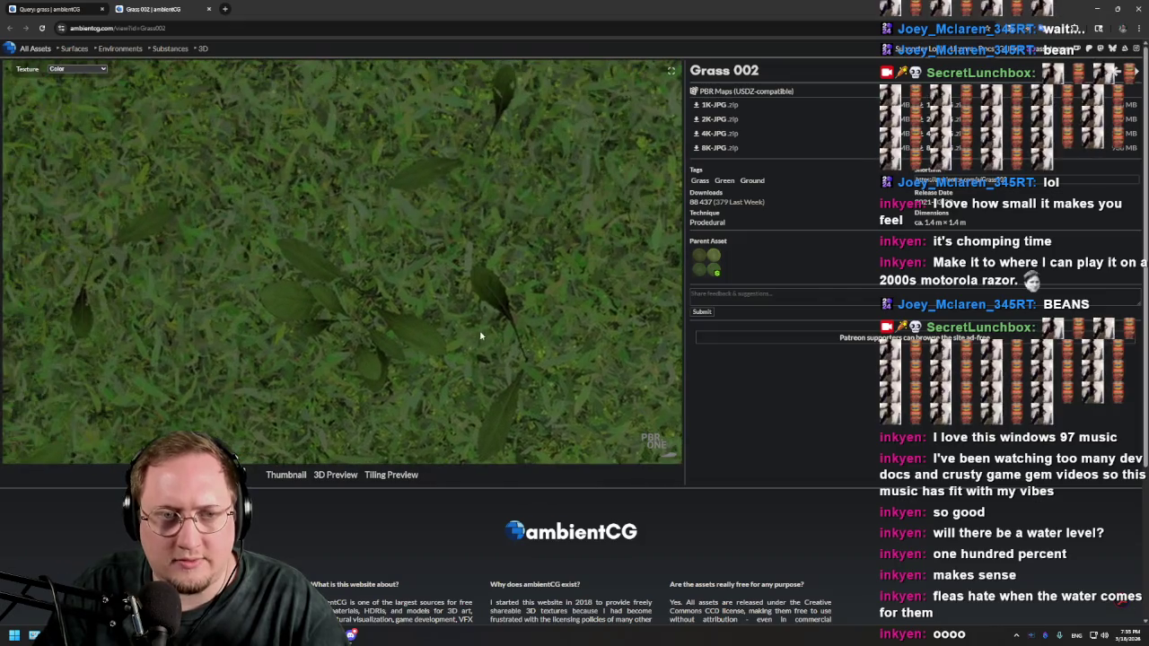
{"action": "mouse_move", "coordinate": [357, 193]}
{"action": "left_mouse_down"}
{"action": "mouse_move", "coordinate": [457, 297]}
{"action": "mouse_move", "coordinate": [426, 282]}
{"action": "mouse_move", "coordinate": [408, 308]}
{"action": "mouse_move", "coordinate": [456, 356]}
{"action": "mouse_move", "coordinate": [439, 321]}
{"action": "mouse_move", "coordinate": [285, 185]}
{"action": "mouse_move", "coordinate": [614, 178]}
{"action": "mouse_move", "coordinate": [565, 267]}
{"action": "mouse_move", "coordinate": [7, 36]}
{"action": "left_mouse_up"}
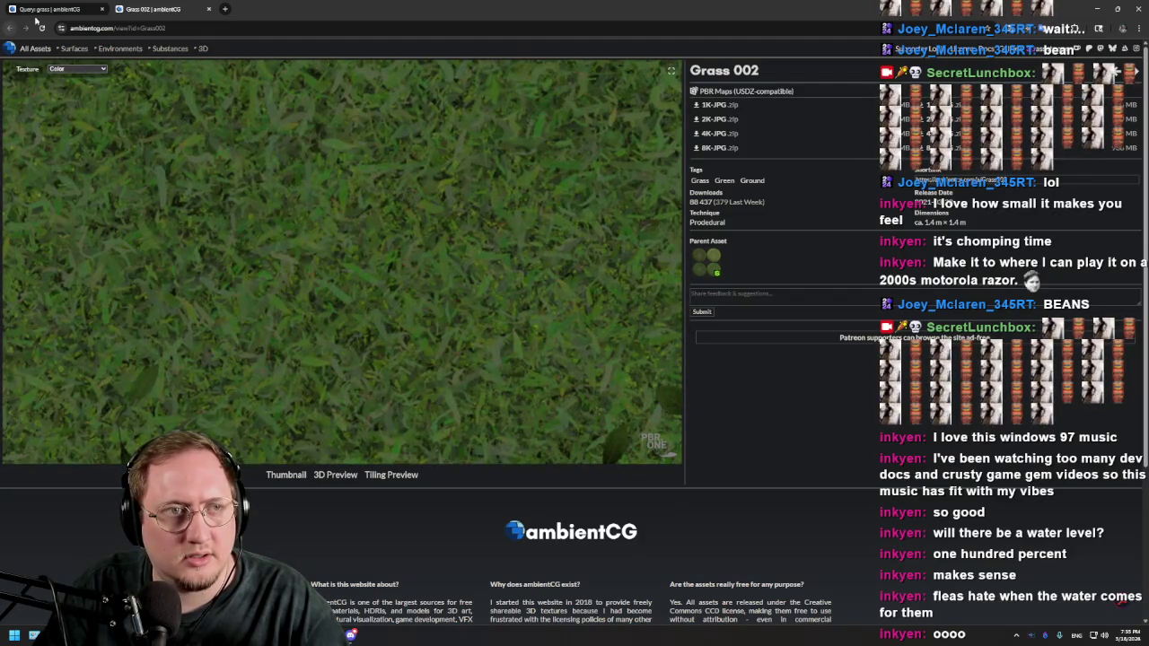
{"action": "left_click", "coordinate": [28, 13]}
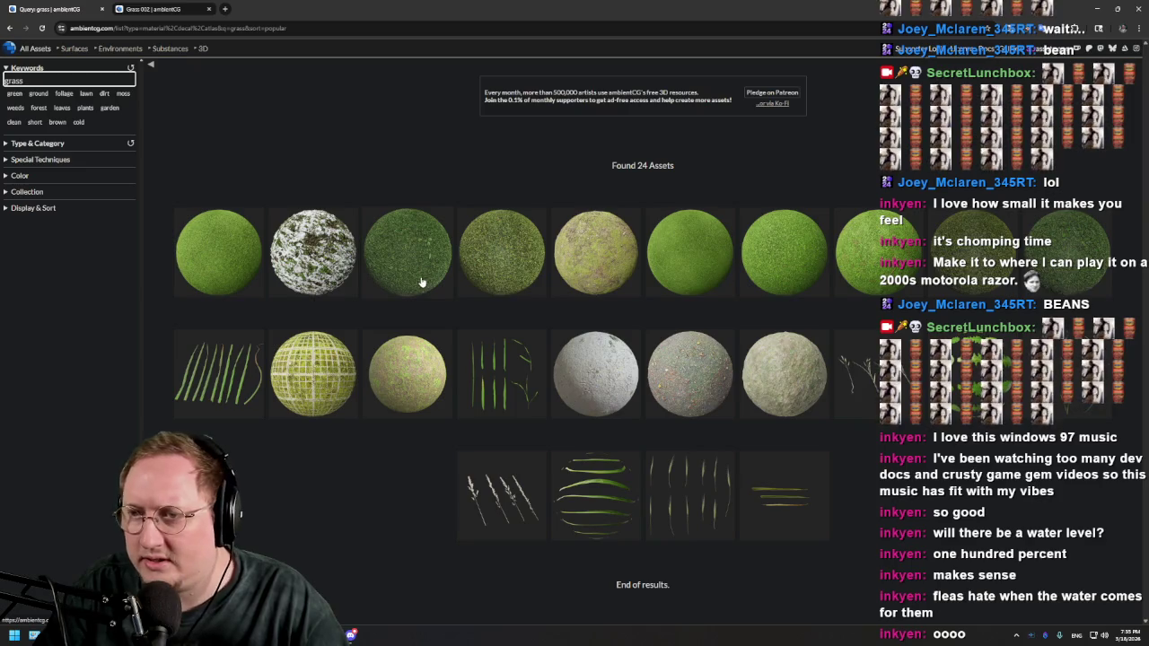
{"action": "left_click", "coordinate": [975, 261]}
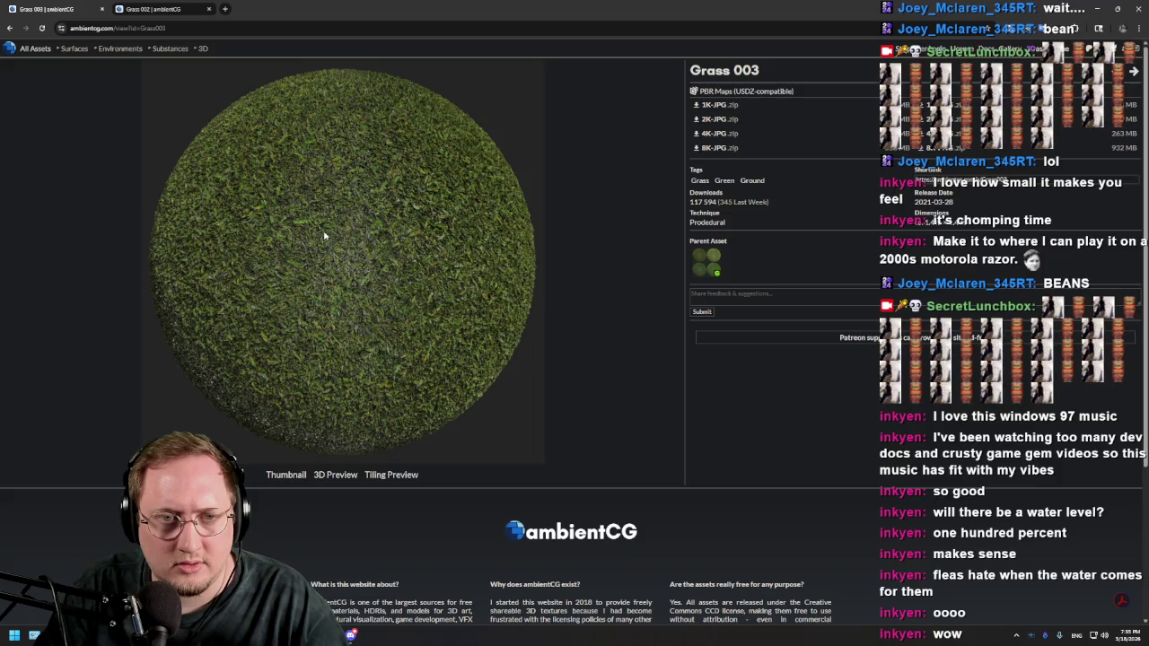
{"action": "left_click", "coordinate": [388, 475]}
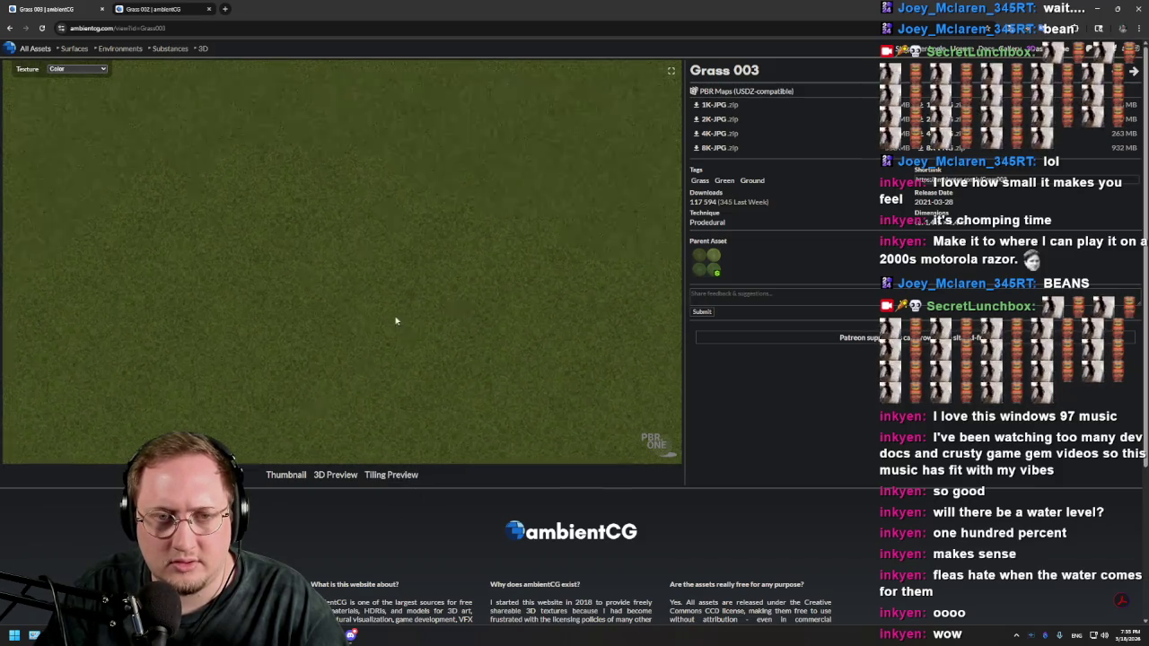
{"action": "scroll", "coordinate": [394, 307], "scroll_direction": "up", "scroll_amount": 3}
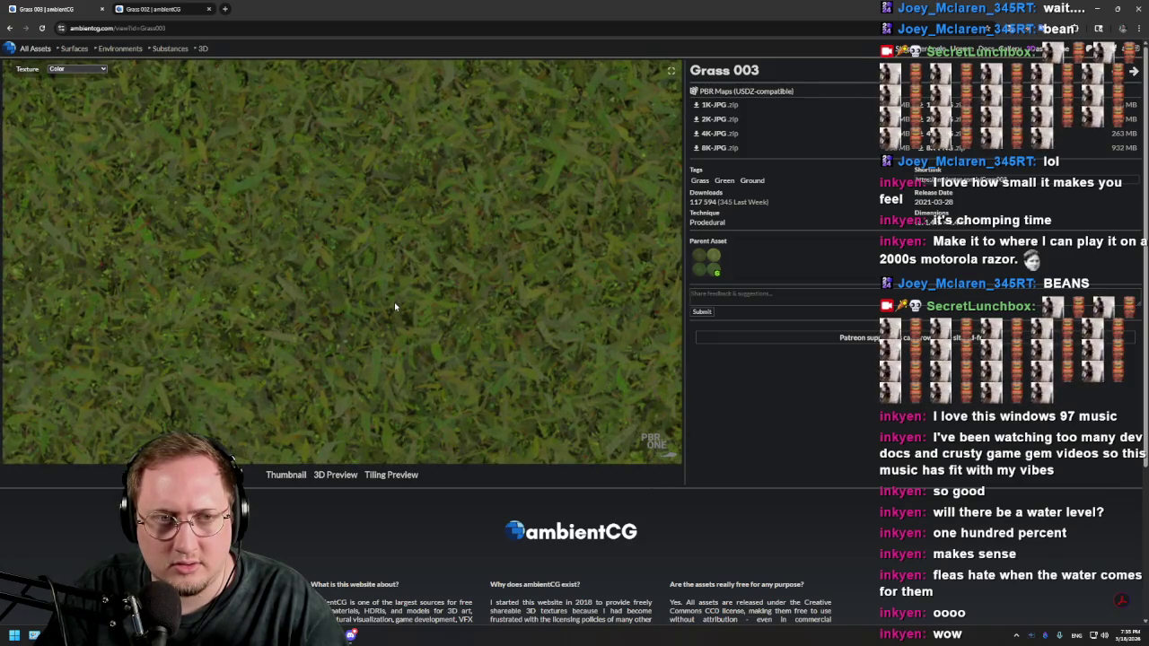
{"action": "left_click", "coordinate": [335, 475]}
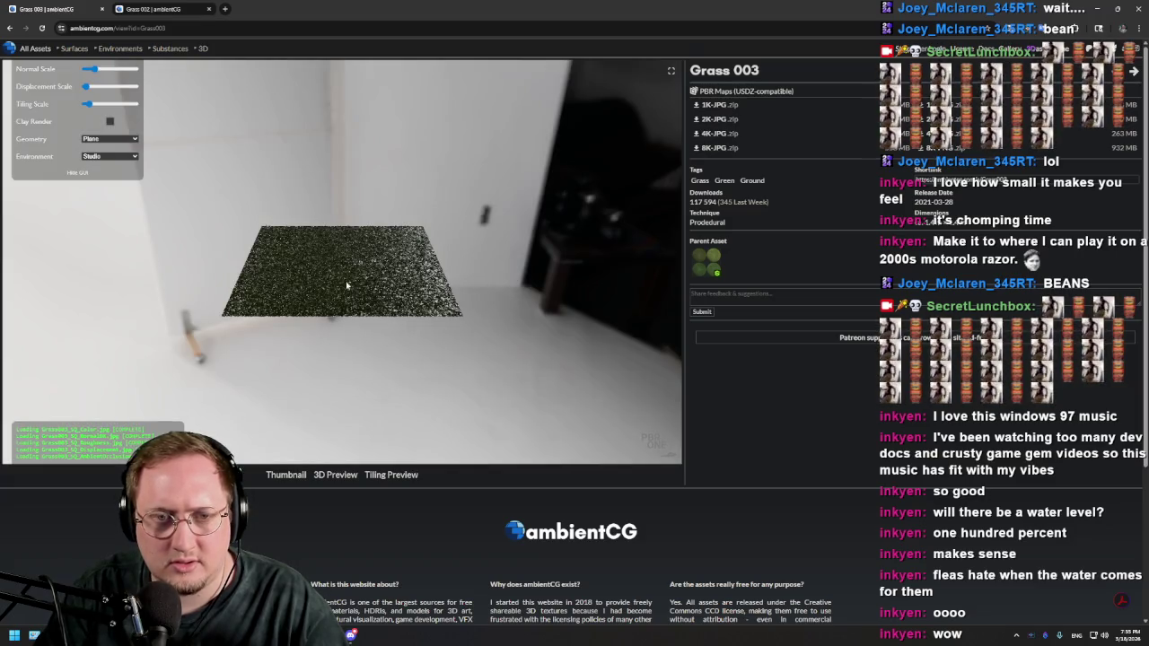
{"action": "scroll", "coordinate": [331, 276], "scroll_direction": "up", "scroll_amount": 5}
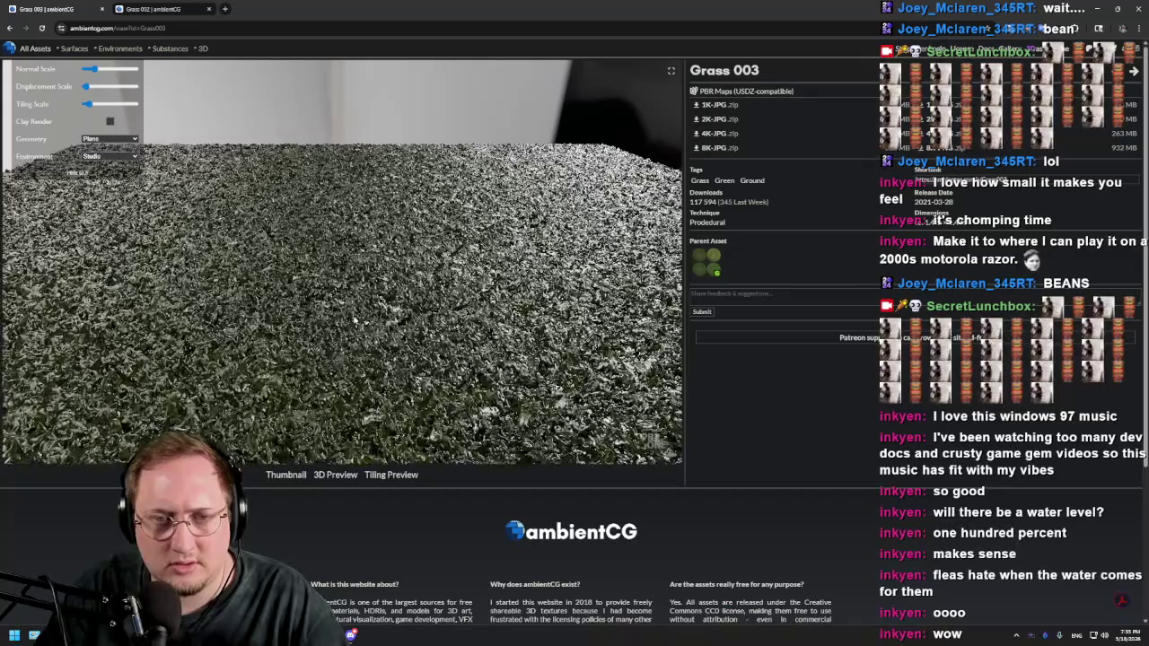
{"action": "mouse_move", "coordinate": [355, 320]}
{"action": "left_mouse_down"}
{"action": "mouse_move", "coordinate": [360, 295]}
{"action": "mouse_move", "coordinate": [297, 319]}
{"action": "mouse_move", "coordinate": [310, 365]}
{"action": "mouse_move", "coordinate": [422, 331]}
{"action": "mouse_move", "coordinate": [383, 336]}
{"action": "mouse_move", "coordinate": [342, 319]}
{"action": "left_mouse_up"}
{"action": "left_click", "coordinate": [9, 28]}
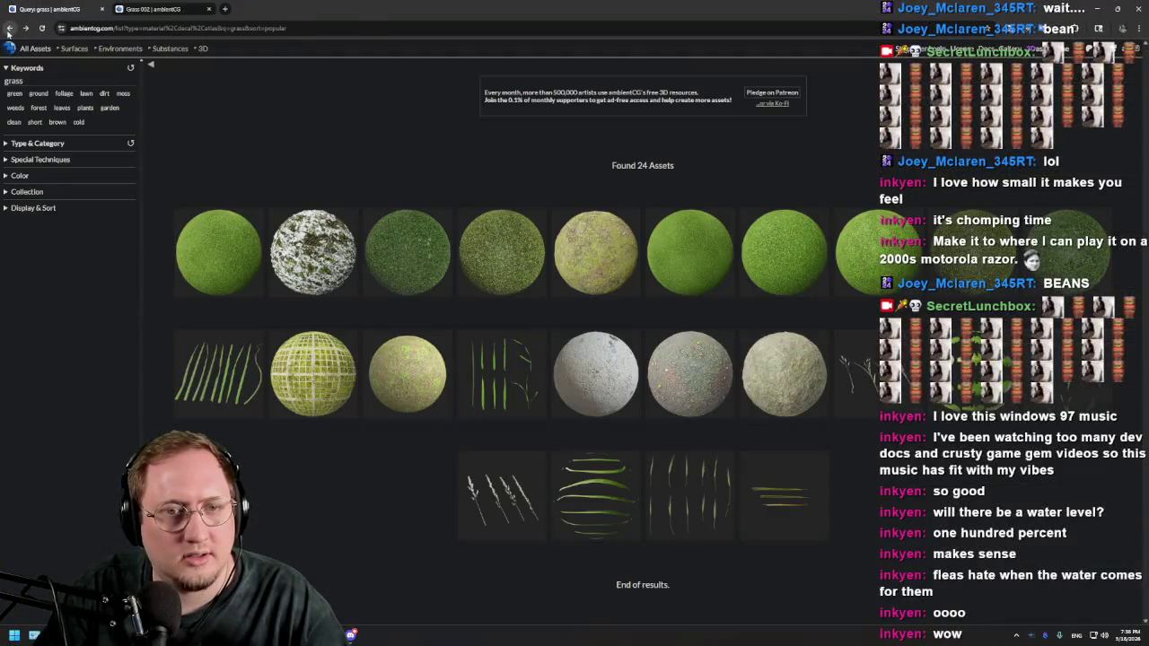
Step: Inspect Grass 005 in its 3D plane preview, then return to the grass results
{"action": "left_click", "coordinate": [229, 266]}
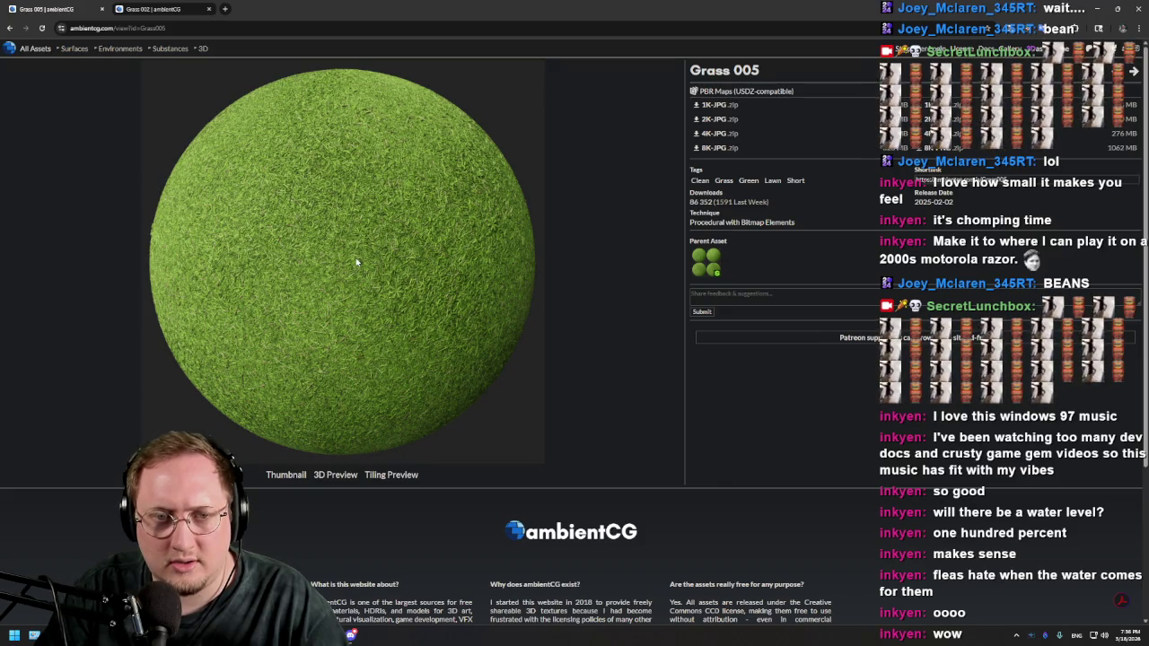
{"action": "left_click", "coordinate": [334, 474]}
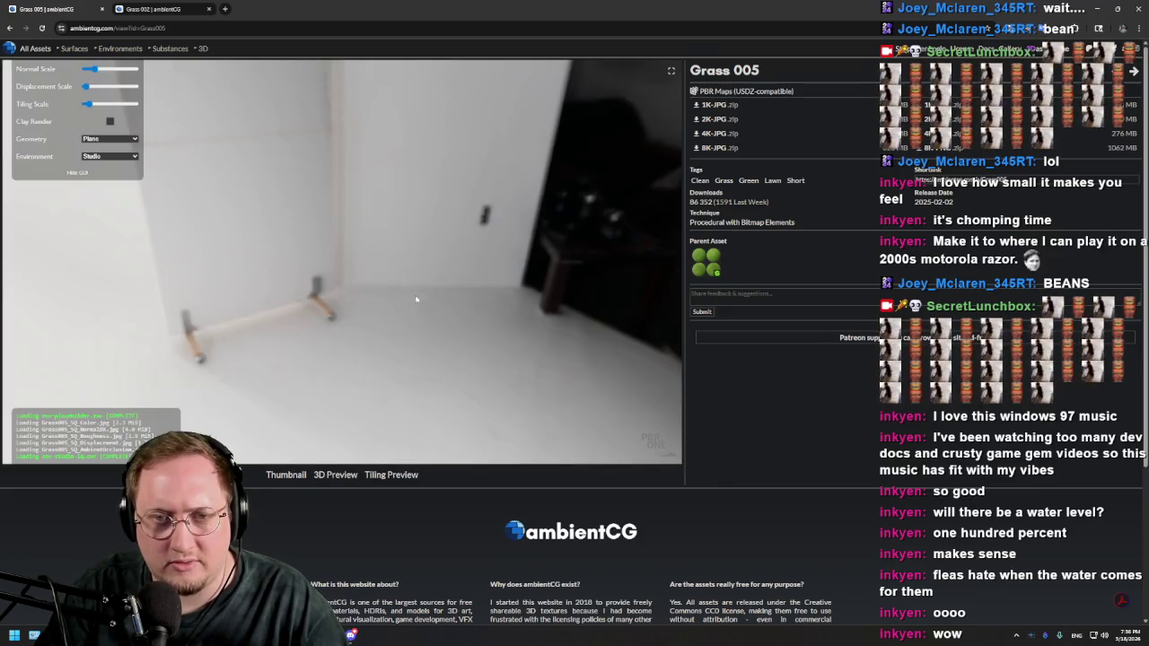
{"action": "scroll", "coordinate": [341, 269], "scroll_direction": "up", "scroll_amount": 5}
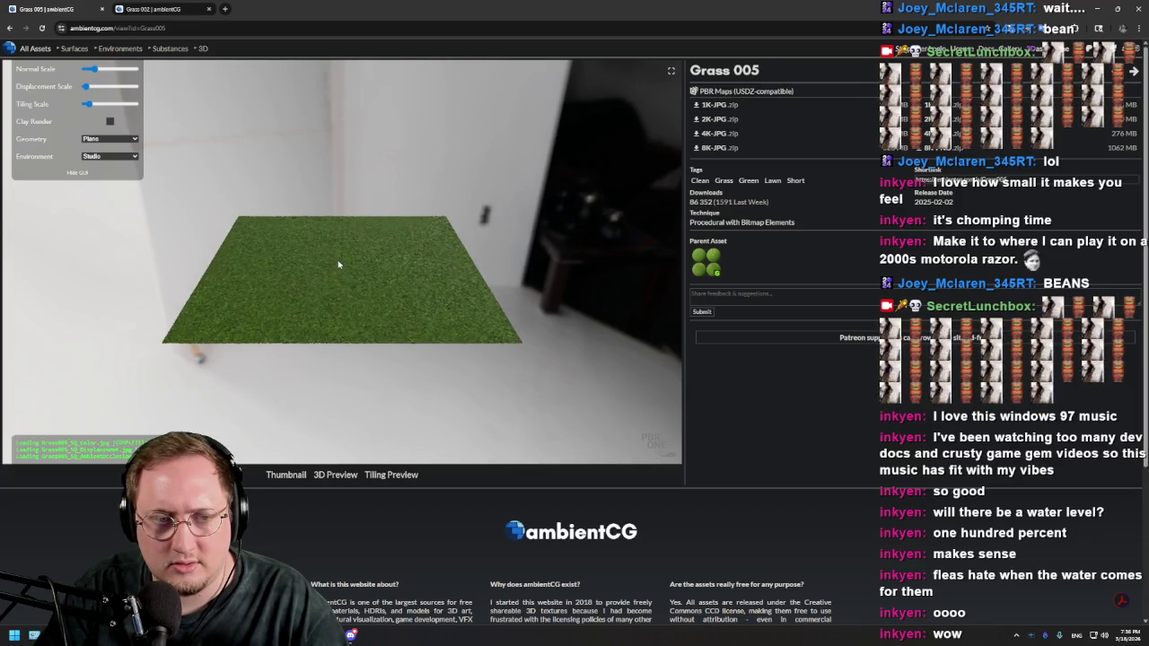
{"action": "scroll", "coordinate": [356, 314], "scroll_direction": "up", "scroll_amount": 3}
{"action": "mouse_move", "coordinate": [358, 321]}
{"action": "left_mouse_down"}
{"action": "mouse_move", "coordinate": [337, 349]}
{"action": "mouse_move", "coordinate": [370, 289]}
{"action": "mouse_move", "coordinate": [378, 298]}
{"action": "mouse_move", "coordinate": [395, 282]}
{"action": "mouse_move", "coordinate": [398, 323]}
{"action": "left_mouse_up"}
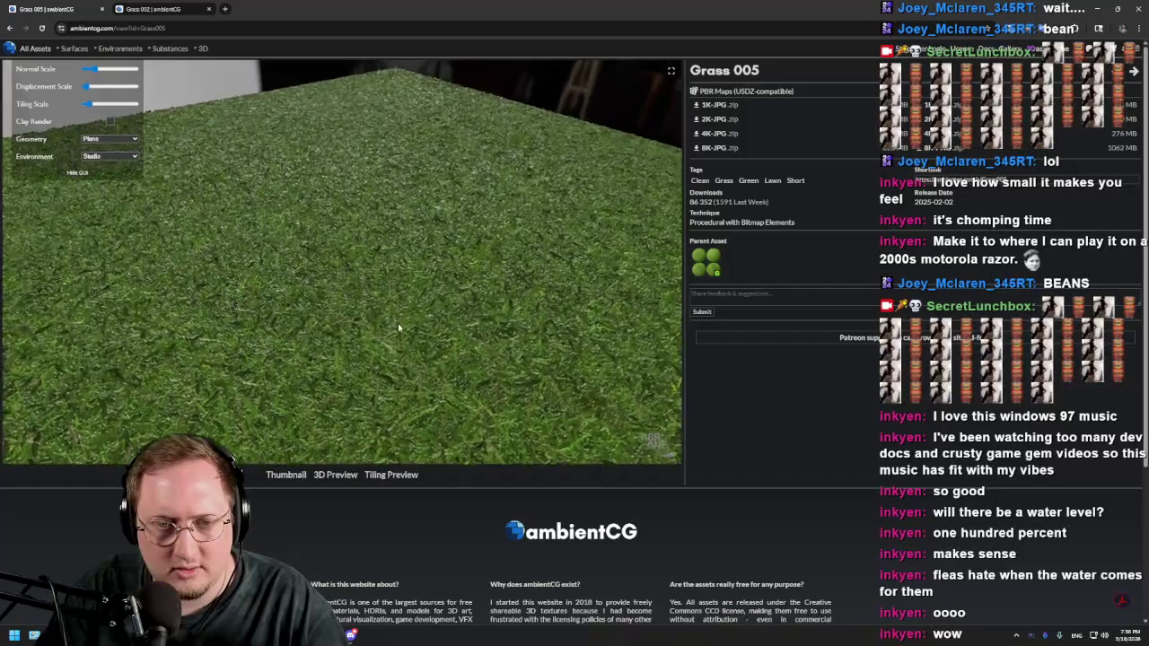
{"action": "left_click", "coordinate": [12, 28]}
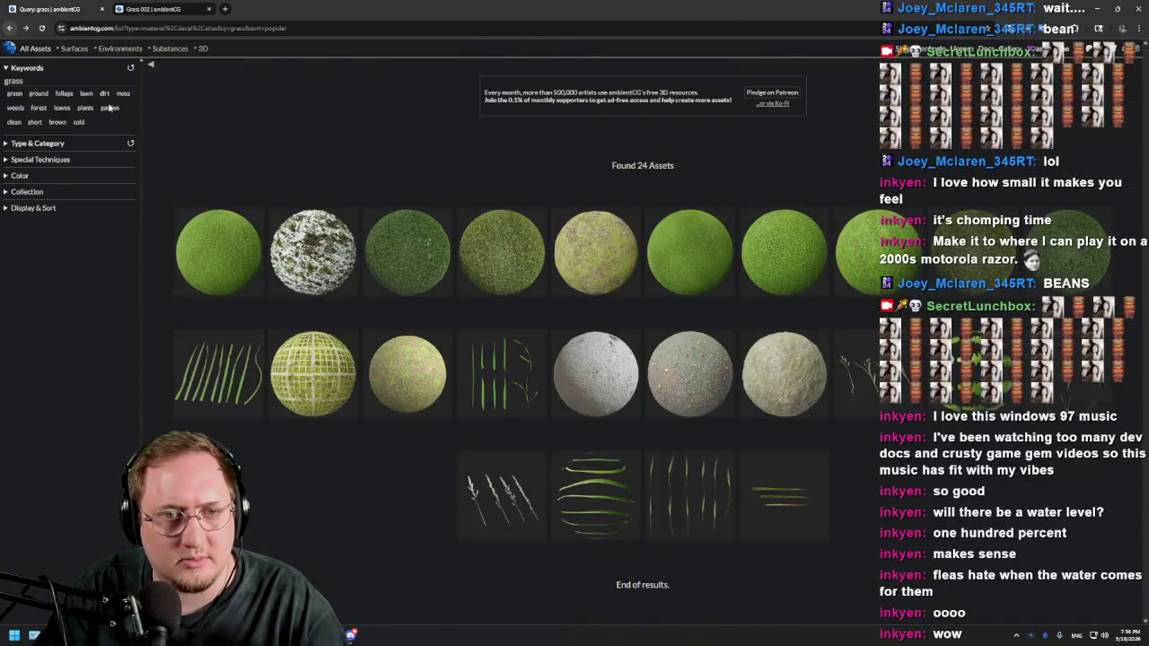
Step: Check Grass 001's tiling preview, then return to the grass results
{"action": "left_click", "coordinate": [415, 252]}
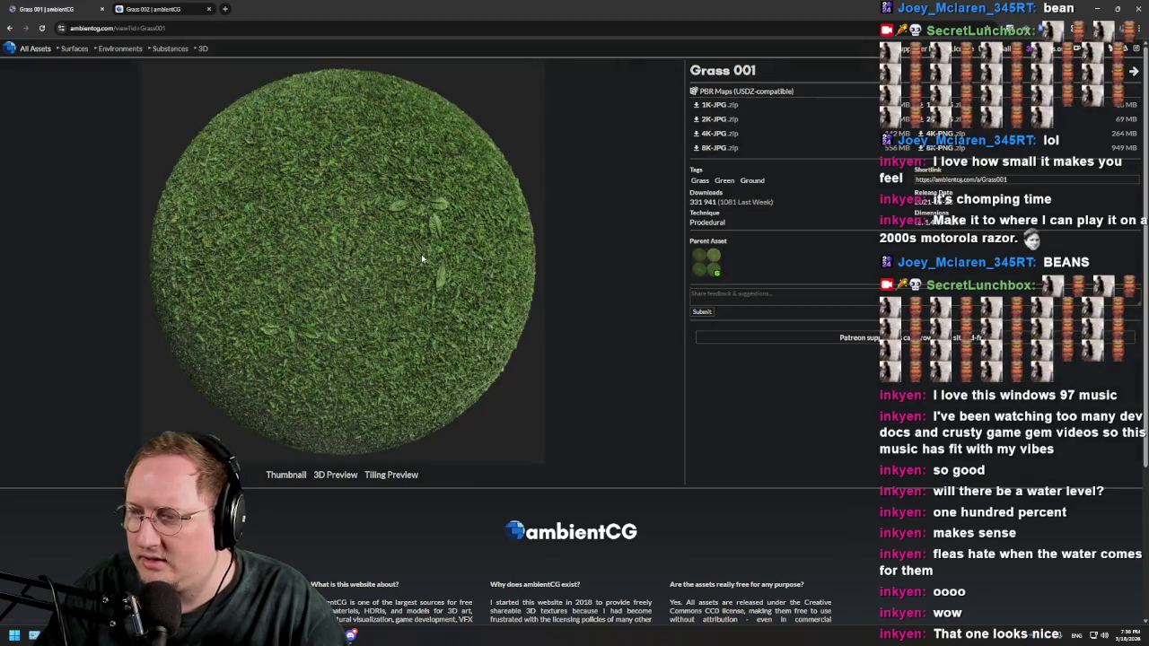
{"action": "left_click", "coordinate": [390, 476]}
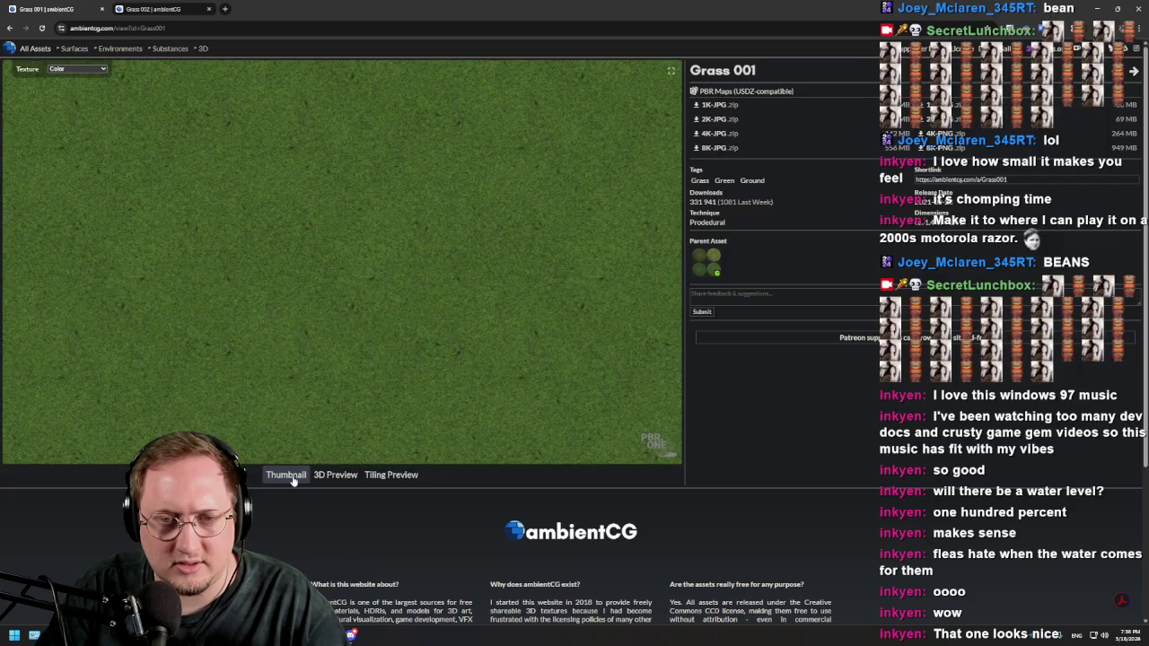
{"action": "left_click", "coordinate": [289, 477]}
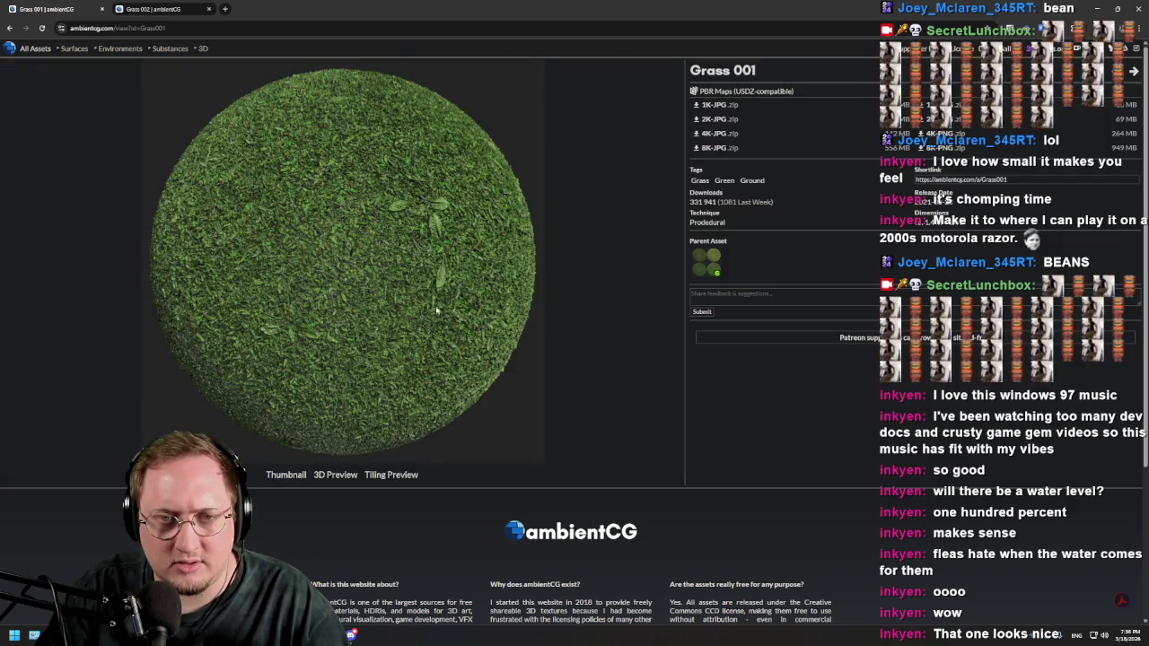
{"action": "left_click", "coordinate": [10, 27]}
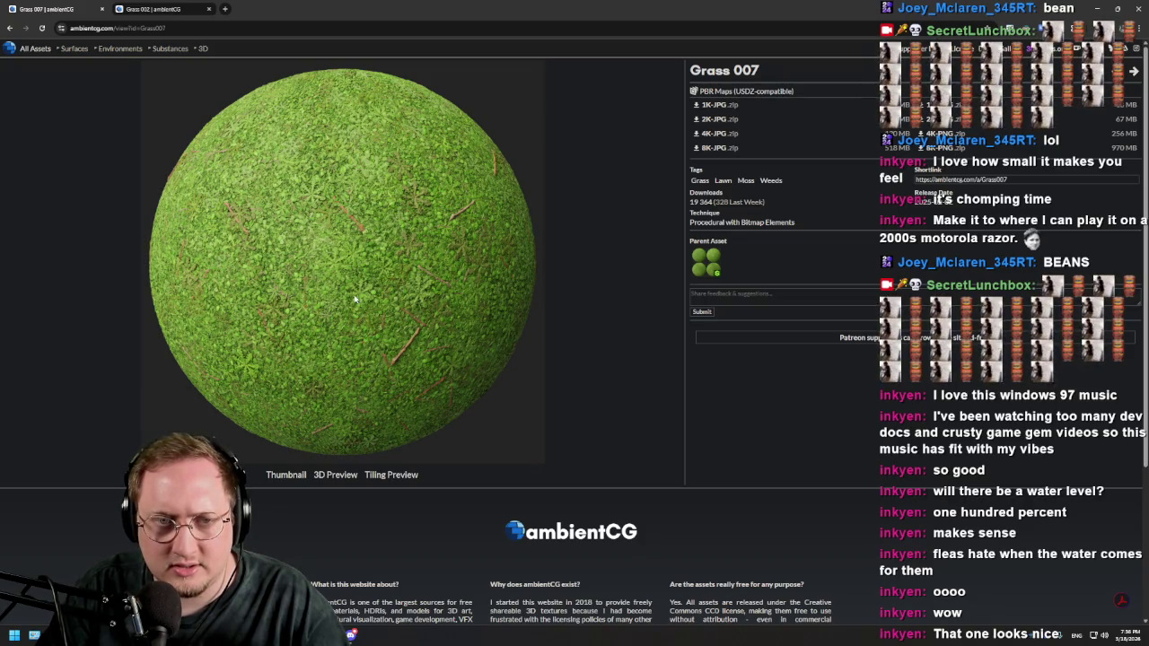
Step: Inspect Grass 007 in 3D and tiled previews, then open the Ground 037 page
{"action": "left_click", "coordinate": [337, 476]}
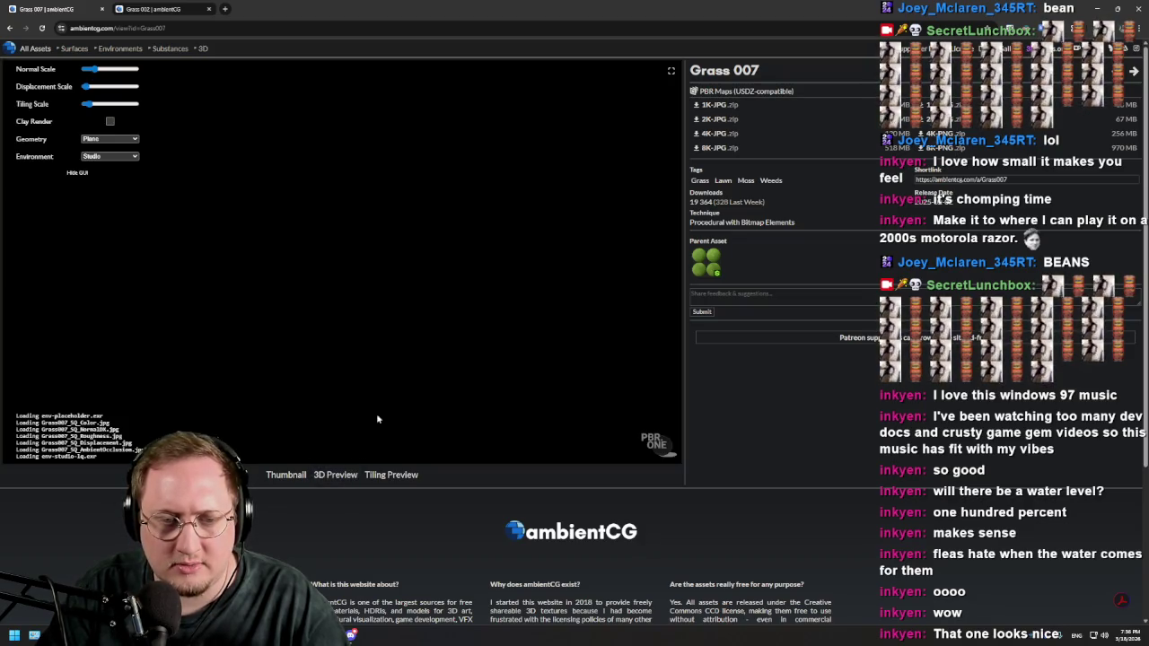
{"action": "scroll", "coordinate": [382, 308], "scroll_direction": "up", "scroll_amount": 5}
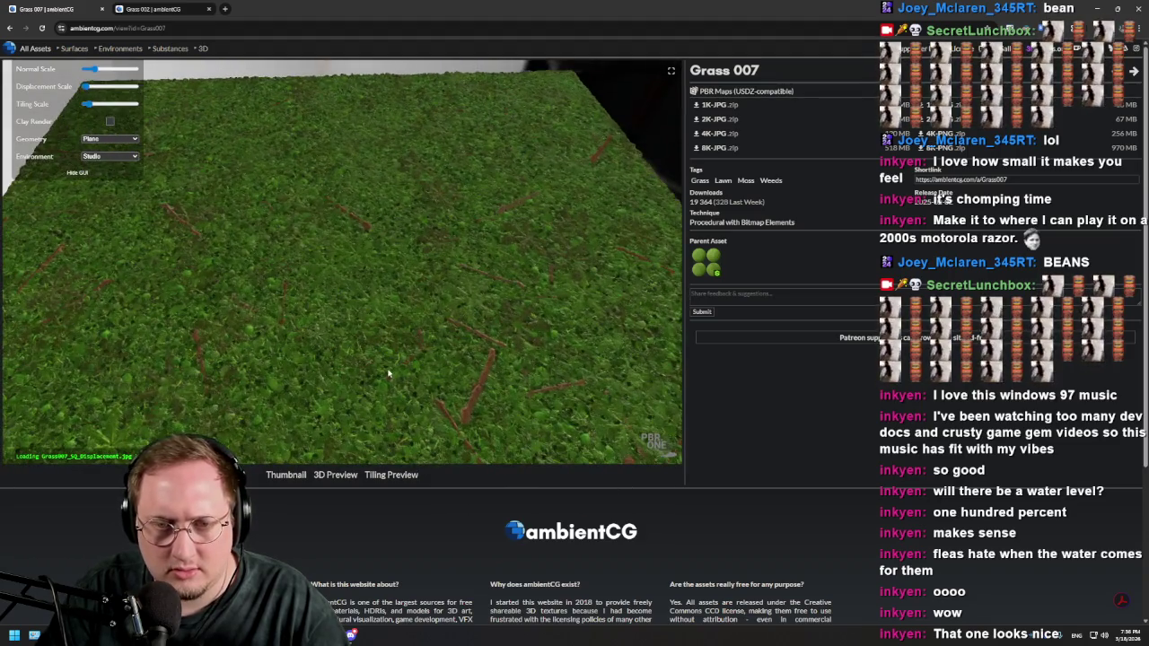
{"action": "mouse_move", "coordinate": [386, 373]}
{"action": "left_mouse_down"}
{"action": "mouse_move", "coordinate": [337, 334]}
{"action": "mouse_move", "coordinate": [351, 363]}
{"action": "mouse_move", "coordinate": [374, 366]}
{"action": "left_mouse_up"}
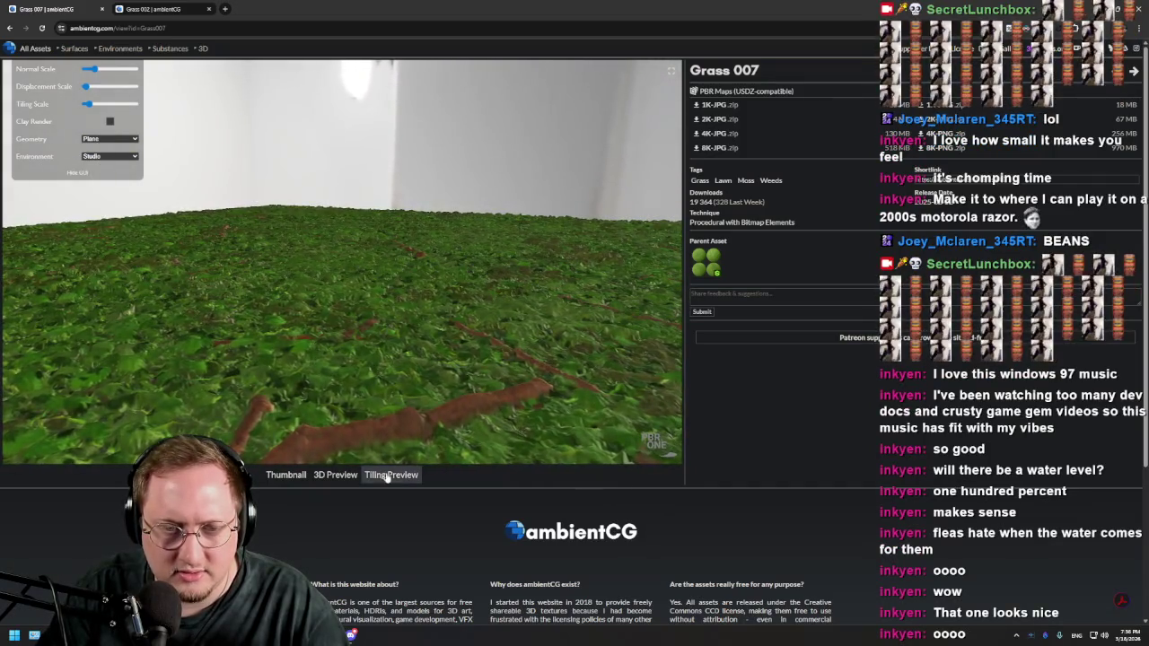
{"action": "left_click", "coordinate": [390, 476]}
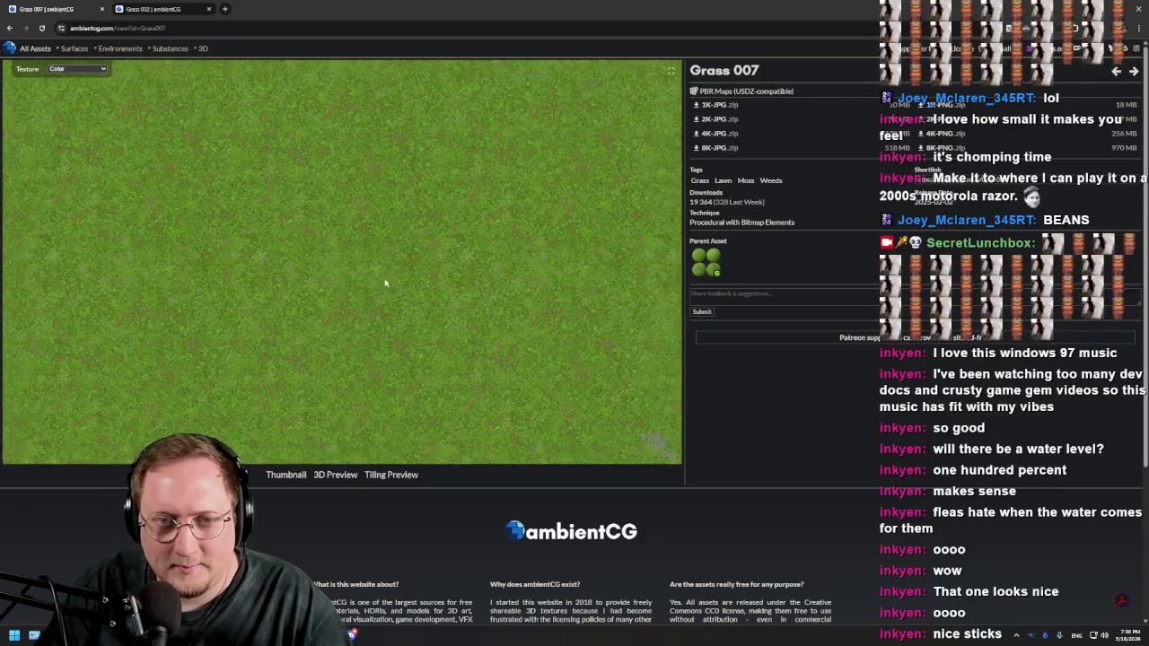
{"action": "scroll", "coordinate": [401, 283], "scroll_direction": "up", "scroll_amount": 3}
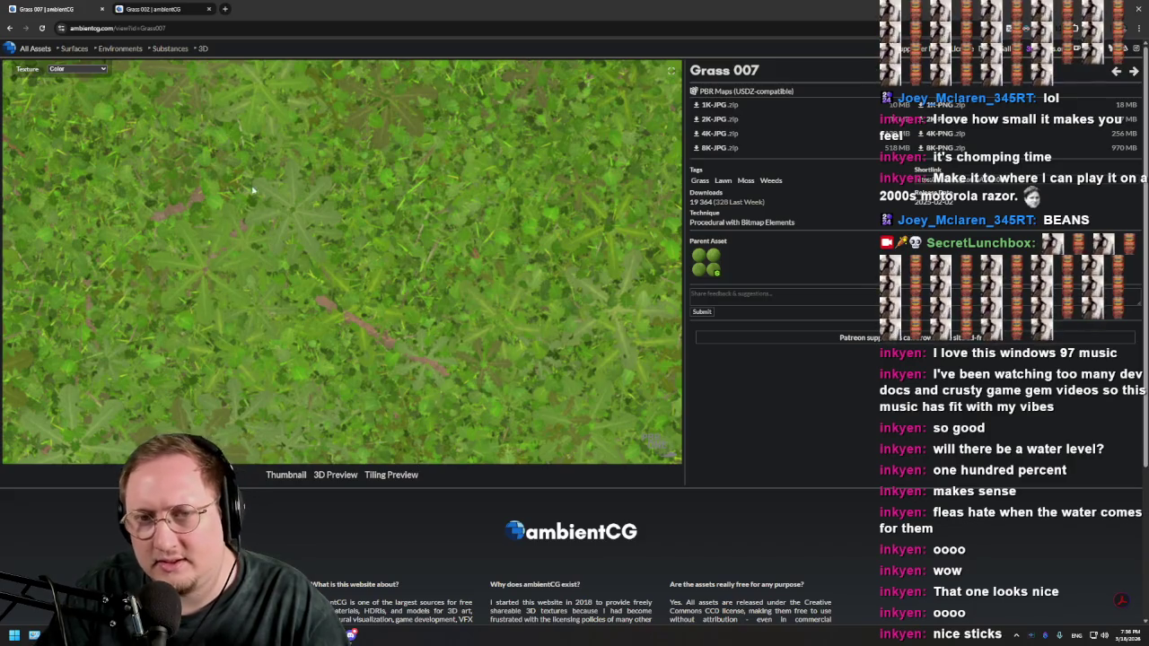
{"action": "left_click", "coordinate": [11, 28]}
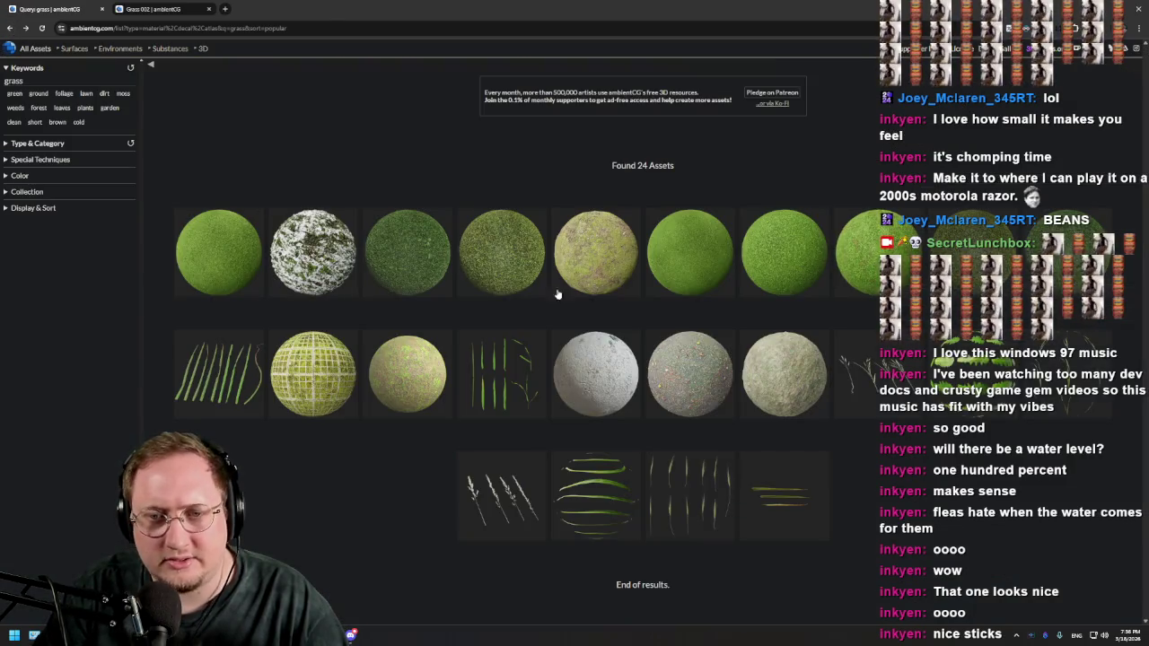
{"action": "left_click", "coordinate": [615, 265]}
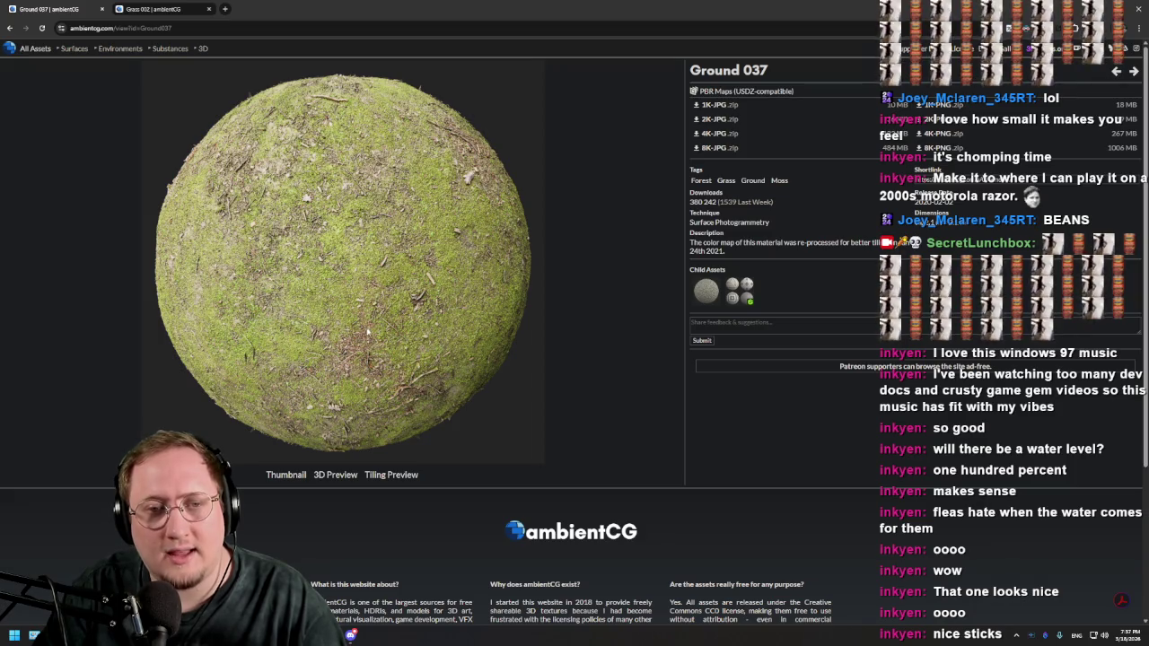
Step: Preview Ground 037 tiled and in 3D, then download its 1K-PNG zip
{"action": "left_click", "coordinate": [391, 476]}
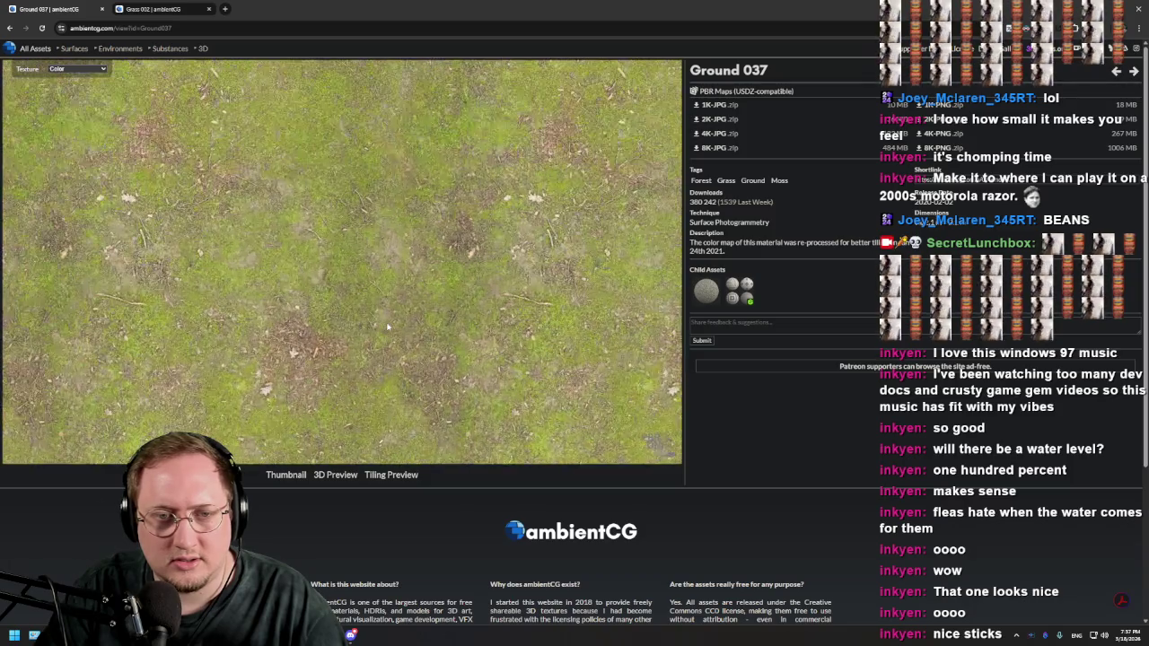
{"action": "scroll", "coordinate": [384, 319], "scroll_direction": "up", "scroll_amount": 3}
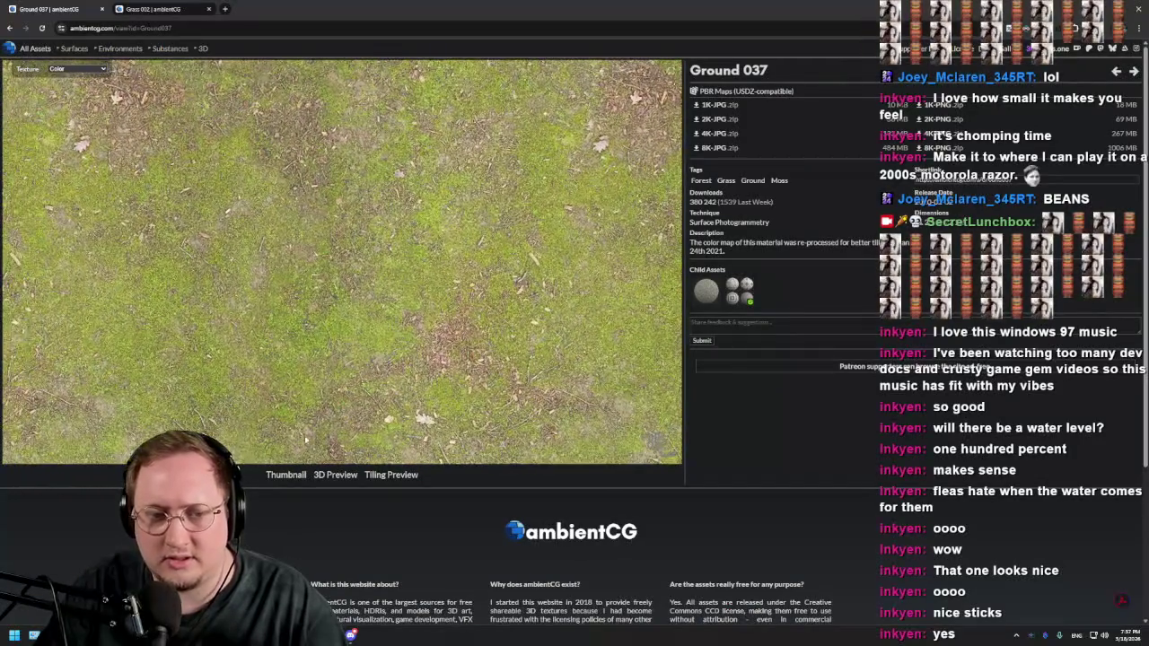
{"action": "left_click", "coordinate": [297, 477]}
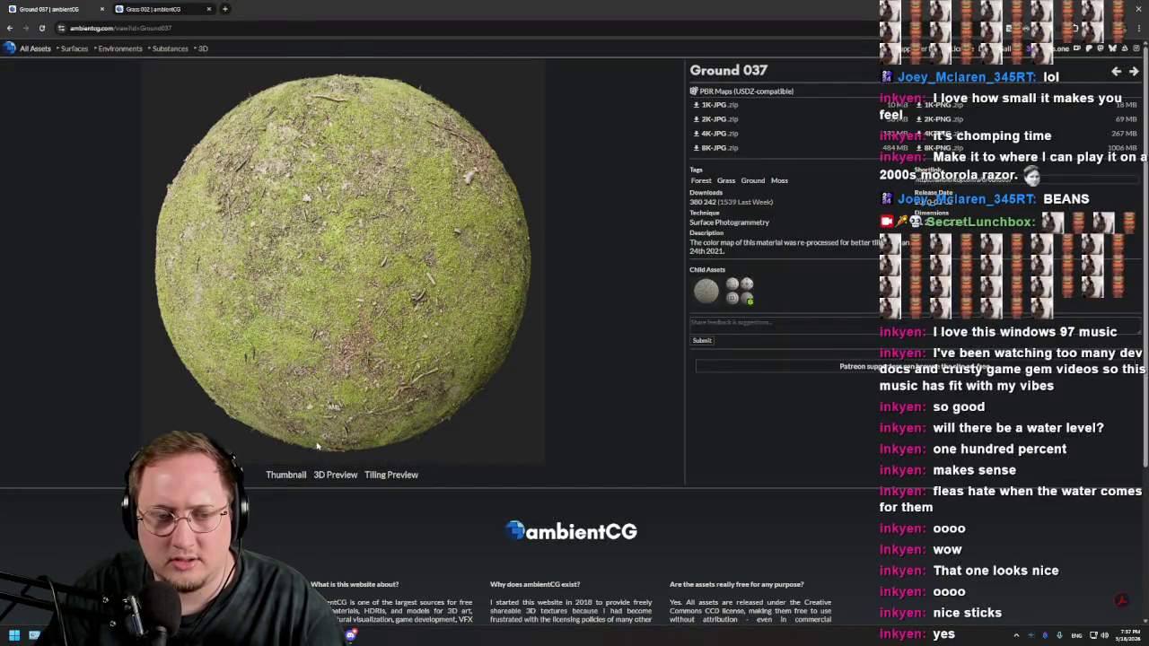
{"action": "left_click", "coordinate": [336, 476]}
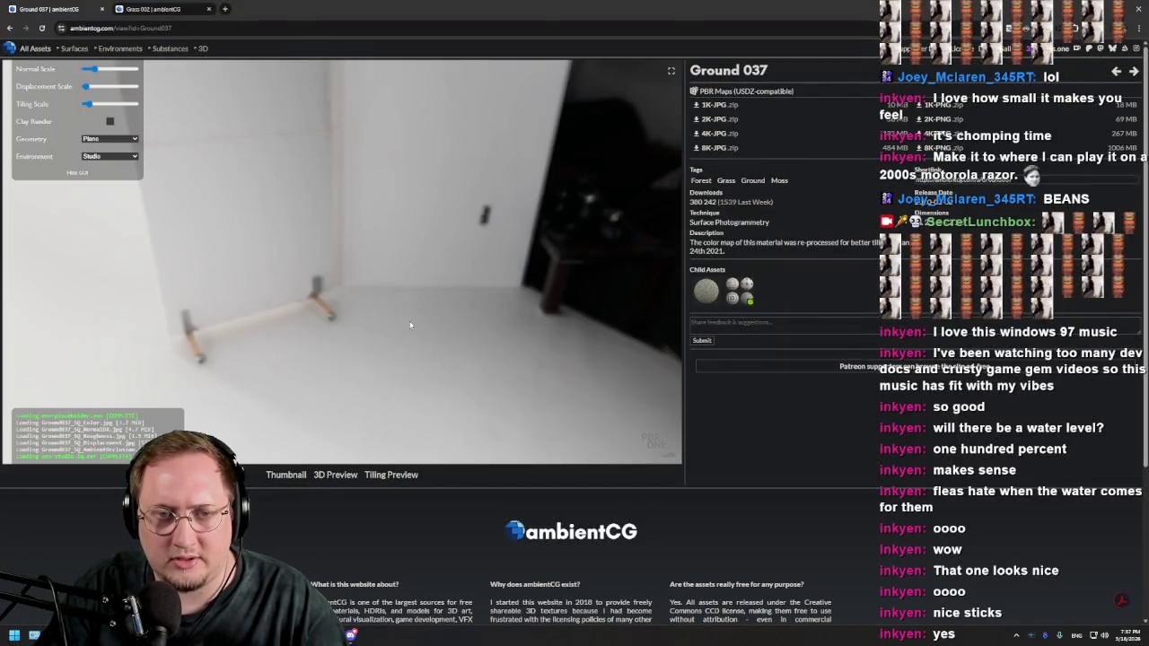
{"action": "scroll", "coordinate": [406, 341], "scroll_direction": "up", "scroll_amount": 5}
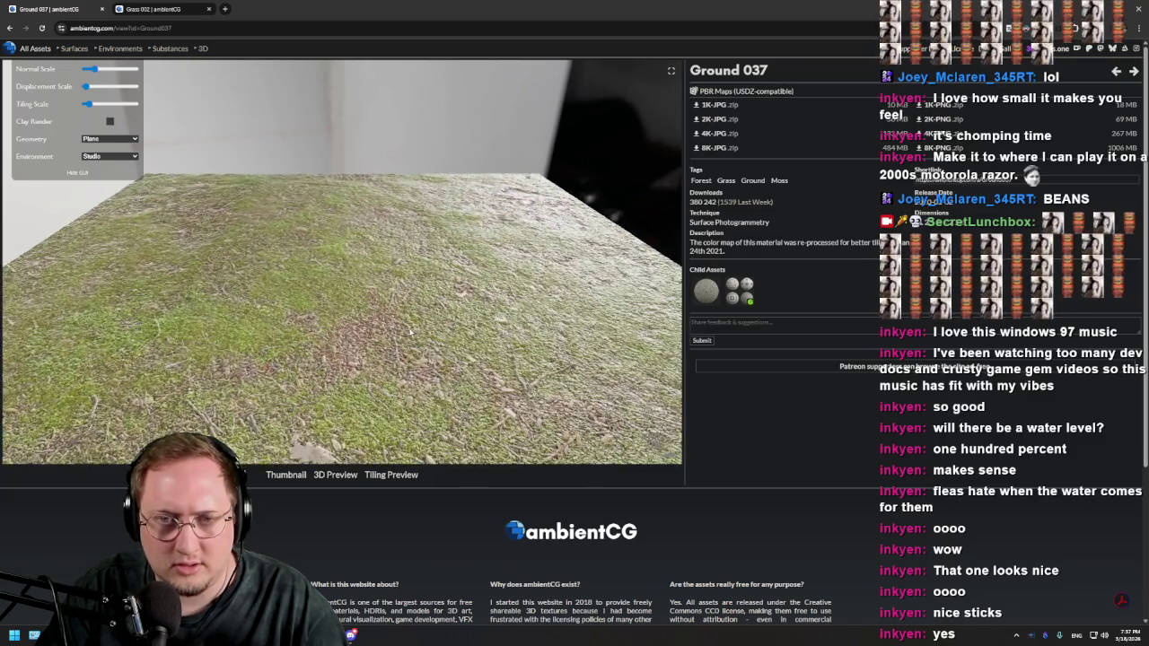
{"action": "mouse_move", "coordinate": [412, 332]}
{"action": "left_mouse_down"}
{"action": "mouse_move", "coordinate": [416, 315]}
{"action": "mouse_move", "coordinate": [422, 330]}
{"action": "mouse_move", "coordinate": [351, 321]}
{"action": "mouse_move", "coordinate": [398, 335]}
{"action": "mouse_move", "coordinate": [367, 290]}
{"action": "mouse_move", "coordinate": [611, 170]}
{"action": "left_mouse_up"}
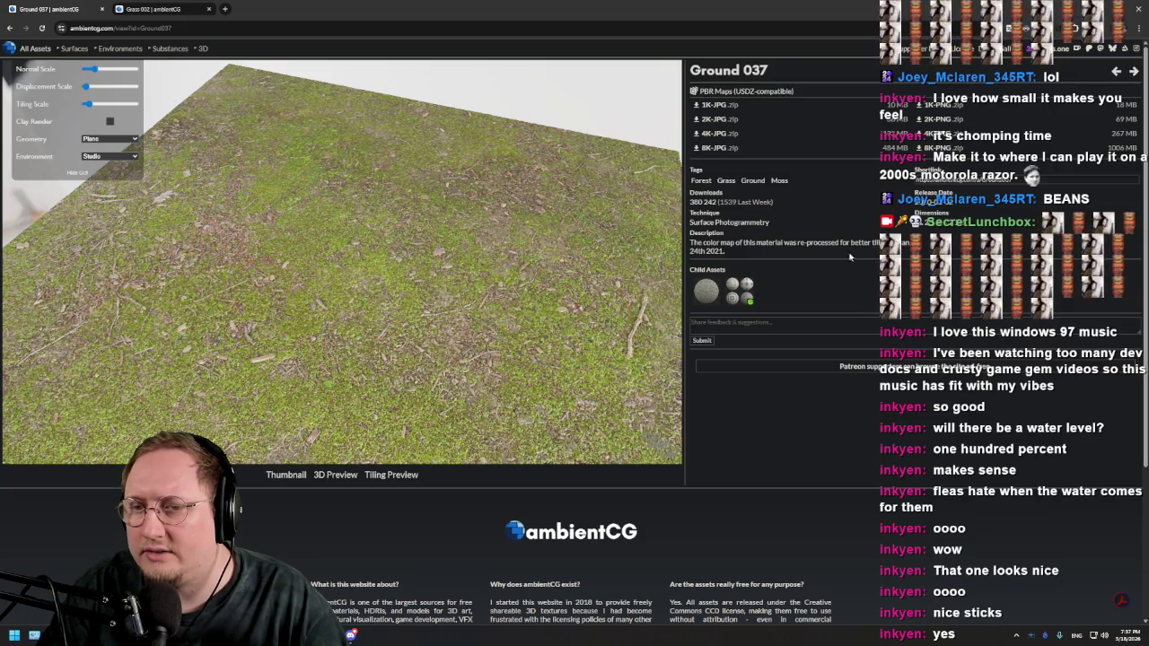
{"action": "left_click", "coordinate": [920, 108]}
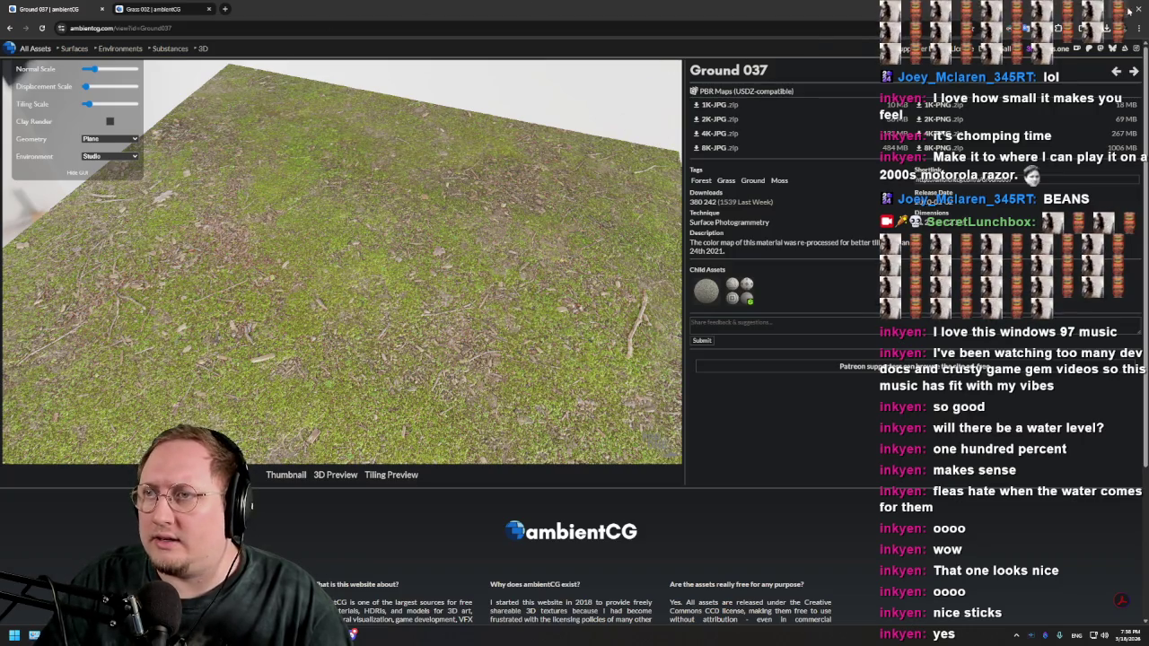
Step: Back in Godot, collapse Stage 1 and confirm the Blender path so assets reimport
{"action": "key", "text": "alt+Tab"}
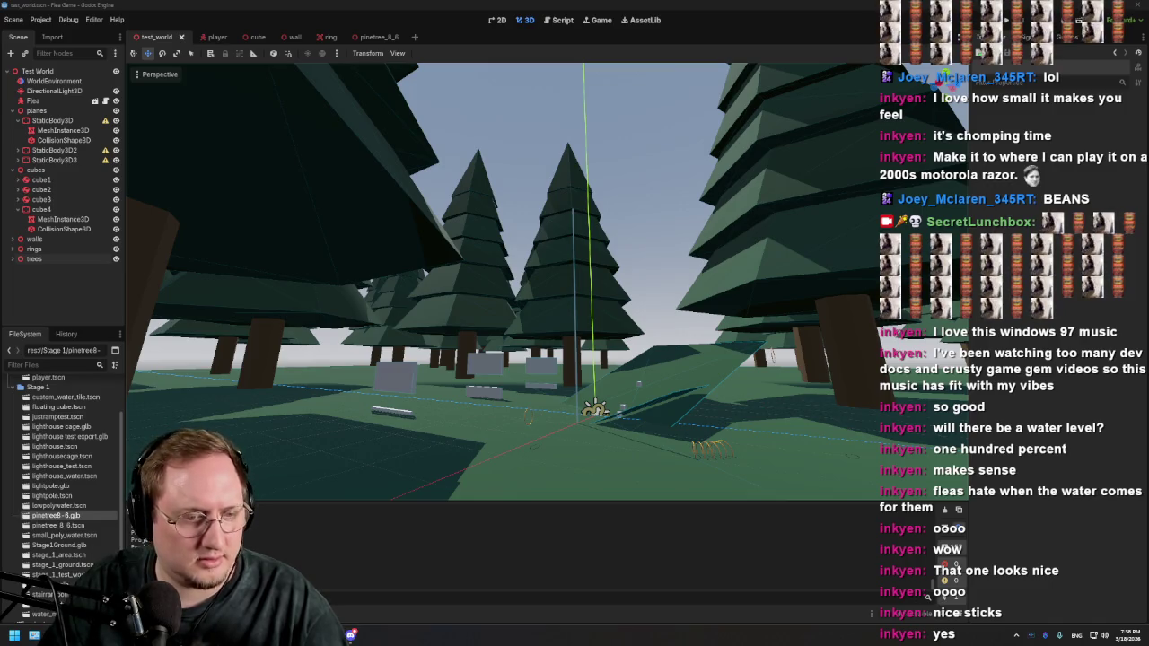
{"action": "scroll", "coordinate": [87, 479], "scroll_direction": "down", "scroll_amount": 2}
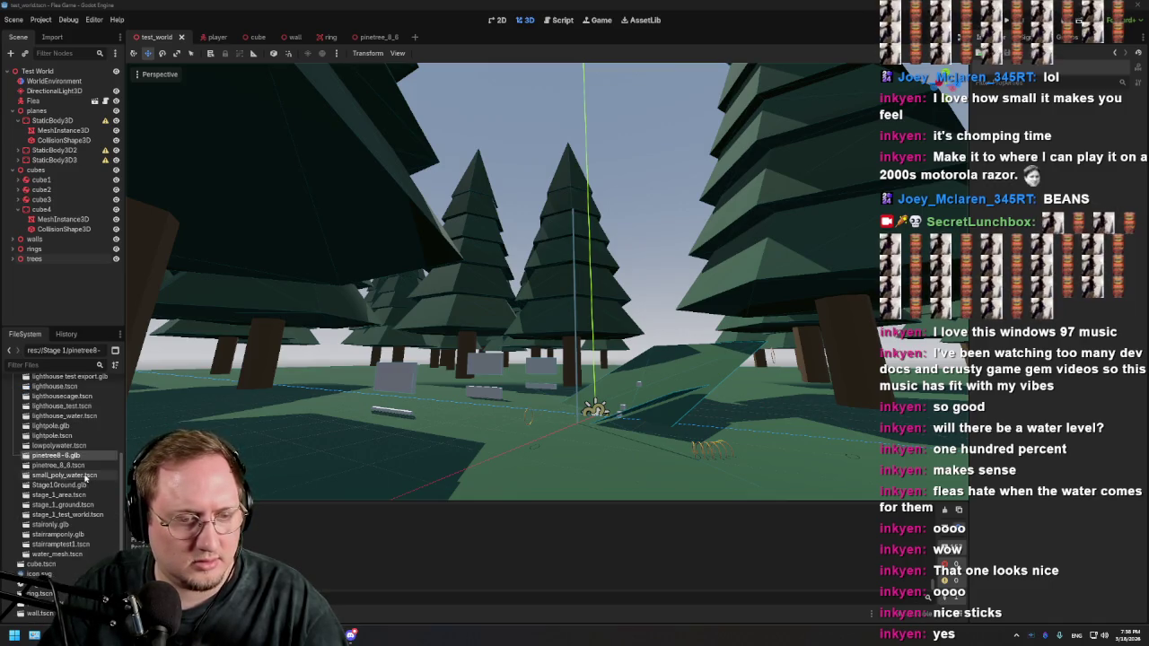
{"action": "scroll", "coordinate": [54, 467], "scroll_direction": "up", "scroll_amount": 4}
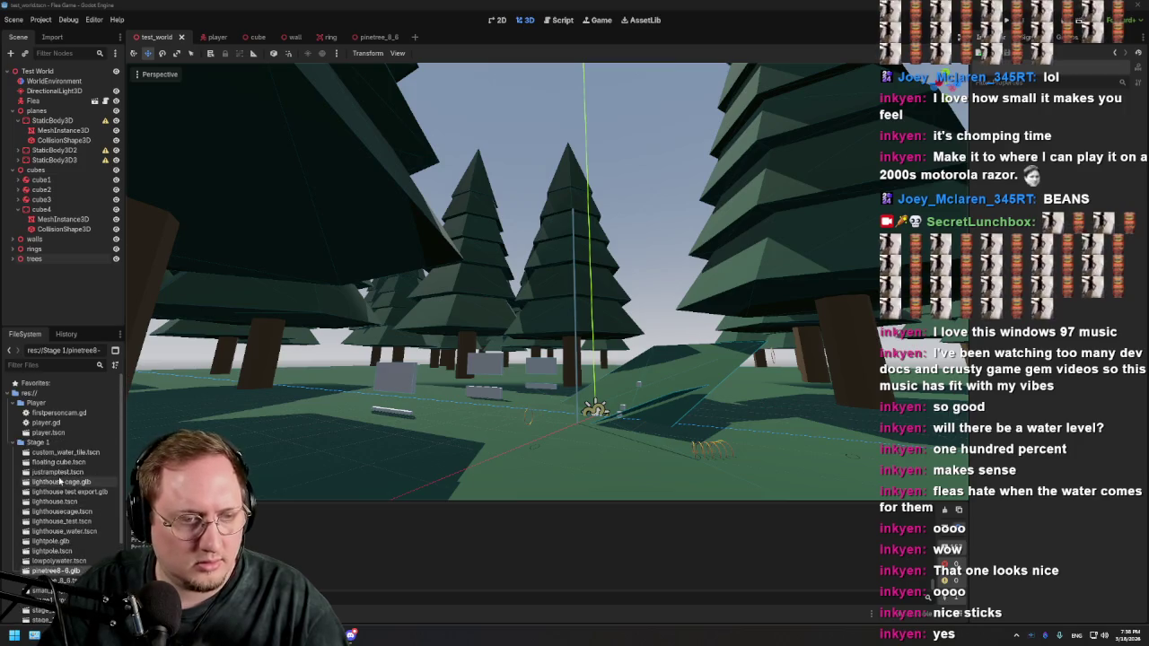
{"action": "left_click", "coordinate": [16, 443]}
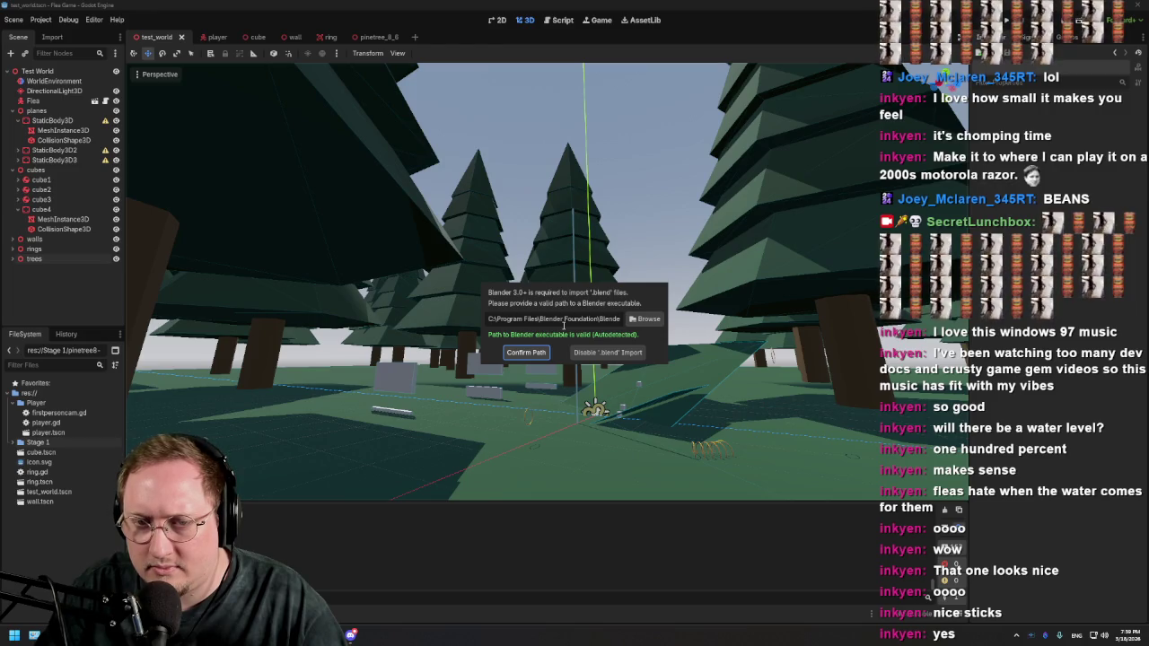
{"action": "left_click", "coordinate": [530, 352]}
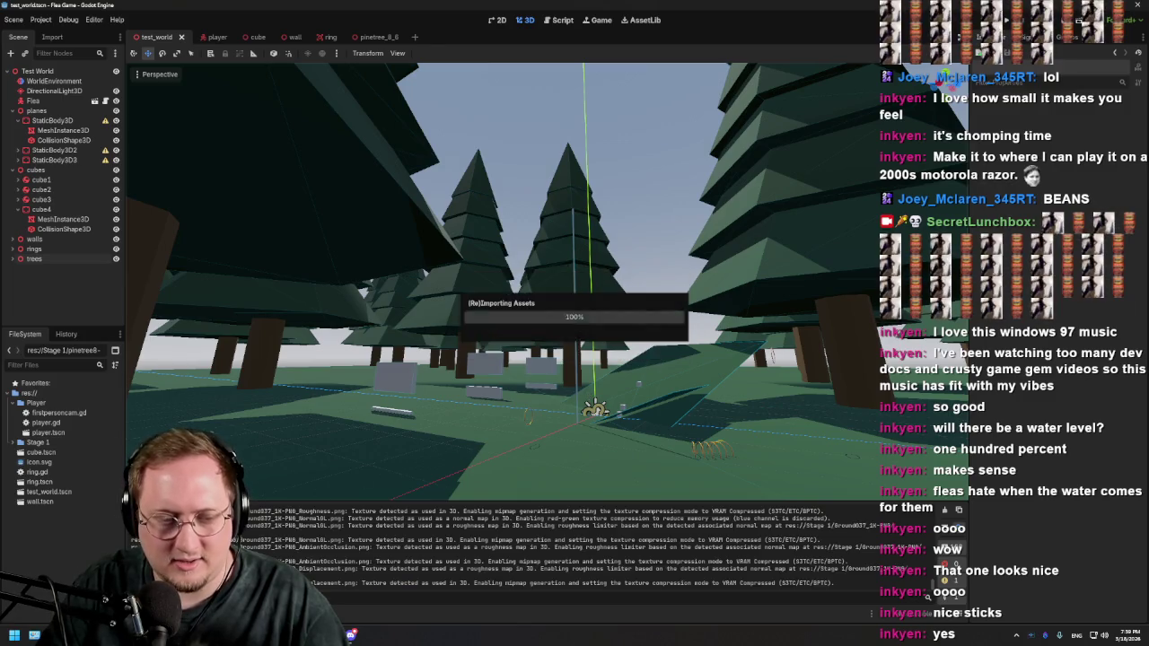
{"action": "scroll", "coordinate": [458, 570], "scroll_direction": "up", "scroll_amount": 2}
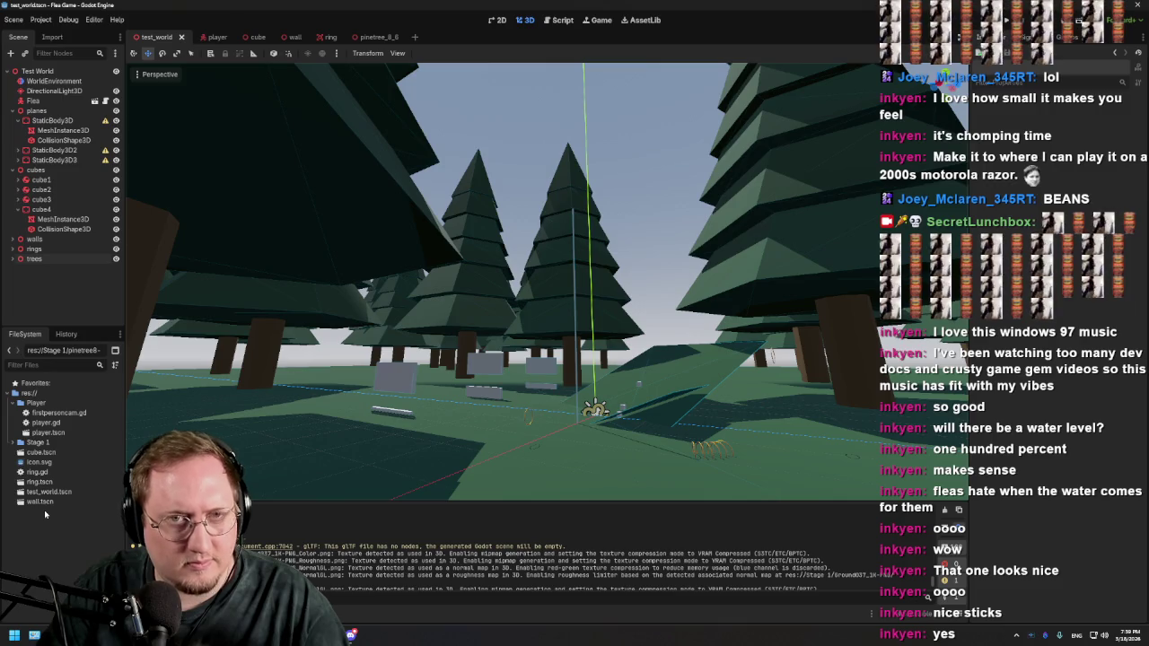
Step: Expand the Stage 1 Ground037_1K-PNG folder in FileSystem to show its texture maps
{"action": "left_click", "coordinate": [15, 404]}
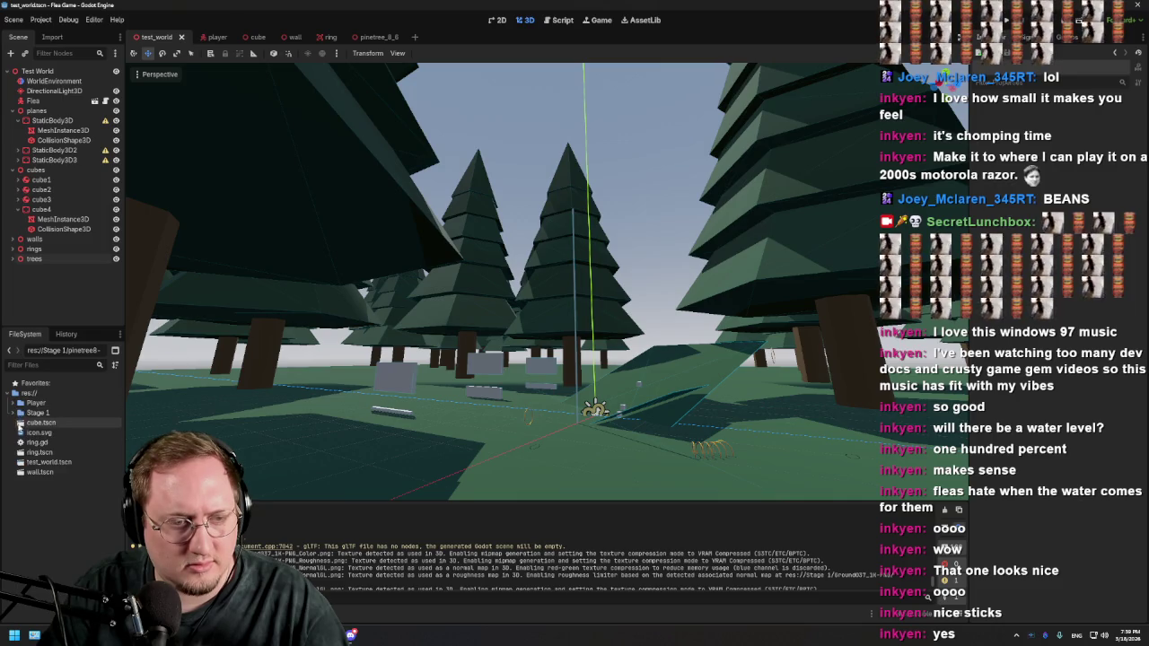
{"action": "left_click", "coordinate": [15, 413]}
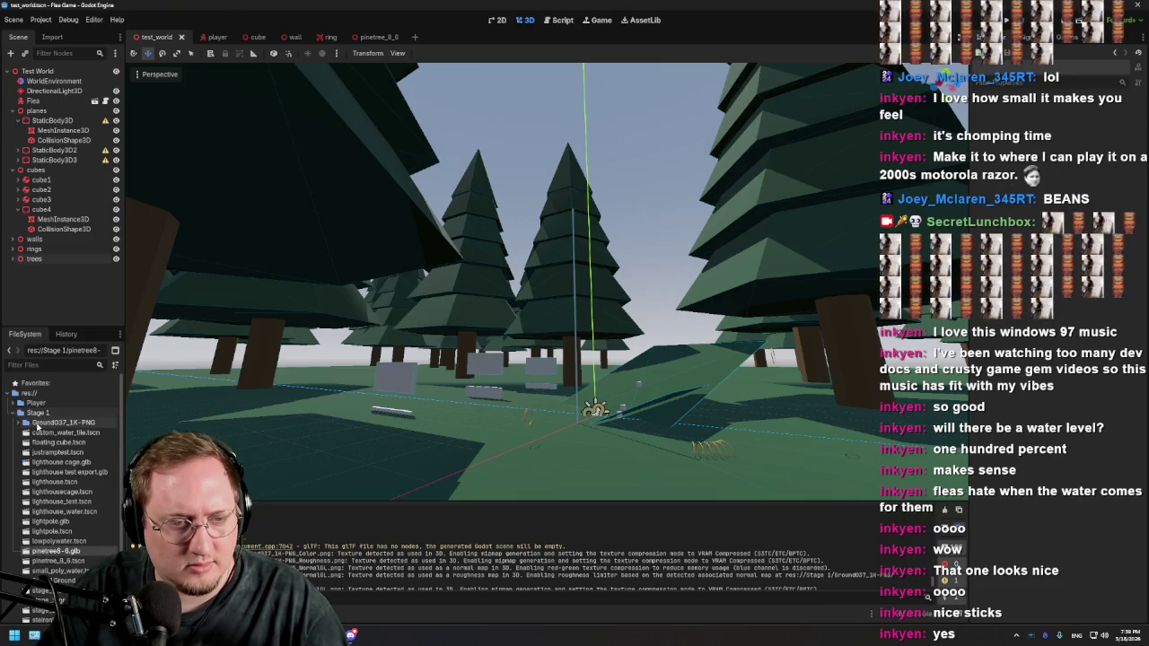
{"action": "left_click", "coordinate": [36, 423]}
{"action": "mouse_move", "coordinate": [20, 427]}
{"action": "left_mouse_down"}
{"action": "mouse_move", "coordinate": [79, 432]}
{"action": "mouse_move", "coordinate": [22, 427]}
{"action": "left_mouse_up"}
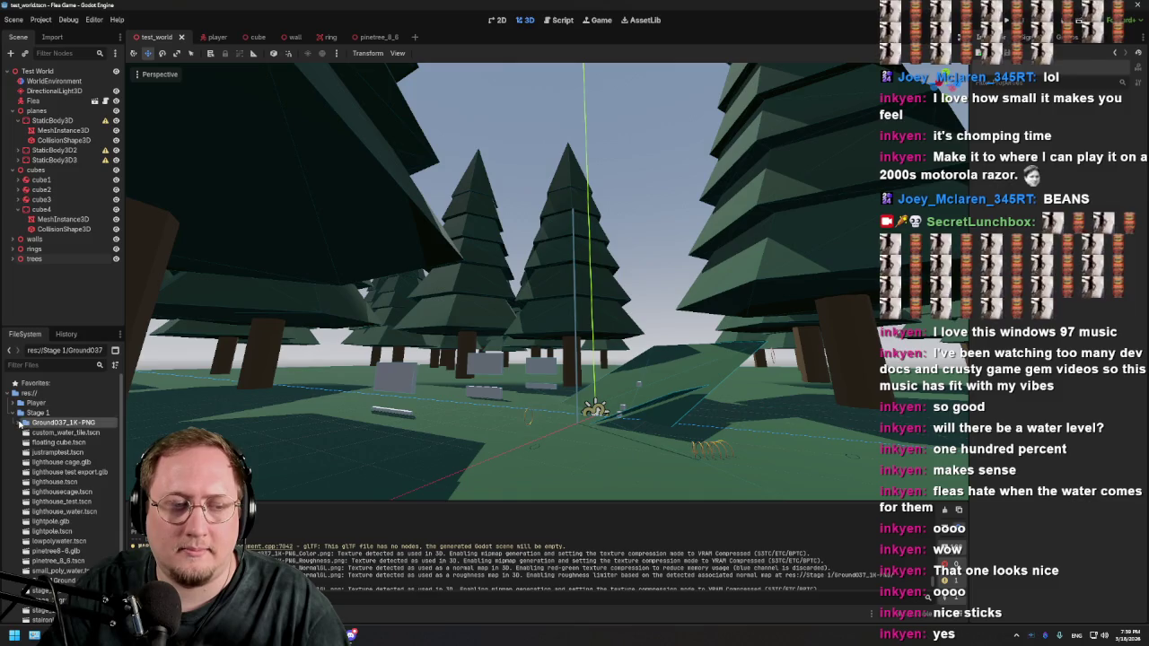
{"action": "left_click", "coordinate": [21, 422]}
{"action": "scroll", "coordinate": [192, 414], "scroll_direction": "down", "scroll_amount": 3}
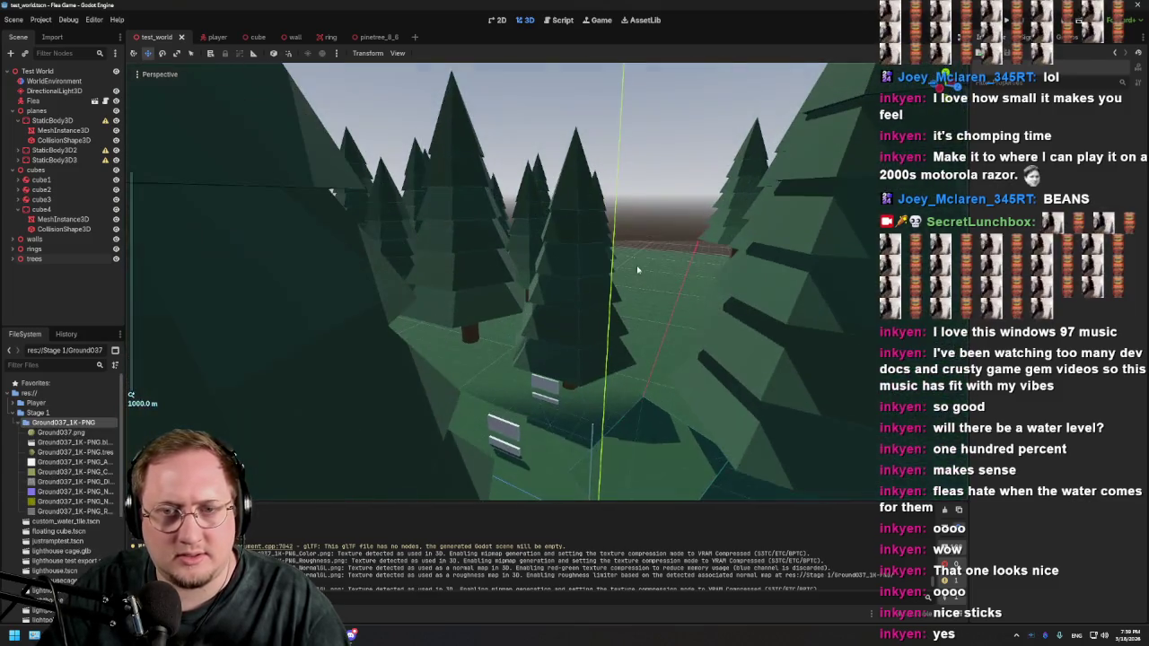
Step: Quick Load the Ground037 material into the ground mesh's material slot
{"action": "left_click", "coordinate": [59, 131]}
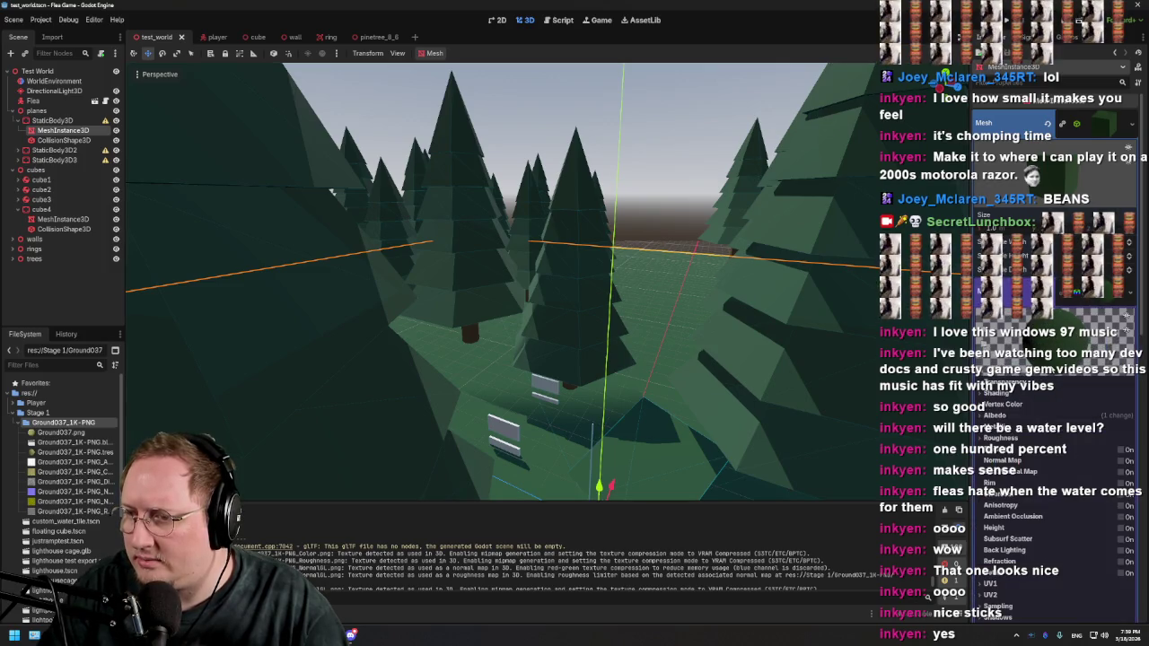
{"action": "left_click", "coordinate": [1102, 304]}
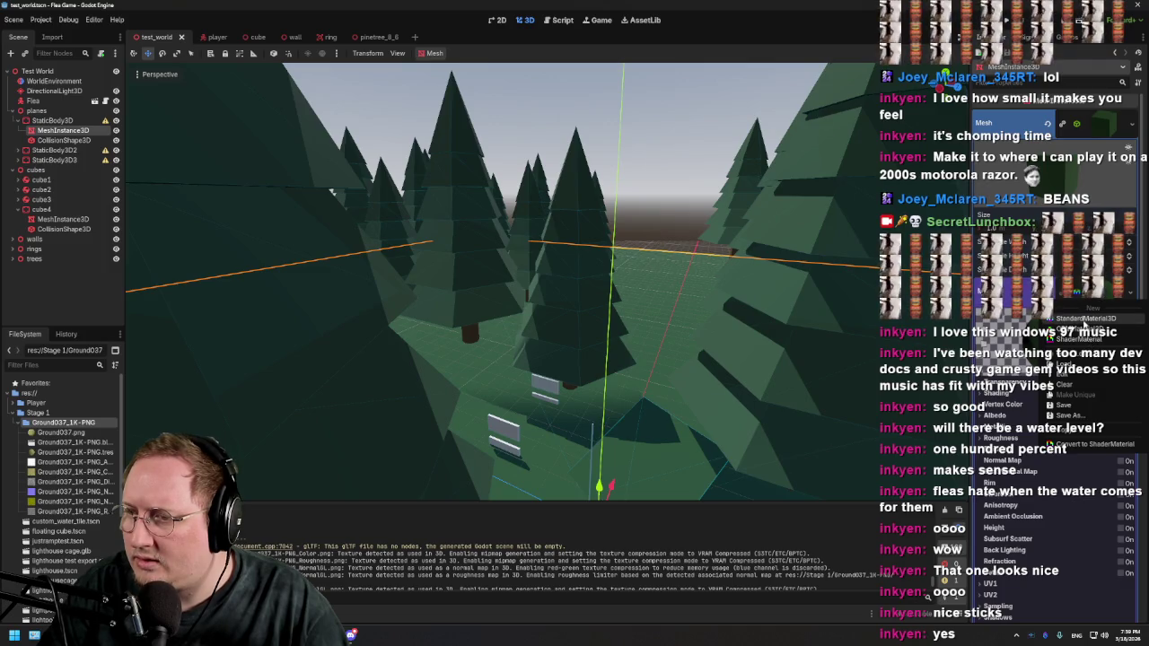
{"action": "left_click", "coordinate": [1078, 319]}
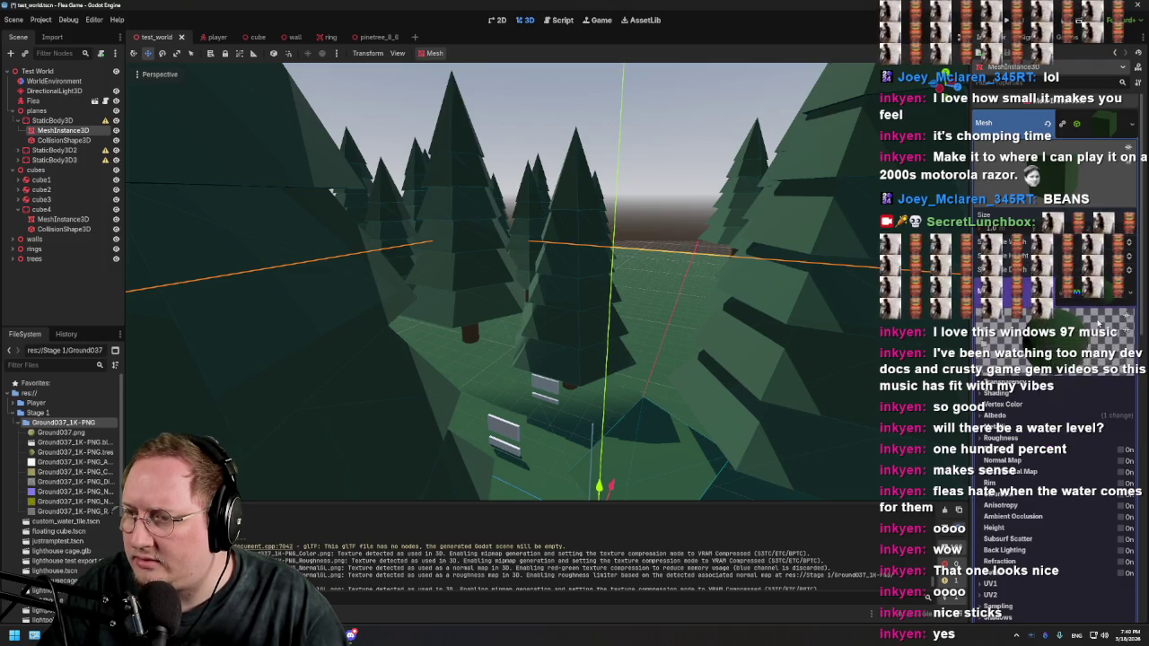
{"action": "left_click", "coordinate": [1103, 290]}
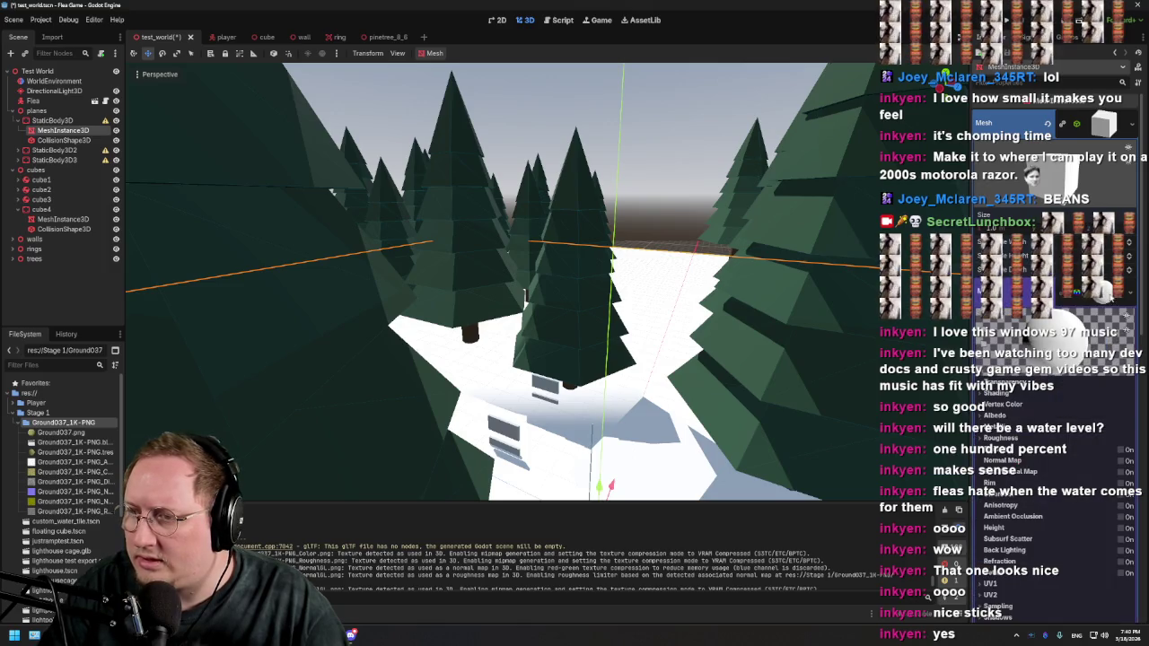
{"action": "left_click", "coordinate": [1103, 290]}
{"action": "left_click", "coordinate": [1097, 305]}
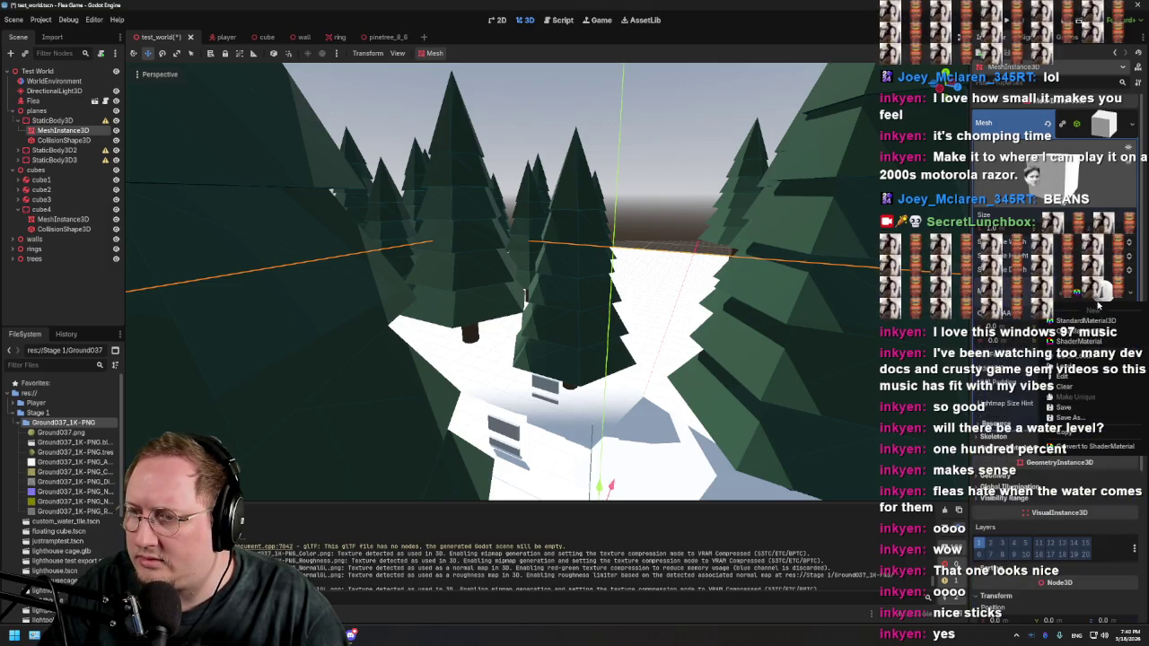
{"action": "left_click", "coordinate": [1043, 359]}
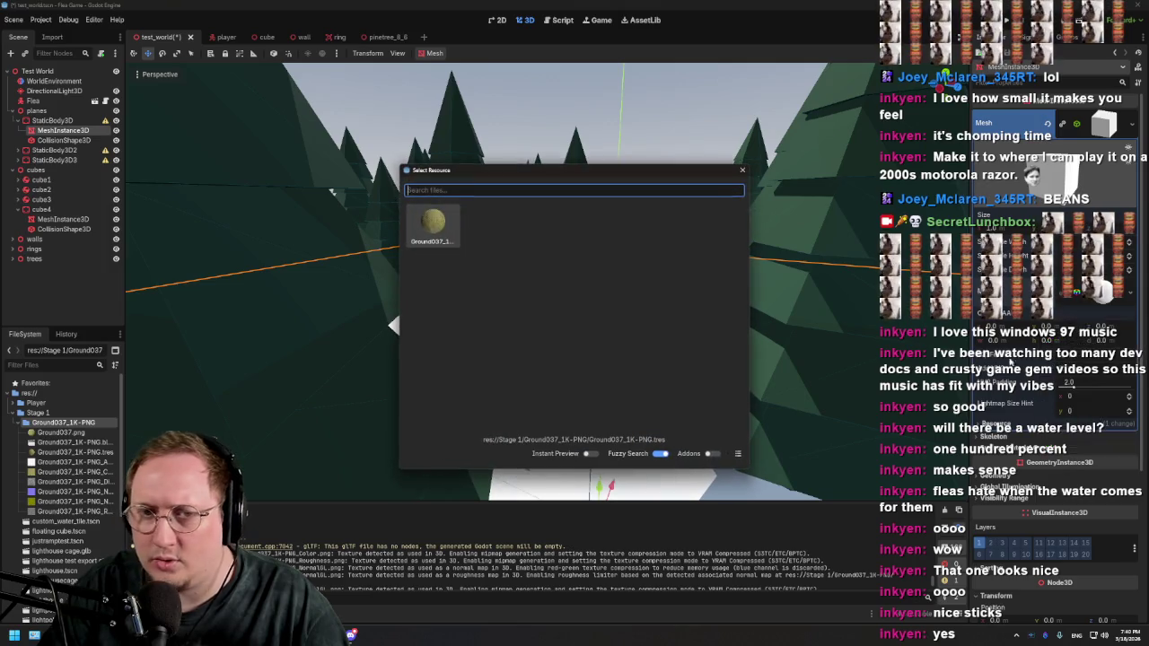
{"action": "double_click", "coordinate": [440, 235]}
Step: Orbit the textured forest scene and review the ground mesh's Ground037 material, then switch to Chrome
{"action": "left_click", "coordinate": [440, 235]}
{"action": "scroll", "coordinate": [576, 319], "scroll_direction": "up", "scroll_amount": 5}
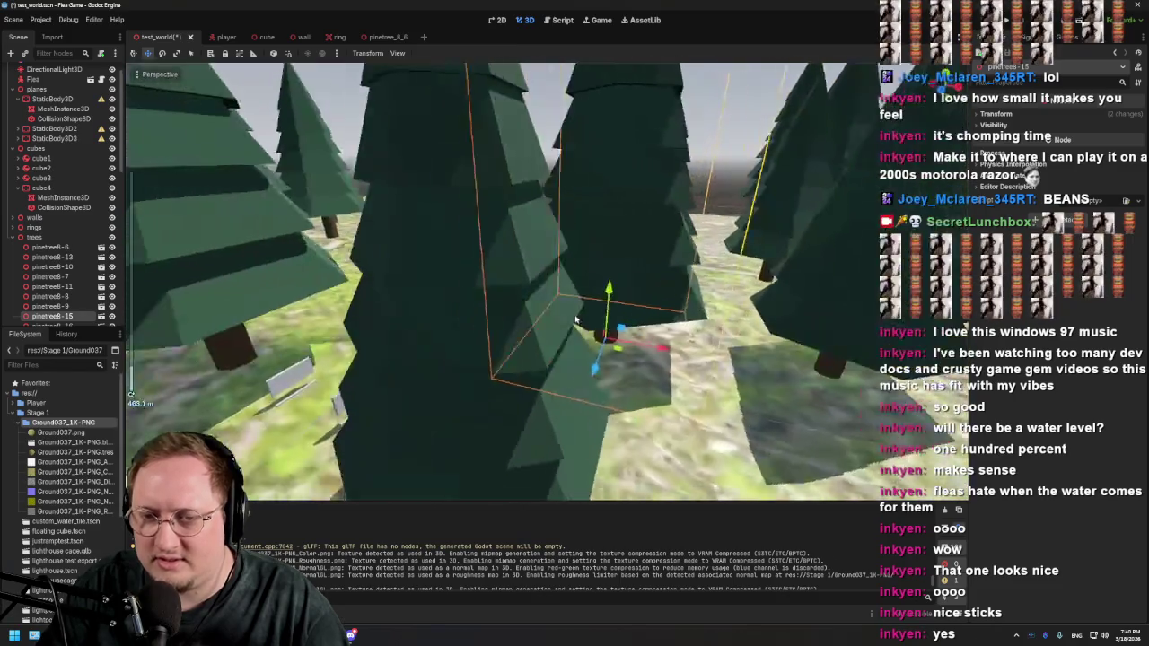
{"action": "mouse_move", "coordinate": [576, 320]}
{"action": "left_mouse_down"}
{"action": "mouse_move", "coordinate": [493, 313]}
{"action": "mouse_move", "coordinate": [459, 333]}
{"action": "mouse_move", "coordinate": [488, 390]}
{"action": "mouse_move", "coordinate": [489, 453]}
{"action": "mouse_move", "coordinate": [454, 351]}
{"action": "mouse_move", "coordinate": [153, 337]}
{"action": "left_mouse_up"}
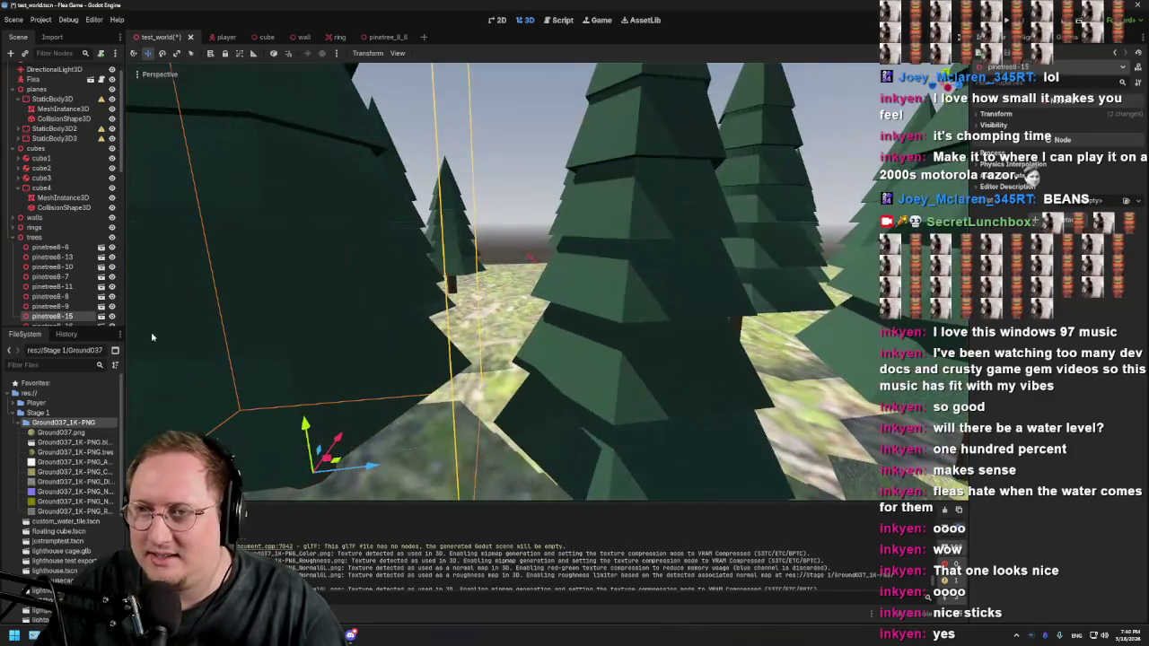
{"action": "left_click", "coordinate": [54, 110]}
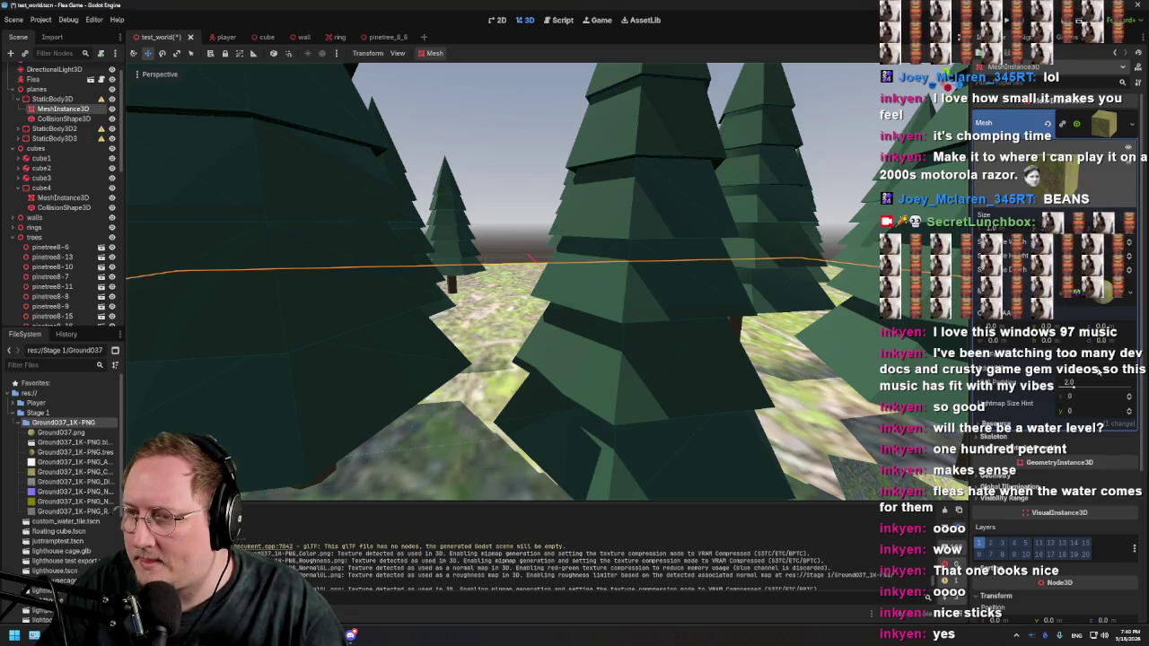
{"action": "left_click", "coordinate": [1077, 386]}
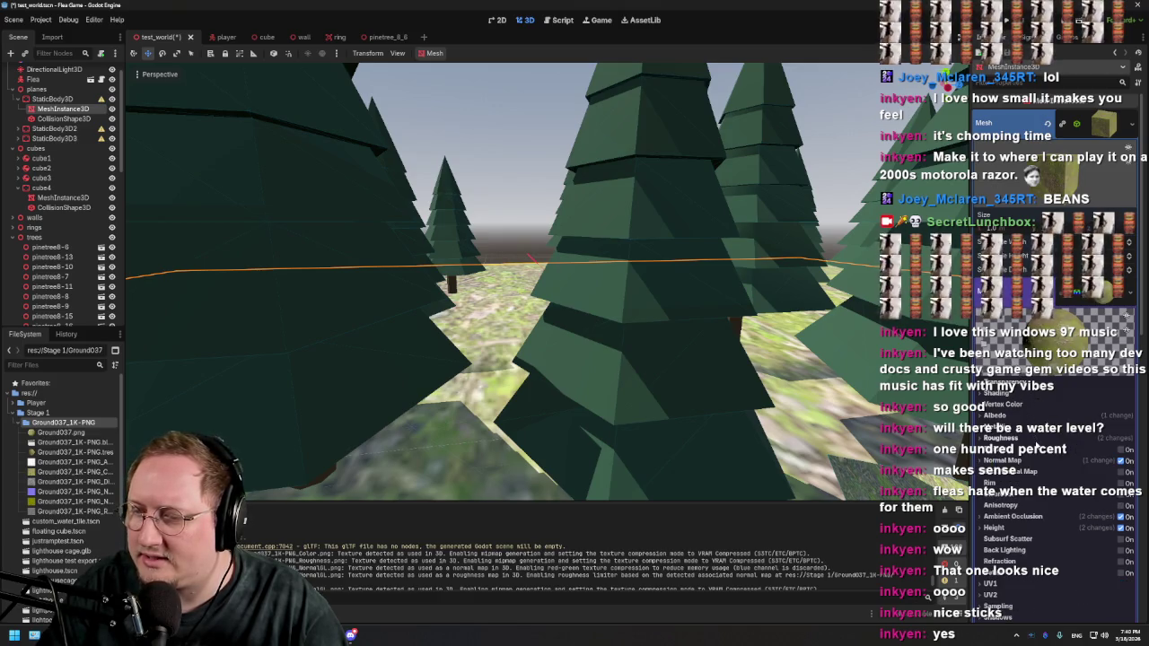
{"action": "scroll", "coordinate": [1035, 449], "scroll_direction": "down", "scroll_amount": 5}
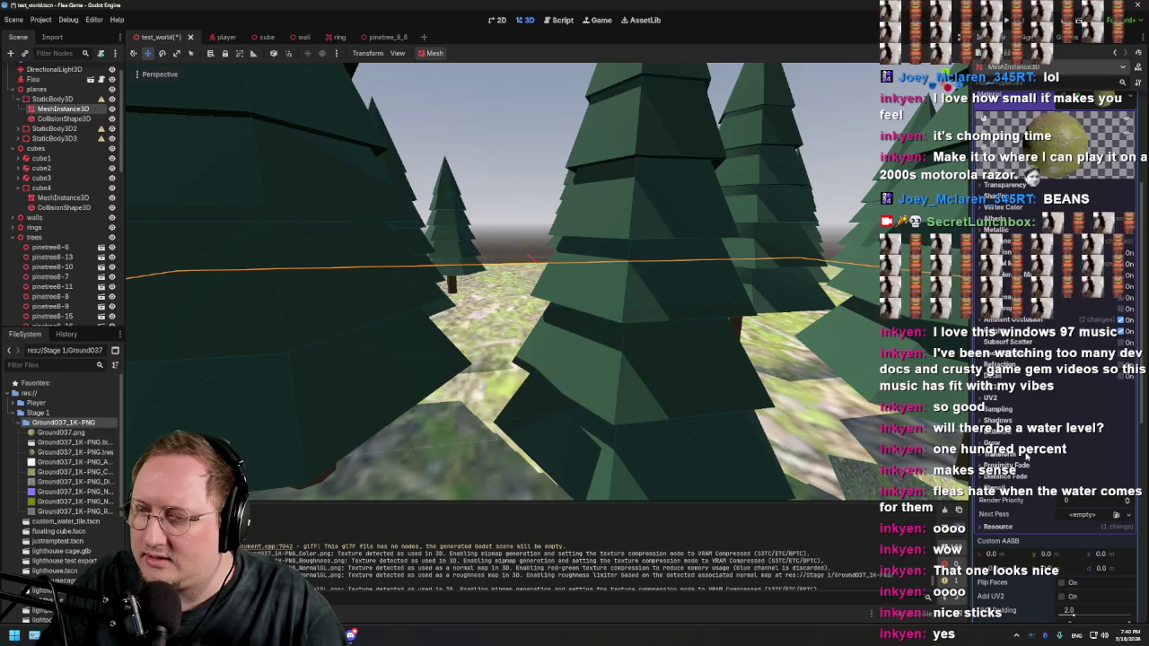
{"action": "scroll", "coordinate": [1020, 454], "scroll_direction": "down", "scroll_amount": 5}
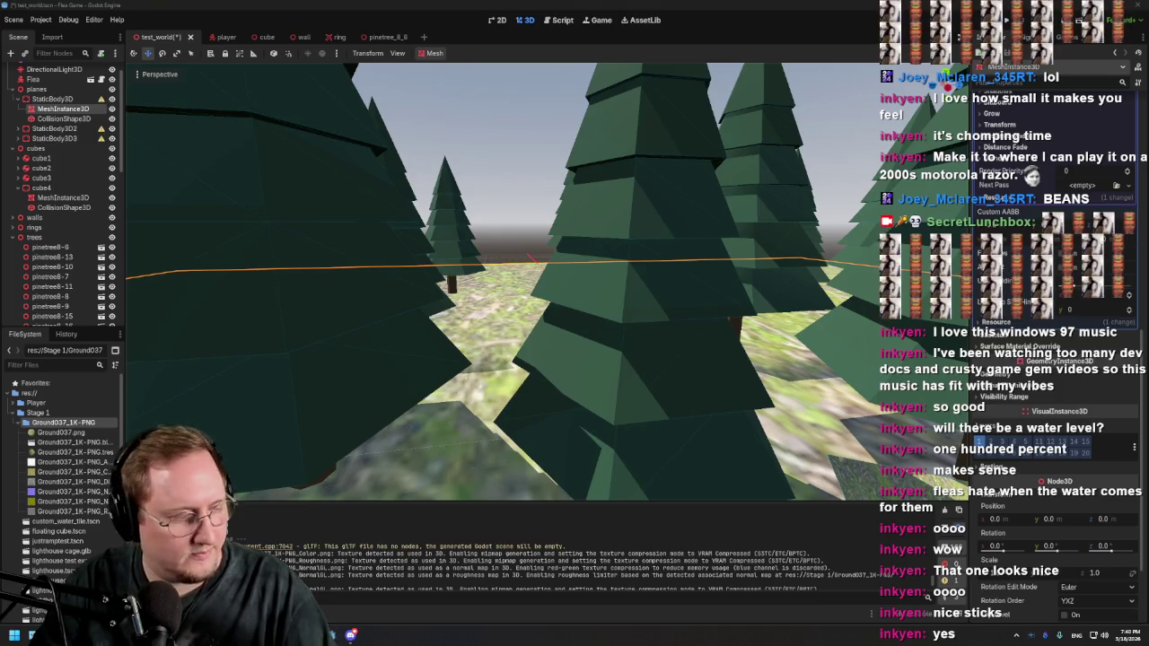
{"action": "key", "text": "alt+Tab"}
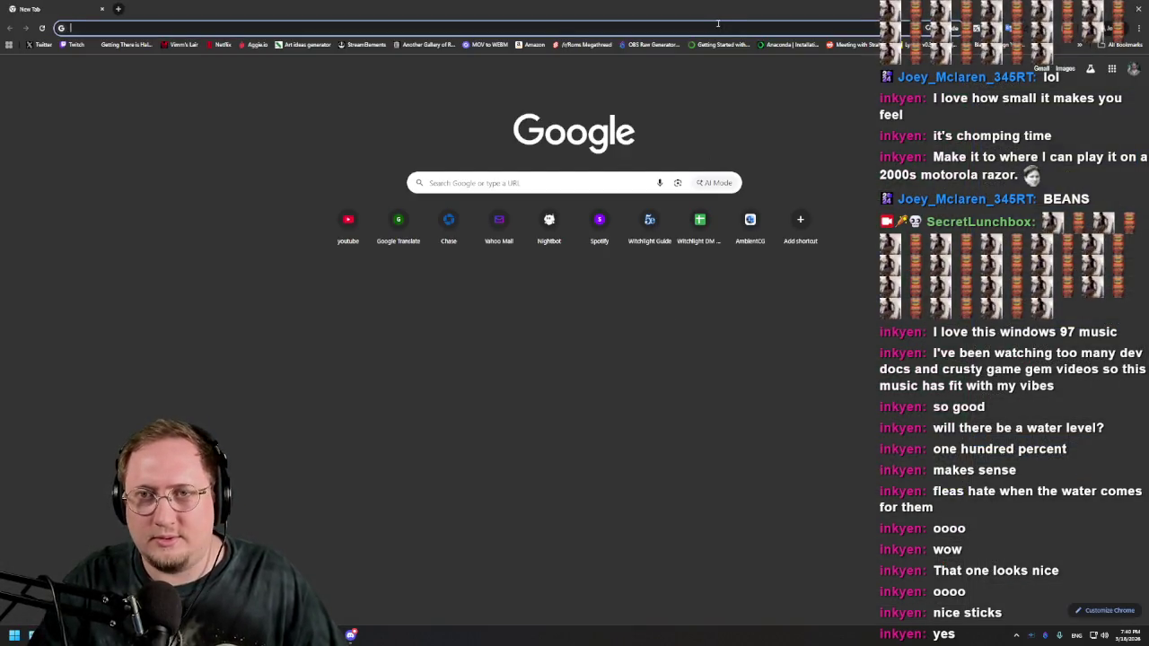
Step: Return from the Chrome new tab to the Godot editor
{"action": "key", "text": "alt+Tab"}
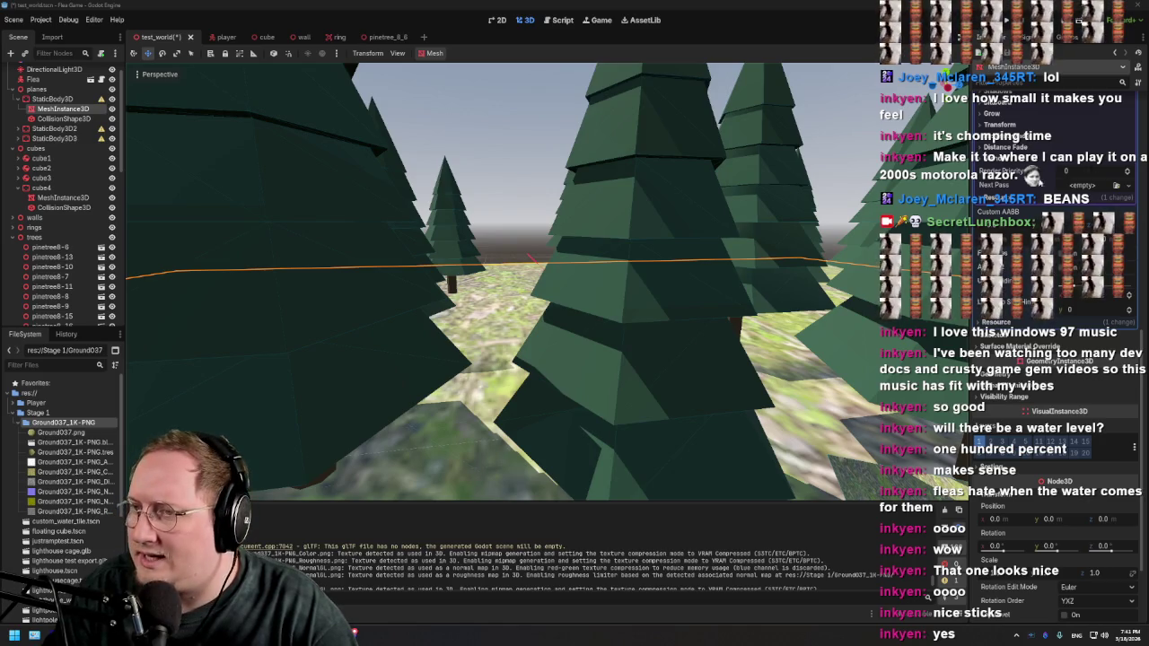
Step: Run the project with F5 for a first playtest of the level
{"action": "scroll", "coordinate": [1041, 198], "scroll_direction": "up", "scroll_amount": 8}
{"action": "scroll", "coordinate": [1025, 269], "scroll_direction": "up", "scroll_amount": 5}
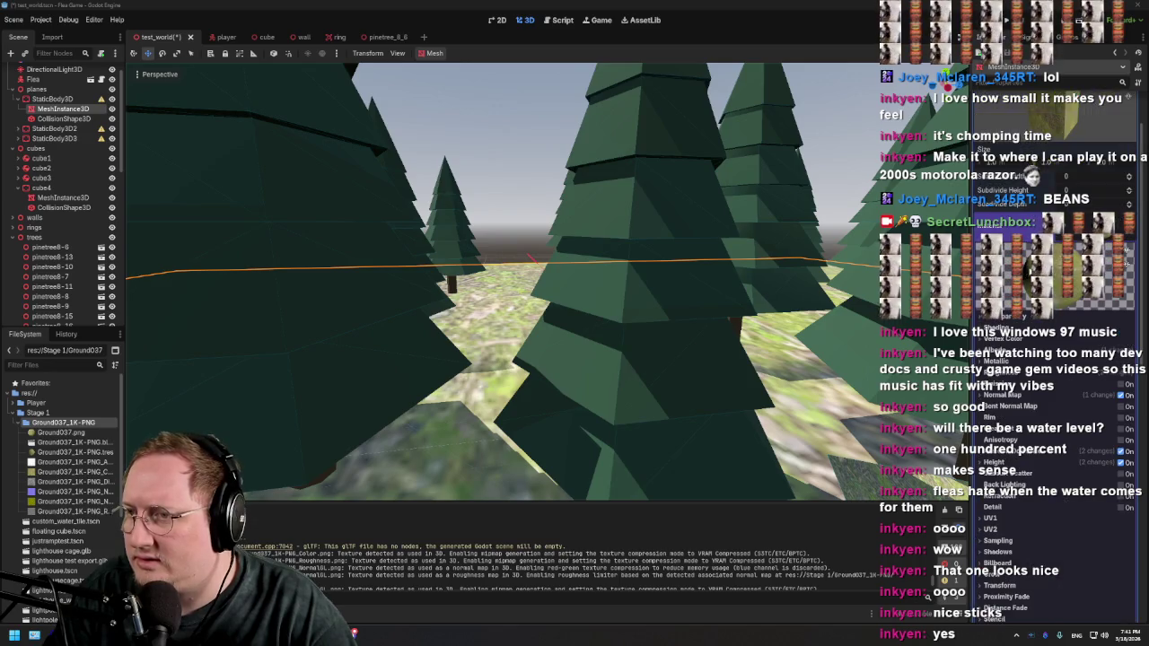
{"action": "scroll", "coordinate": [1126, 256], "scroll_direction": "up", "scroll_amount": 5}
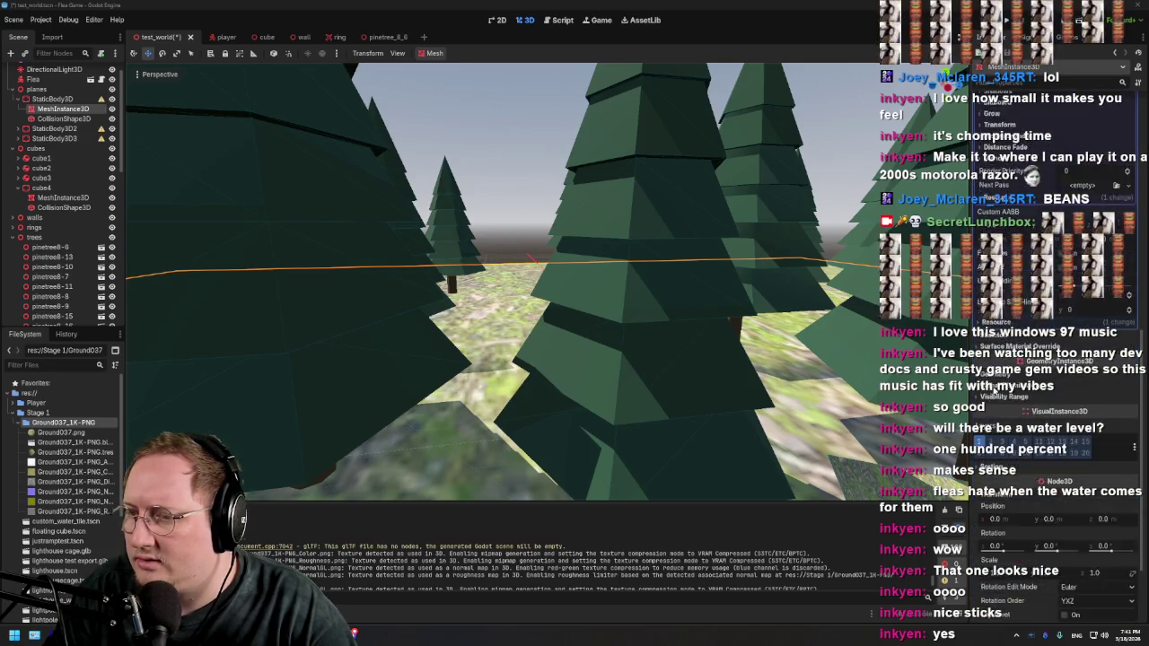
{"action": "key", "text": "F5"}
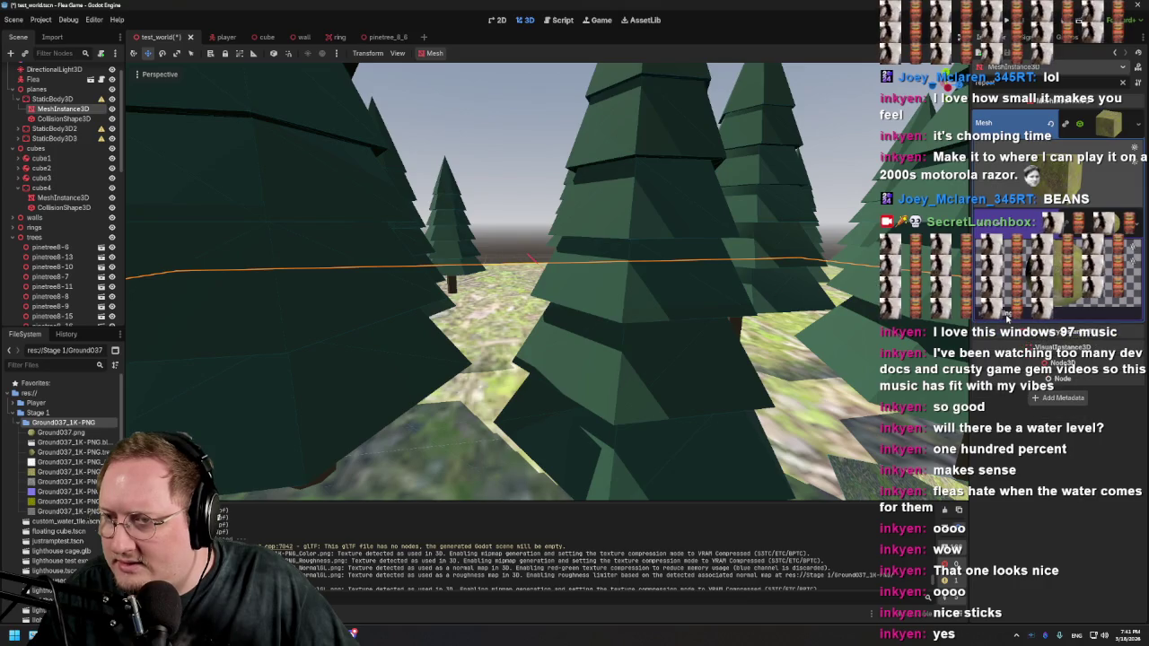
Step: Set the Ground037 material's texture filter to Nearest for a pixelated forest floor
{"action": "left_click", "coordinate": [1069, 213]}
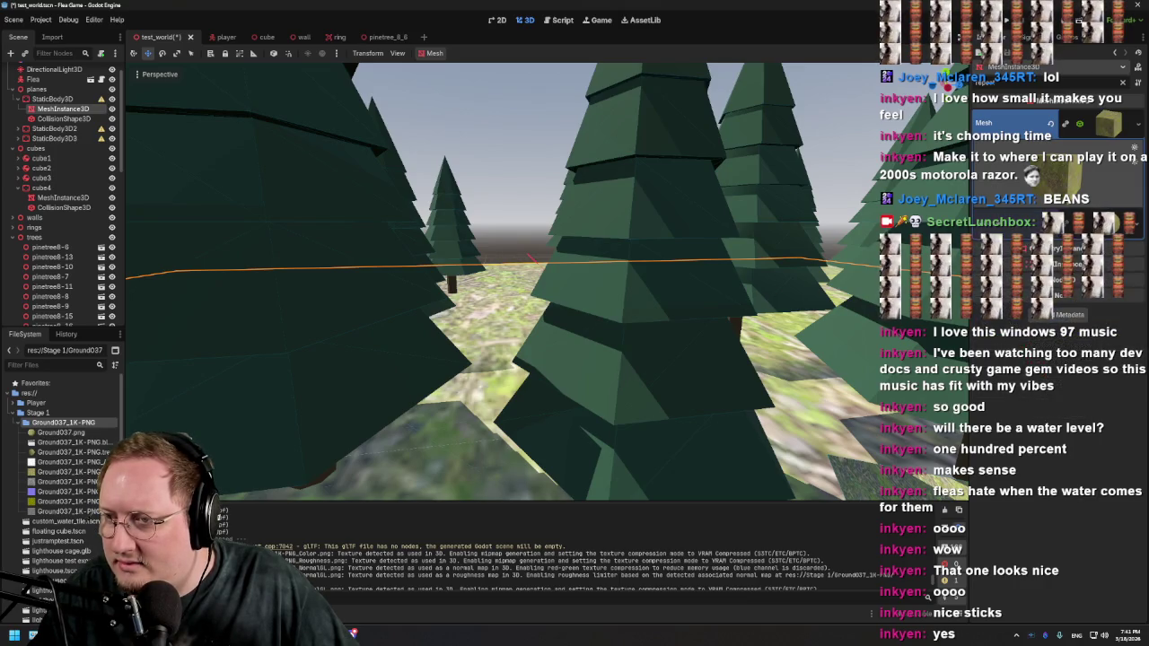
{"action": "left_click", "coordinate": [1077, 296]}
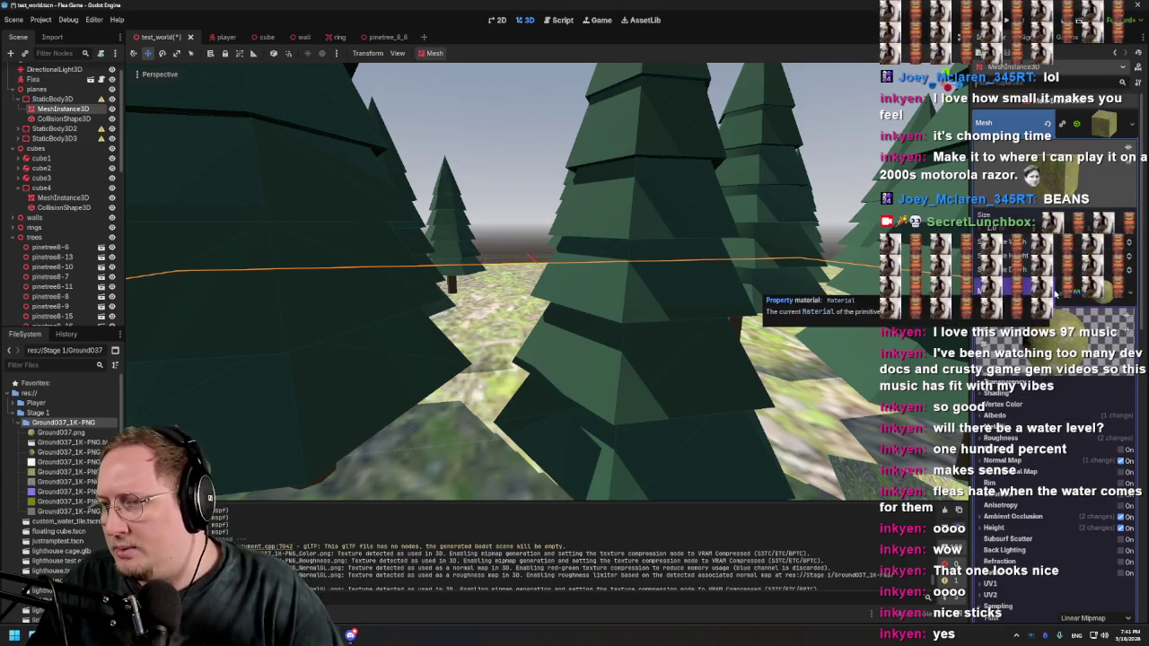
{"action": "scroll", "coordinate": [1058, 294], "scroll_direction": "down", "scroll_amount": 5}
{"action": "scroll", "coordinate": [438, 356], "scroll_direction": "down", "scroll_amount": 3}
{"action": "scroll", "coordinate": [438, 356], "scroll_direction": "down", "scroll_amount": 2}
{"action": "mouse_move", "coordinate": [438, 356]}
{"action": "left_mouse_down"}
{"action": "mouse_move", "coordinate": [454, 414]}
{"action": "mouse_move", "coordinate": [384, 381]}
{"action": "left_mouse_up"}
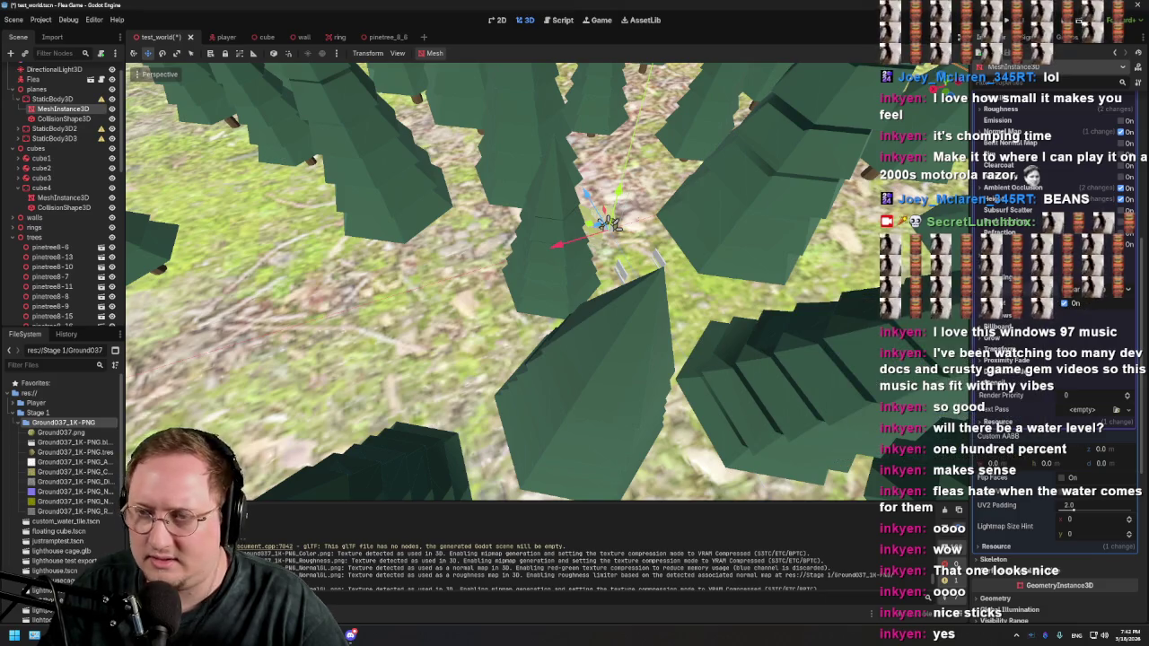
{"action": "left_click", "coordinate": [1091, 289]}
{"action": "left_click", "coordinate": [1101, 307]}
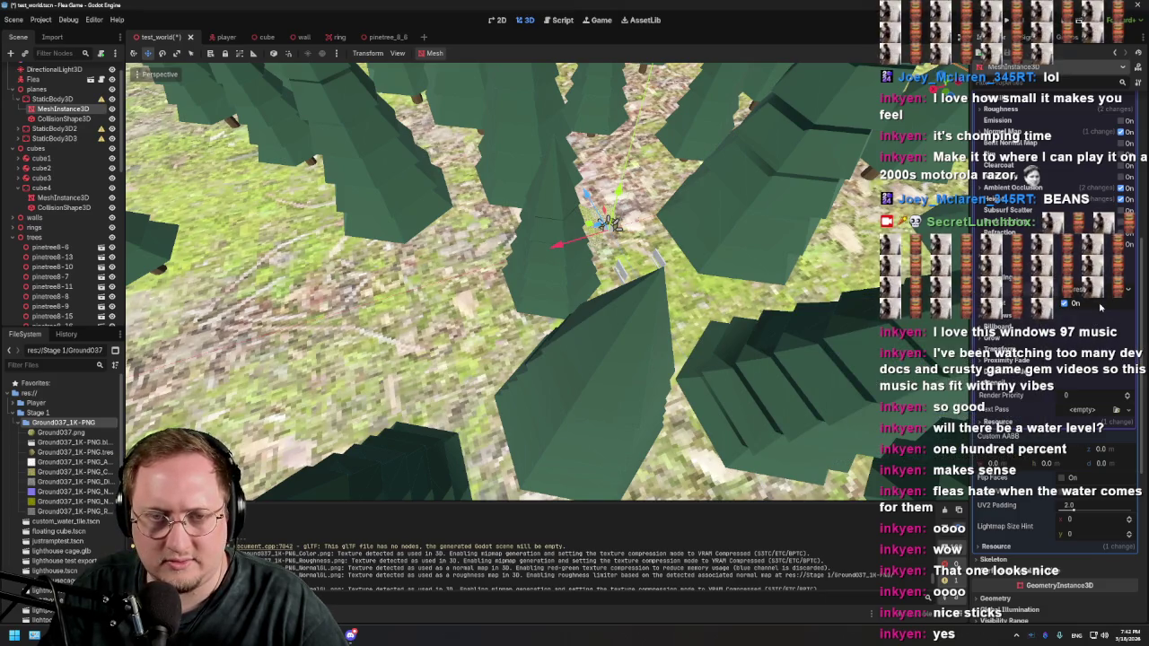
Step: Expand the material's Shadows settings, then launch the game again to playtest
{"action": "left_click_drag", "start_coordinate": [613, 223], "coordinate": [463, 253]}
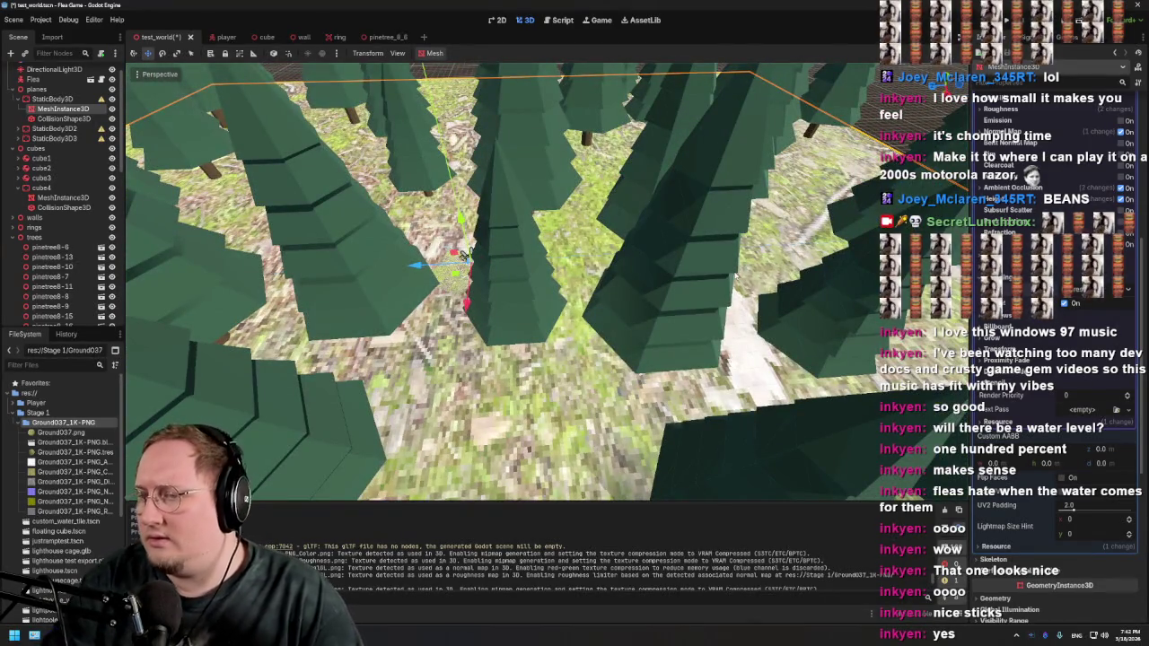
{"action": "scroll", "coordinate": [1060, 449], "scroll_direction": "up", "scroll_amount": 2}
{"action": "left_click", "coordinate": [1008, 319]}
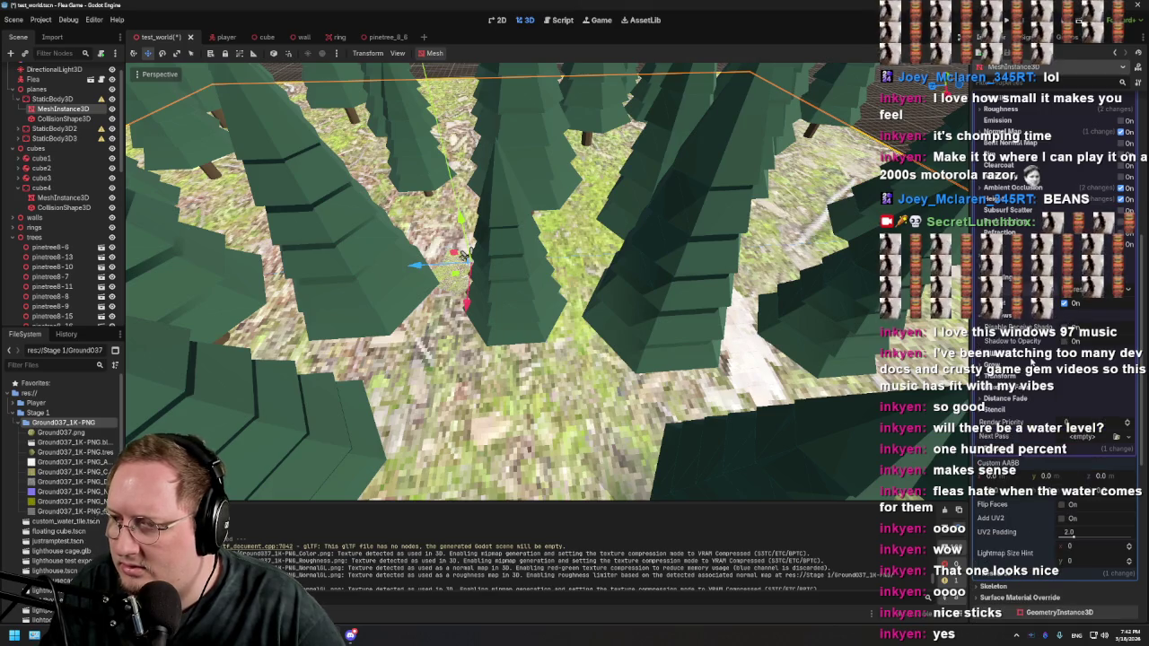
{"action": "scroll", "coordinate": [1007, 316], "scroll_direction": "down", "scroll_amount": 1}
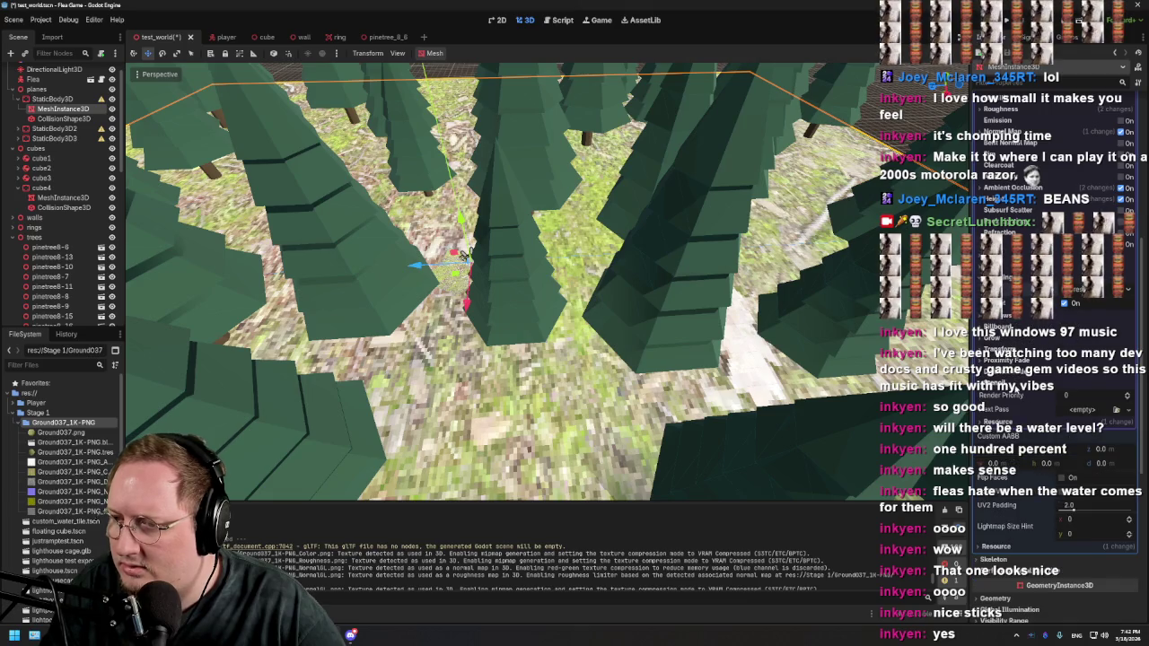
{"action": "scroll", "coordinate": [1028, 302], "scroll_direction": "up", "scroll_amount": 6}
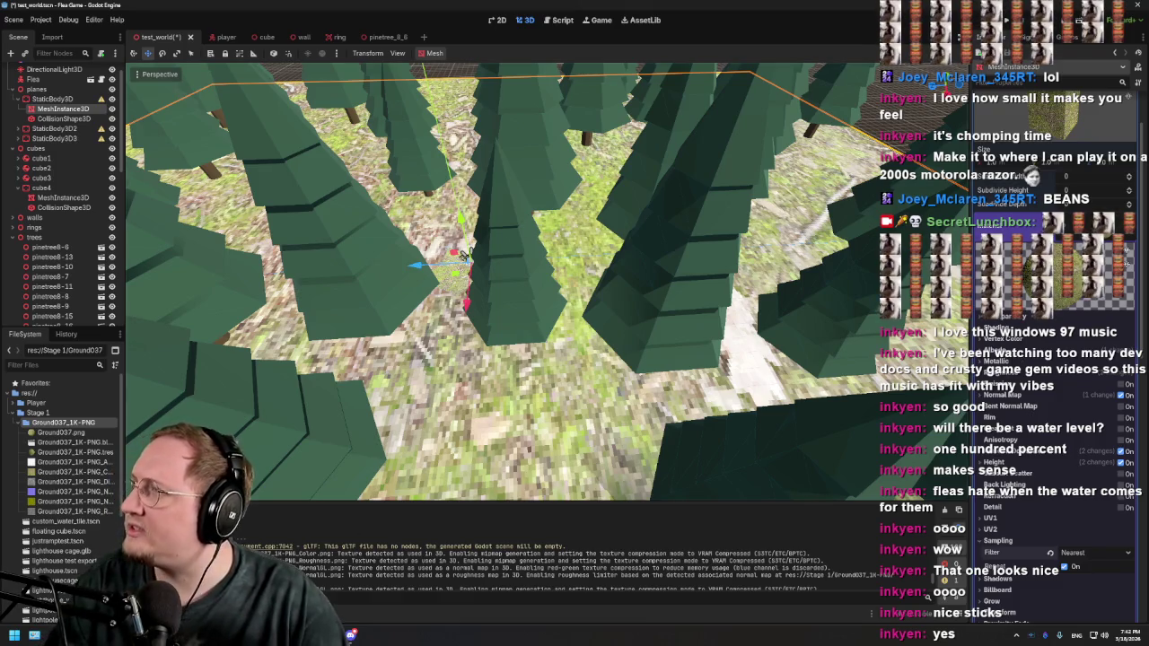
{"action": "key", "text": "F5"}
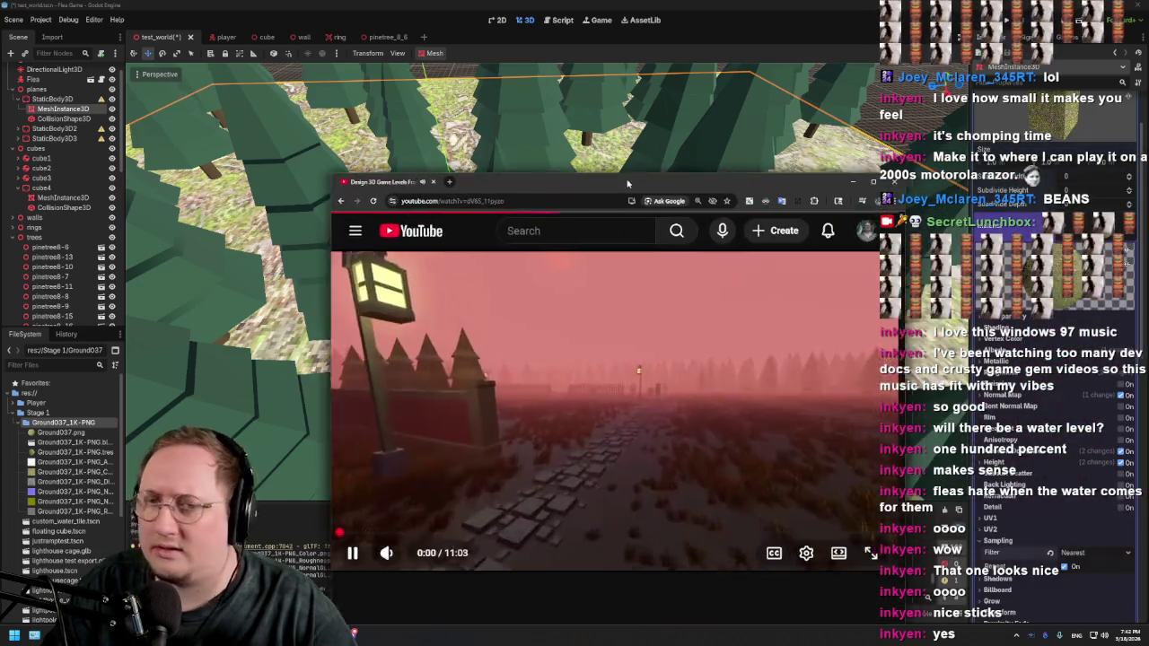
Step: Bring the tutorial browser over the editor, turn on captions, and enlarge the window
{"action": "mouse_move", "coordinate": [629, 182]}
{"action": "left_mouse_down"}
{"action": "mouse_move", "coordinate": [392, 123]}
{"action": "mouse_move", "coordinate": [359, 130]}
{"action": "mouse_move", "coordinate": [379, 104]}
{"action": "left_mouse_up"}
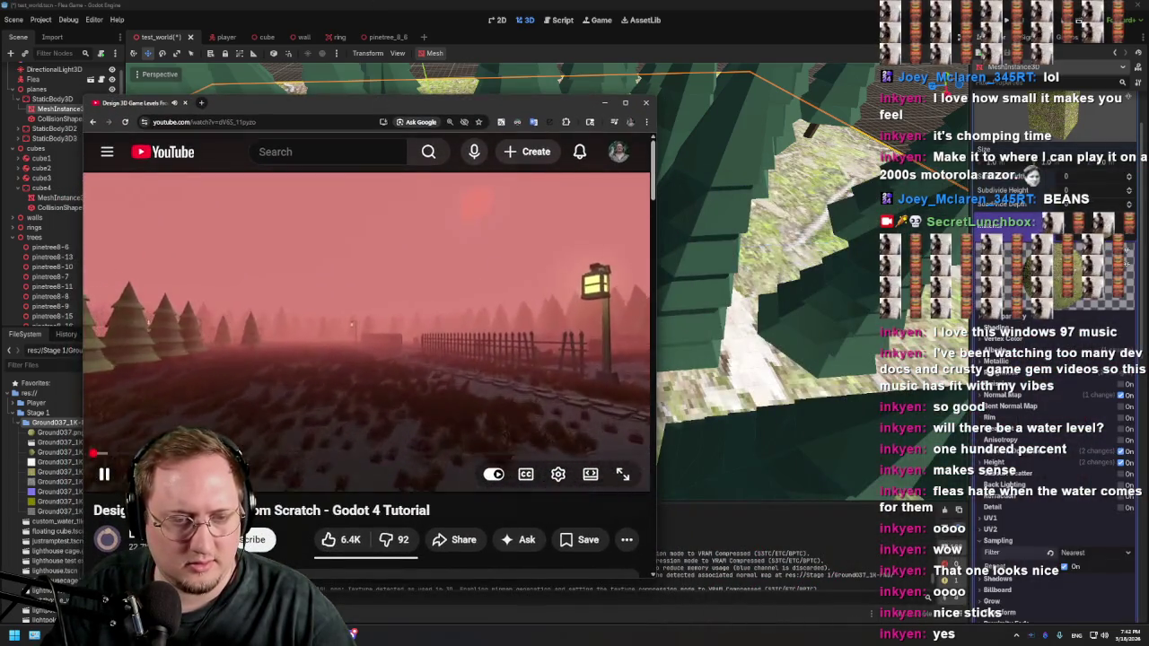
{"action": "left_click", "coordinate": [526, 475]}
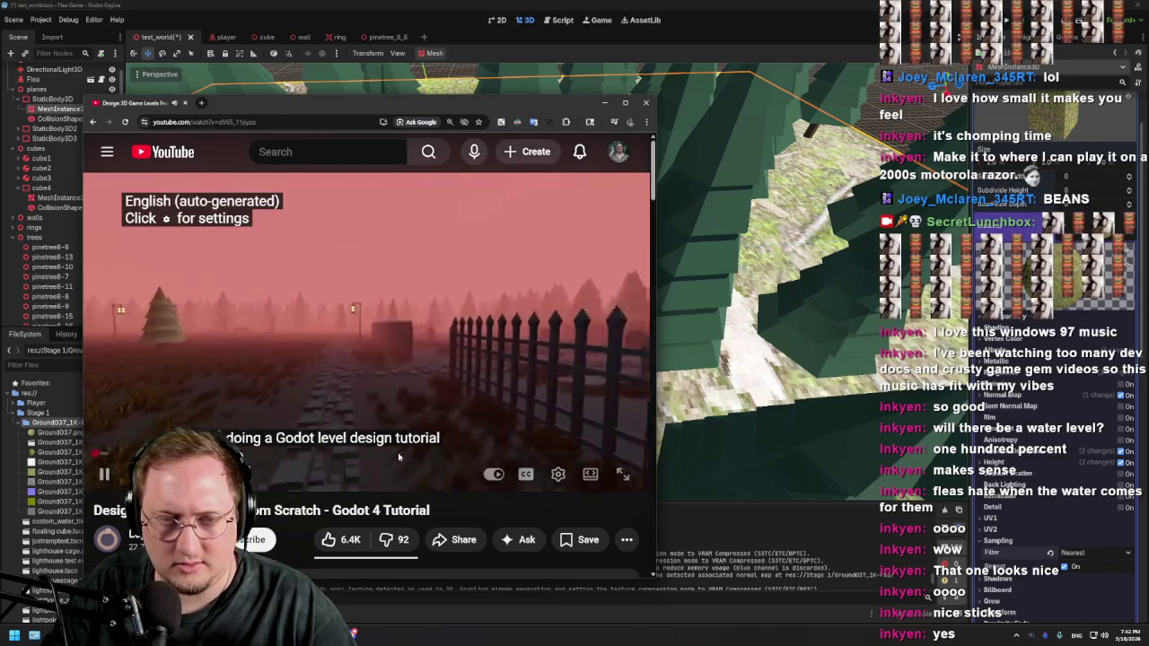
{"action": "left_click", "coordinate": [383, 325]}
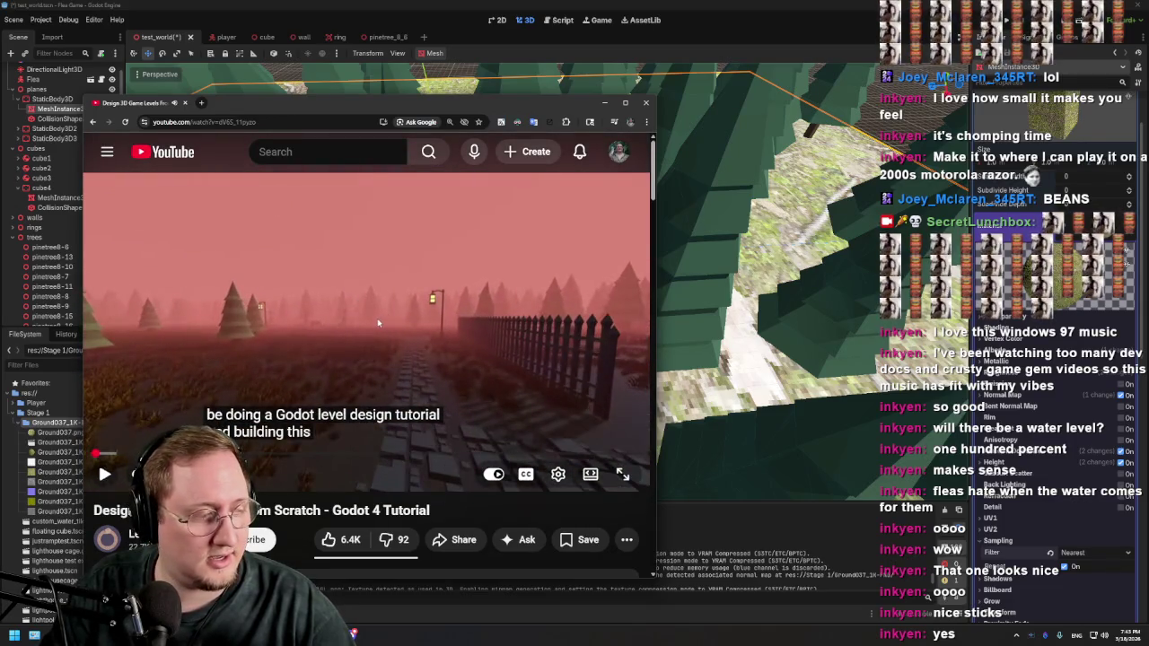
{"action": "mouse_move", "coordinate": [656, 413]}
{"action": "left_mouse_down"}
{"action": "mouse_move", "coordinate": [815, 418]}
{"action": "mouse_move", "coordinate": [761, 423]}
{"action": "left_mouse_up"}
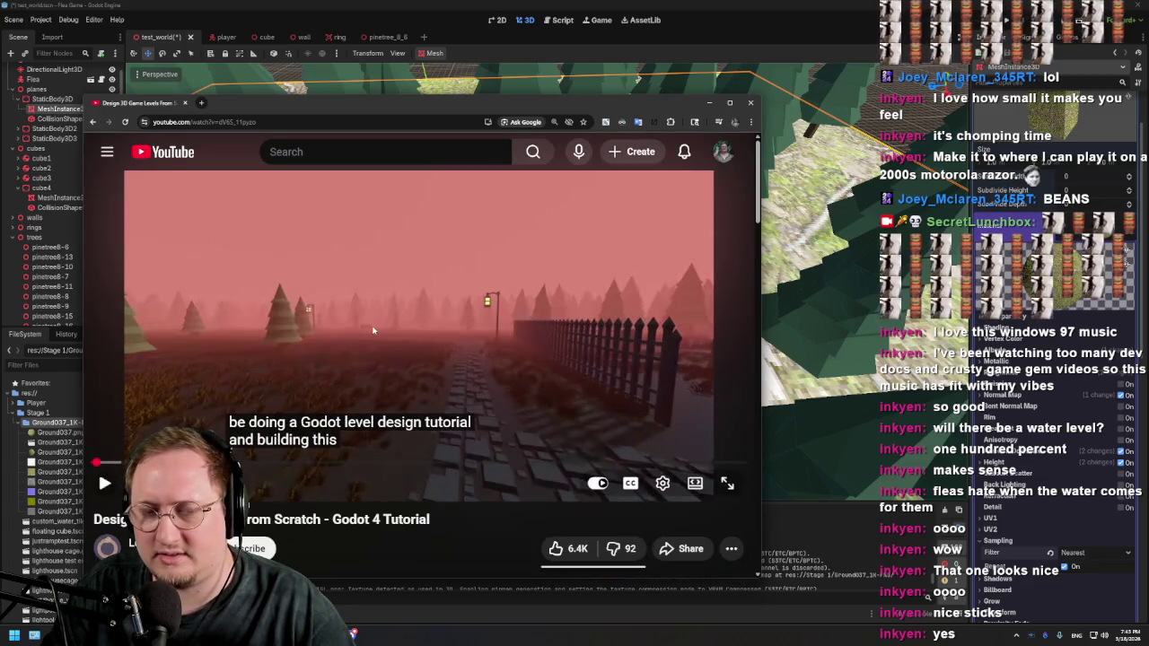
{"action": "left_click_drag", "start_coordinate": [601, 100], "coordinate": [601, 61]}
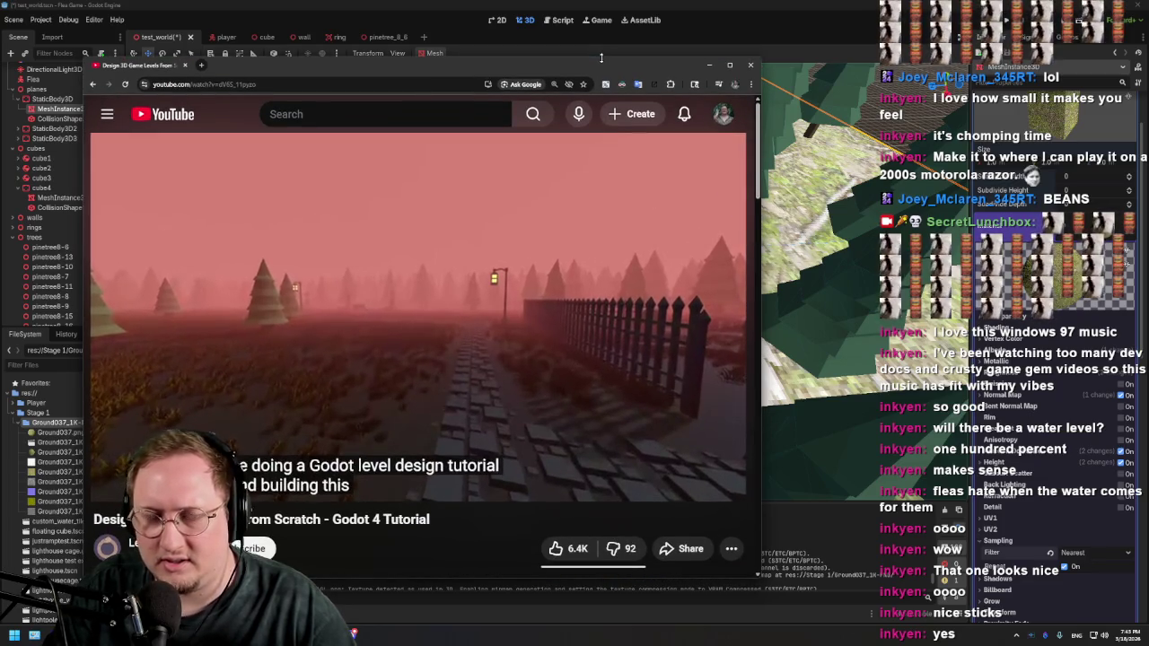
Step: Skip the tutorial ahead and pause at the triplanar UV1 tip
{"action": "left_click", "coordinate": [611, 283]}
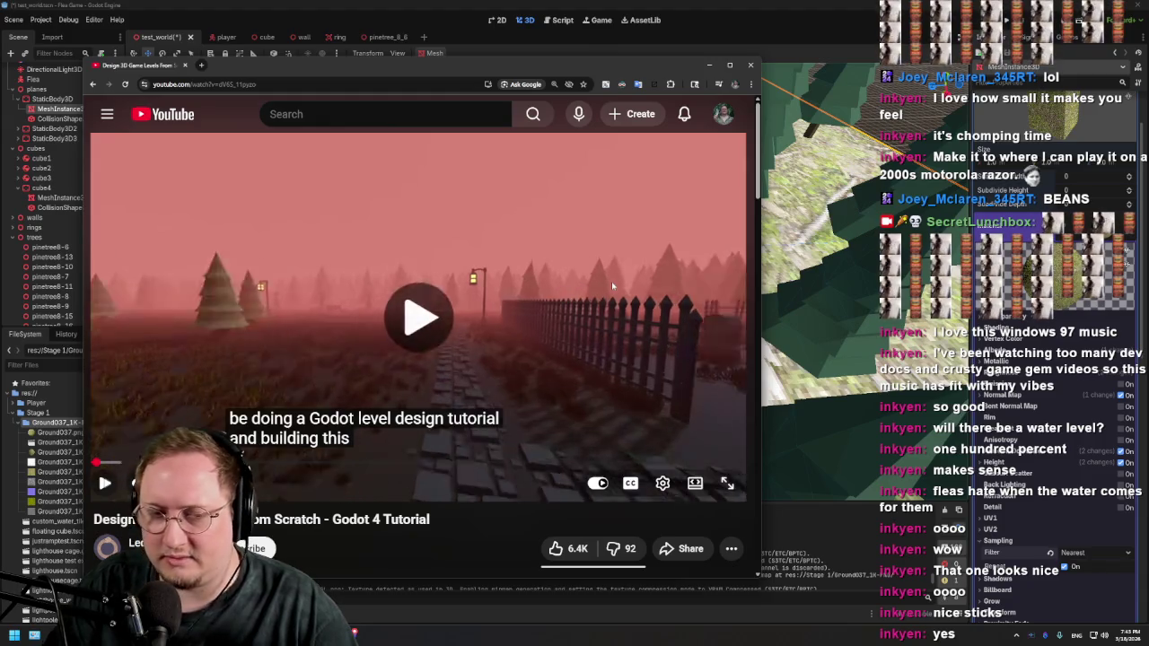
{"action": "left_click", "coordinate": [611, 284]}
{"action": "key", "text": "Right"}
{"action": "key", "text": "Right"}
{"action": "key", "text": "Right"}
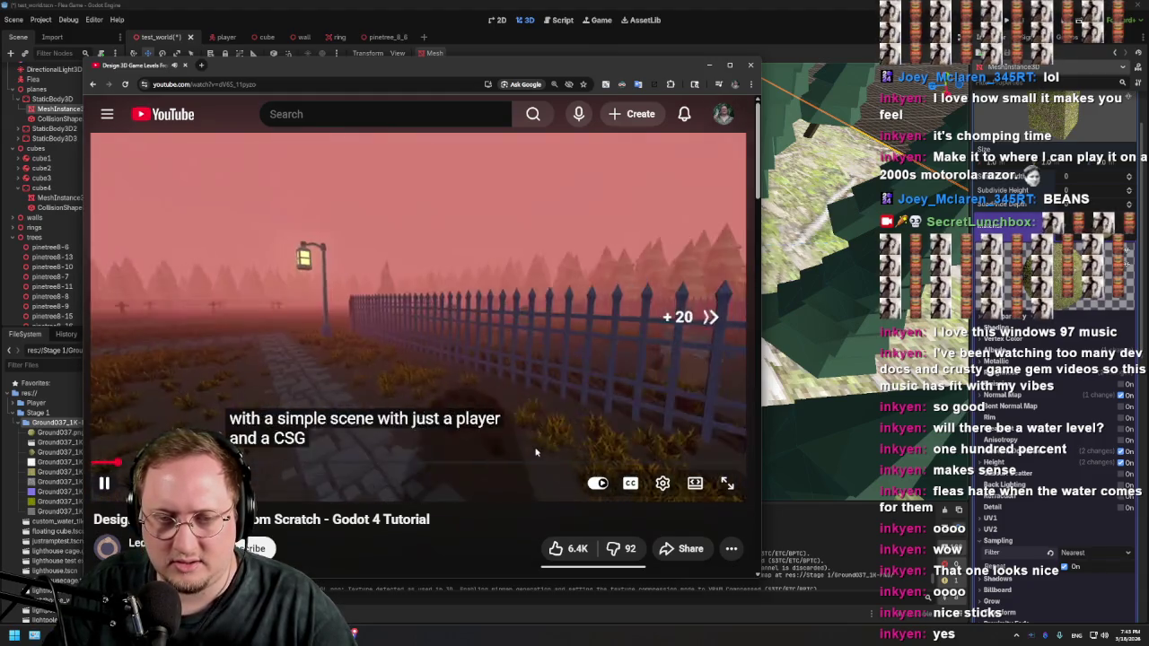
{"action": "key", "text": "Right"}
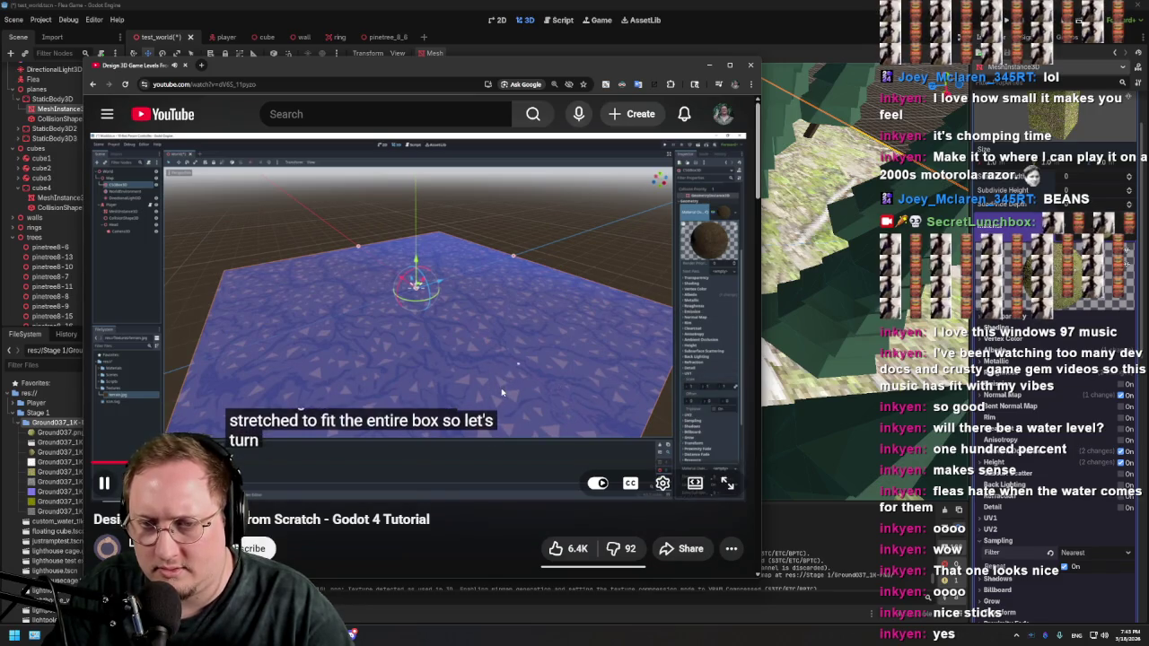
{"action": "left_click", "coordinate": [461, 337]}
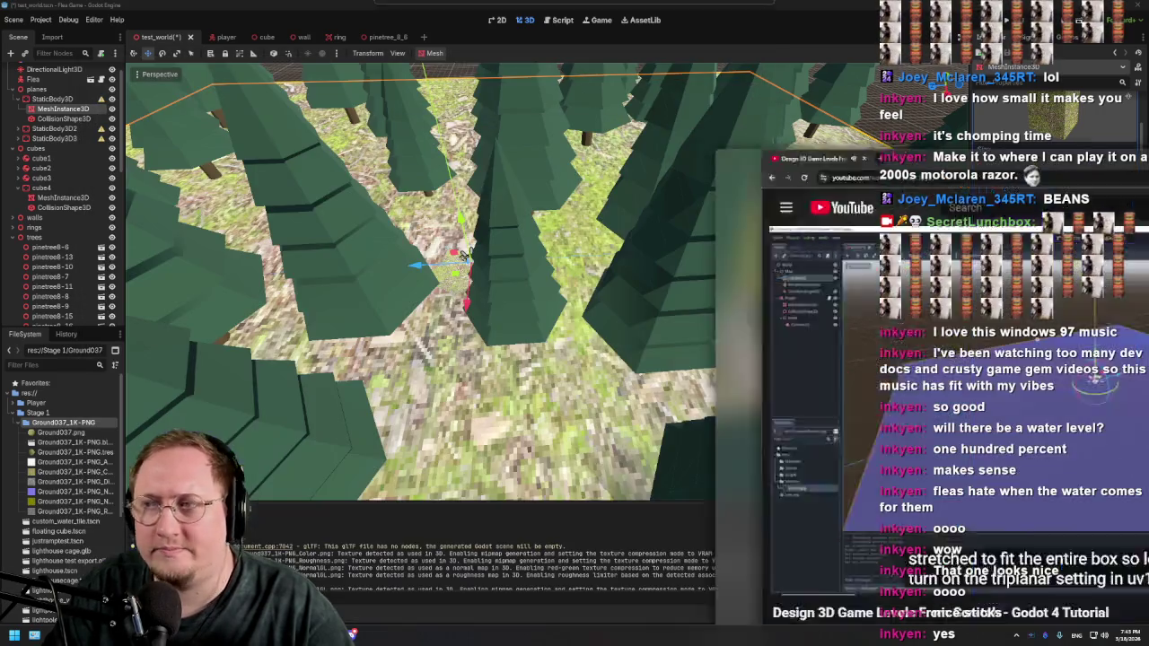
Step: Enable Triplanar in the ground material's UV1 section and orbit around the pine forest
{"action": "left_click", "coordinate": [1035, 457]}
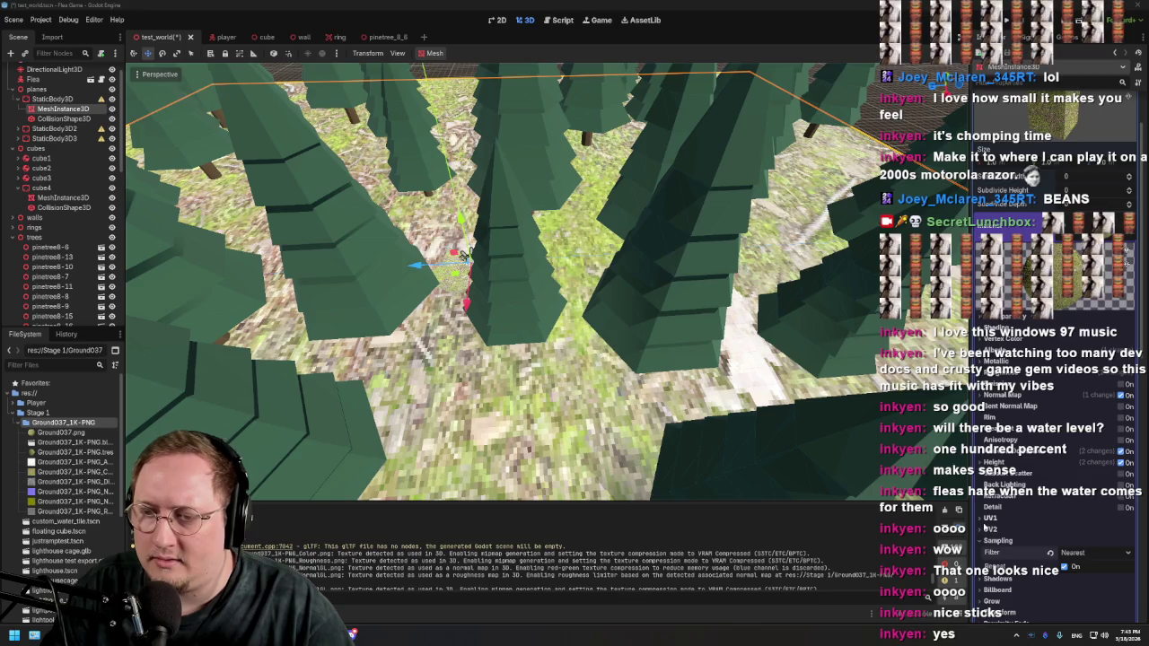
{"action": "scroll", "coordinate": [1040, 443], "scroll_direction": "down", "scroll_amount": 5}
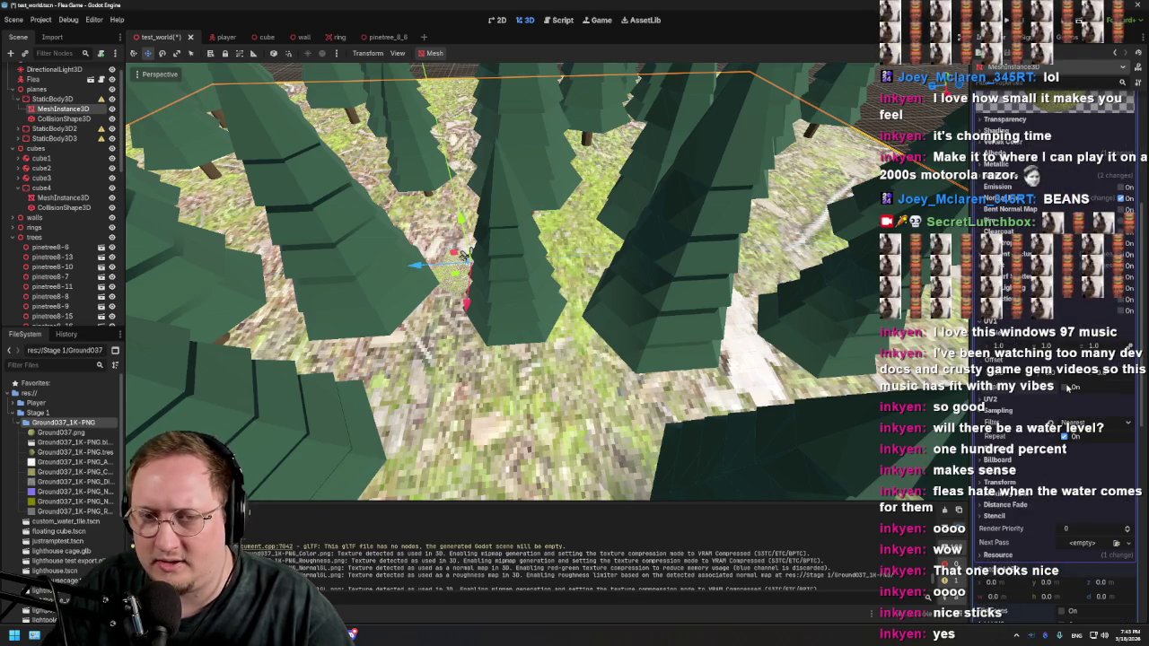
{"action": "left_click", "coordinate": [1063, 402]}
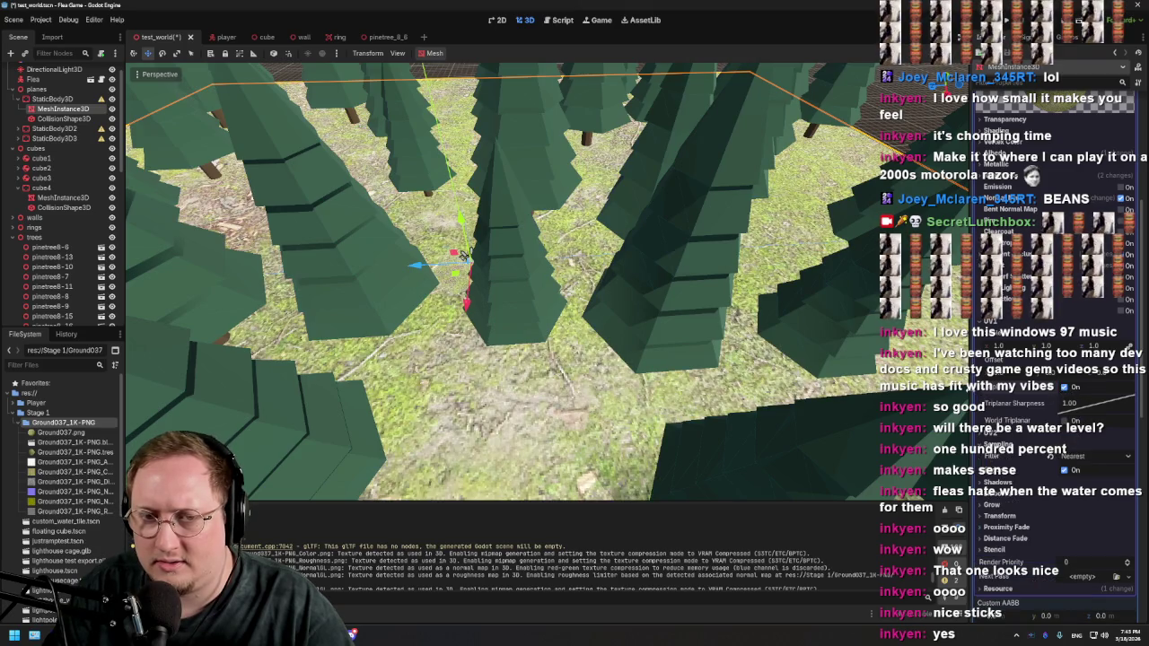
{"action": "mouse_move", "coordinate": [464, 255]}
{"action": "left_mouse_down"}
{"action": "mouse_move", "coordinate": [490, 265]}
{"action": "mouse_move", "coordinate": [488, 243]}
{"action": "mouse_move", "coordinate": [602, 218]}
{"action": "mouse_move", "coordinate": [680, 319]}
{"action": "left_mouse_up"}
{"action": "scroll", "coordinate": [565, 335], "scroll_direction": "up", "scroll_amount": 6}
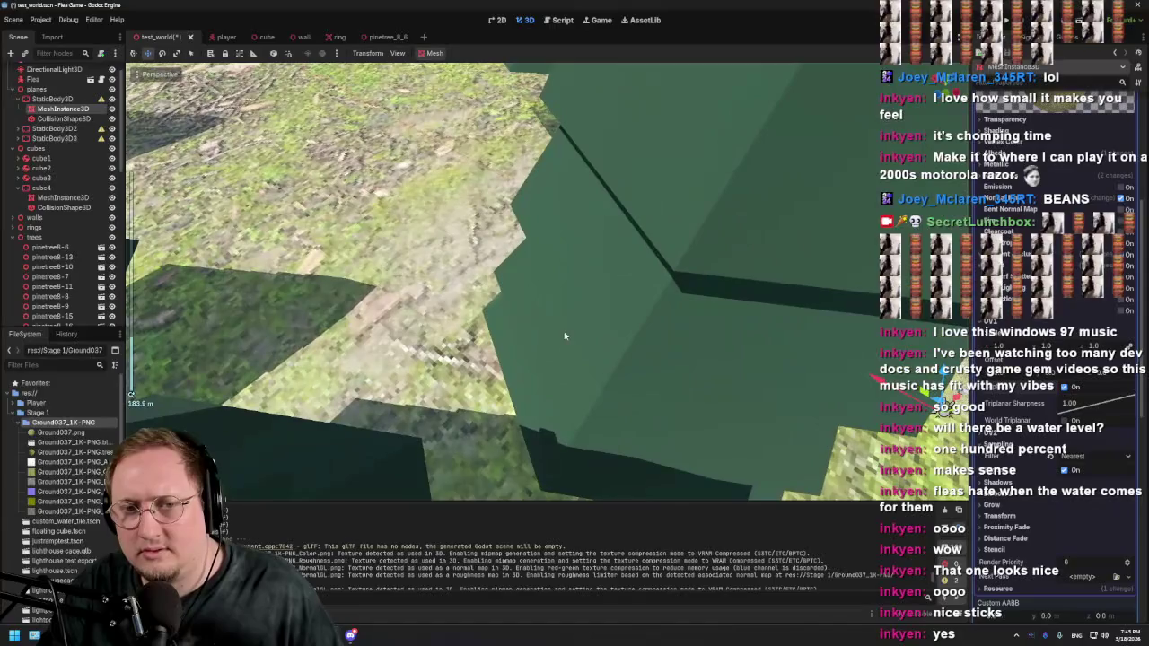
{"action": "mouse_move", "coordinate": [565, 335]}
{"action": "left_mouse_down"}
{"action": "mouse_move", "coordinate": [602, 321]}
{"action": "mouse_move", "coordinate": [629, 269]}
{"action": "mouse_move", "coordinate": [629, 206]}
{"action": "mouse_move", "coordinate": [619, 202]}
{"action": "mouse_move", "coordinate": [620, 215]}
{"action": "mouse_move", "coordinate": [609, 189]}
{"action": "mouse_move", "coordinate": [611, 213]}
{"action": "mouse_move", "coordinate": [601, 208]}
{"action": "mouse_move", "coordinate": [597, 183]}
{"action": "left_mouse_up"}
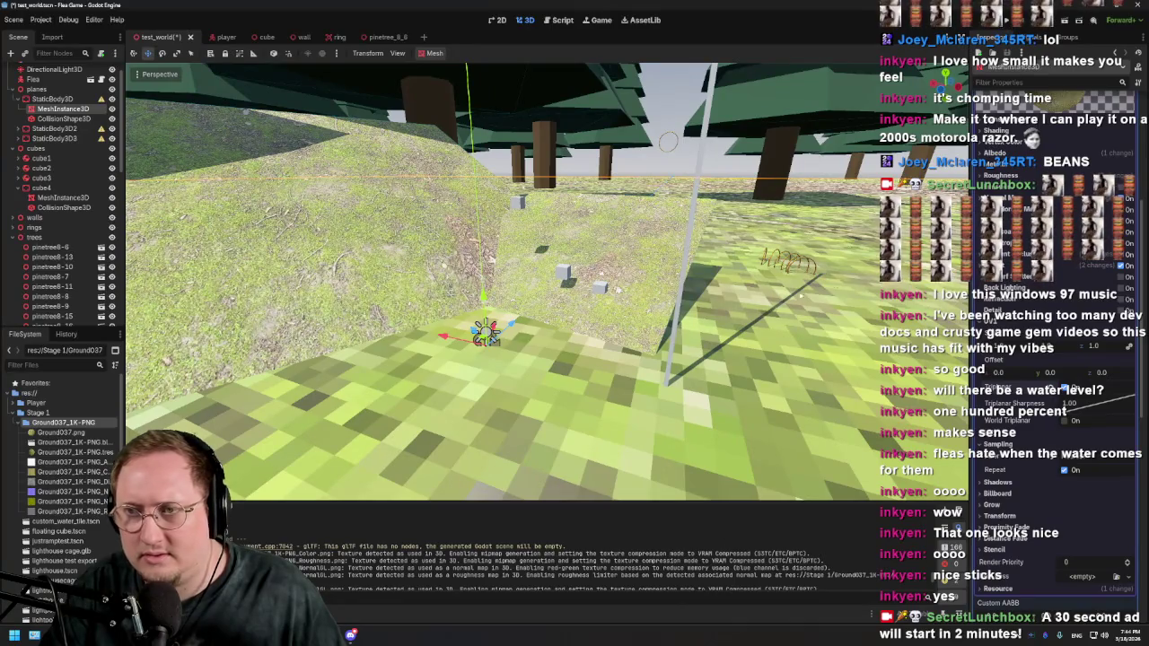
Step: Make the ground mesh resource unique
{"action": "scroll", "coordinate": [1024, 247], "scroll_direction": "up", "scroll_amount": 5}
{"action": "right_click", "coordinate": [1044, 300]}
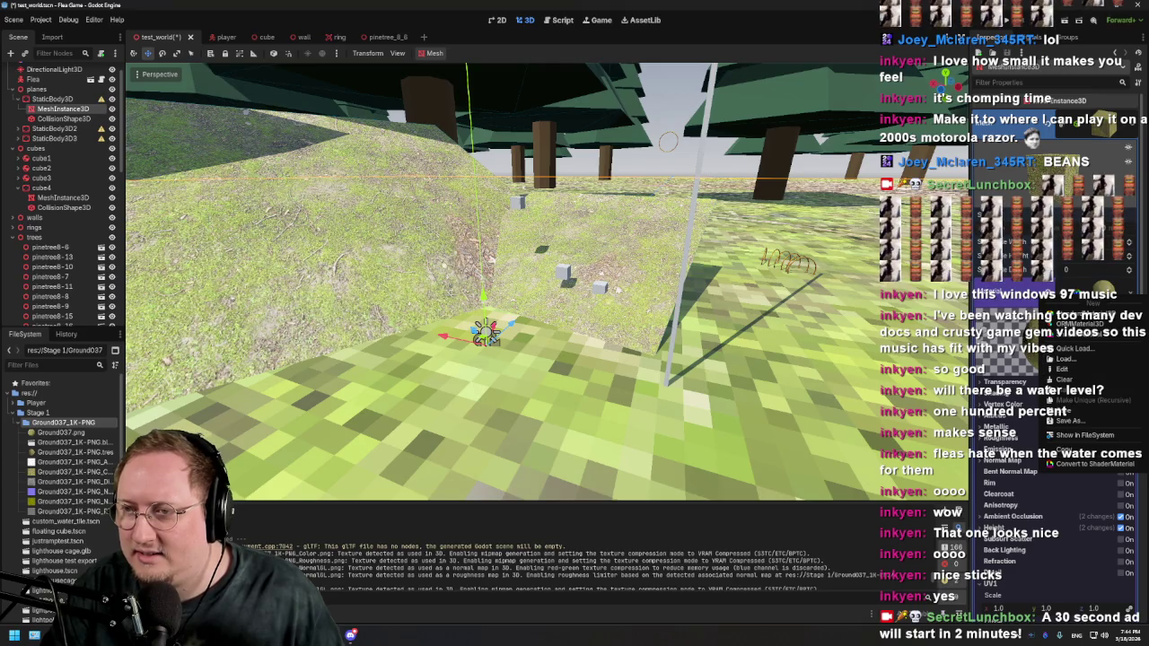
{"action": "mouse_move", "coordinate": [1060, 302]}
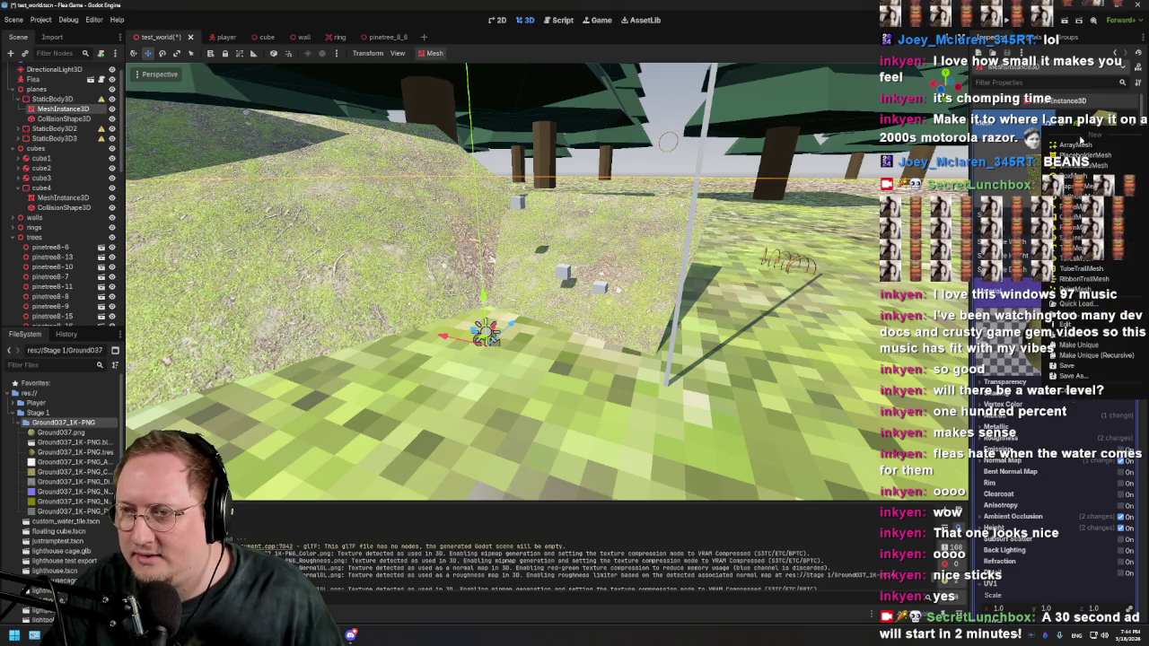
{"action": "left_click", "coordinate": [1094, 348]}
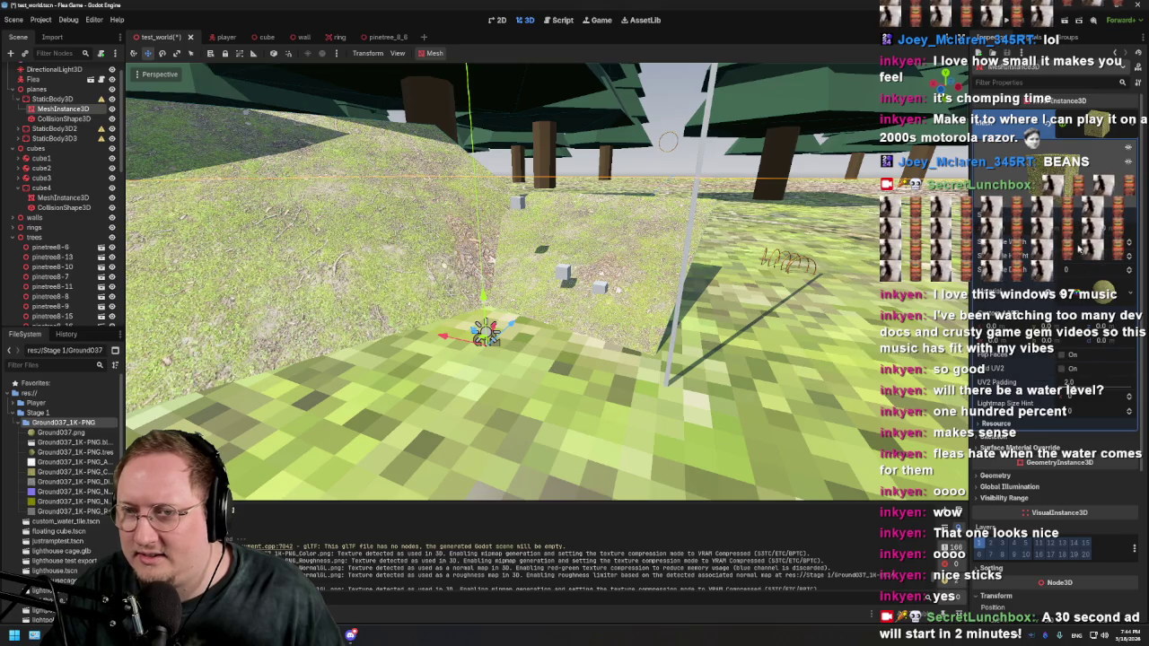
{"action": "scroll", "coordinate": [1055, 359], "scroll_direction": "down", "scroll_amount": 5}
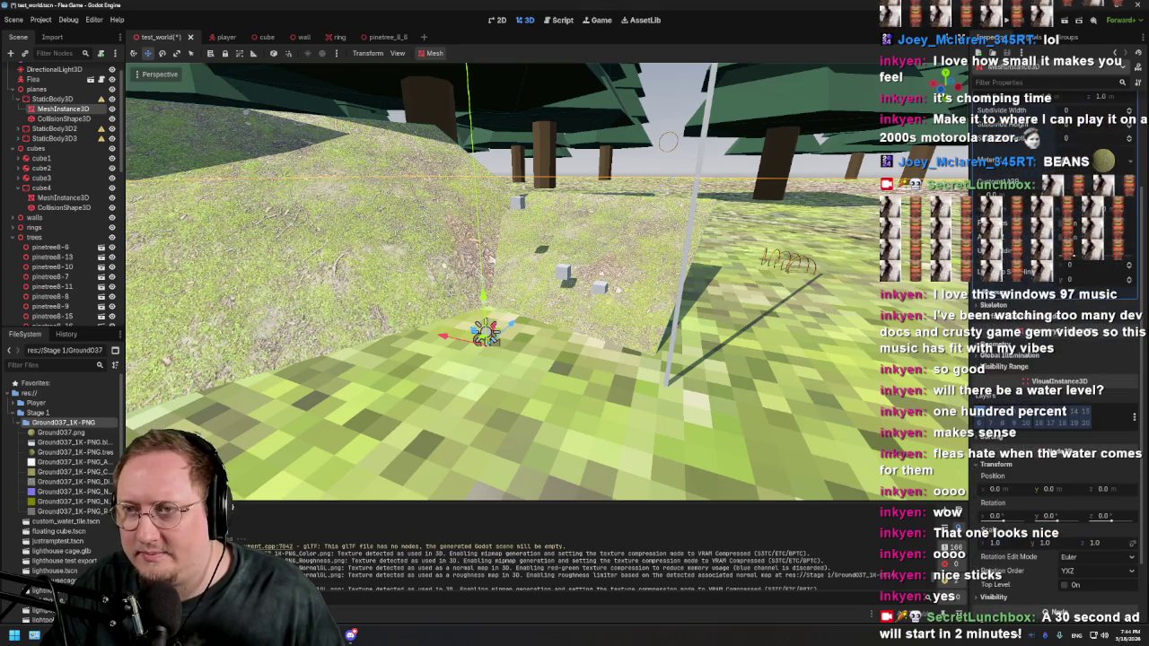
Step: Select StaticBody3D2's MeshInstance3D, the second hill's mesh
{"action": "left_click", "coordinate": [76, 129]}
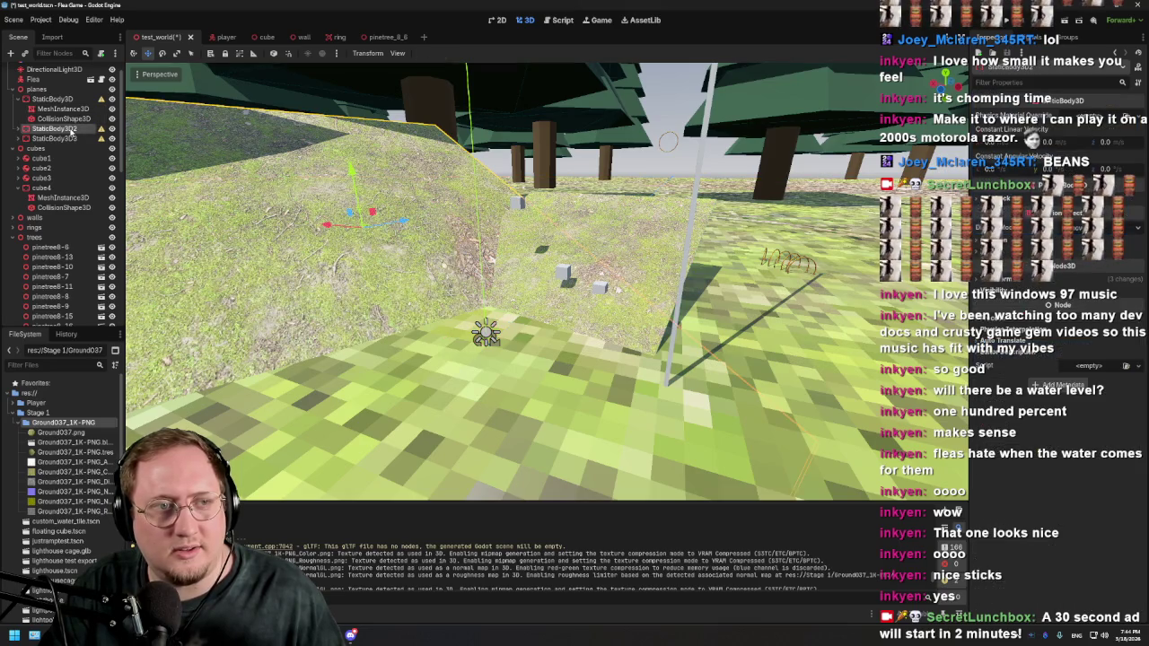
{"action": "left_click", "coordinate": [20, 129]}
{"action": "left_click", "coordinate": [61, 138]}
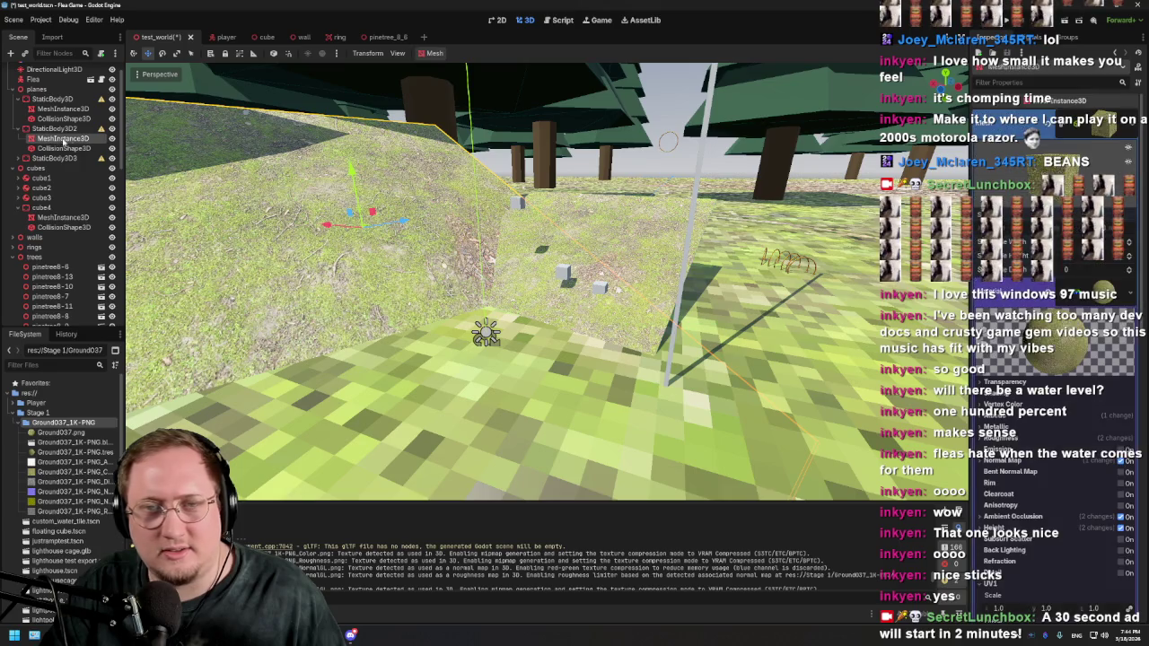
{"action": "left_click", "coordinate": [1104, 123]}
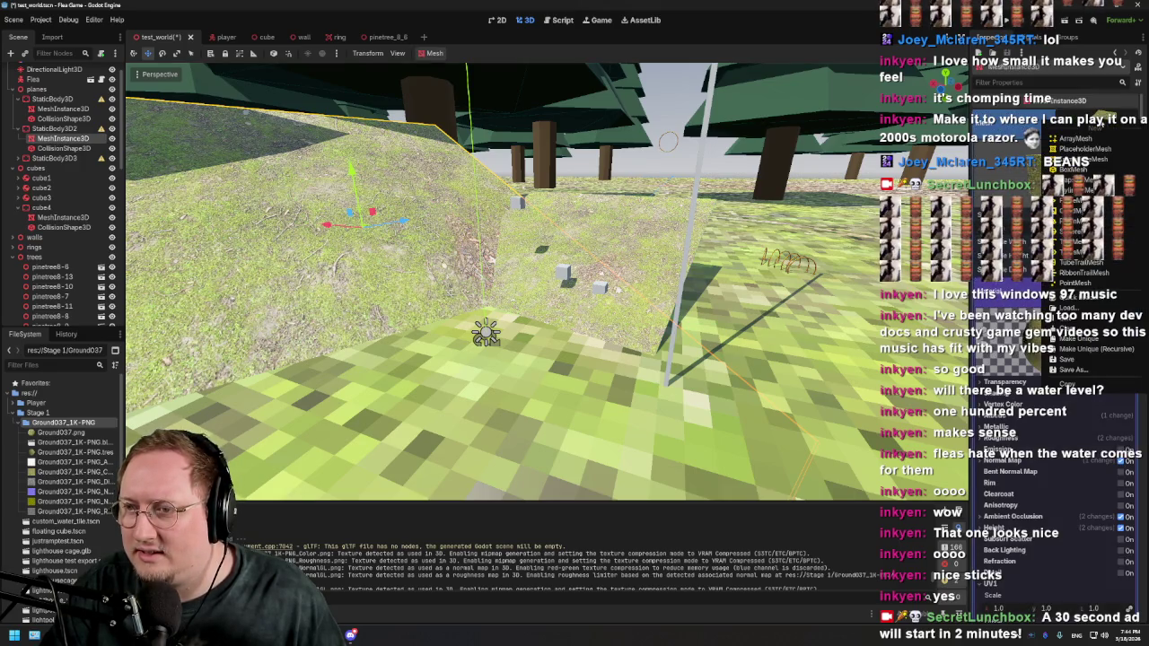
{"action": "left_click", "coordinate": [1034, 179]}
{"action": "left_click", "coordinate": [1103, 130]}
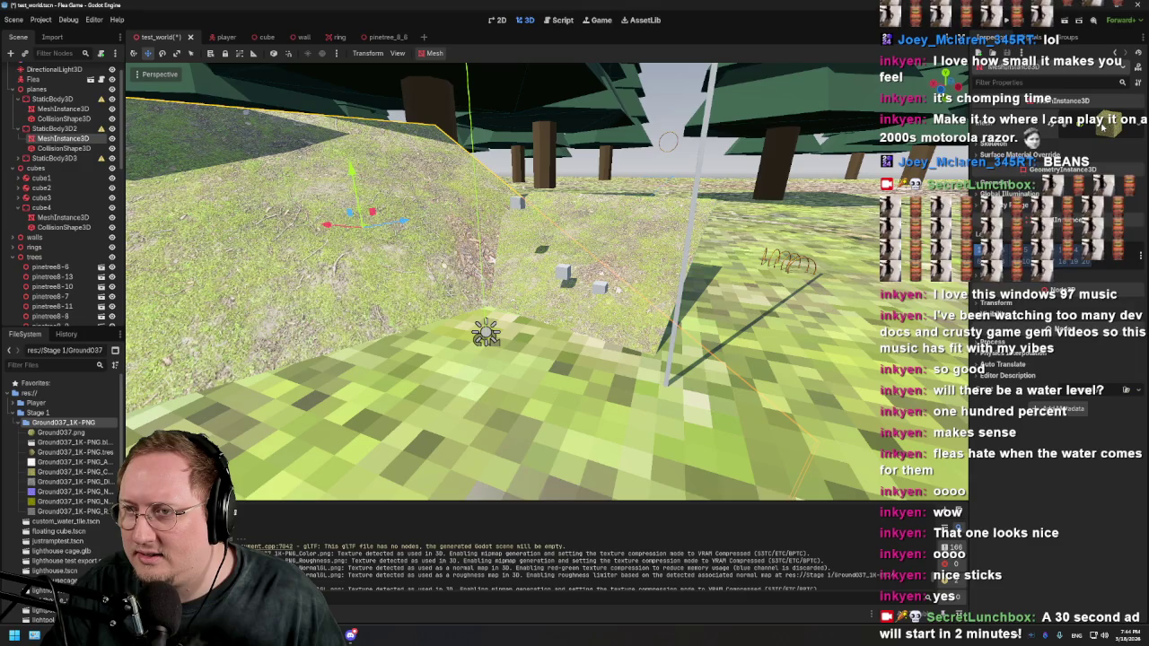
Step: Restore the accidentally cleared hill mesh, then strip its grass texture so it shows white
{"action": "left_click", "coordinate": [1103, 126]}
{"action": "left_click", "coordinate": [1051, 128]}
{"action": "left_click", "coordinate": [1103, 130]}
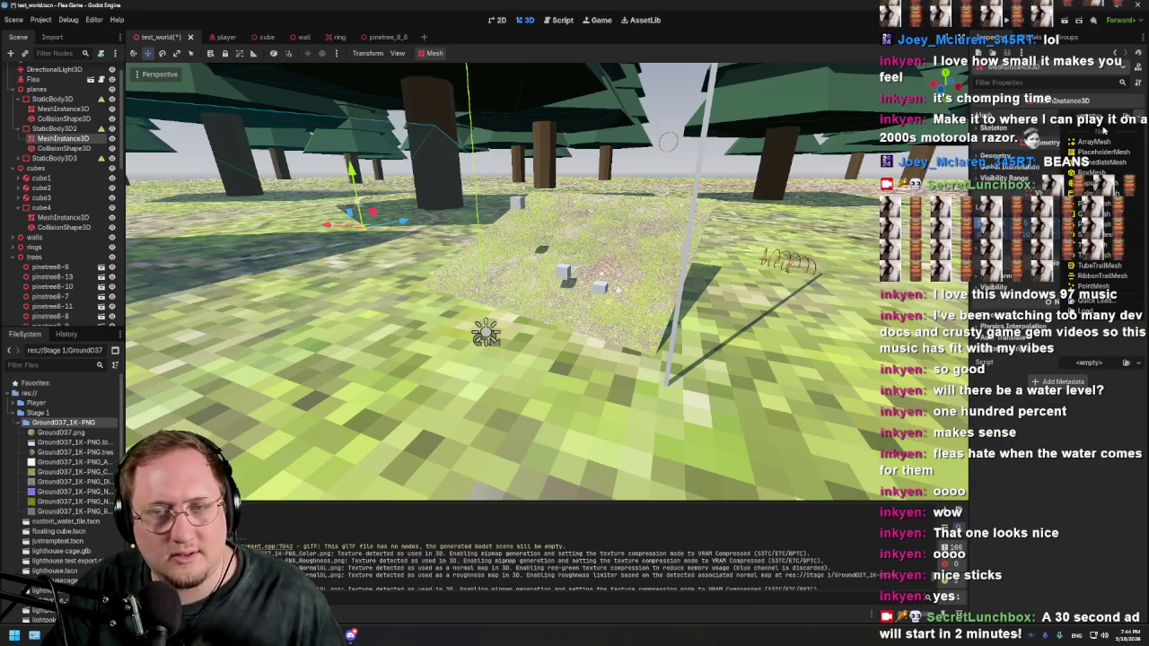
{"action": "key", "text": "Escape"}
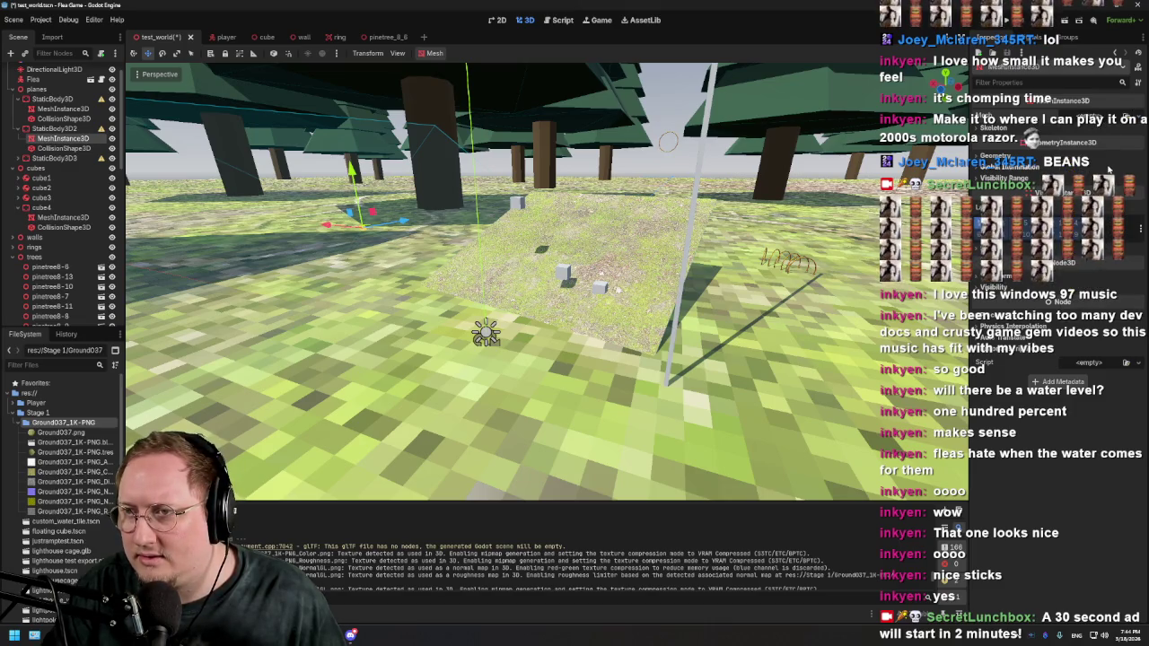
{"action": "key", "text": "ctrl+z"}
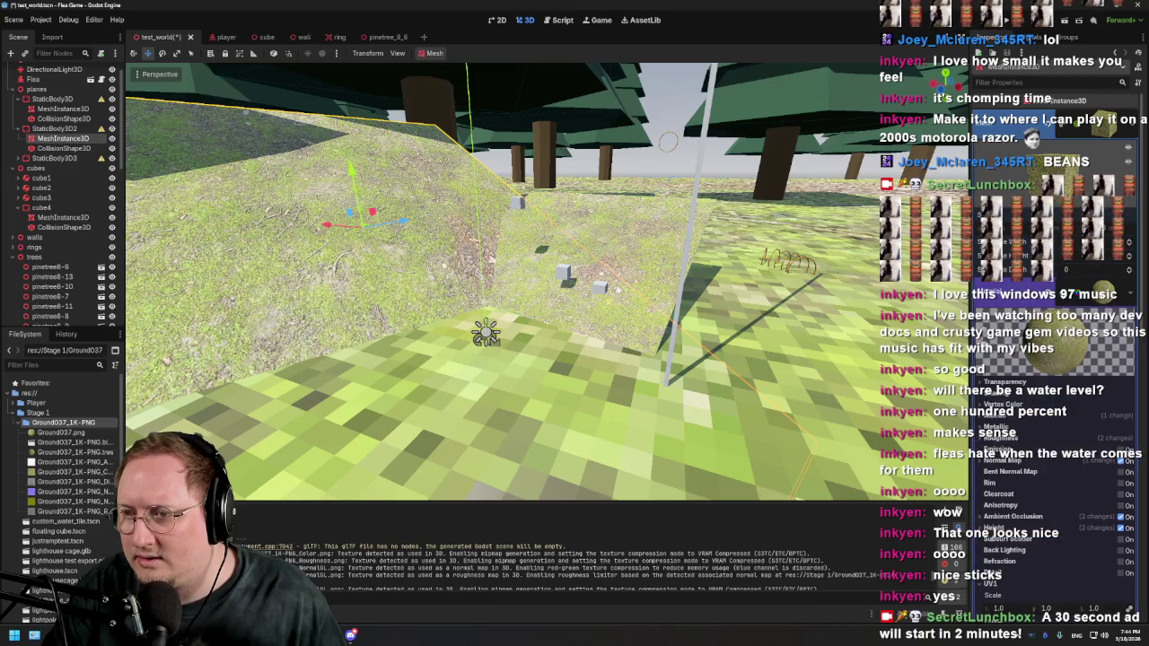
{"action": "key", "text": "ctrl+z"}
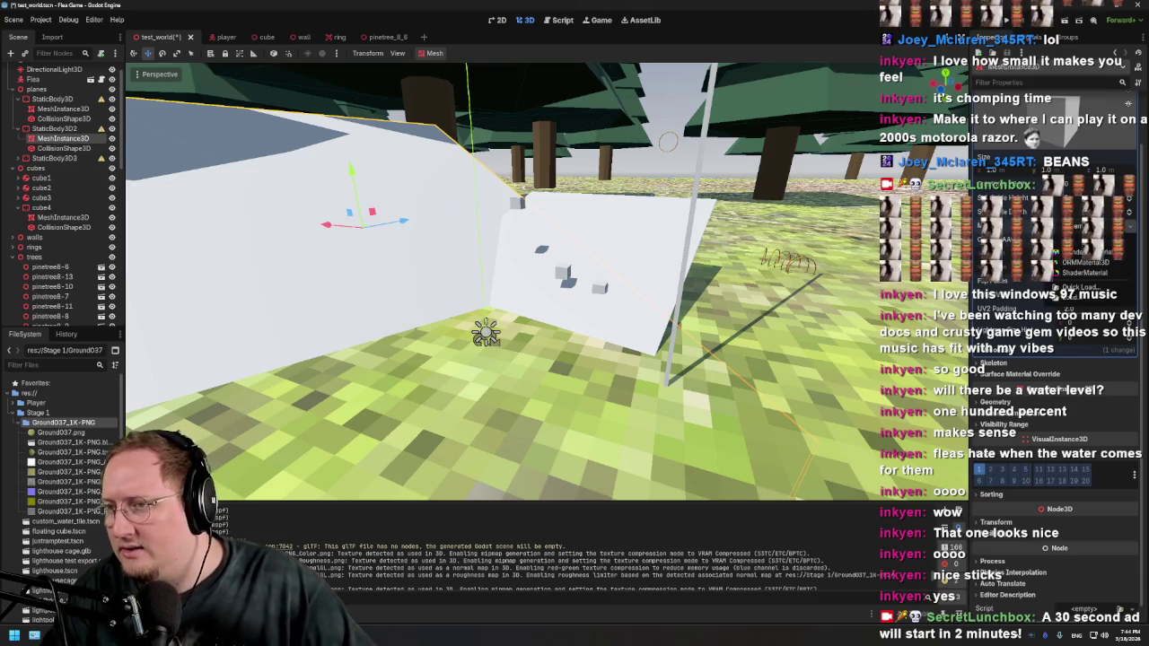
Step: Give the ramp mesh a fresh blank material and move cube1 along the slope
{"action": "key", "text": "ctrl+z"}
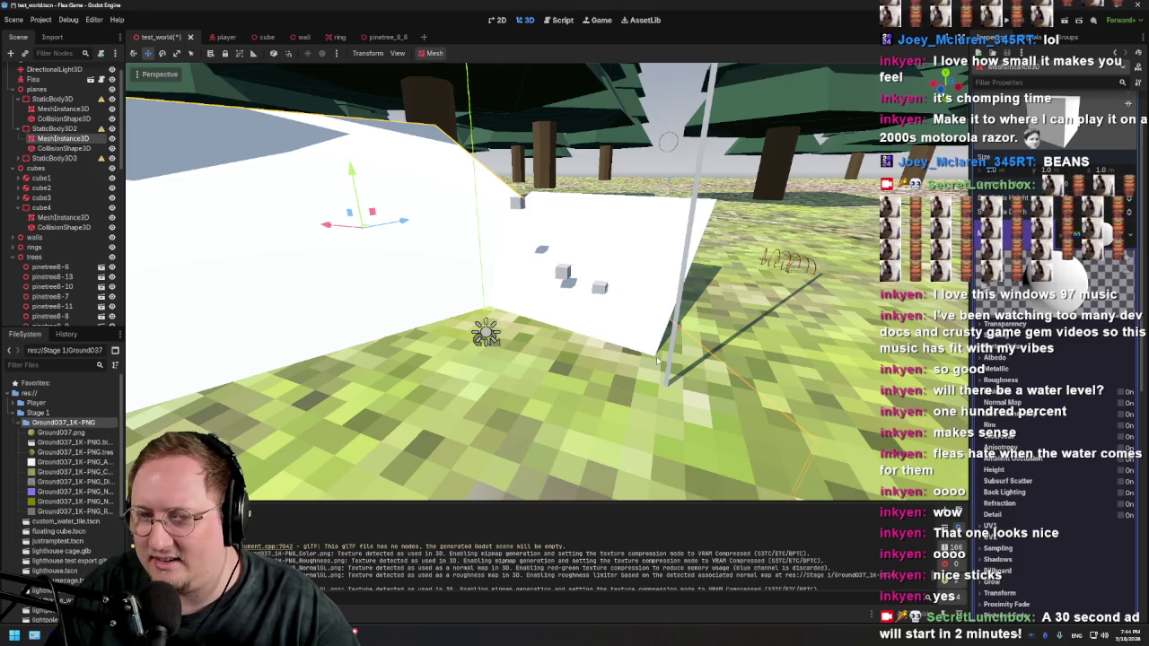
{"action": "mouse_move", "coordinate": [603, 290]}
{"action": "left_mouse_down"}
{"action": "mouse_move", "coordinate": [683, 276]}
{"action": "mouse_move", "coordinate": [505, 277]}
{"action": "left_mouse_up"}
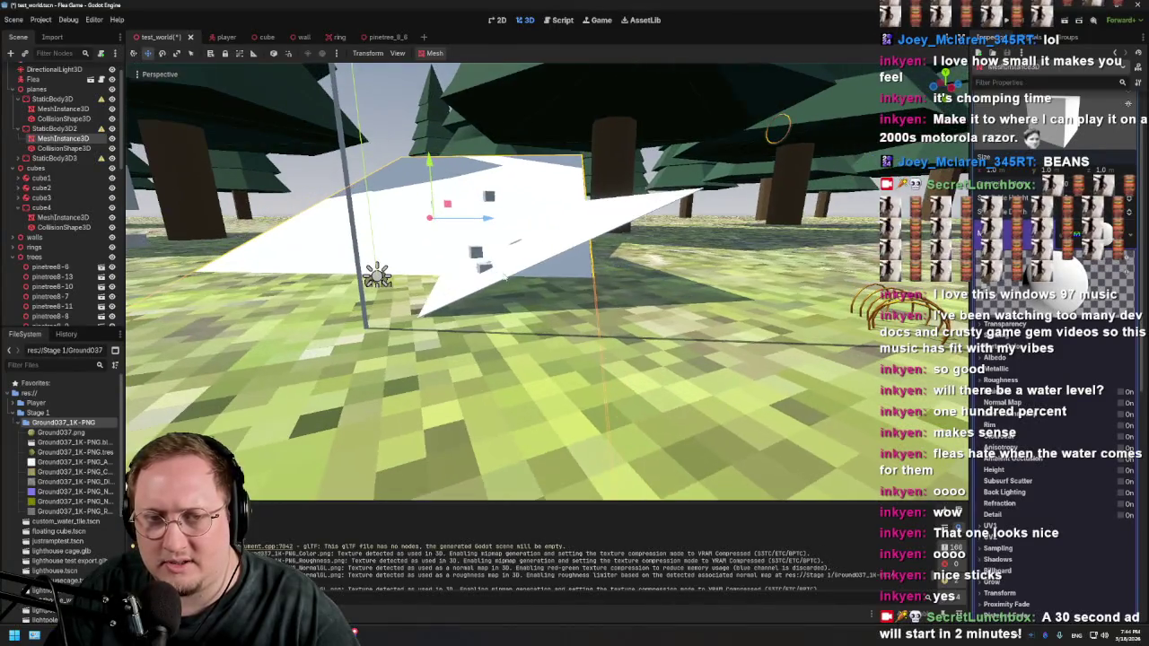
{"action": "left_click", "coordinate": [483, 267]}
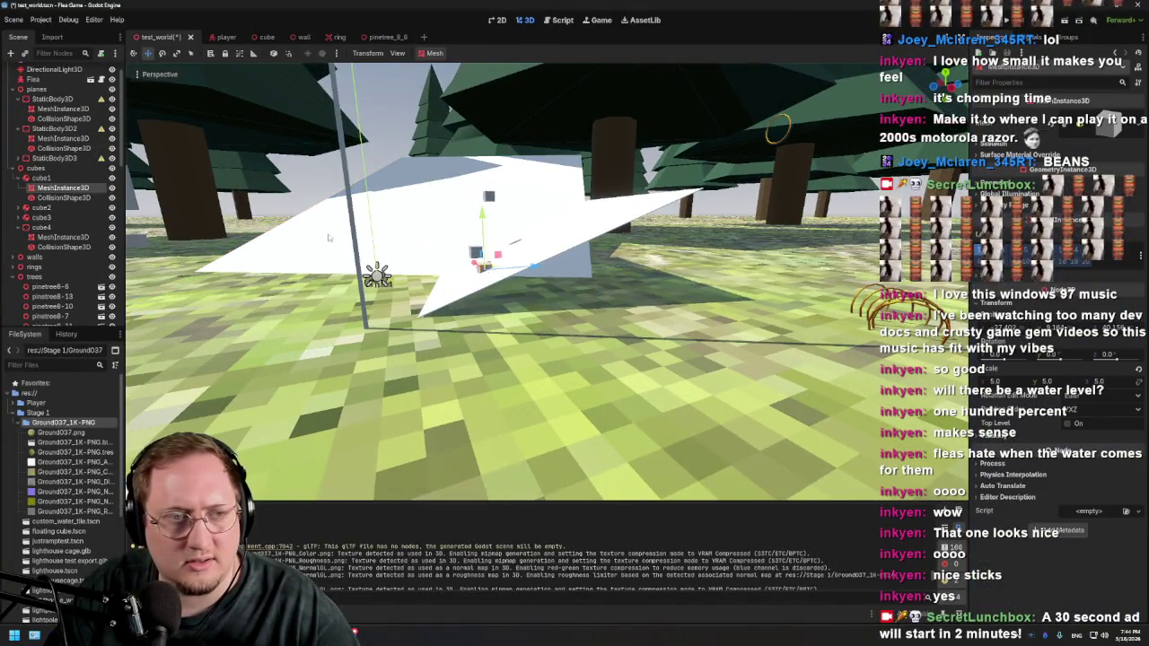
{"action": "left_click", "coordinate": [50, 179]}
{"action": "left_click_drag", "start_coordinate": [373, 235], "coordinate": [369, 216]}
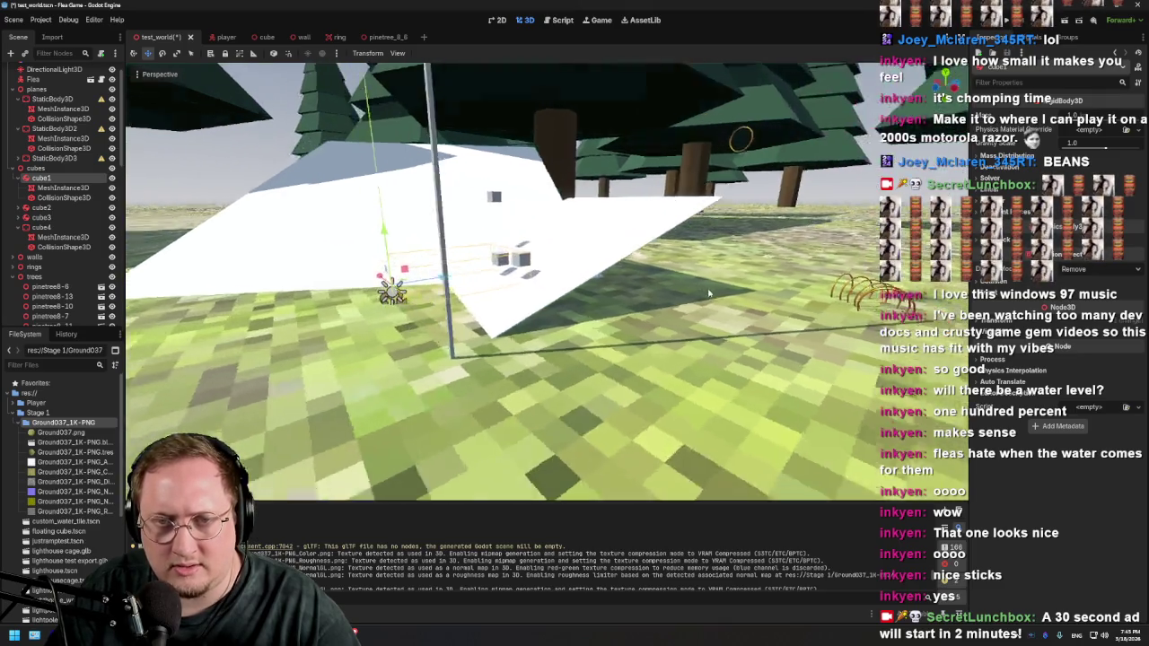
{"action": "left_click_drag", "start_coordinate": [616, 269], "coordinate": [668, 290]}
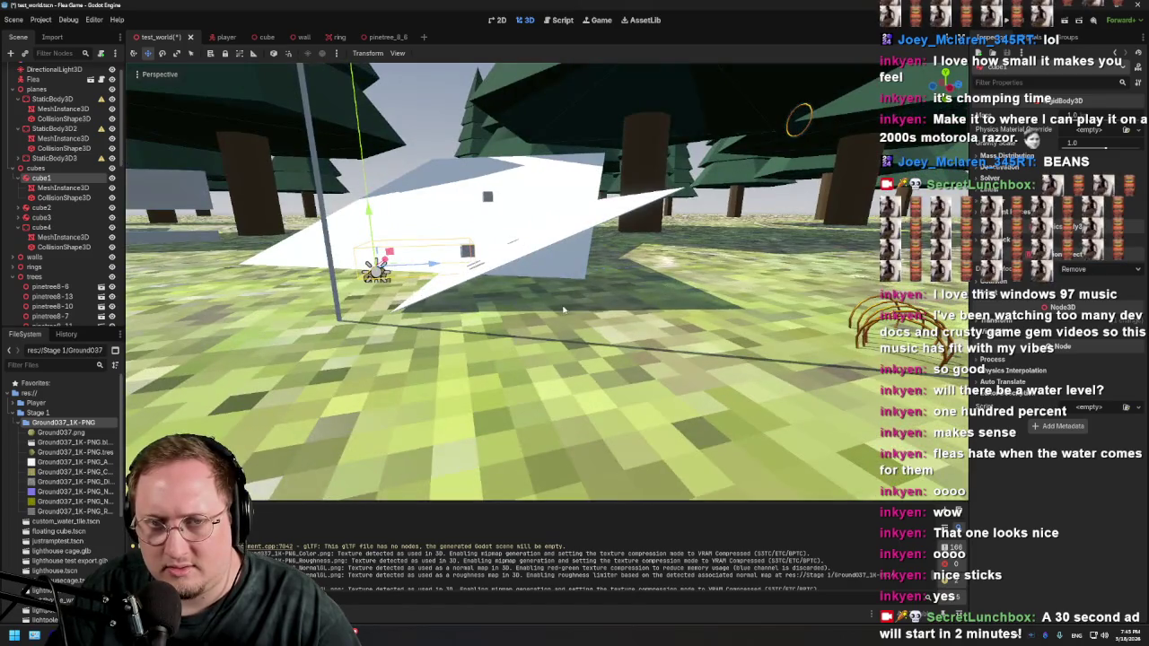
{"action": "scroll", "coordinate": [53, 201], "scroll_direction": "up", "scroll_amount": 1}
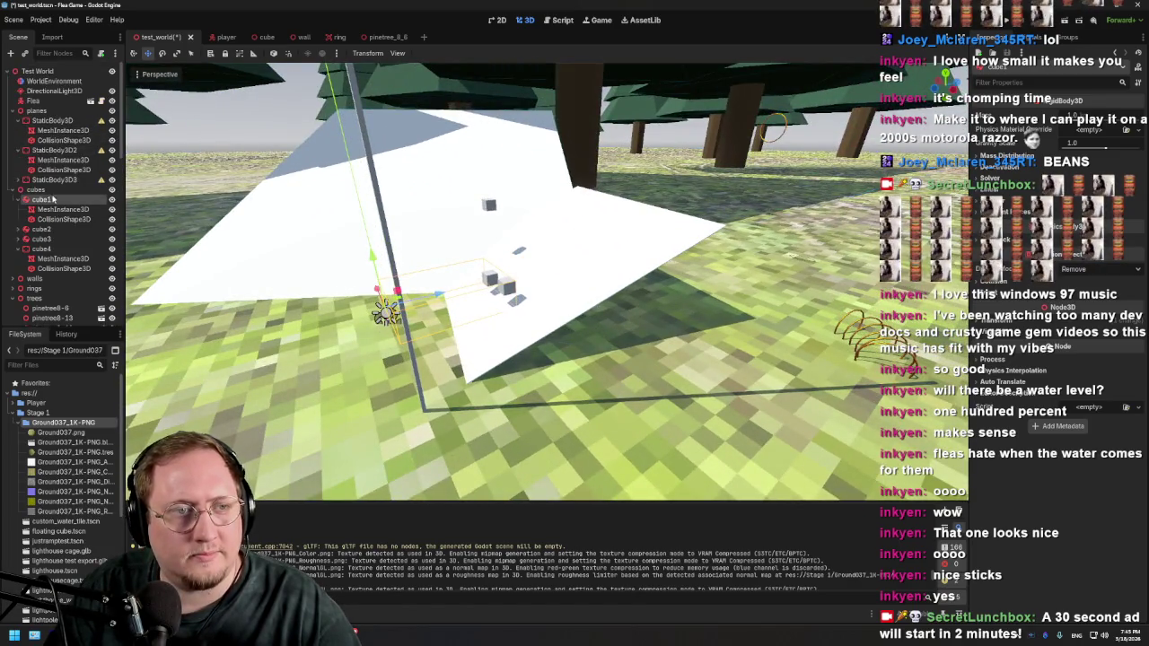
Step: Reselect StaticBody3D2's MeshInstance3D and collapse its material properties
{"action": "left_click", "coordinate": [52, 150]}
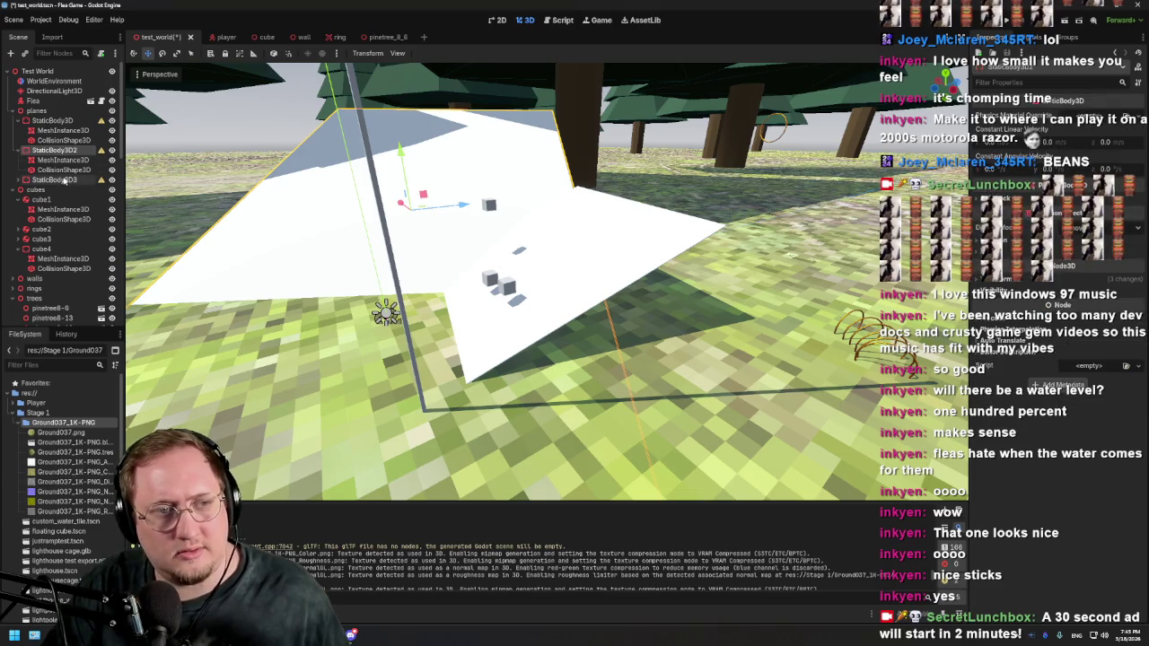
{"action": "left_click", "coordinate": [65, 160]}
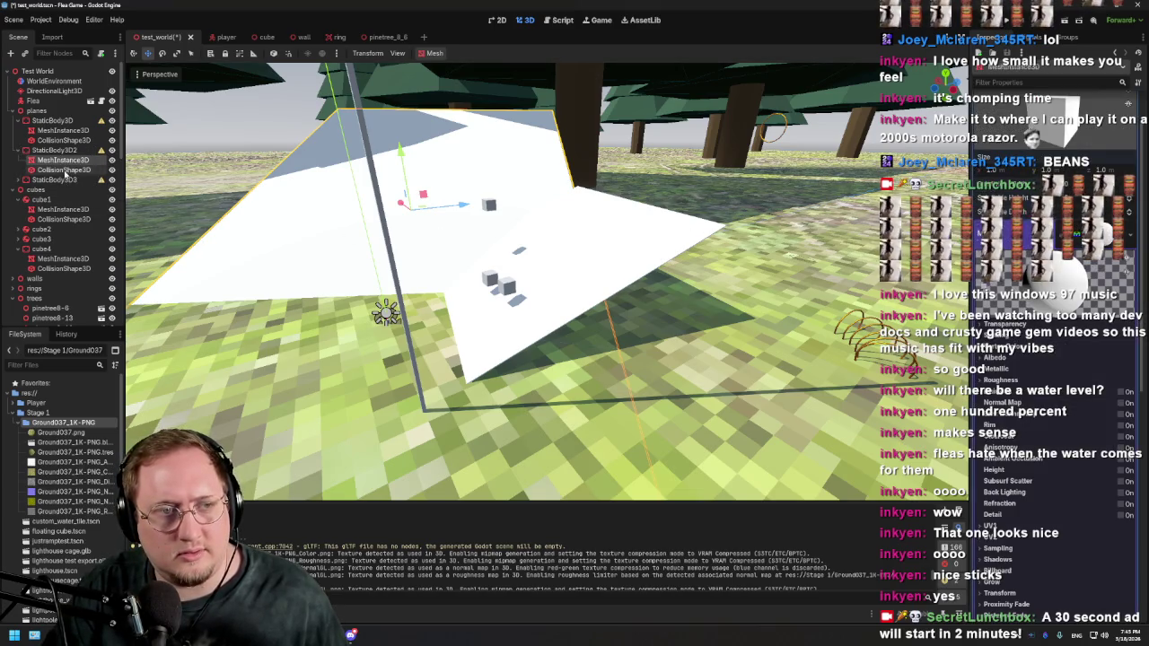
{"action": "left_click", "coordinate": [1110, 242]}
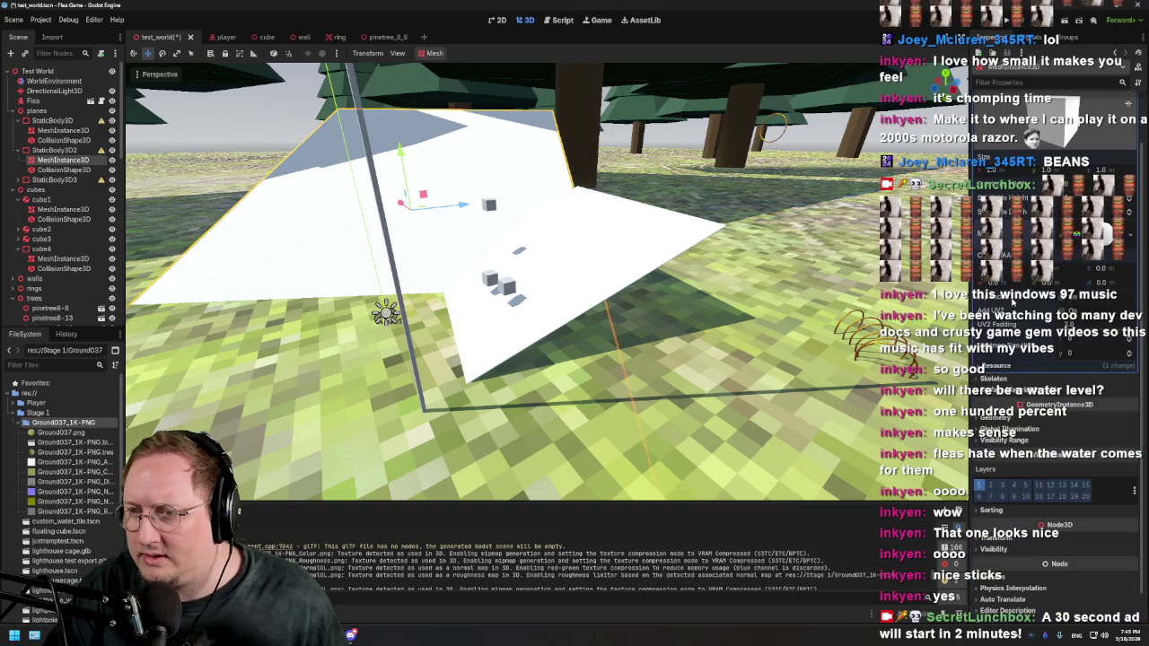
Step: Give the ramp's material a green albedo colour
{"action": "left_click", "coordinate": [1108, 235]}
{"action": "left_click", "coordinate": [997, 359]}
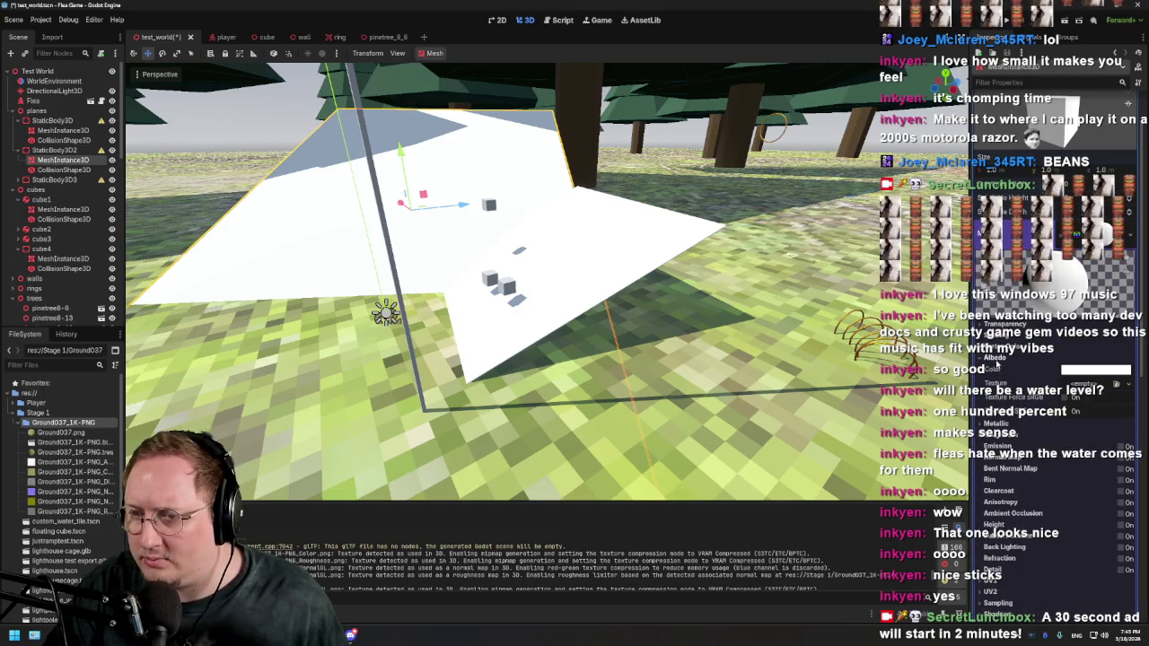
{"action": "left_click", "coordinate": [1069, 371]}
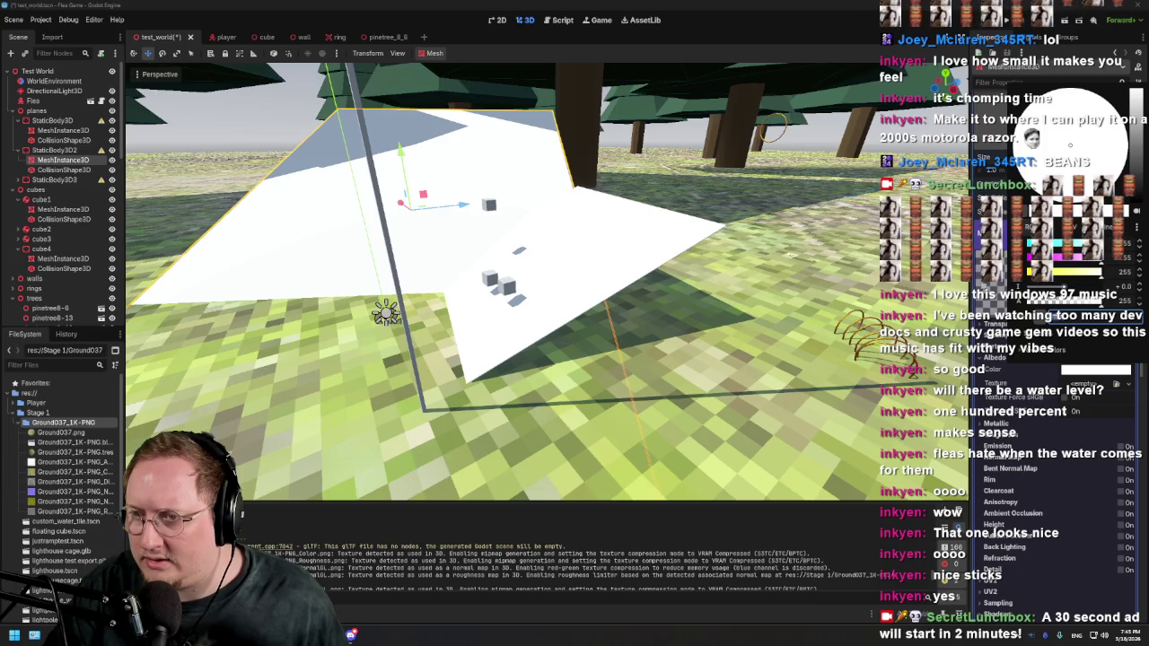
{"action": "mouse_move", "coordinate": [1069, 145]}
{"action": "left_mouse_down"}
{"action": "mouse_move", "coordinate": [1078, 135]}
{"action": "mouse_move", "coordinate": [1087, 157]}
{"action": "mouse_move", "coordinate": [1060, 262]}
{"action": "left_mouse_up"}
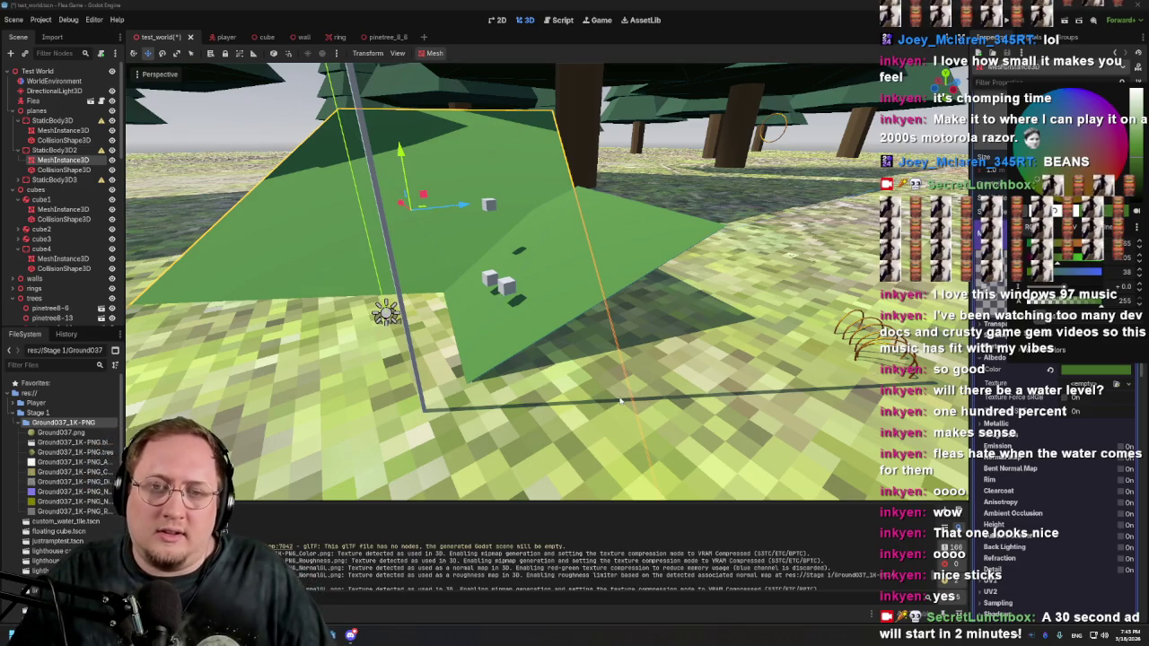
{"action": "scroll", "coordinate": [565, 300], "scroll_direction": "up", "scroll_amount": 3}
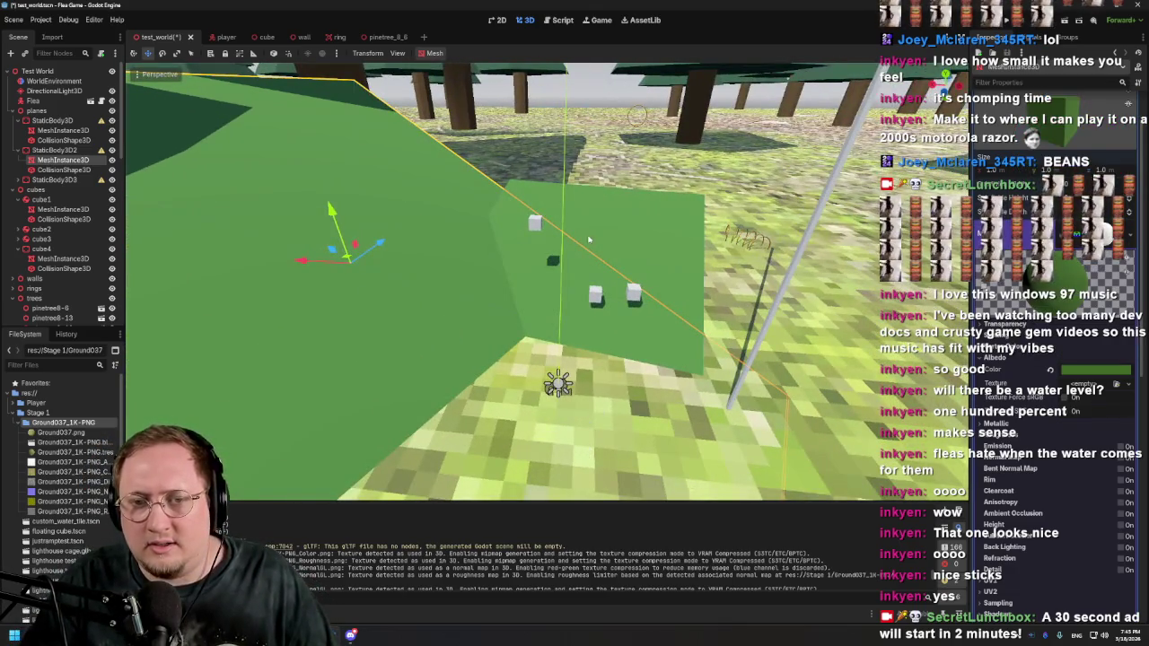
{"action": "mouse_move", "coordinate": [455, 252]}
{"action": "left_mouse_down"}
{"action": "mouse_move", "coordinate": [439, 213]}
{"action": "mouse_move", "coordinate": [441, 254]}
{"action": "left_mouse_up"}
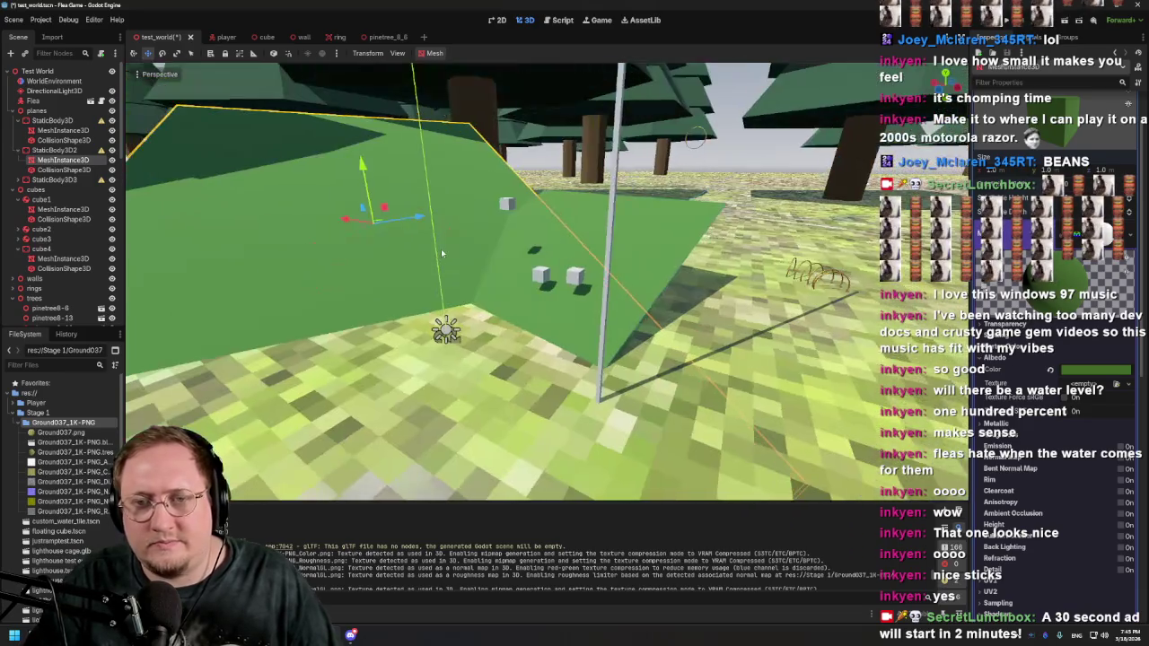
Step: Set the ground material's UV1 scale to 0.1, then to 12
{"action": "left_click", "coordinate": [446, 330]}
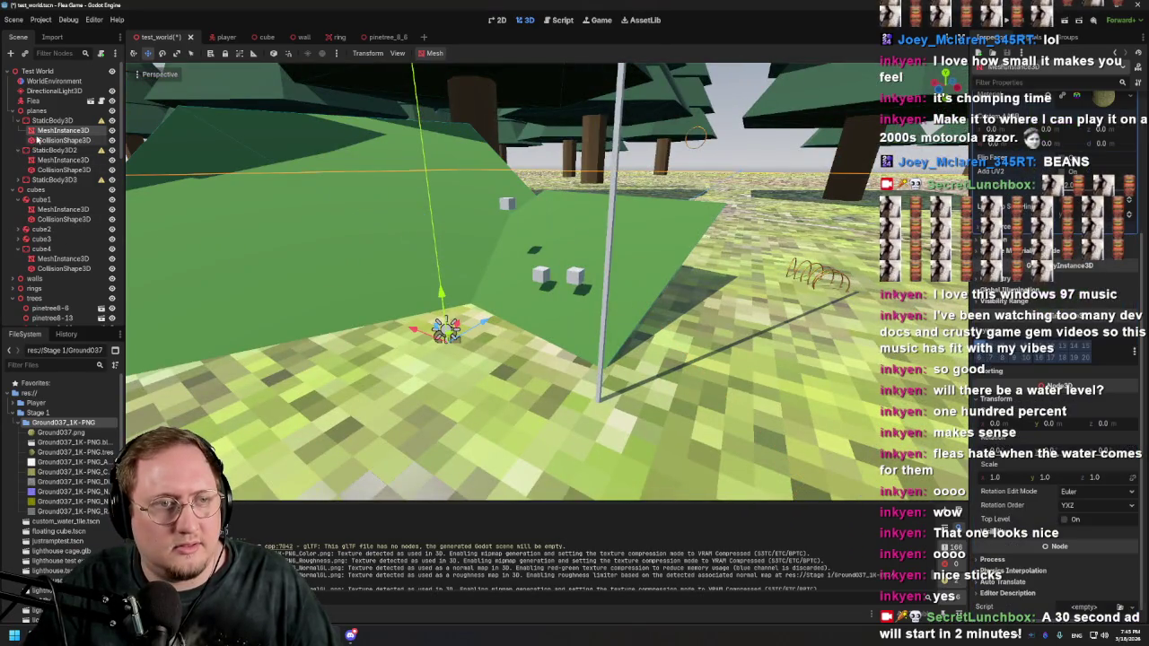
{"action": "left_click", "coordinate": [1110, 302]}
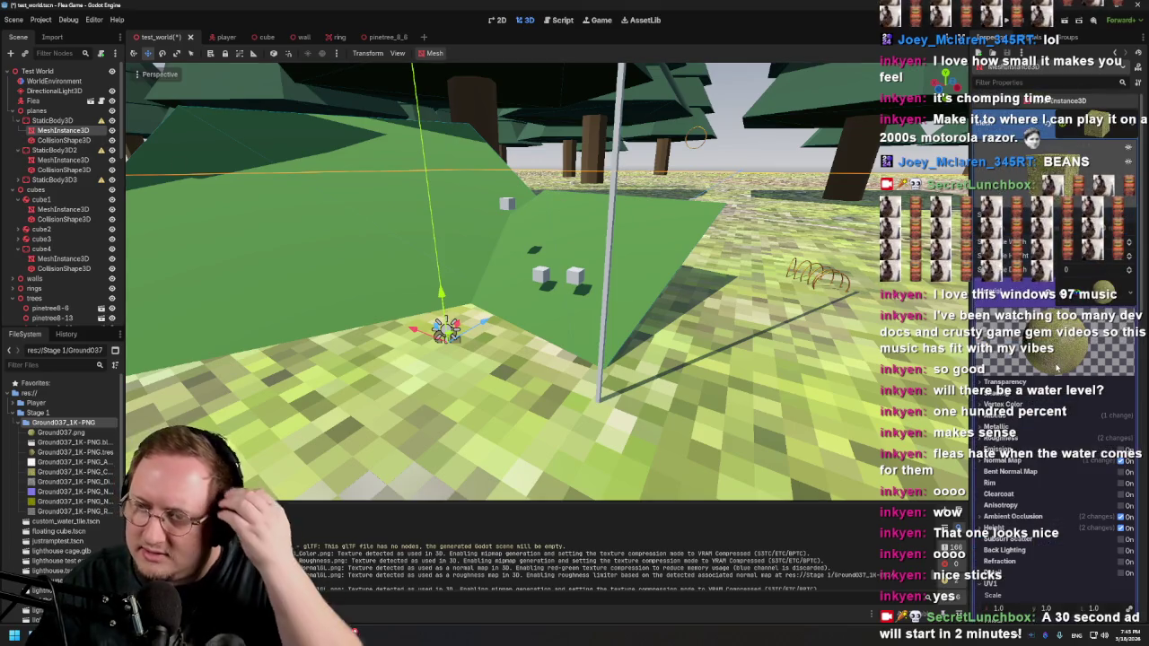
{"action": "scroll", "coordinate": [1055, 359], "scroll_direction": "down", "scroll_amount": 5}
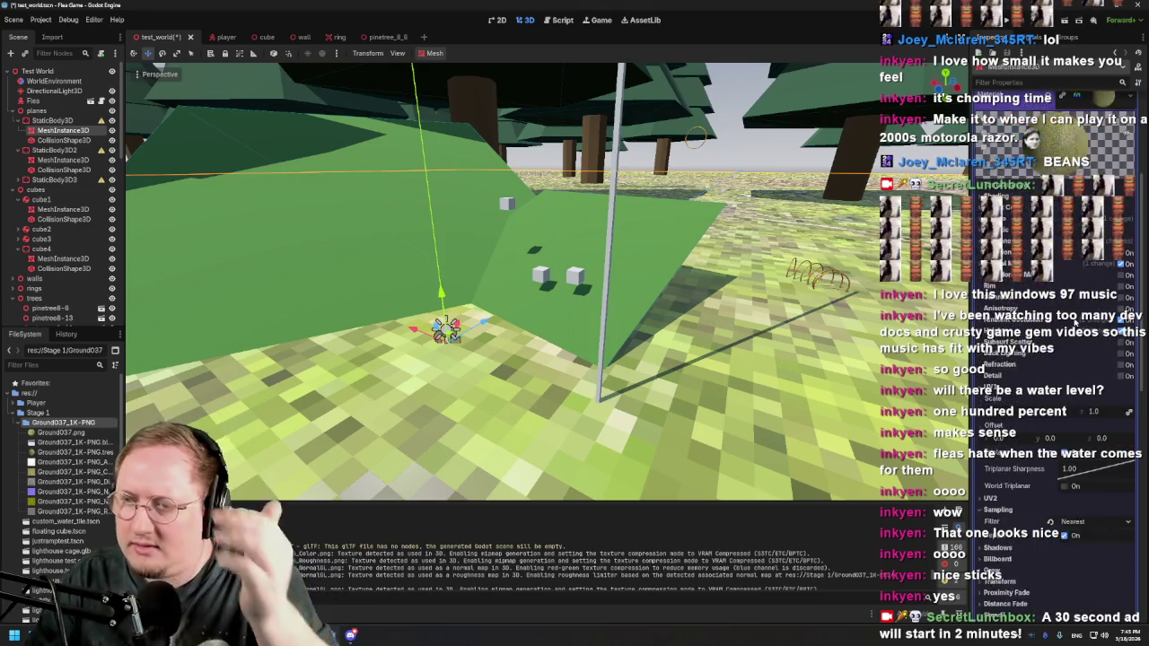
{"action": "left_click", "coordinate": [1069, 346]}
{"action": "type", "text": "0.1"}
{"action": "key", "text": "Return"}
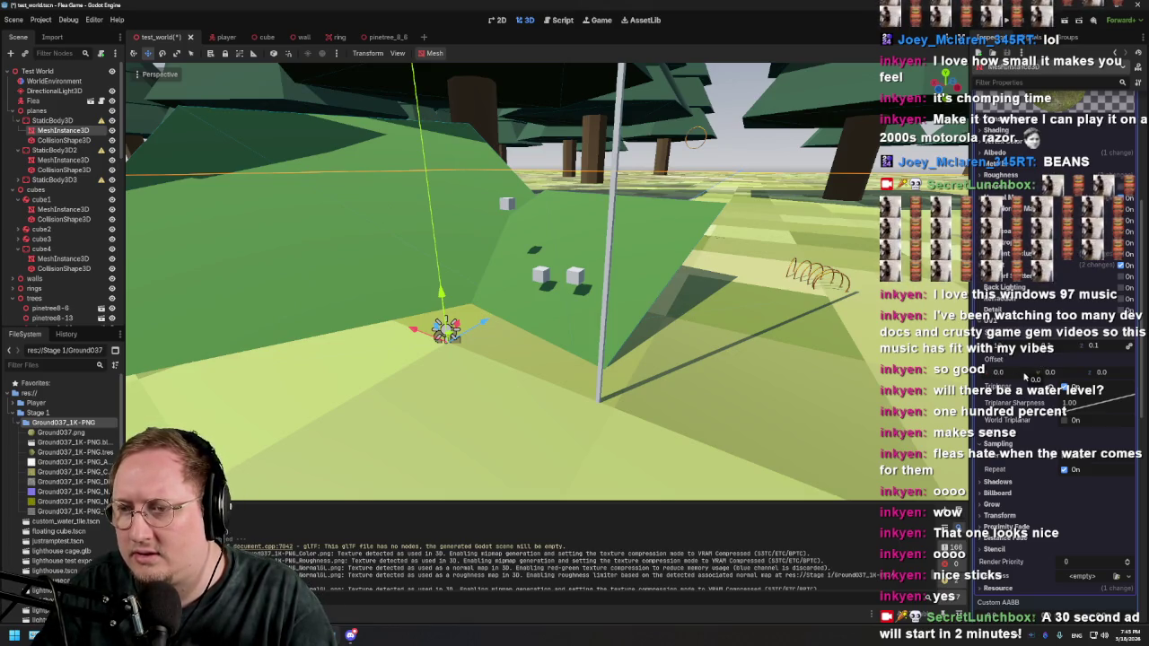
{"action": "type", "text": "12"}
{"action": "key", "text": "Return"}
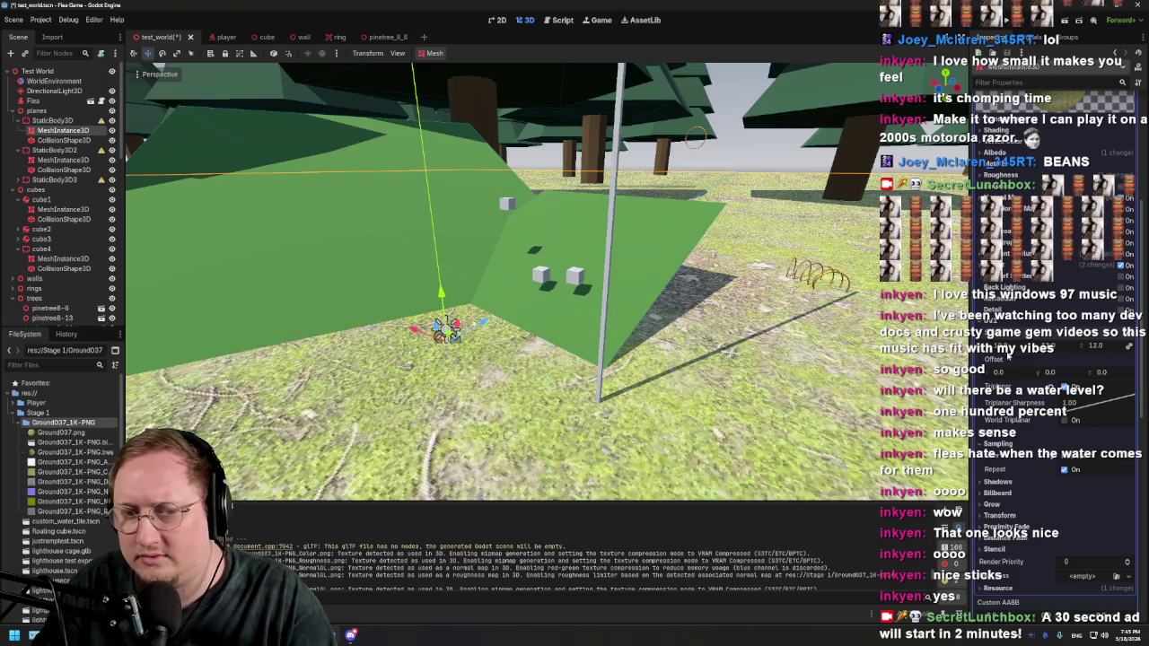
Step: Raise the UV1 scale to 18, save the test_world scene, and start a playtest
{"action": "mouse_move", "coordinate": [512, 285]}
{"action": "left_mouse_down"}
{"action": "mouse_move", "coordinate": [501, 285]}
{"action": "mouse_move", "coordinate": [693, 287]}
{"action": "left_mouse_up"}
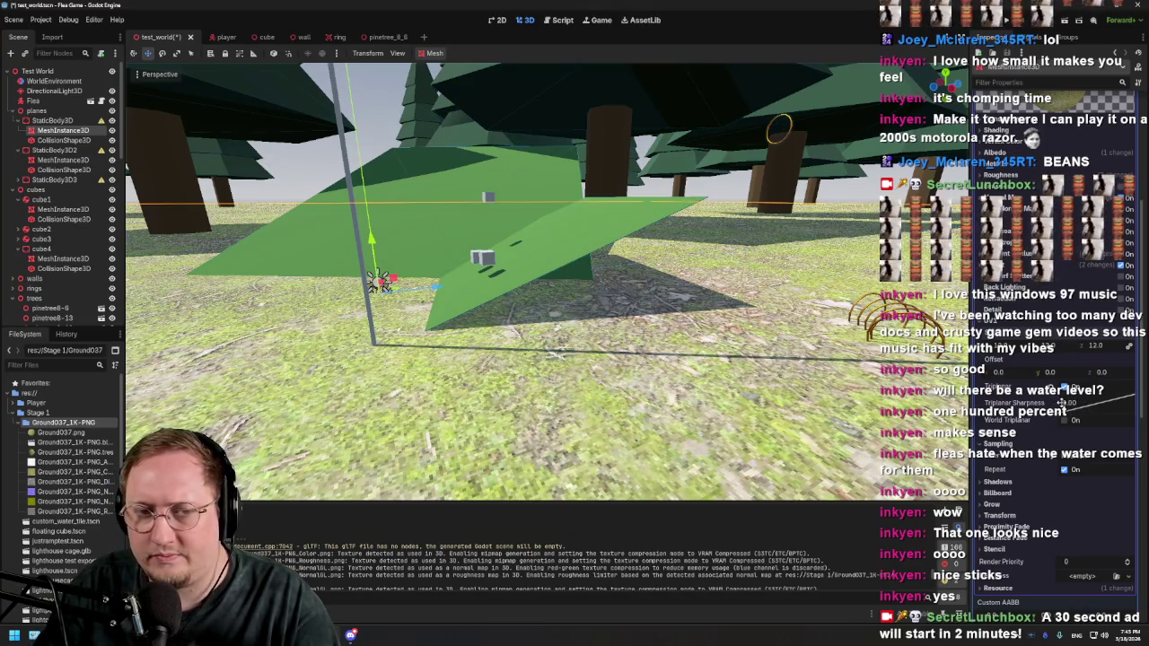
{"action": "left_click_drag", "start_coordinate": [551, 311], "coordinate": [646, 292]}
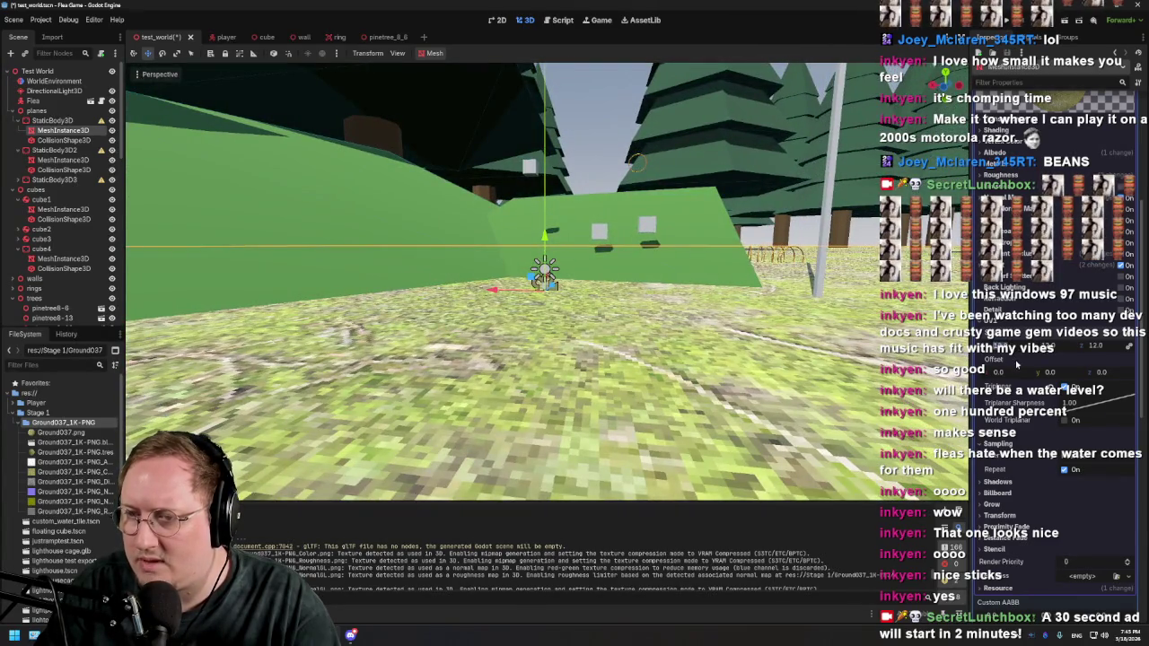
{"action": "mouse_move", "coordinate": [593, 323]}
{"action": "left_mouse_down"}
{"action": "mouse_move", "coordinate": [622, 294]}
{"action": "mouse_move", "coordinate": [618, 261]}
{"action": "mouse_move", "coordinate": [613, 367]}
{"action": "left_mouse_up"}
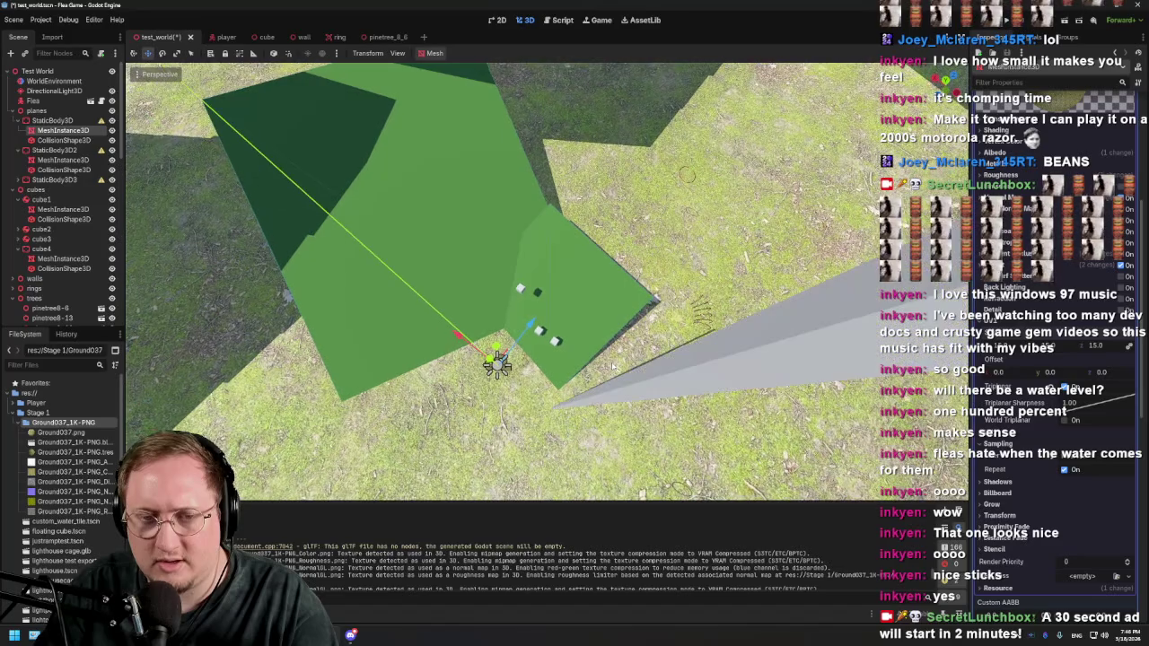
{"action": "mouse_move", "coordinate": [688, 174]}
{"action": "left_mouse_down"}
{"action": "mouse_move", "coordinate": [804, 84]}
{"action": "mouse_move", "coordinate": [686, 175]}
{"action": "mouse_move", "coordinate": [698, 189]}
{"action": "left_mouse_up"}
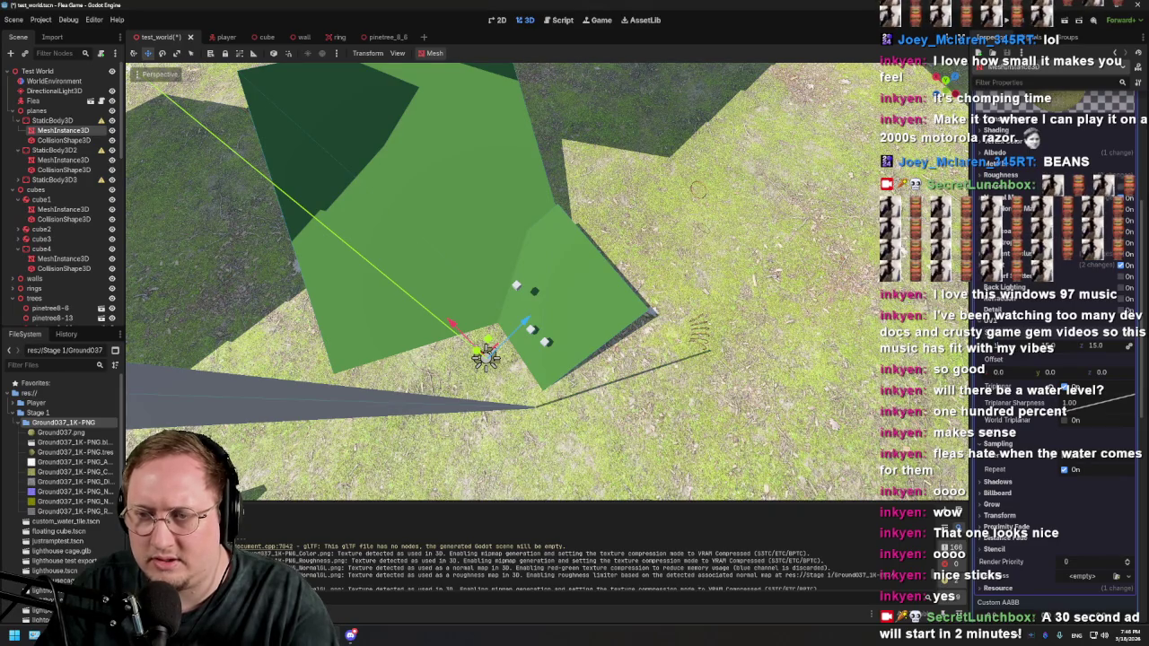
{"action": "left_click_drag", "start_coordinate": [1078, 346], "coordinate": [1008, 359]}
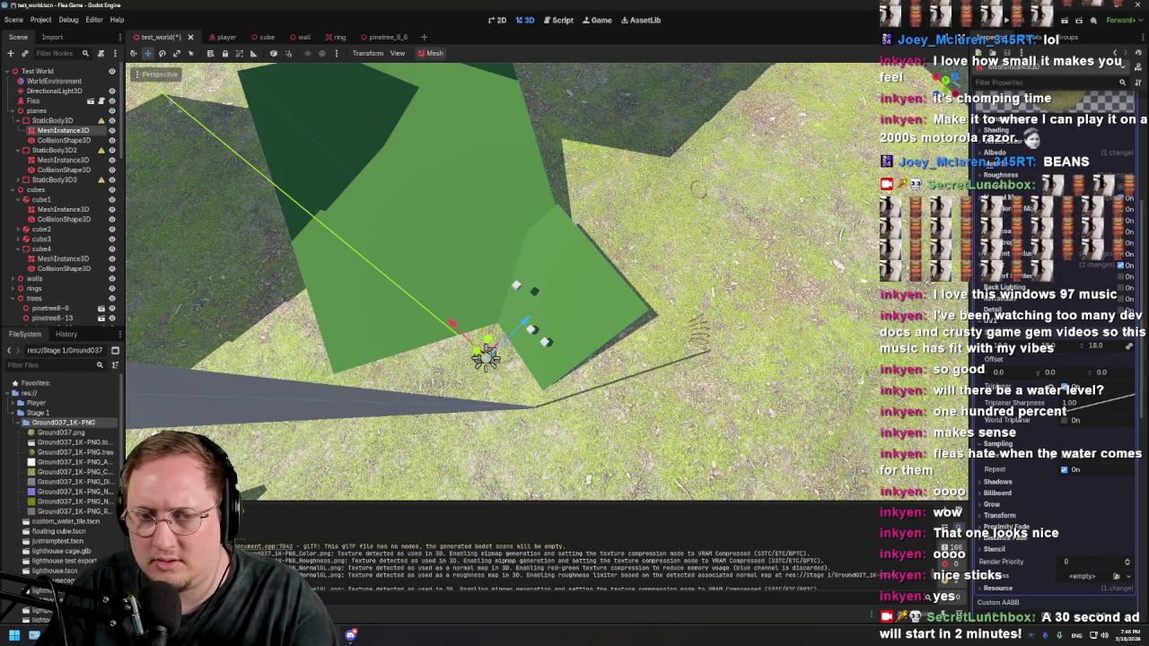
{"action": "left_click_drag", "start_coordinate": [699, 190], "coordinate": [645, 145]}
{"action": "key", "text": "ctrl+s"}
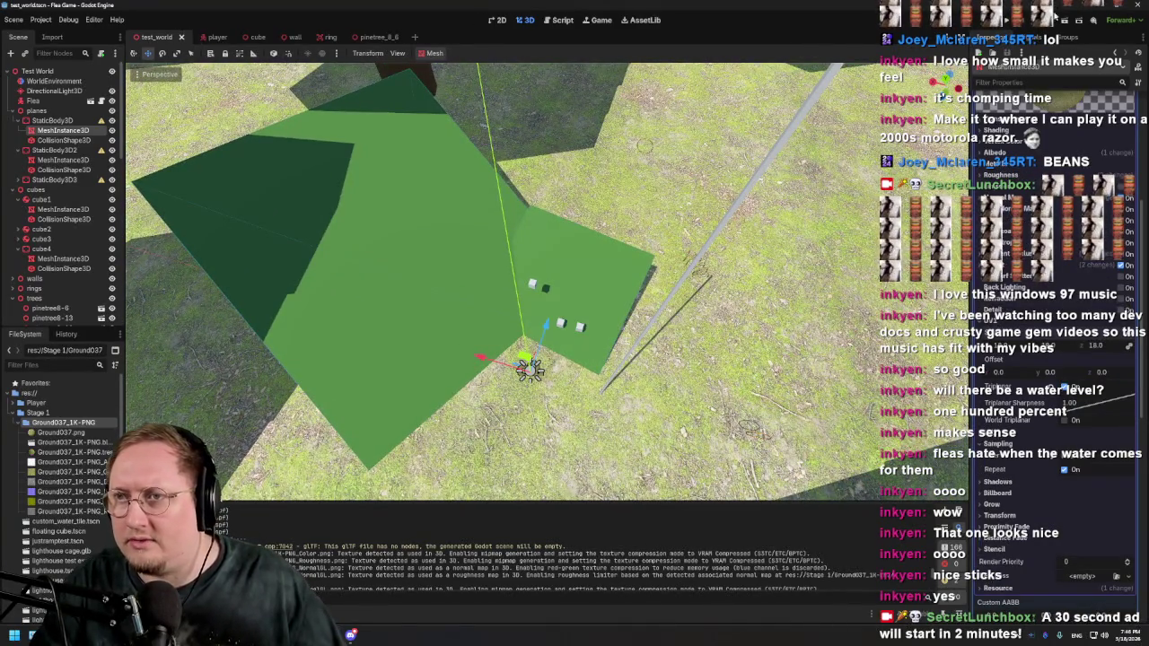
{"action": "left_click", "coordinate": [1066, 22]}
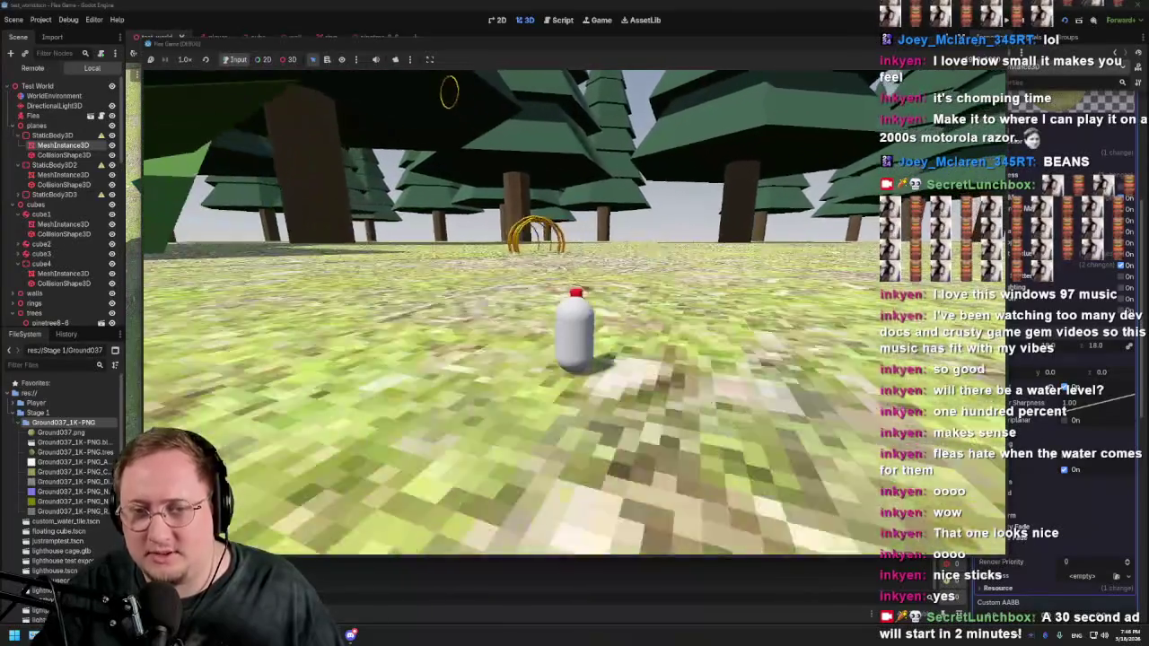
{"action": "key", "text": "Left"}
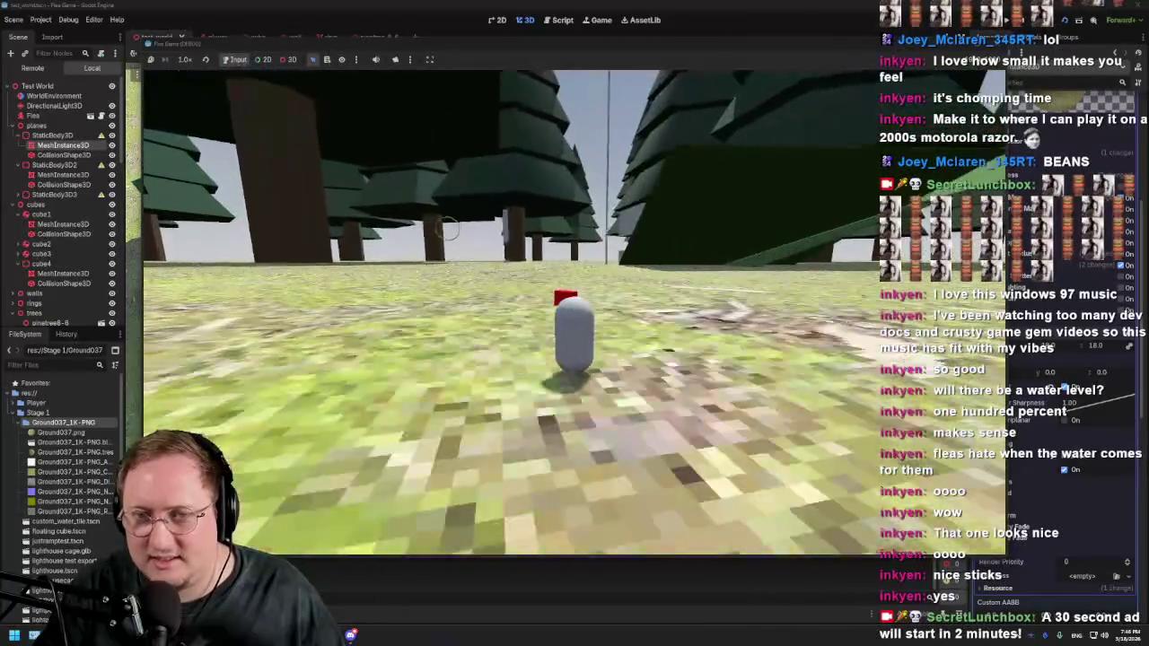
{"action": "key", "text": "Left"}
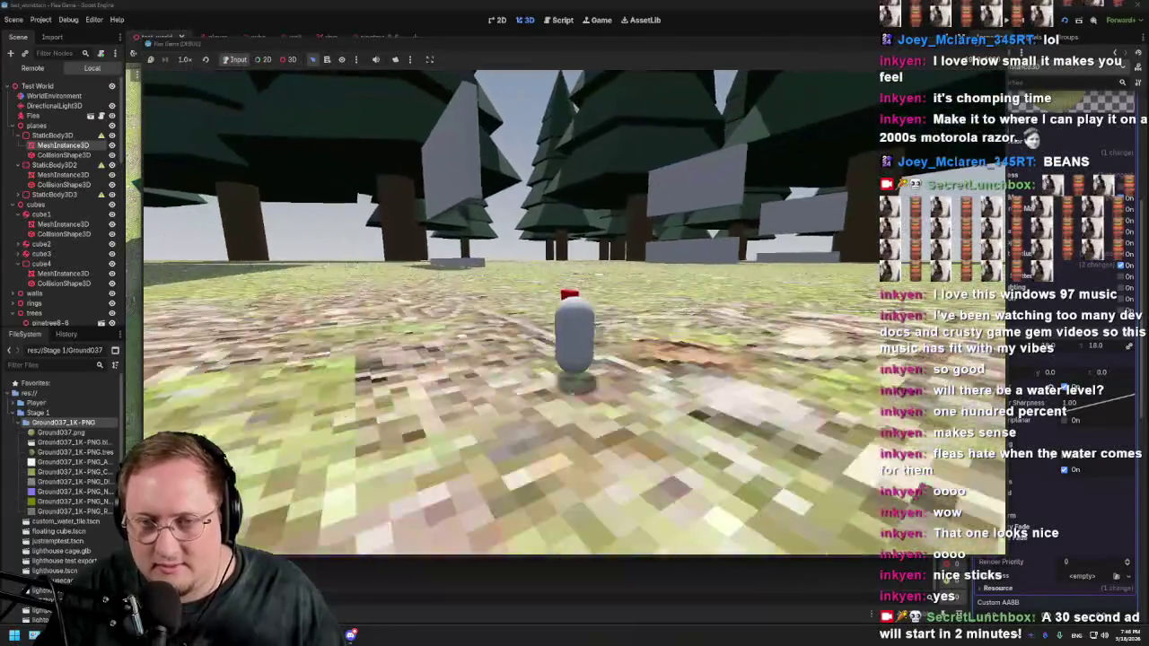
{"action": "key", "text": "Right"}
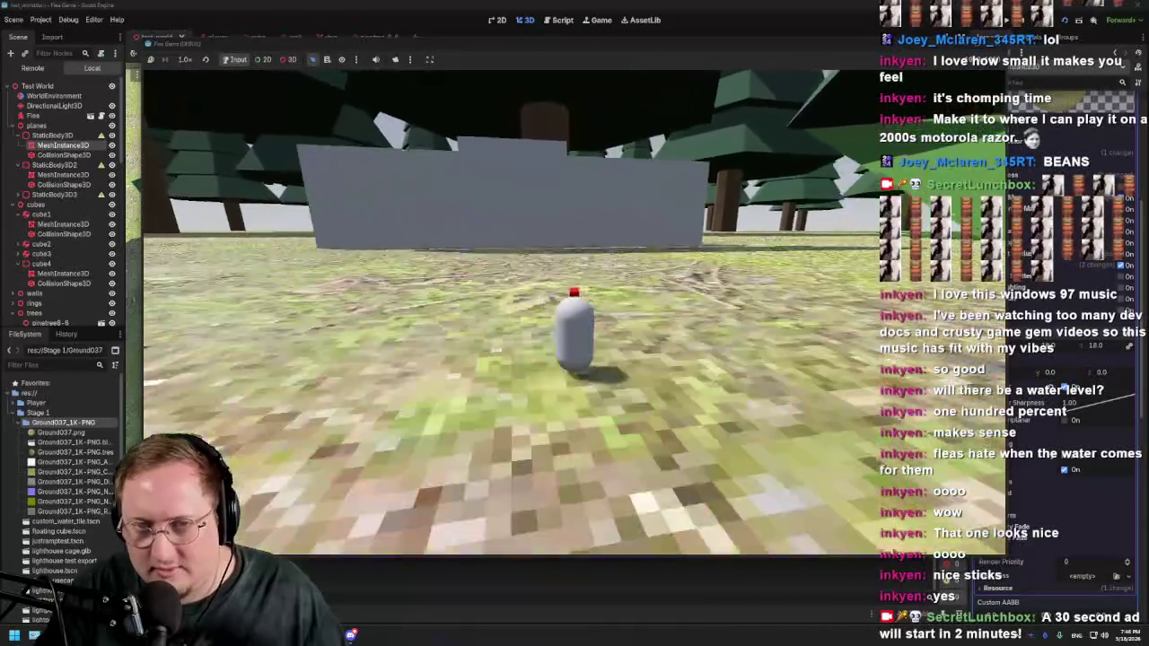
{"action": "key", "text": "Left"}
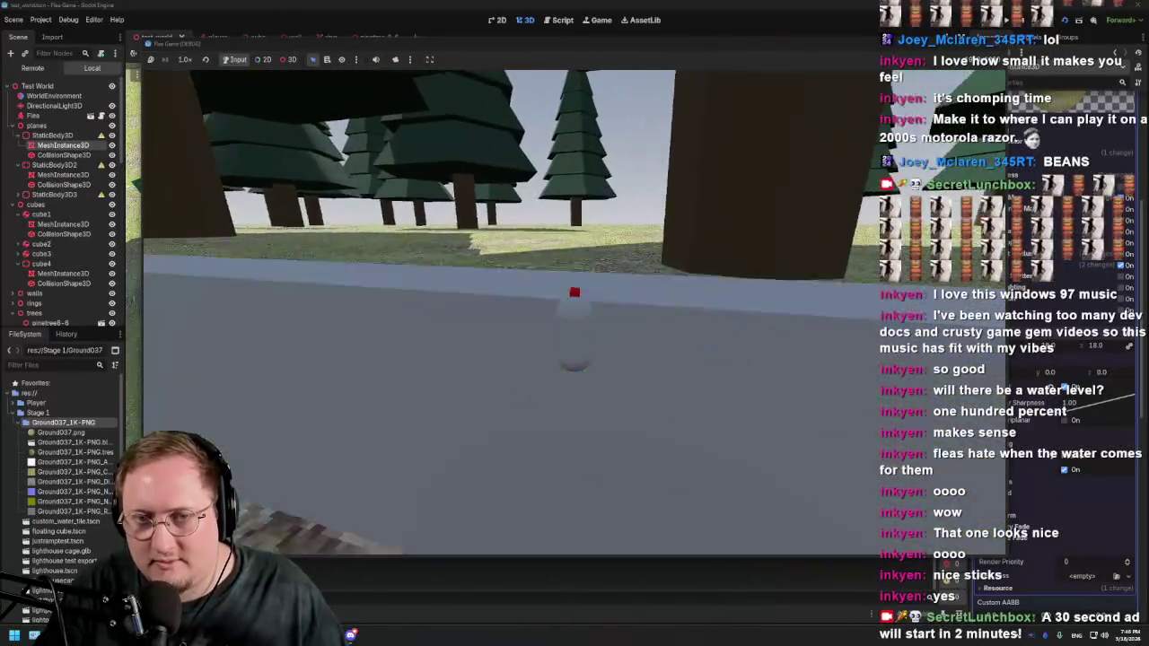
{"action": "key", "text": "Left"}
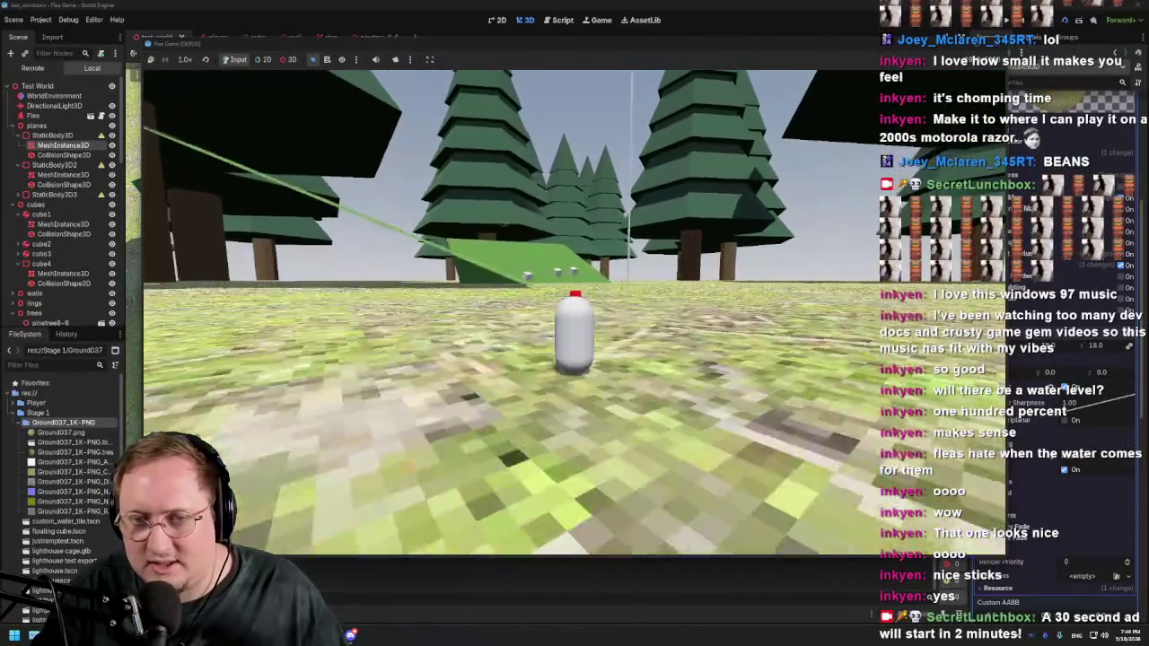
{"action": "key", "text": "Right"}
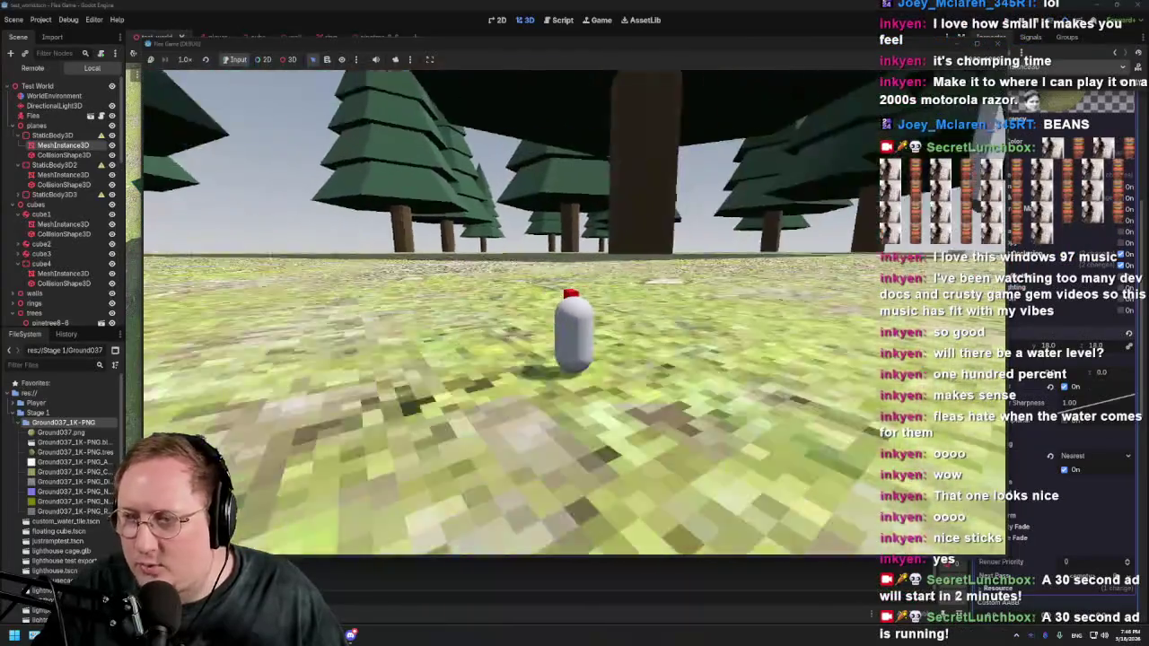
{"action": "key", "text": "Left"}
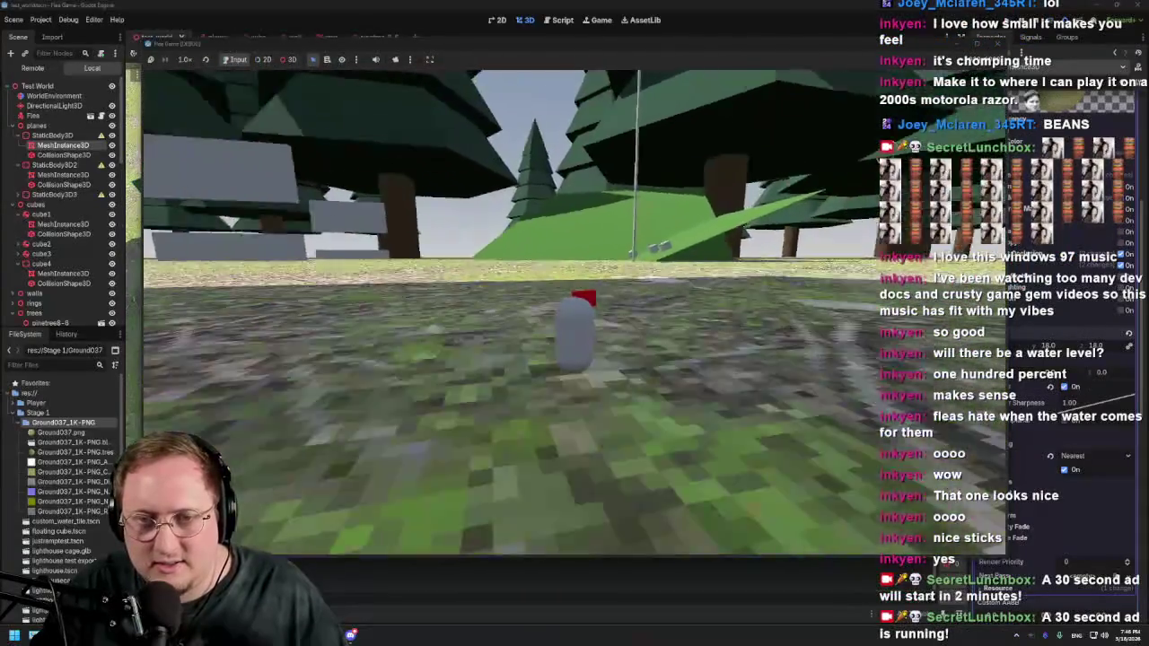
{"action": "key", "text": "F8"}
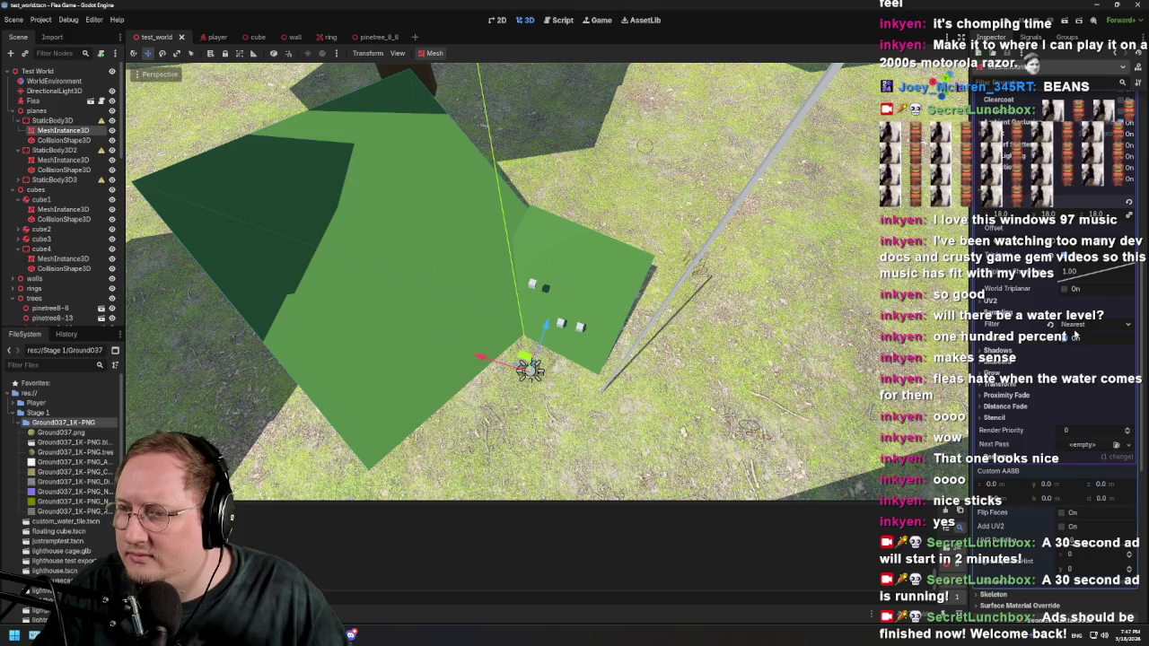
Step: Switch the ground texture filter to Linear Mipmap and inspect the ground up close
{"action": "left_click", "coordinate": [1051, 325]}
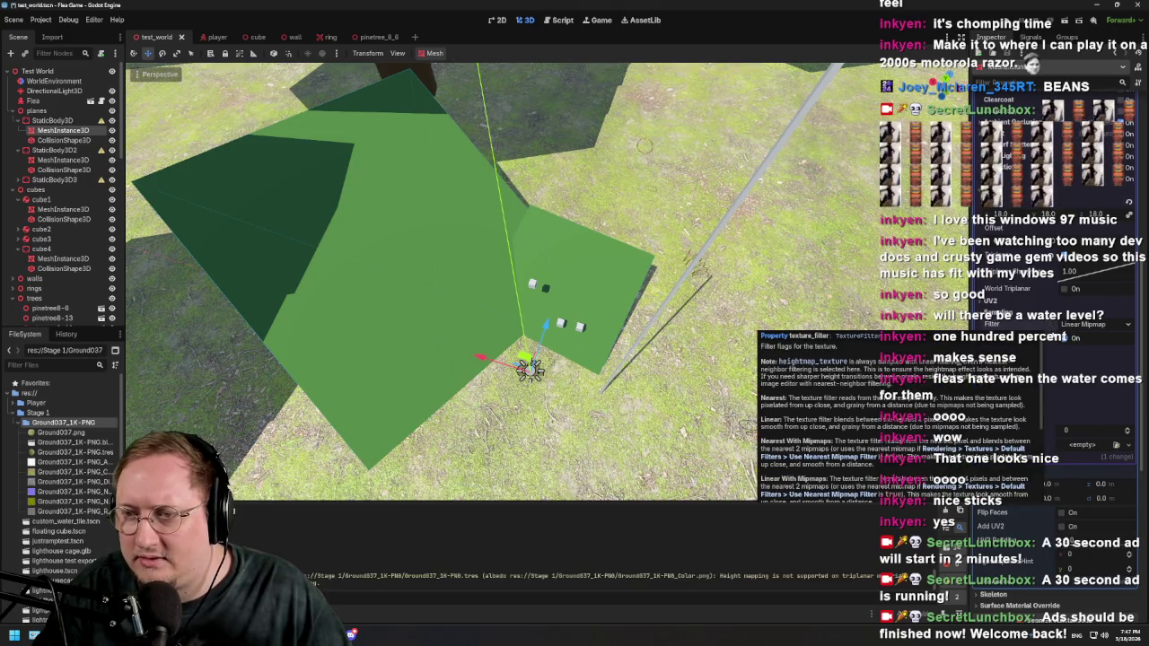
{"action": "scroll", "coordinate": [649, 431], "scroll_direction": "up", "scroll_amount": 10}
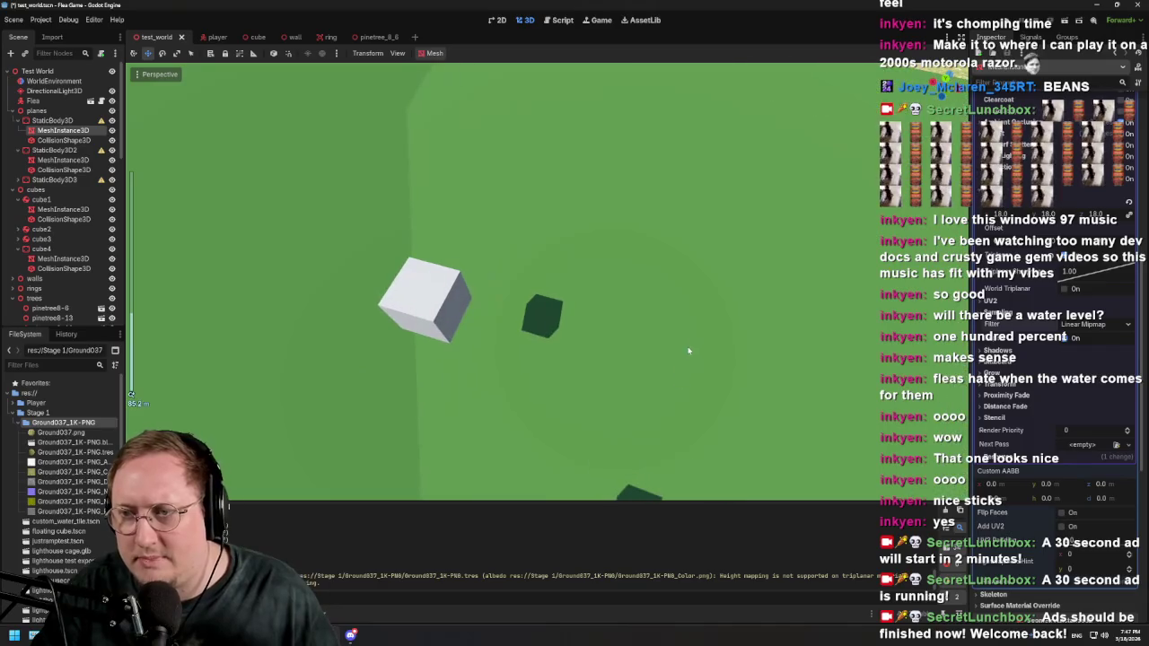
{"action": "scroll", "coordinate": [665, 285], "scroll_direction": "down", "scroll_amount": 10}
{"action": "scroll", "coordinate": [548, 279], "scroll_direction": "up", "scroll_amount": 5}
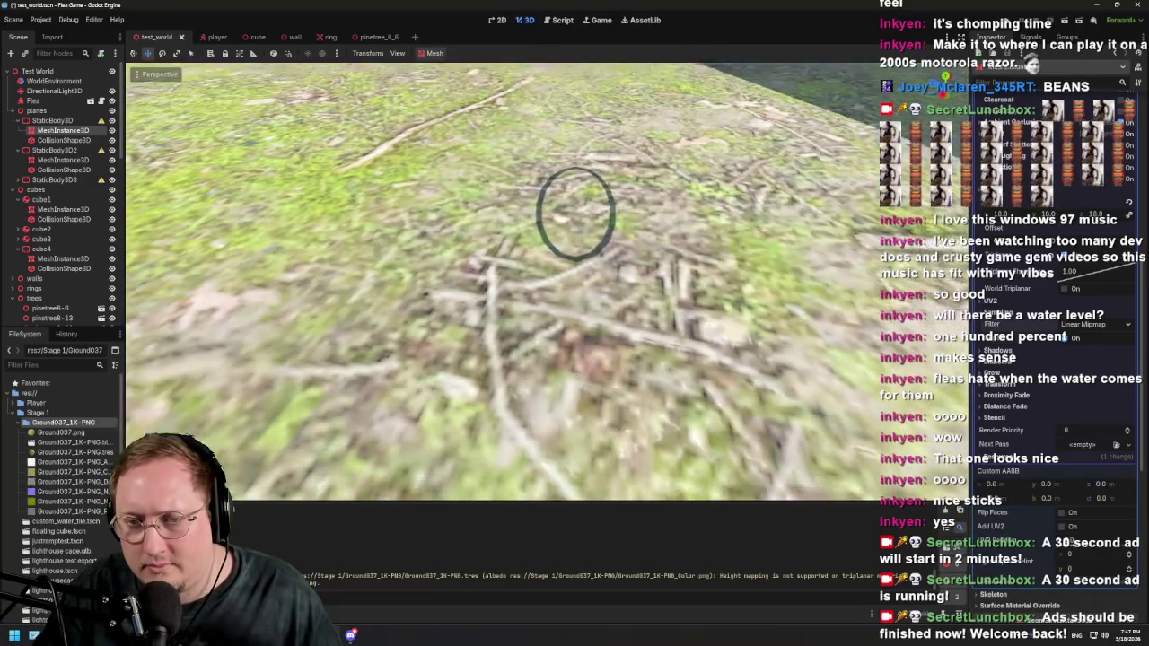
{"action": "key", "text": "a"}
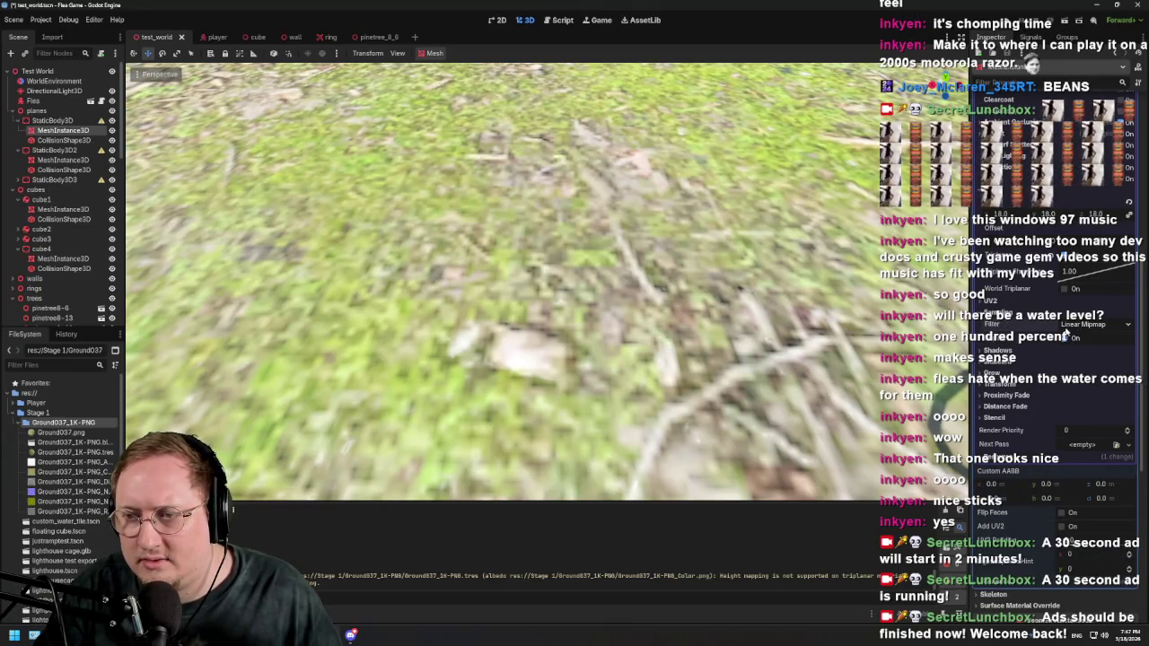
Step: Toggle a sampling option and browse the texture filter modes without changing them
{"action": "left_click", "coordinate": [1068, 340]}
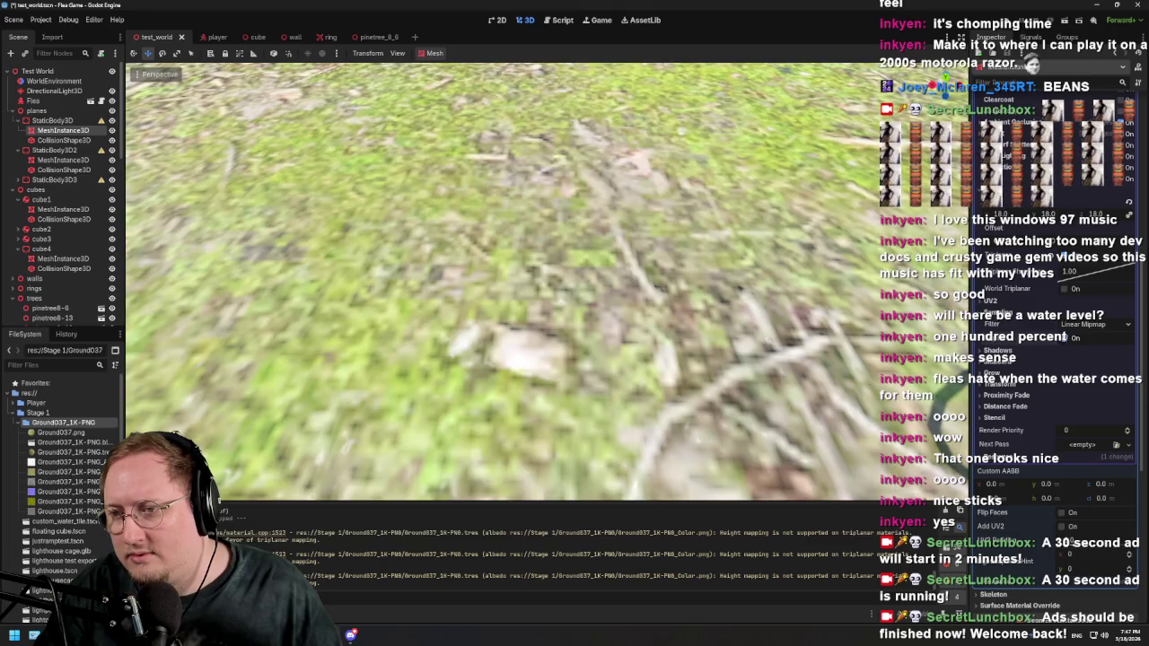
{"action": "left_click", "coordinate": [1069, 326]}
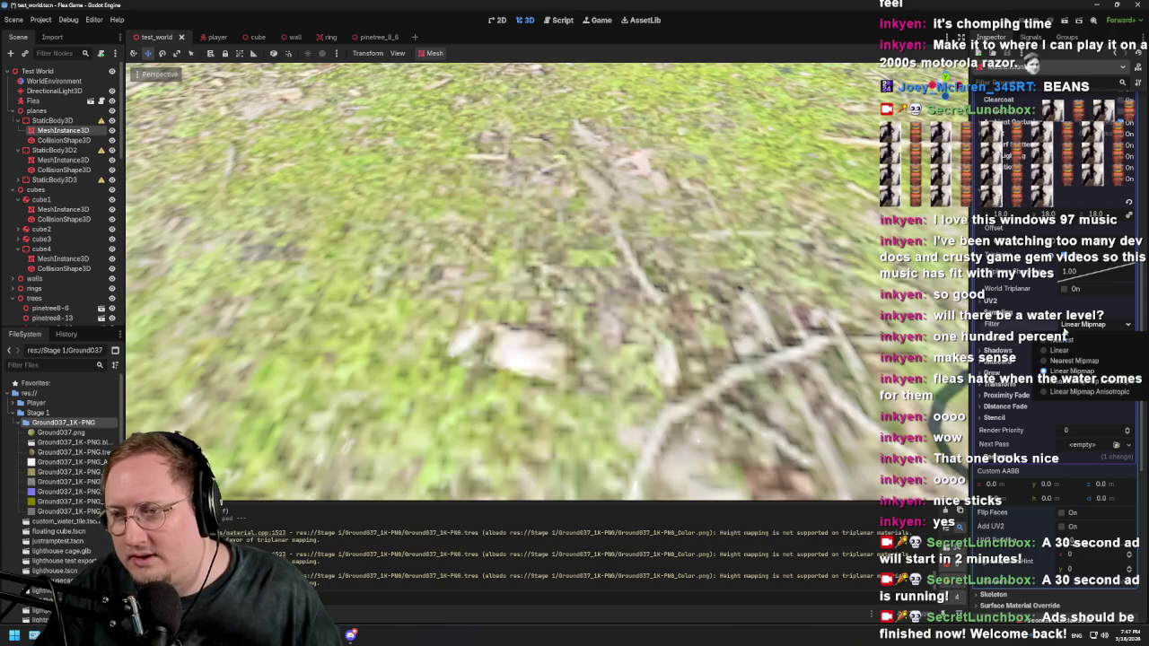
{"action": "left_click", "coordinate": [1065, 358]}
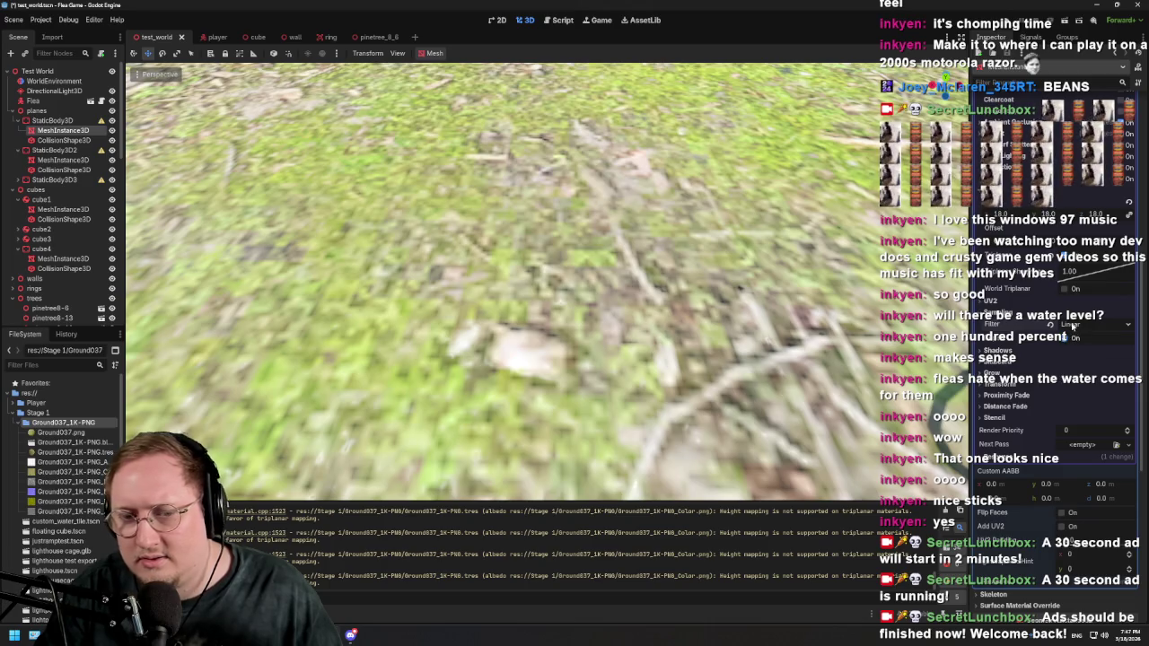
{"action": "left_click", "coordinate": [1072, 326]}
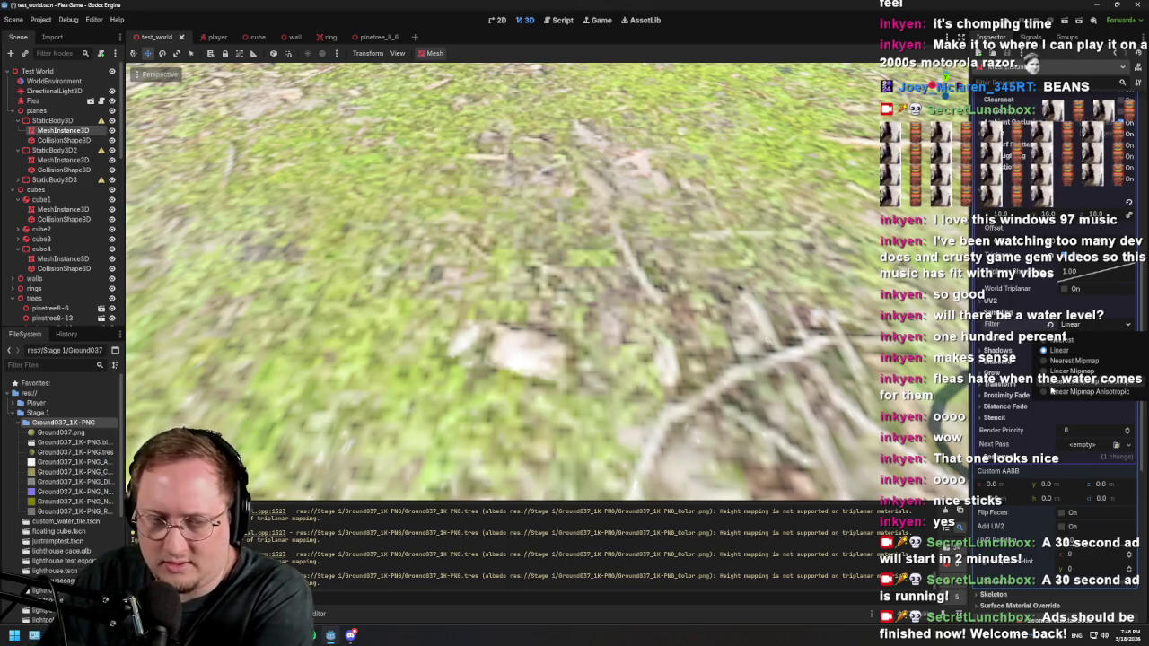
{"action": "scroll", "coordinate": [380, 562], "scroll_direction": "up", "scroll_amount": 2}
{"action": "scroll", "coordinate": [380, 562], "scroll_direction": "down", "scroll_amount": 2}
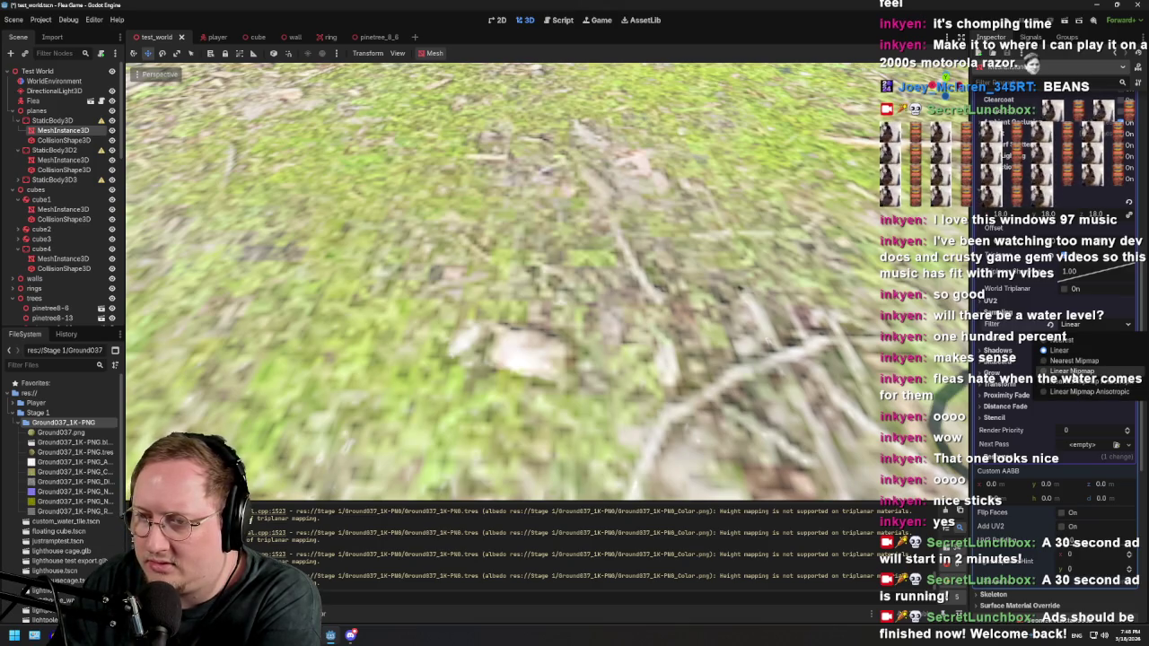
{"action": "left_click", "coordinate": [1065, 368]}
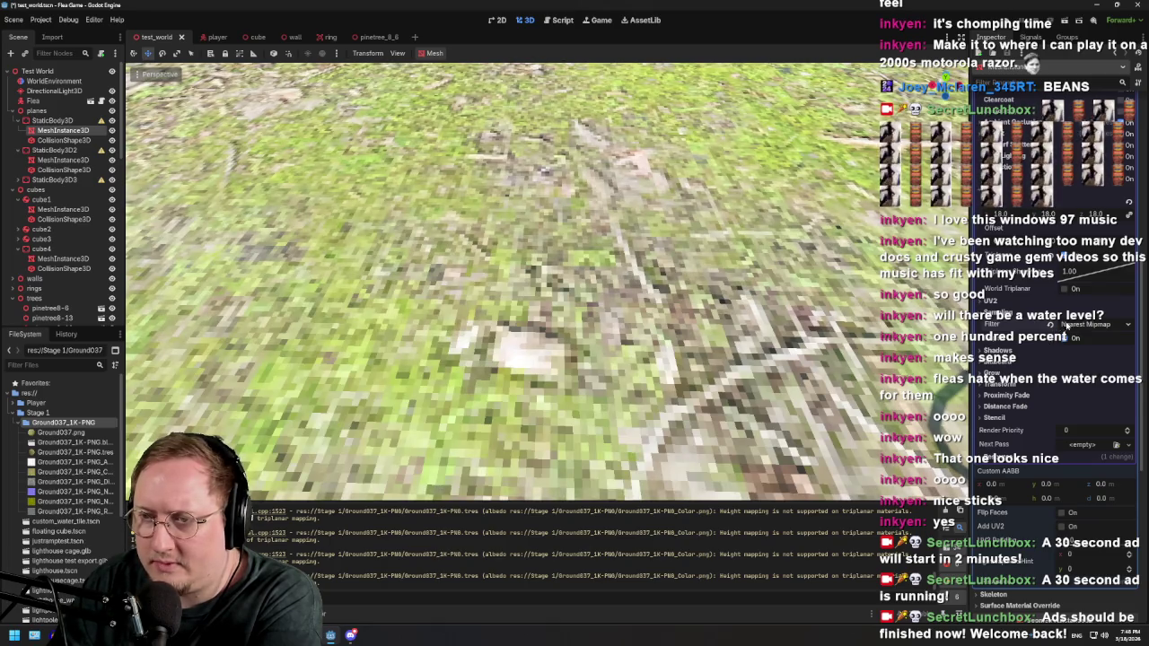
Step: Switch the ground texture filter back to Nearest
{"action": "left_click", "coordinate": [1063, 327]}
{"action": "left_click", "coordinate": [1074, 340]}
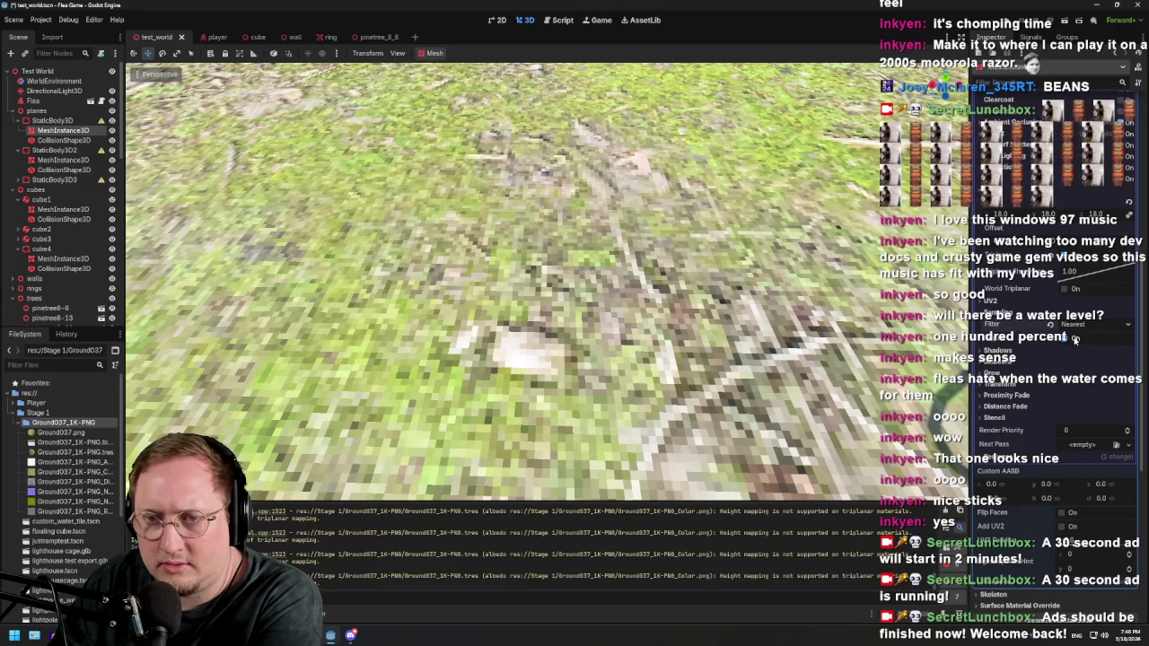
{"action": "left_click", "coordinate": [1077, 323]}
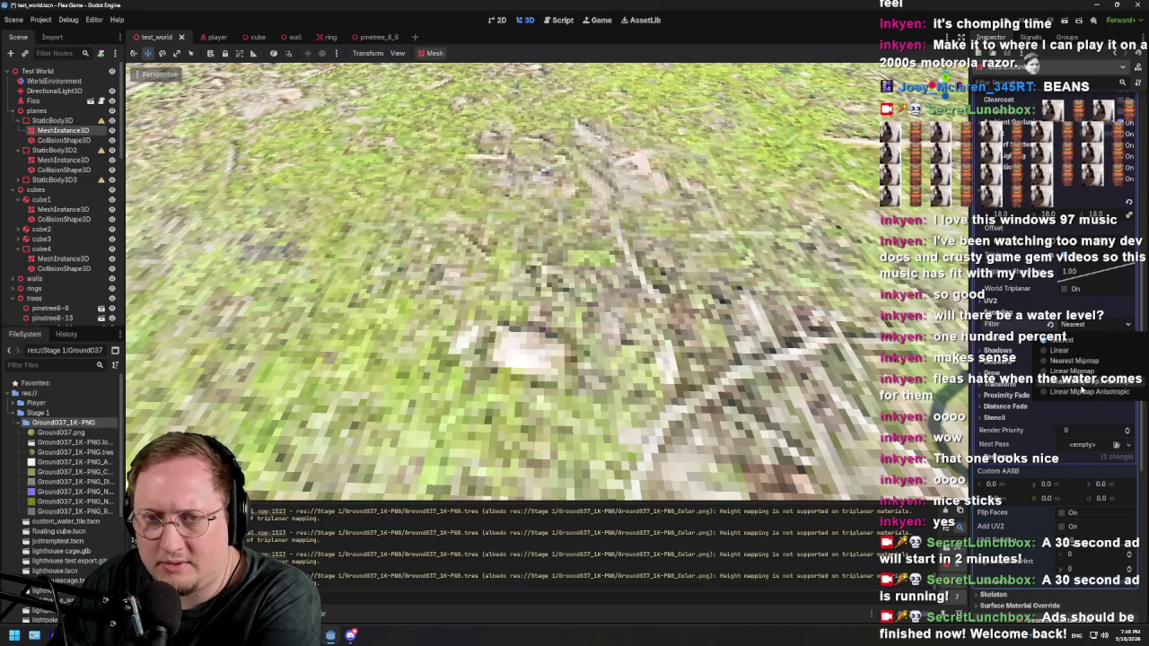
{"action": "key", "text": "Escape"}
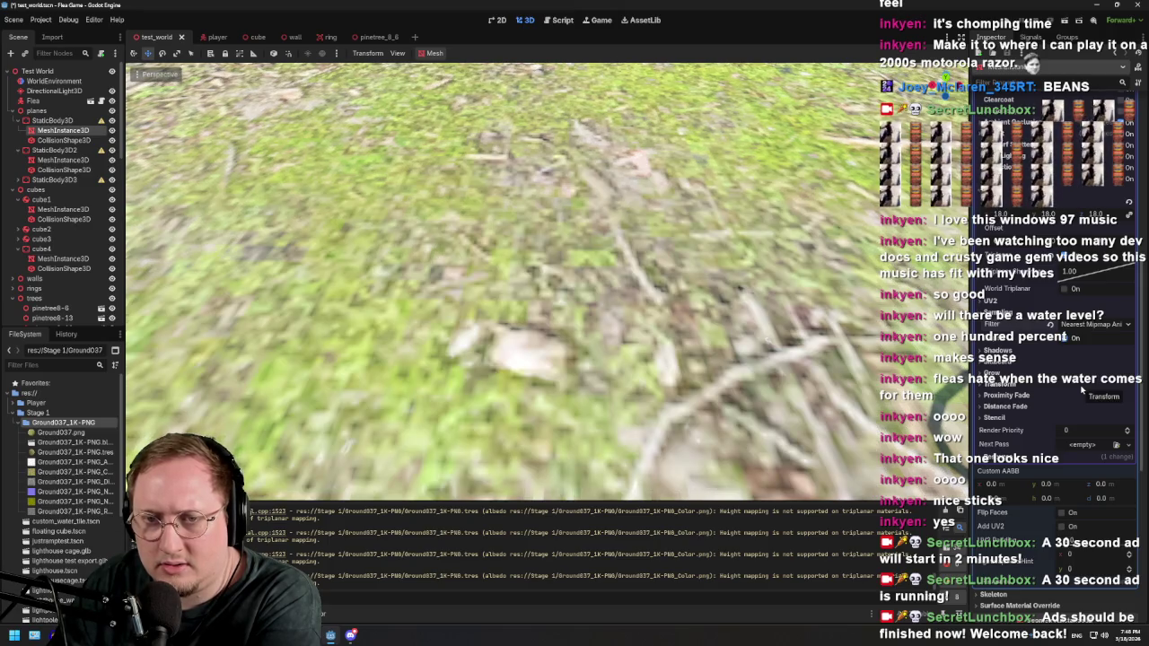
Step: Frame the trees and green slope, then set the ground texture filter to Nearest
{"action": "left_click_drag", "start_coordinate": [728, 299], "coordinate": [728, 256]}
{"action": "left_click_drag", "start_coordinate": [728, 299], "coordinate": [131, 395]}
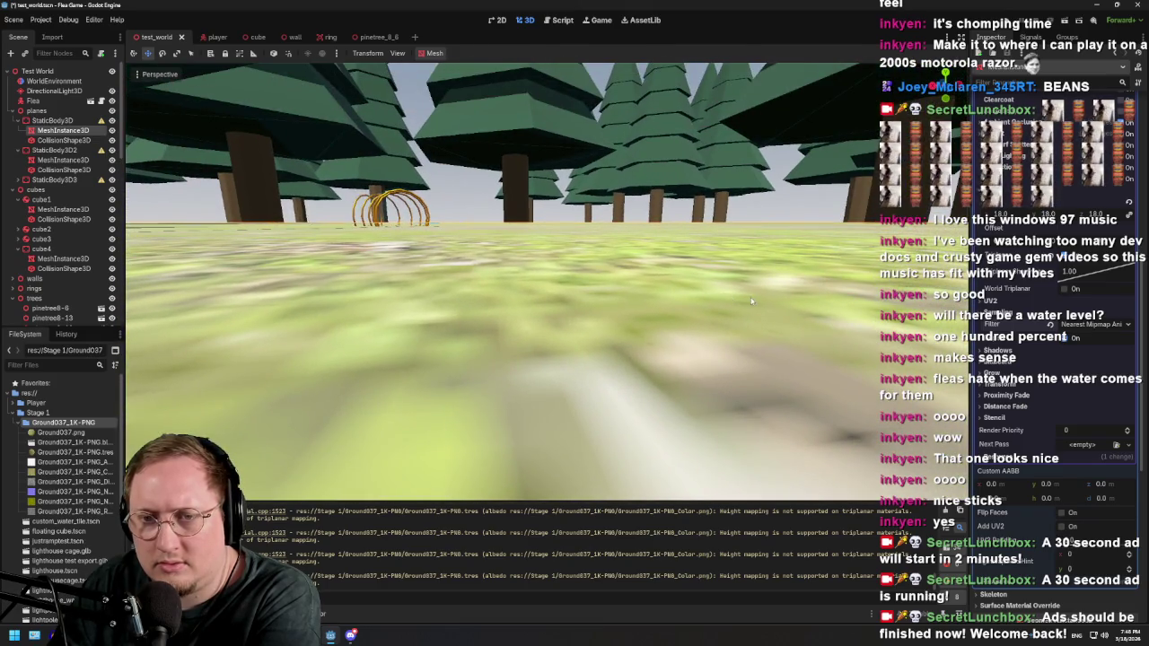
{"action": "left_click_drag", "start_coordinate": [675, 261], "coordinate": [458, 253]}
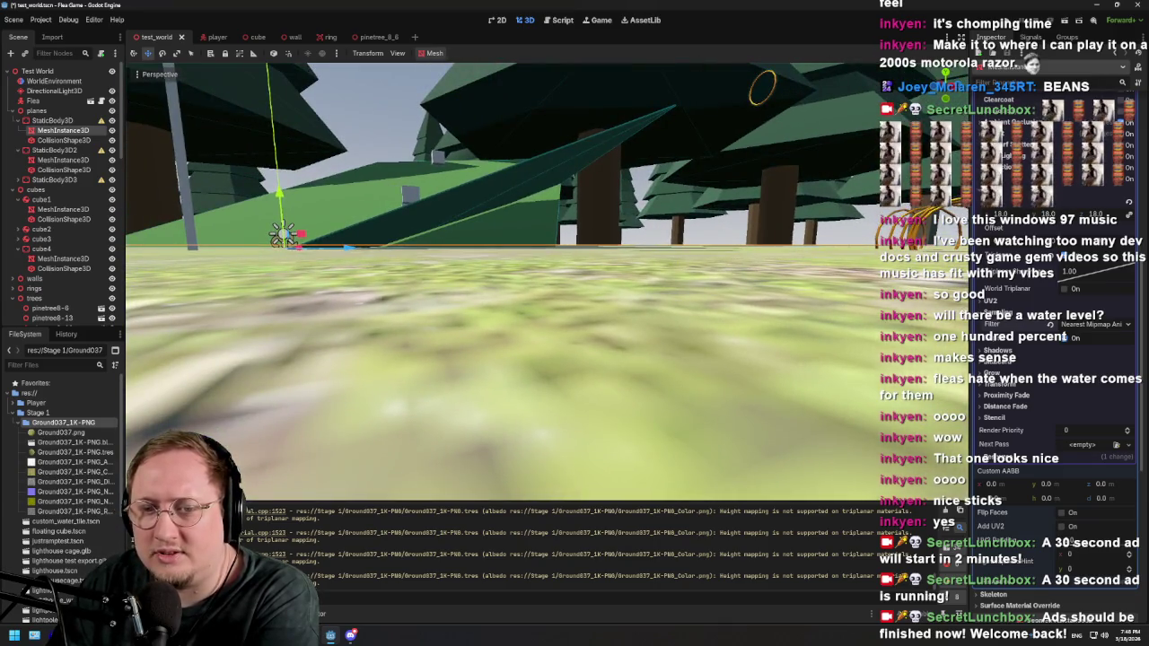
{"action": "left_click", "coordinate": [1091, 324]}
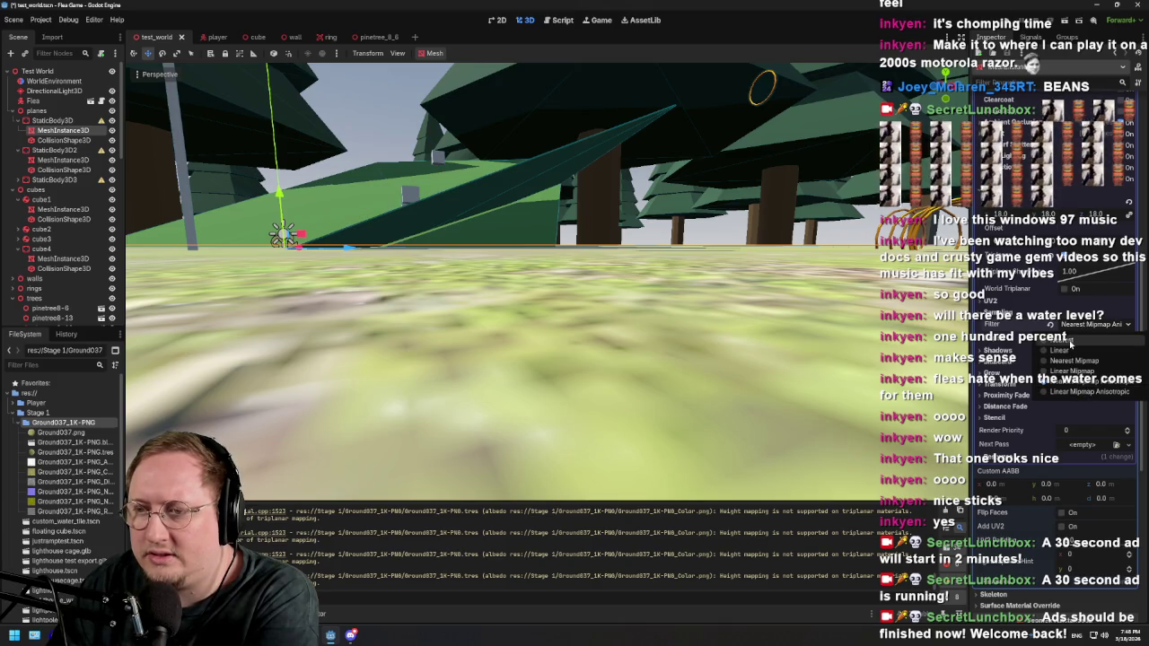
{"action": "left_click", "coordinate": [1070, 344]}
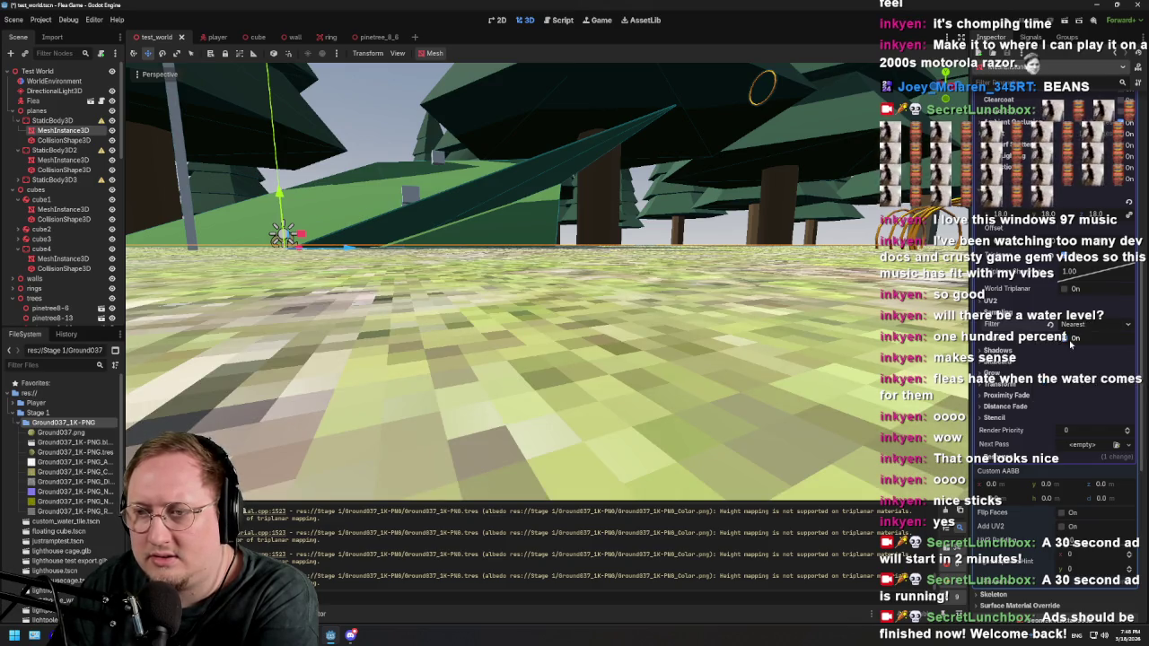
Step: Try Nearest Mipmap, Nearest, and Nearest Mipmap Anisotropic filtering on the ground
{"action": "left_click", "coordinate": [1074, 324]}
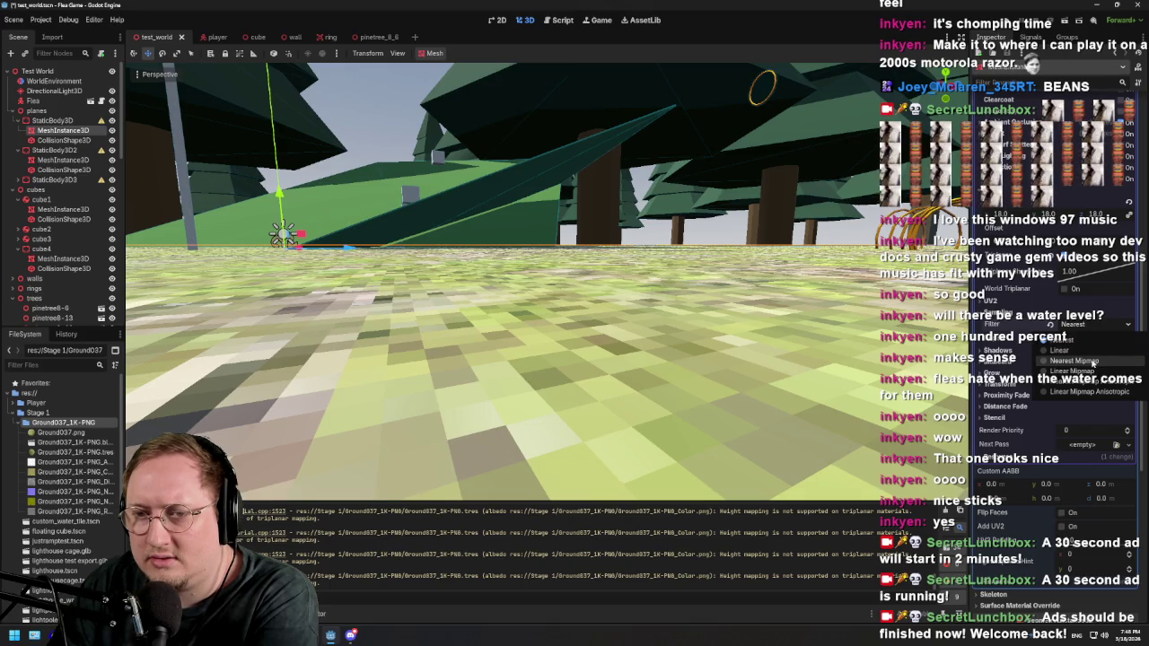
{"action": "left_click", "coordinate": [1095, 361]}
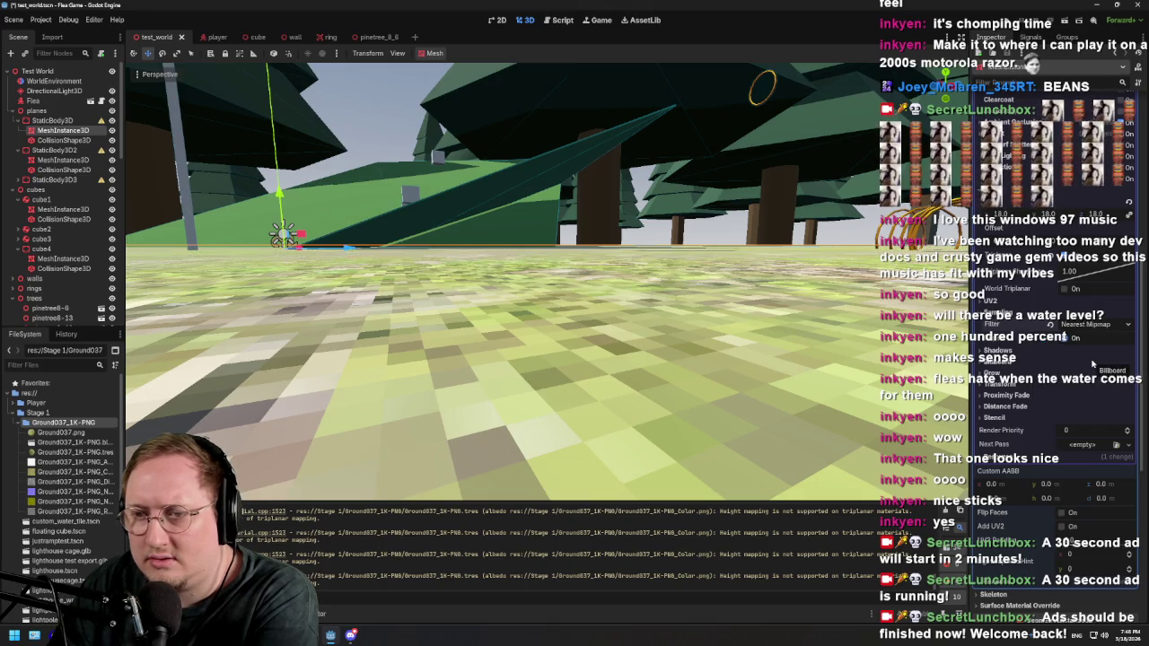
{"action": "left_click", "coordinate": [1082, 325]}
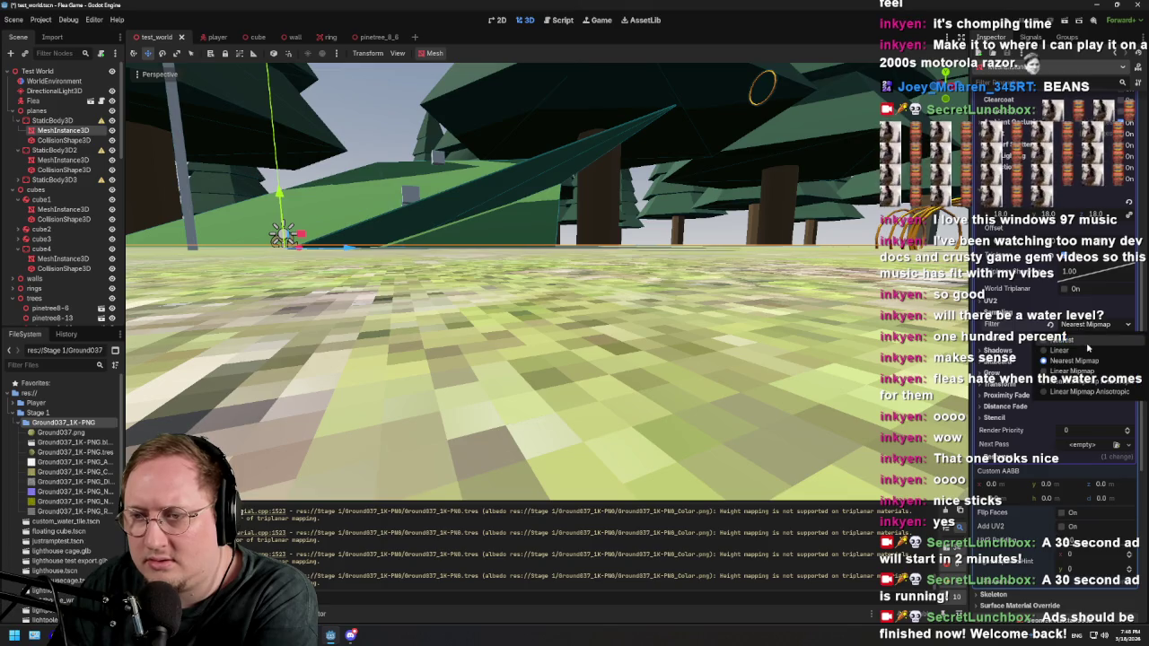
{"action": "left_click", "coordinate": [1084, 340]}
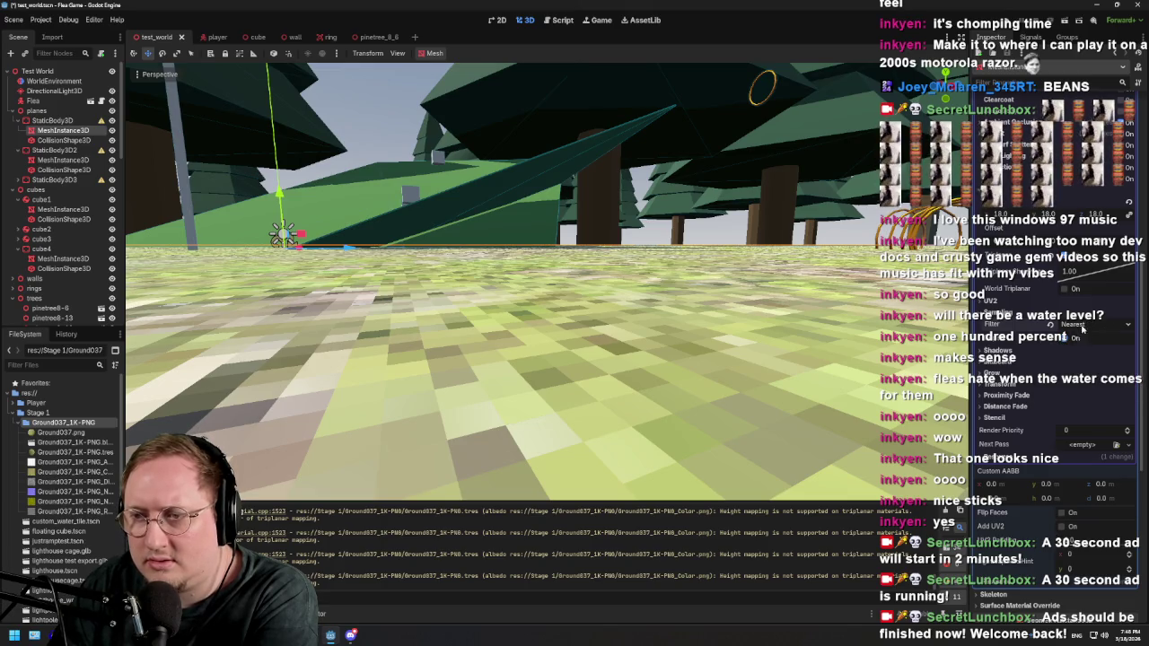
{"action": "left_click", "coordinate": [1082, 327]}
{"action": "left_click", "coordinate": [1086, 381]}
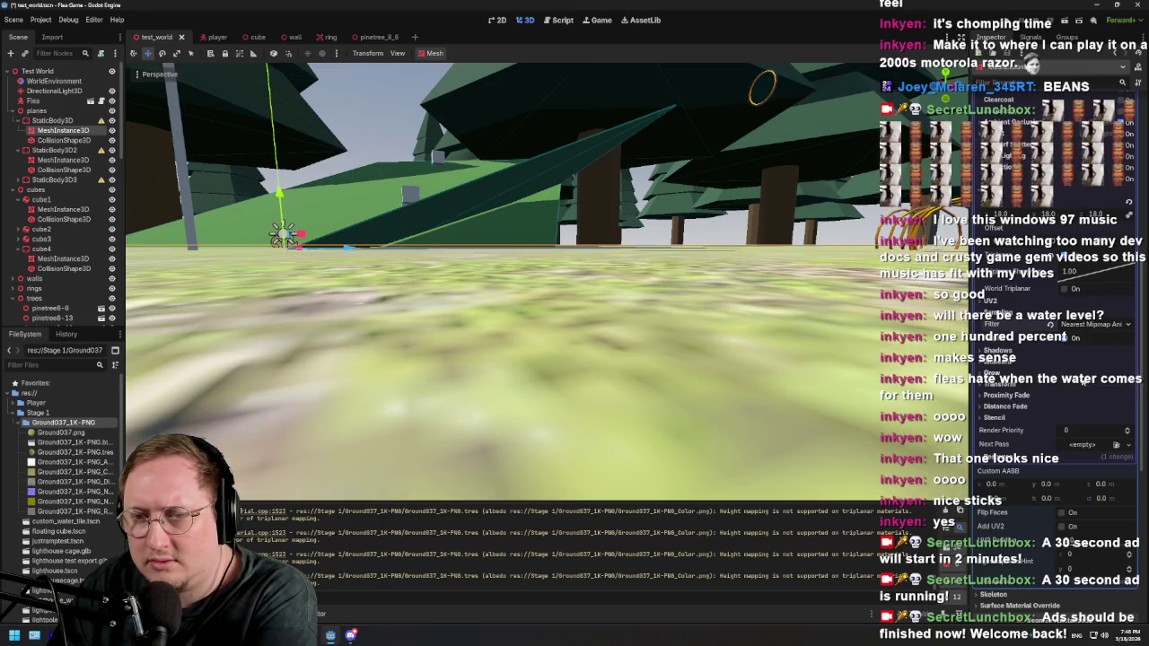
Step: Settle on Nearest Mipmap filtering and check the ground from low and high angles
{"action": "mouse_move", "coordinate": [539, 359]}
{"action": "left_mouse_down"}
{"action": "mouse_move", "coordinate": [323, 359]}
{"action": "mouse_move", "coordinate": [323, 404]}
{"action": "mouse_move", "coordinate": [413, 359]}
{"action": "mouse_move", "coordinate": [701, 324]}
{"action": "left_mouse_up"}
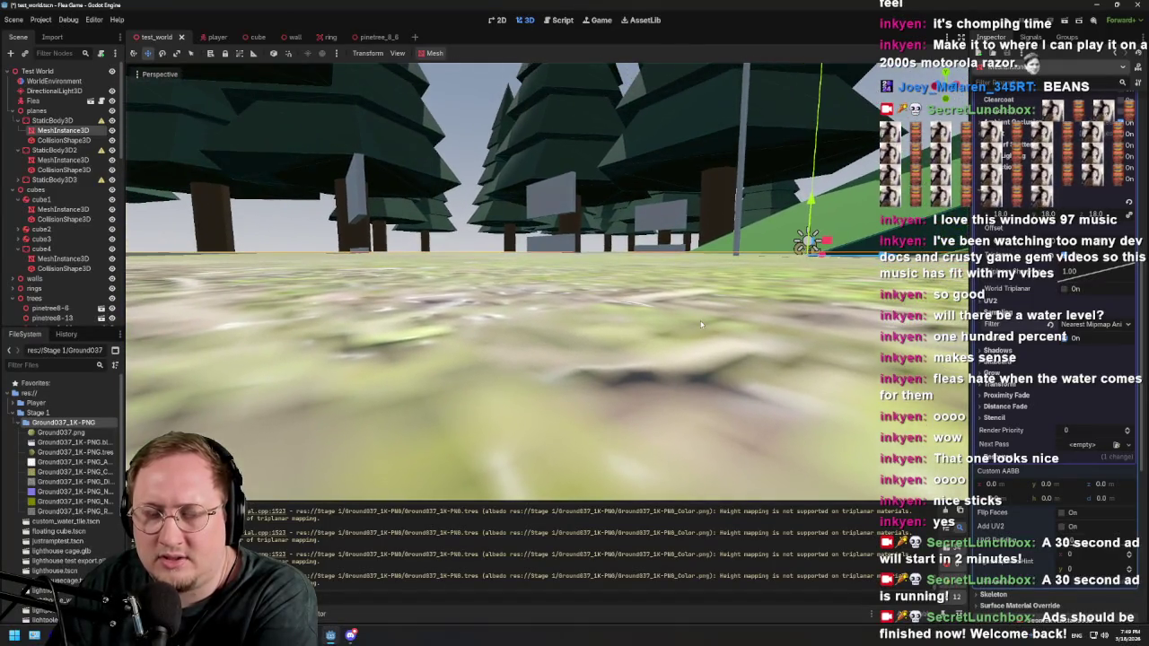
{"action": "left_click", "coordinate": [1089, 326]}
{"action": "left_click", "coordinate": [1069, 363]}
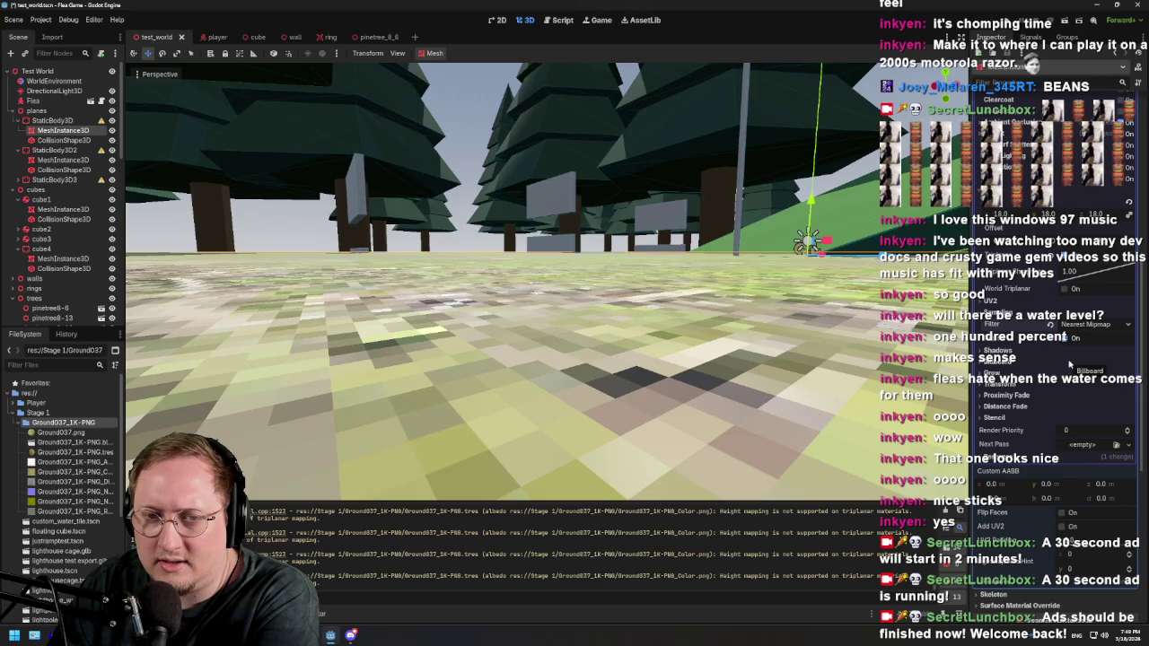
{"action": "left_click_drag", "start_coordinate": [733, 314], "coordinate": [756, 341]}
{"action": "left_click_drag", "start_coordinate": [762, 349], "coordinate": [735, 306]}
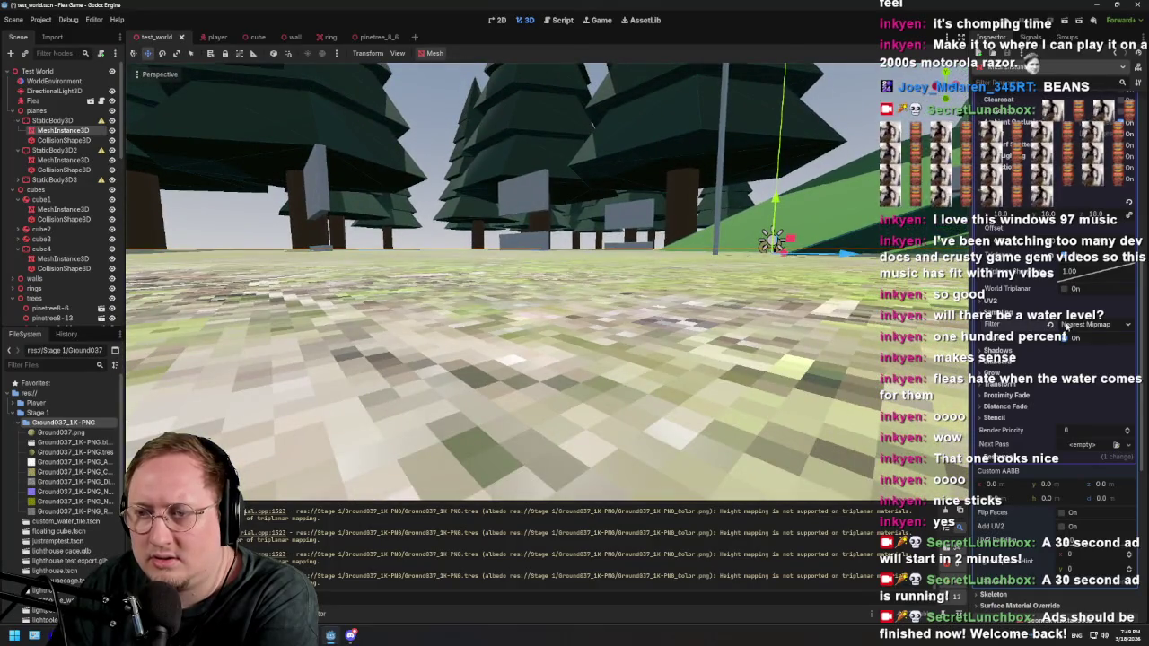
Step: Compare Linear Mipmap and Linear filters, return to Nearest Mipmap, and start a playtest
{"action": "left_click", "coordinate": [1065, 325]}
{"action": "left_click", "coordinate": [1073, 369]}
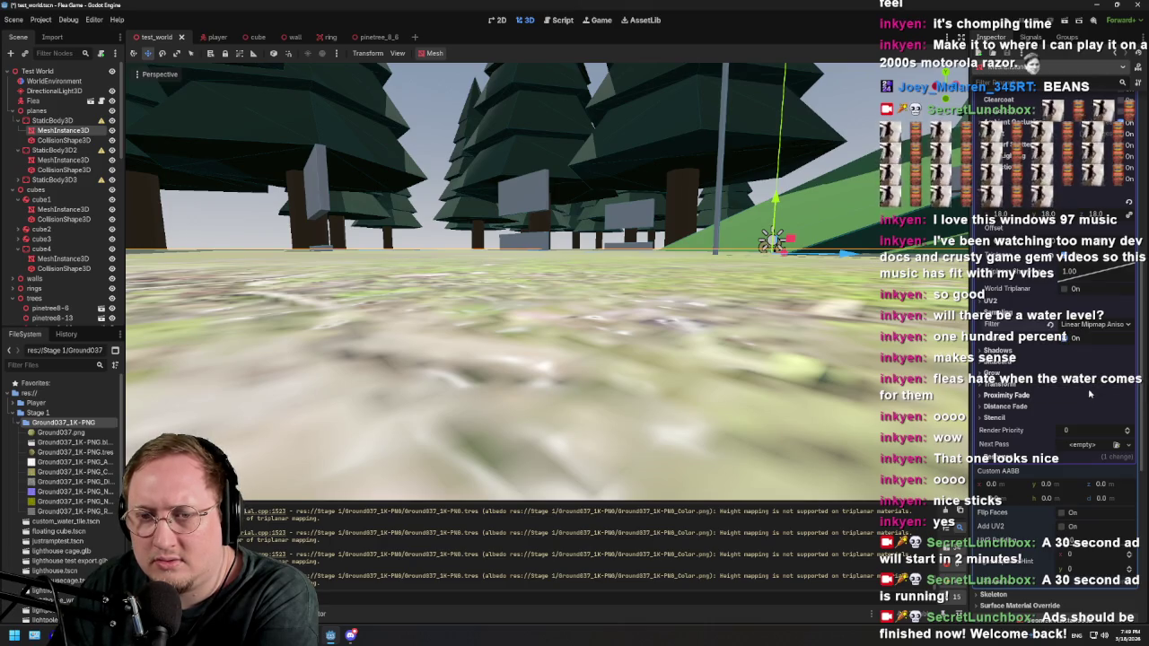
{"action": "left_click", "coordinate": [1091, 325]}
{"action": "left_click", "coordinate": [1082, 351]}
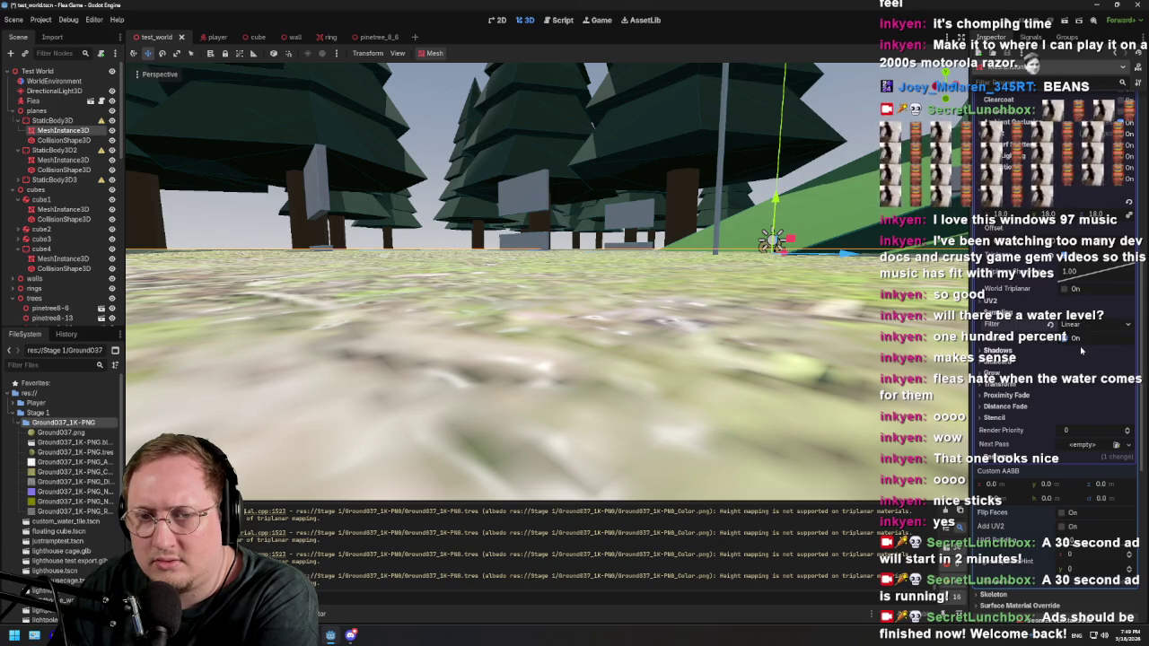
{"action": "left_click", "coordinate": [1085, 325]}
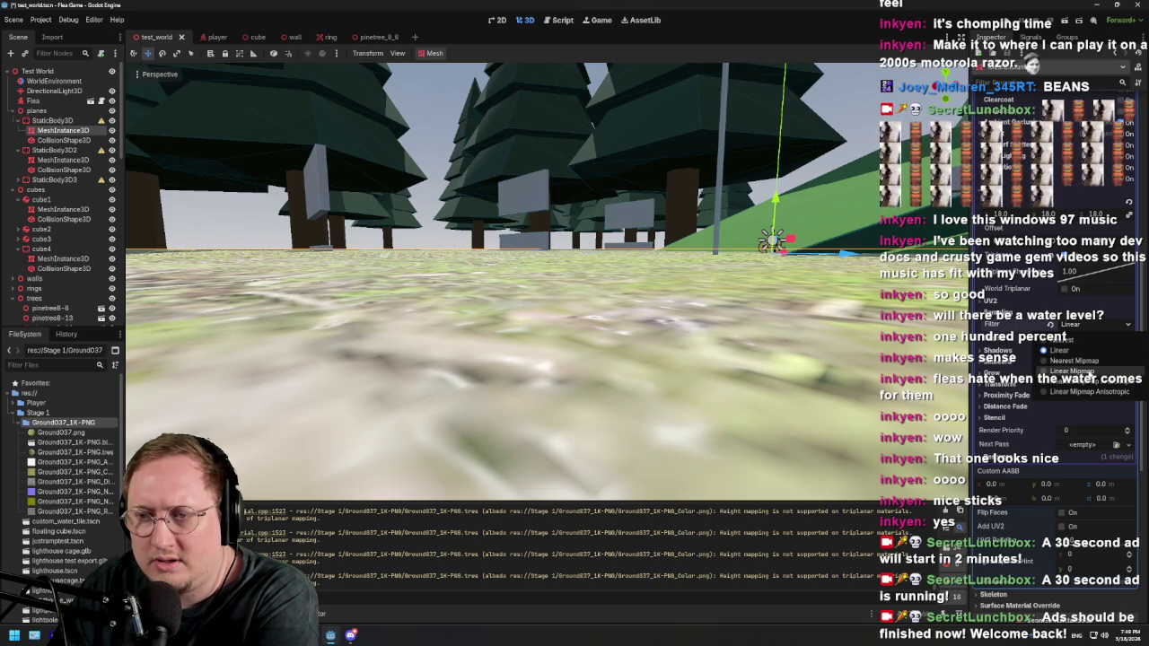
{"action": "left_click", "coordinate": [1090, 375]}
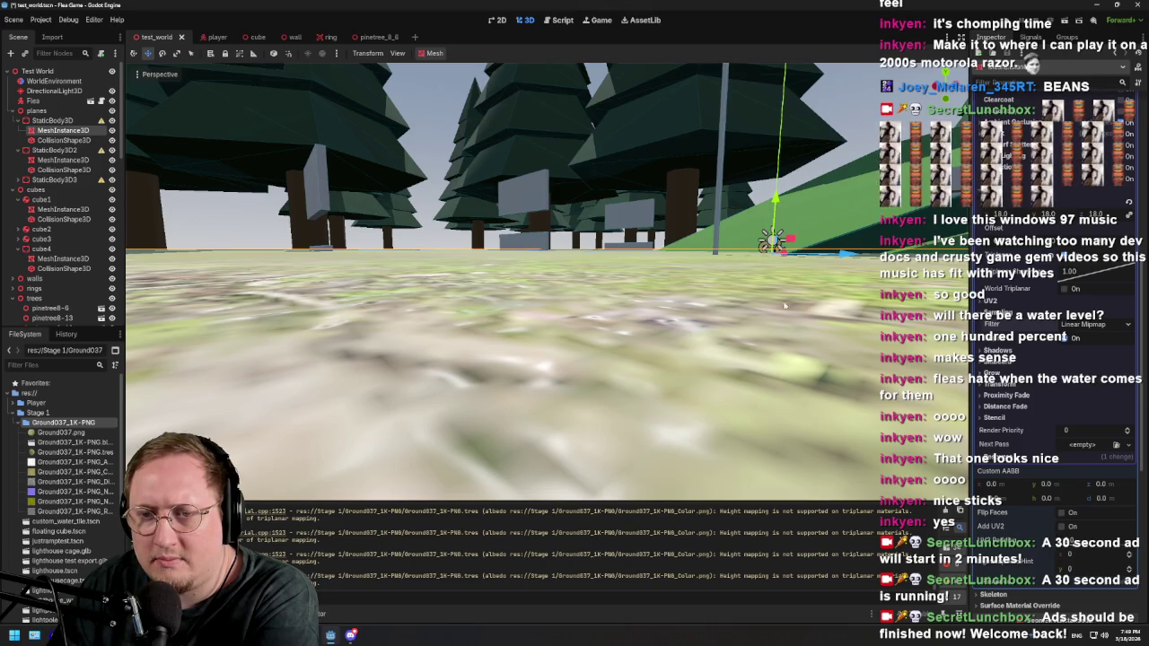
{"action": "left_click", "coordinate": [1085, 325]}
{"action": "left_click", "coordinate": [1082, 363]}
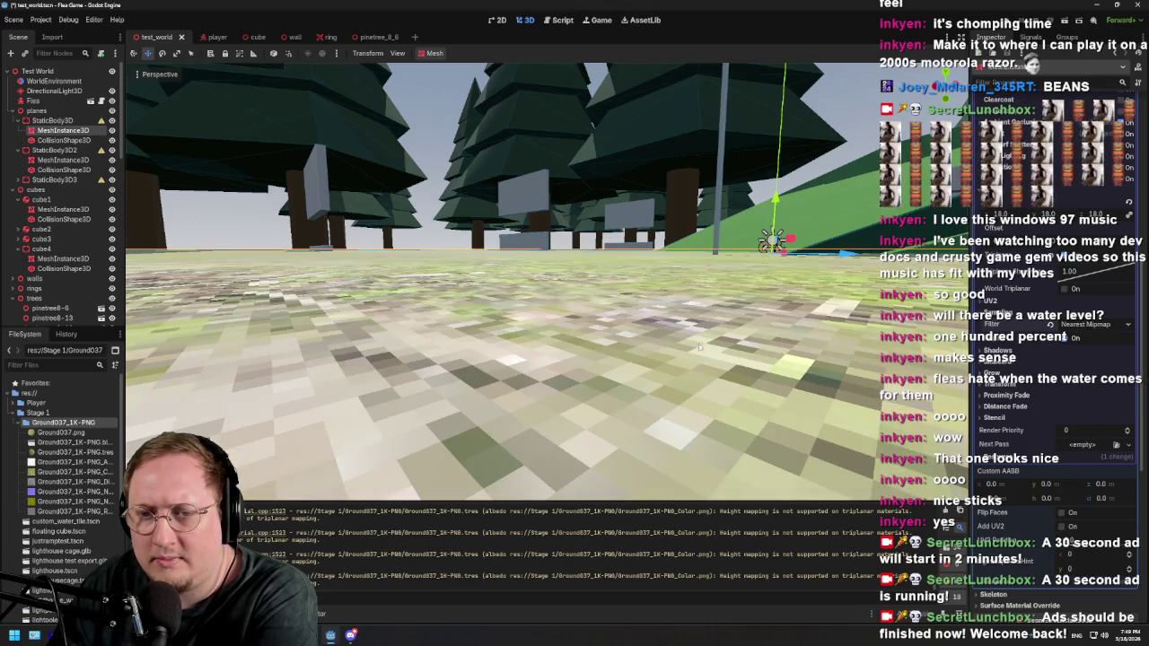
{"action": "key", "text": "F5"}
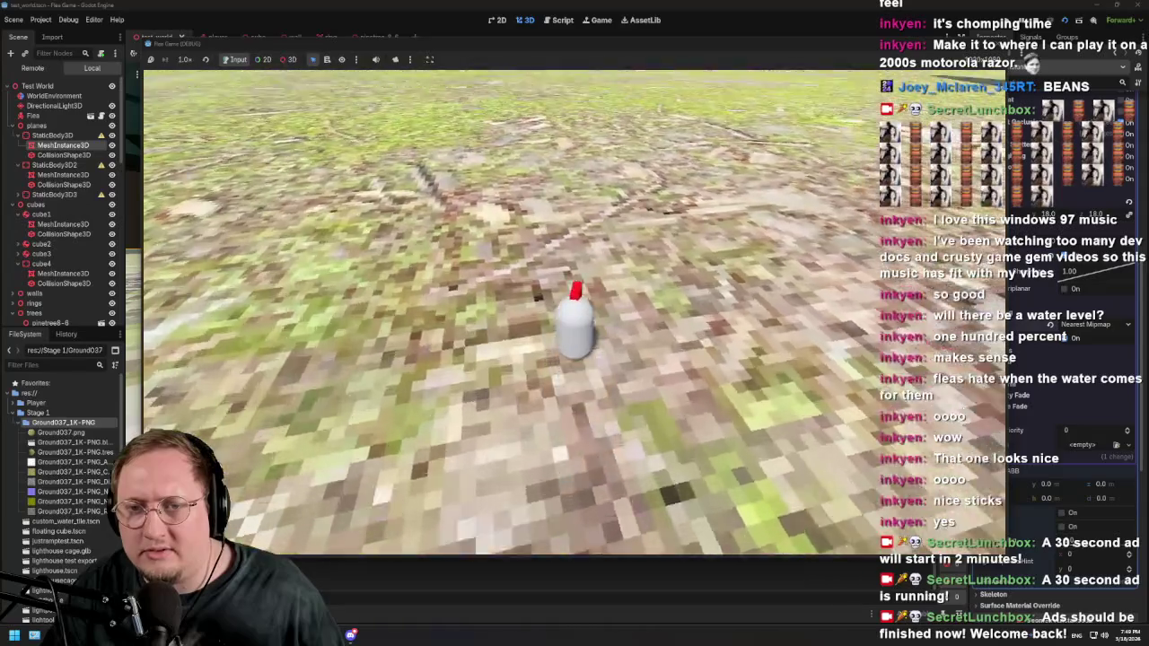
Step: Stop the playtest with F8 and swing the editor view up over the level
{"action": "key", "text": "F8"}
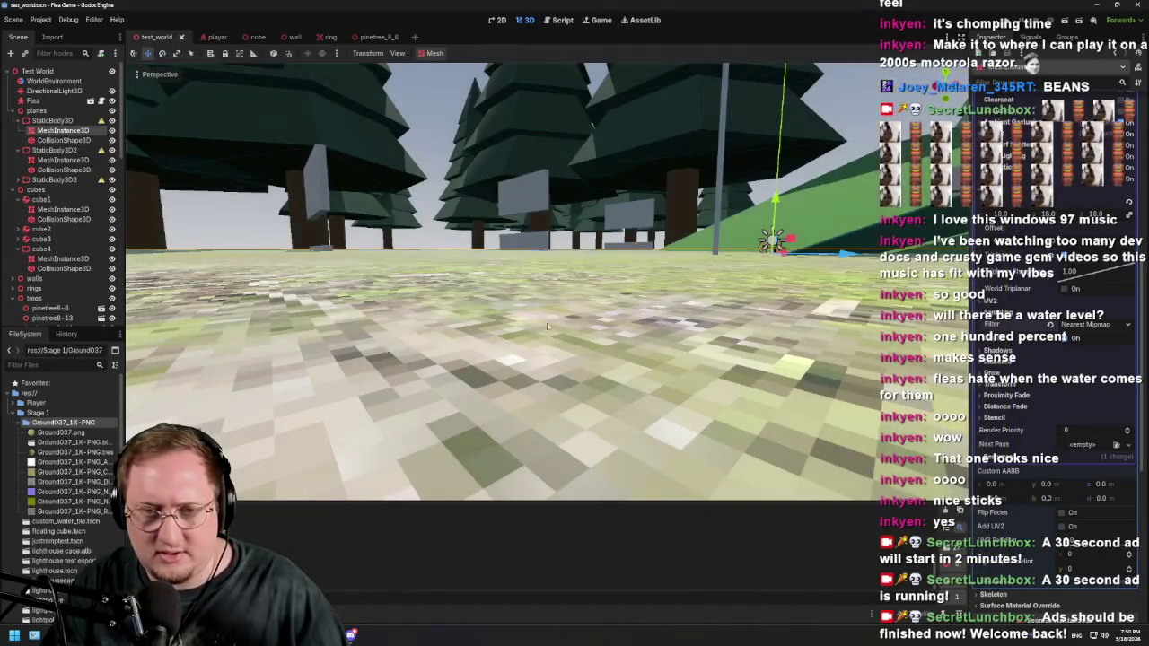
{"action": "mouse_move", "coordinate": [587, 217]}
{"action": "left_mouse_down"}
{"action": "mouse_move", "coordinate": [568, 182]}
{"action": "mouse_move", "coordinate": [598, 172]}
{"action": "mouse_move", "coordinate": [579, 173]}
{"action": "mouse_move", "coordinate": [579, 160]}
{"action": "mouse_move", "coordinate": [579, 184]}
{"action": "left_mouse_up"}
{"action": "scroll", "coordinate": [567, 182], "scroll_direction": "down", "scroll_amount": 2}
{"action": "scroll", "coordinate": [567, 182], "scroll_direction": "up", "scroll_amount": 3}
Step: Bring the view down to ground level and start editing the 18.0 UV1 Scale field
{"action": "scroll", "coordinate": [579, 184], "scroll_direction": "up", "scroll_amount": 2}
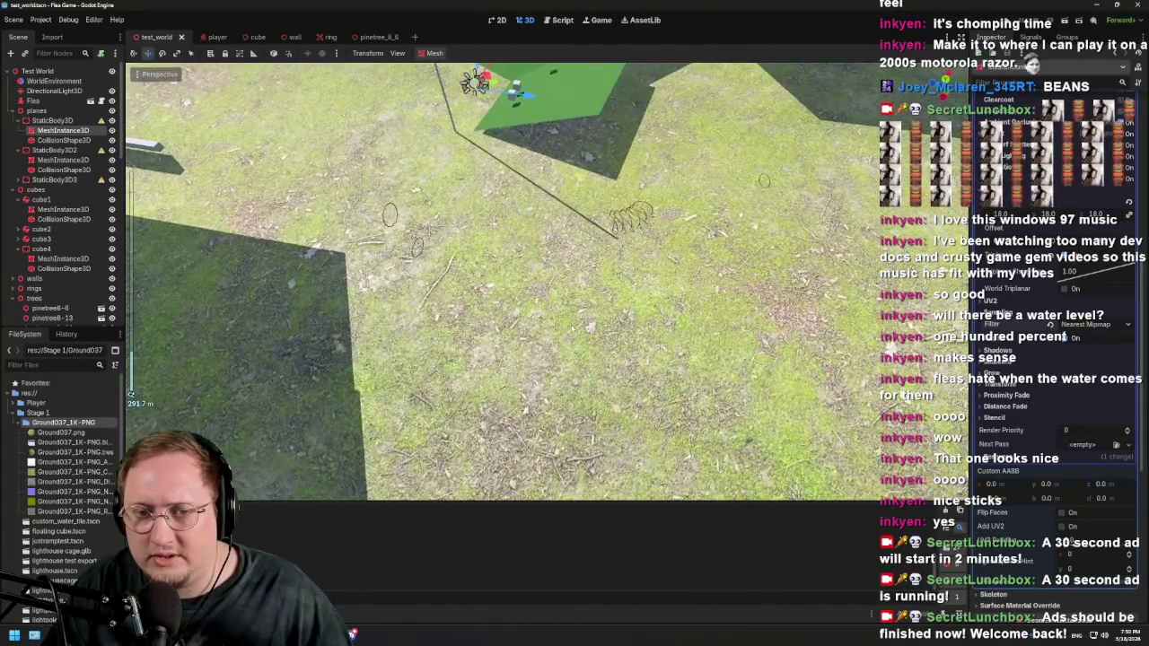
{"action": "scroll", "coordinate": [685, 319], "scroll_direction": "up", "scroll_amount": 4}
{"action": "left_click_drag", "start_coordinate": [685, 296], "coordinate": [685, 319]}
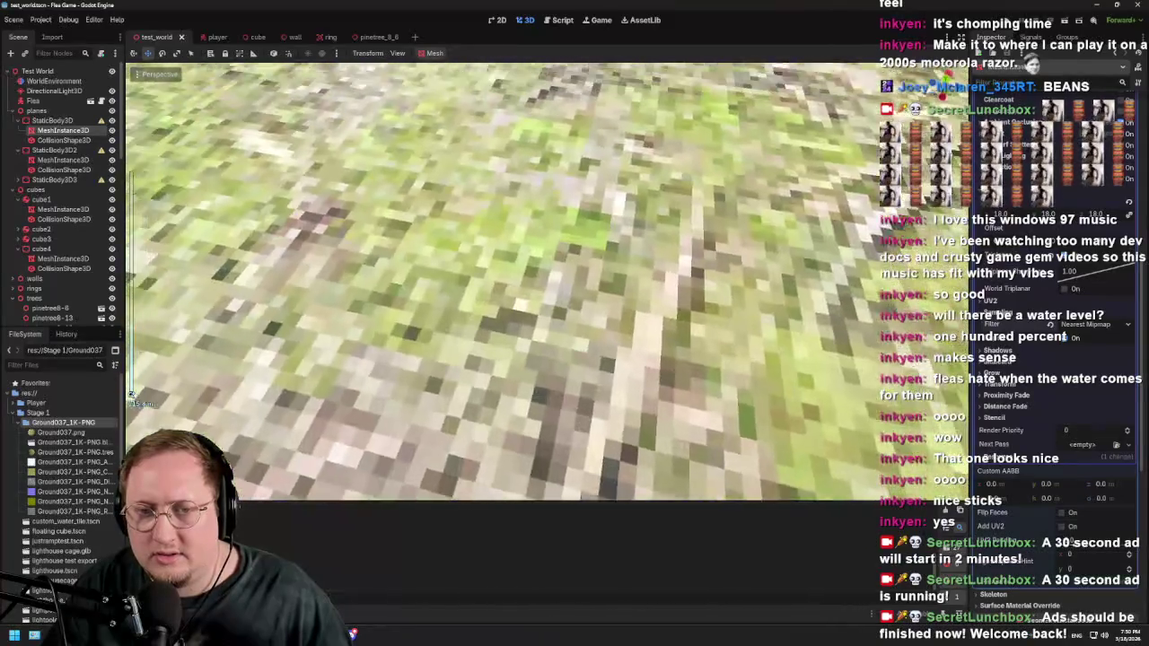
{"action": "scroll", "coordinate": [1056, 281], "scroll_direction": "up", "scroll_amount": 10}
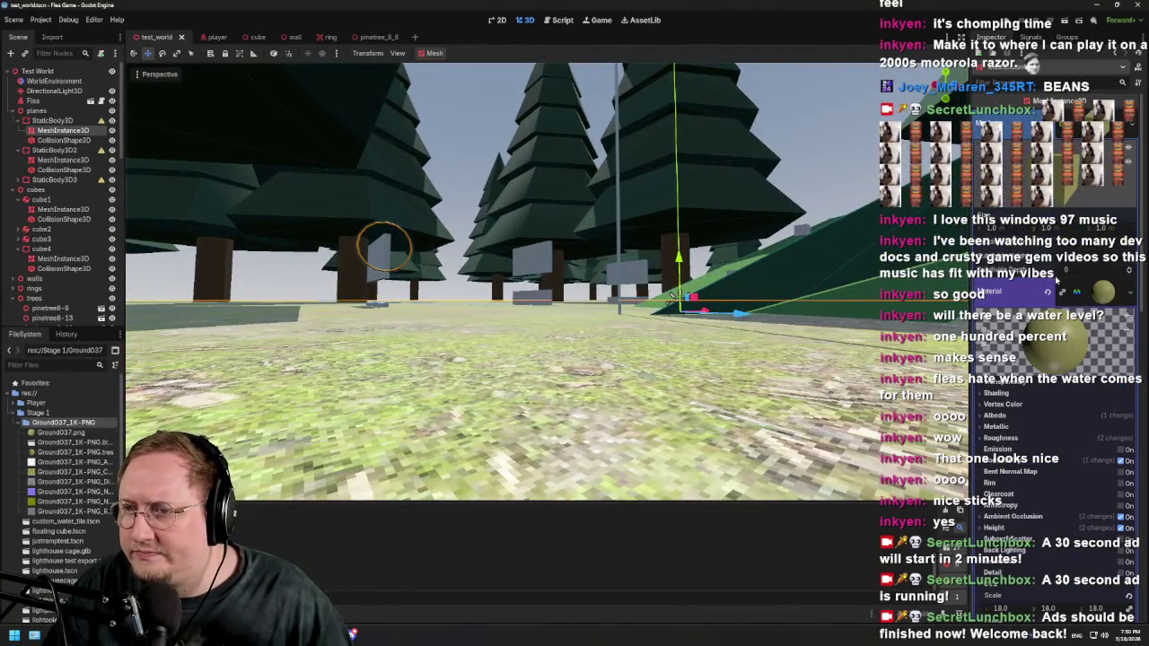
{"action": "scroll", "coordinate": [1069, 339], "scroll_direction": "down", "scroll_amount": 5}
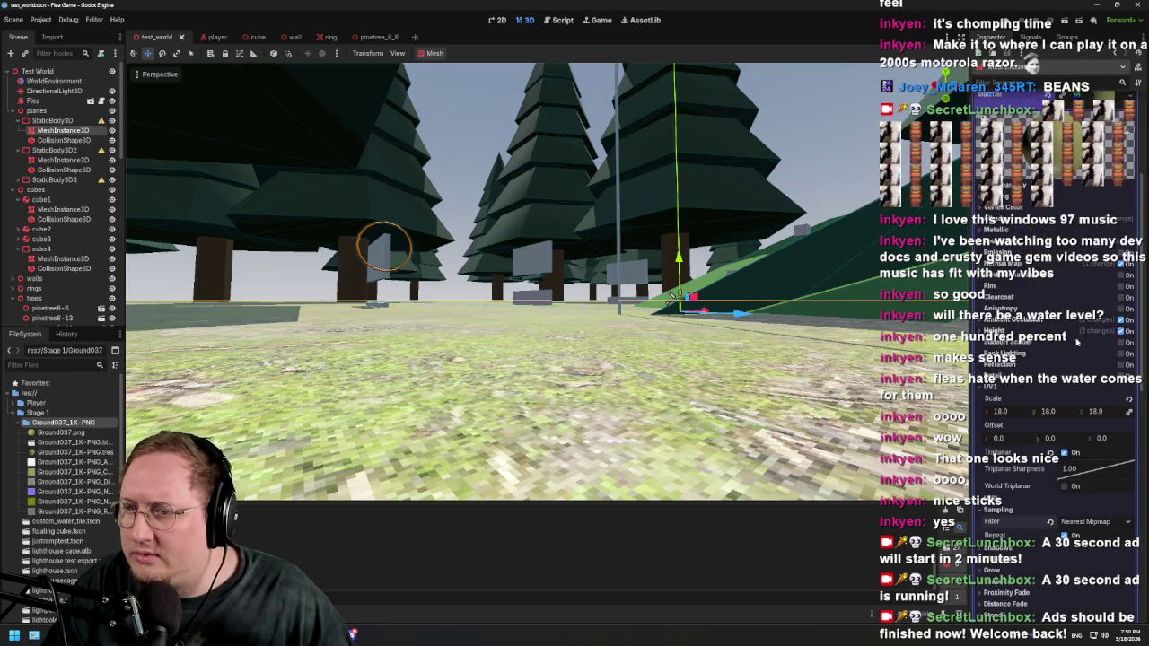
{"action": "left_click", "coordinate": [1000, 411]}
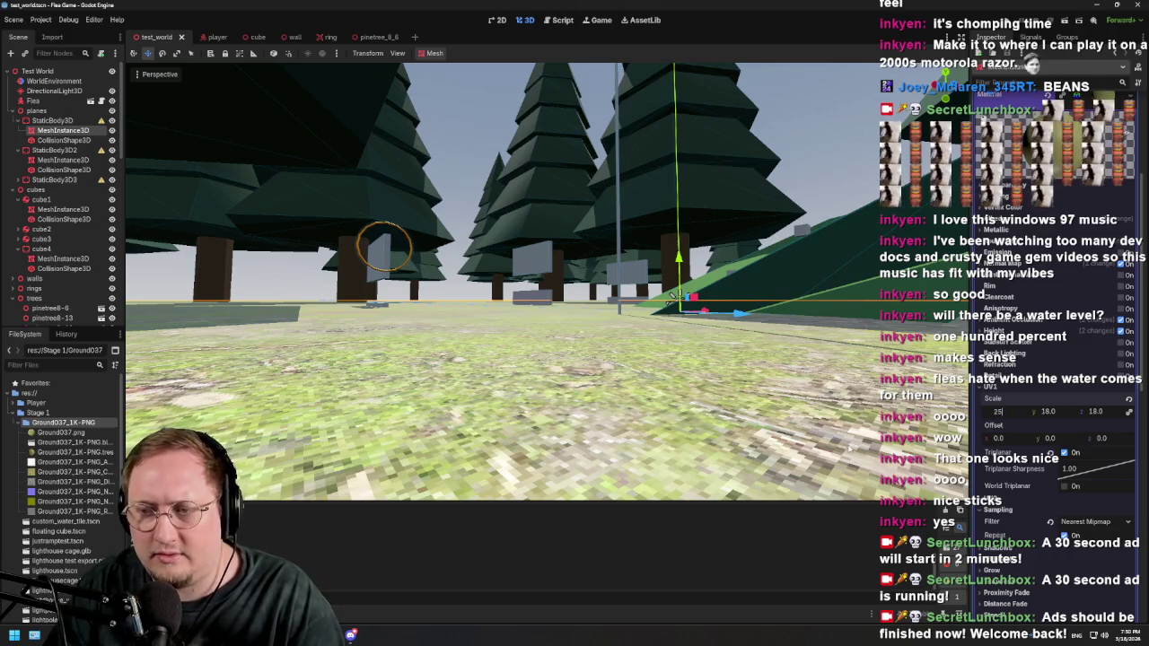
Step: Try ground UV1 scales of 25, 30 and 10, settle on 30, and inspect the grass up close
{"action": "key", "text": "Return"}
{"action": "mouse_move", "coordinate": [605, 260]}
{"action": "left_mouse_down"}
{"action": "mouse_move", "coordinate": [600, 323]}
{"action": "mouse_move", "coordinate": [569, 246]}
{"action": "left_mouse_up"}
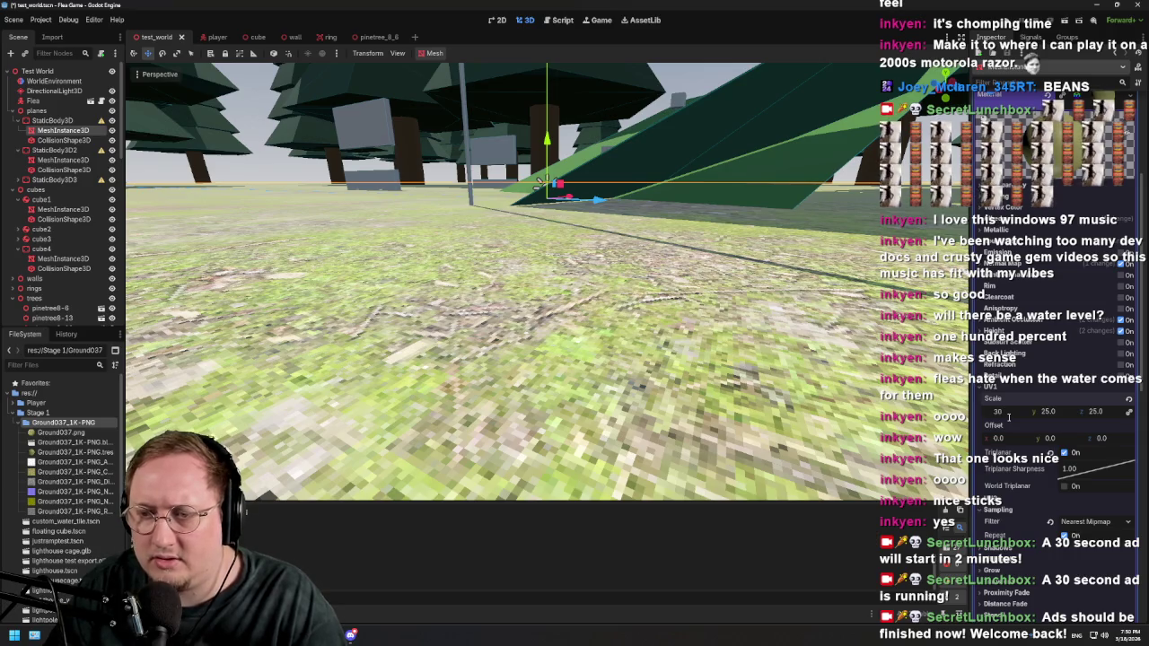
{"action": "key", "text": "Return"}
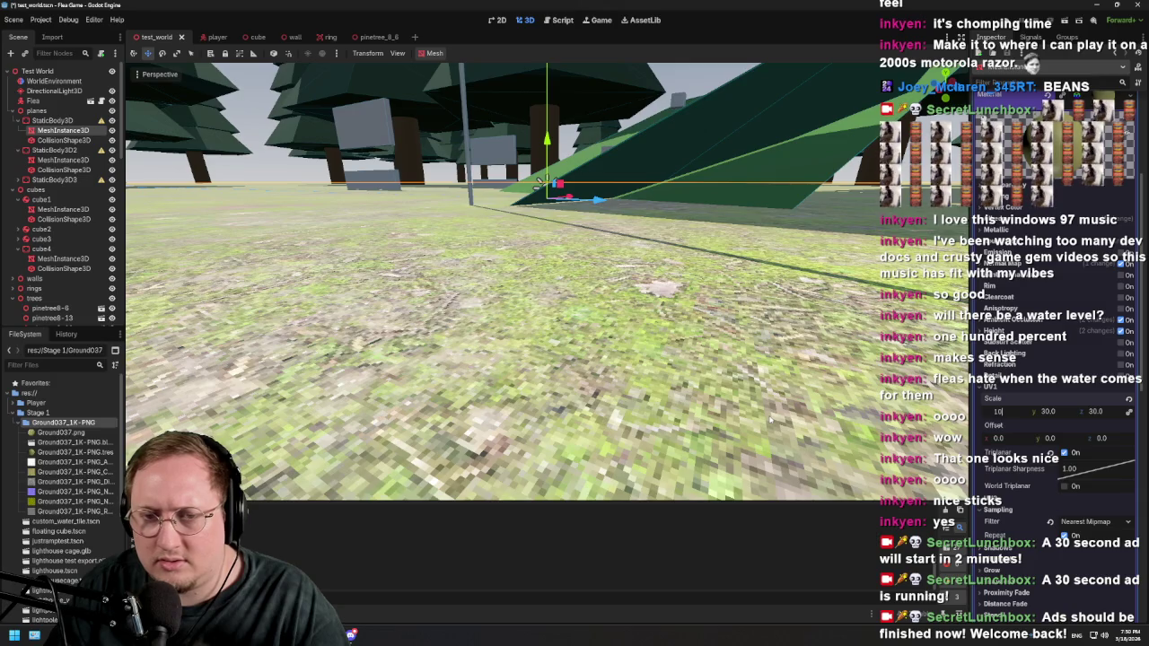
{"action": "key", "text": "Return"}
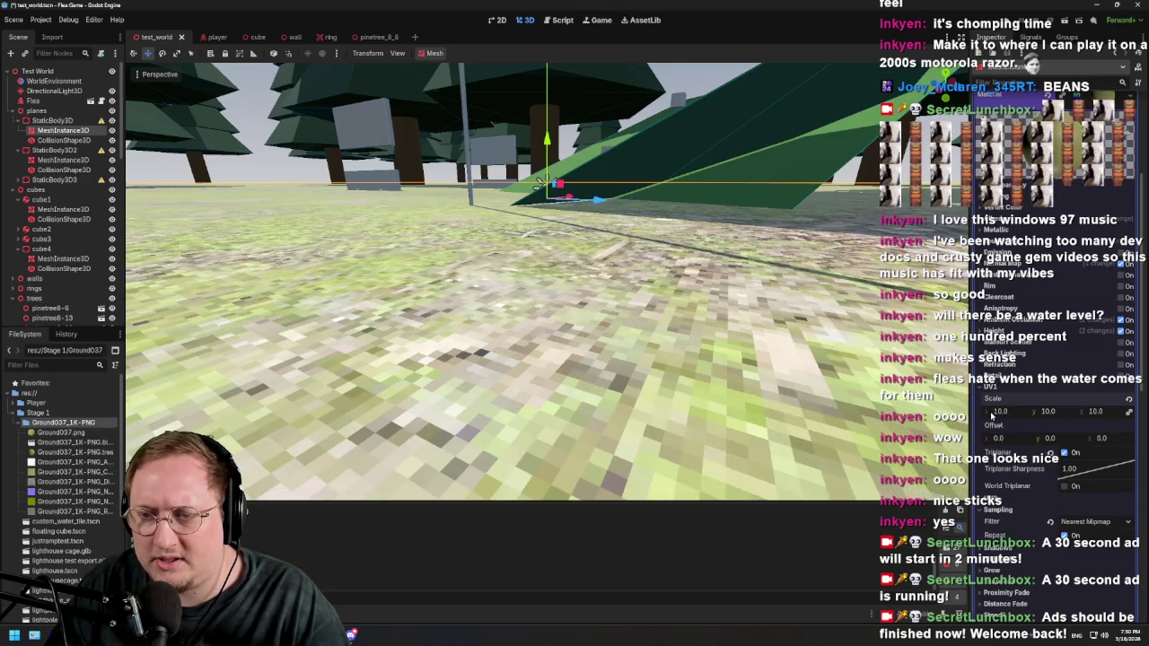
{"action": "key", "text": "Return"}
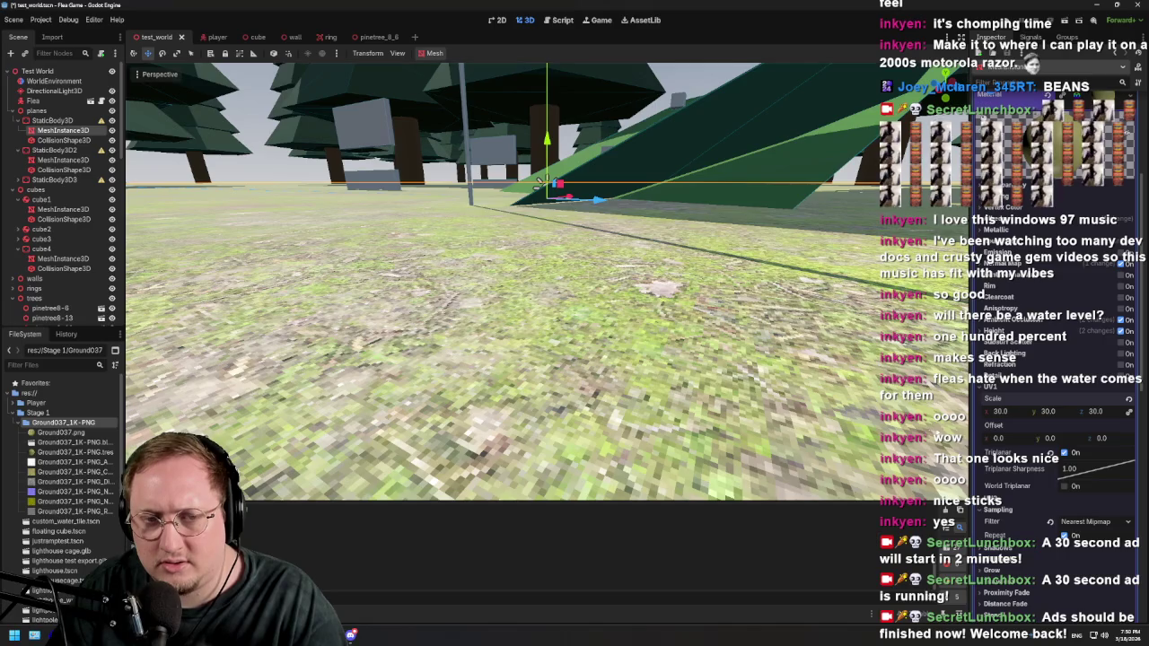
{"action": "mouse_move", "coordinate": [679, 308]}
{"action": "left_mouse_down"}
{"action": "mouse_move", "coordinate": [132, 395]}
{"action": "mouse_move", "coordinate": [359, 341]}
{"action": "mouse_move", "coordinate": [1019, 371]}
{"action": "left_mouse_up"}
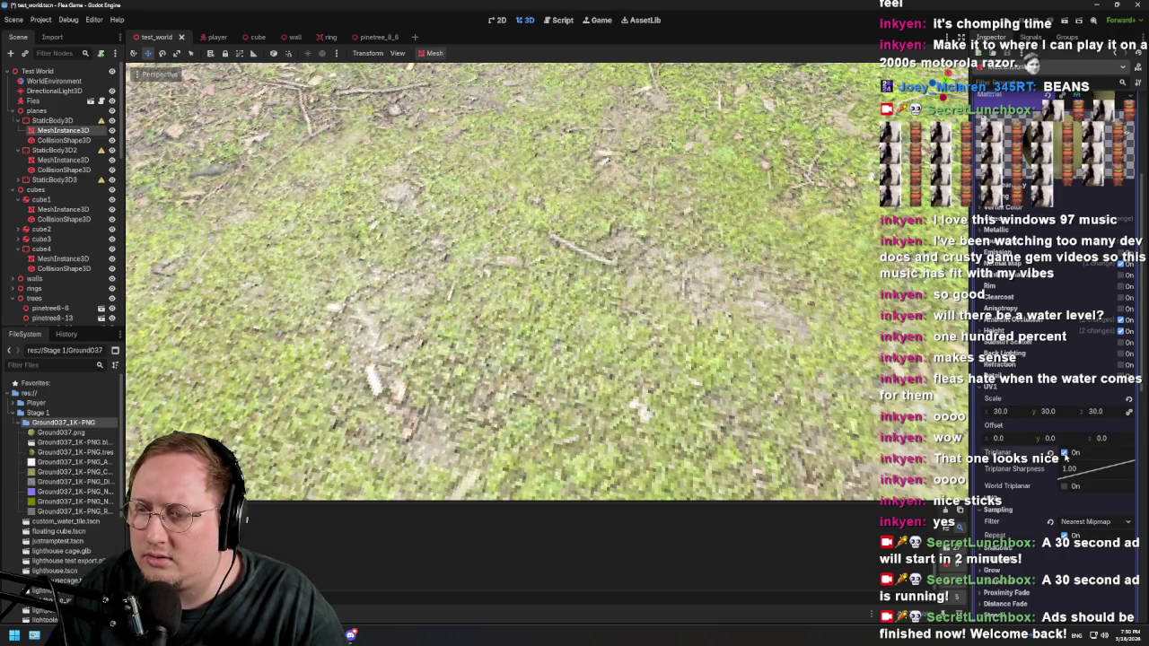
{"action": "left_click", "coordinate": [1065, 454]}
{"action": "left_click_drag", "start_coordinate": [673, 290], "coordinate": [131, 395]}
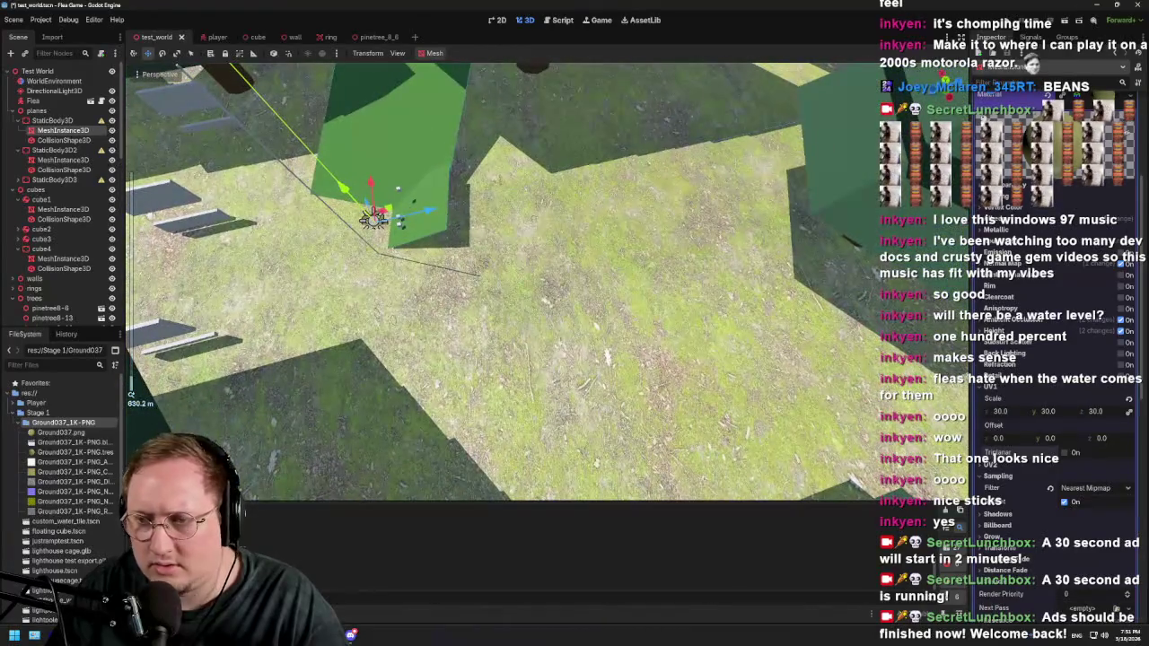
{"action": "left_click", "coordinate": [1066, 454]}
{"action": "left_click", "coordinate": [1066, 454]}
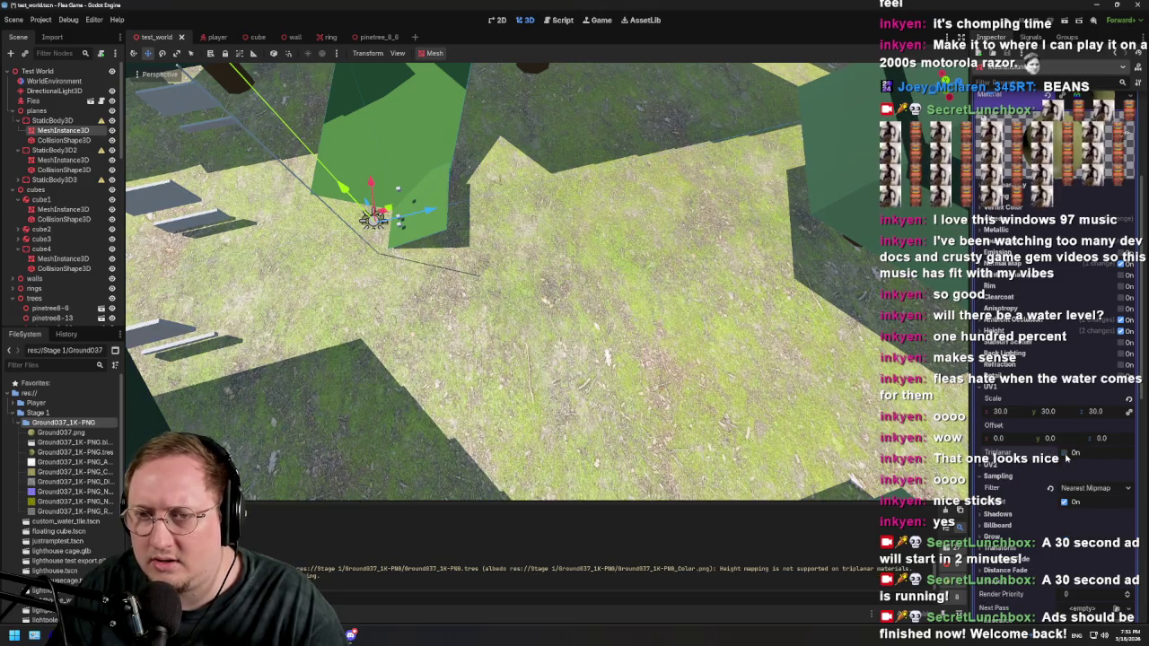
{"action": "left_click", "coordinate": [1066, 454]}
{"action": "scroll", "coordinate": [556, 288], "scroll_direction": "down", "scroll_amount": 6}
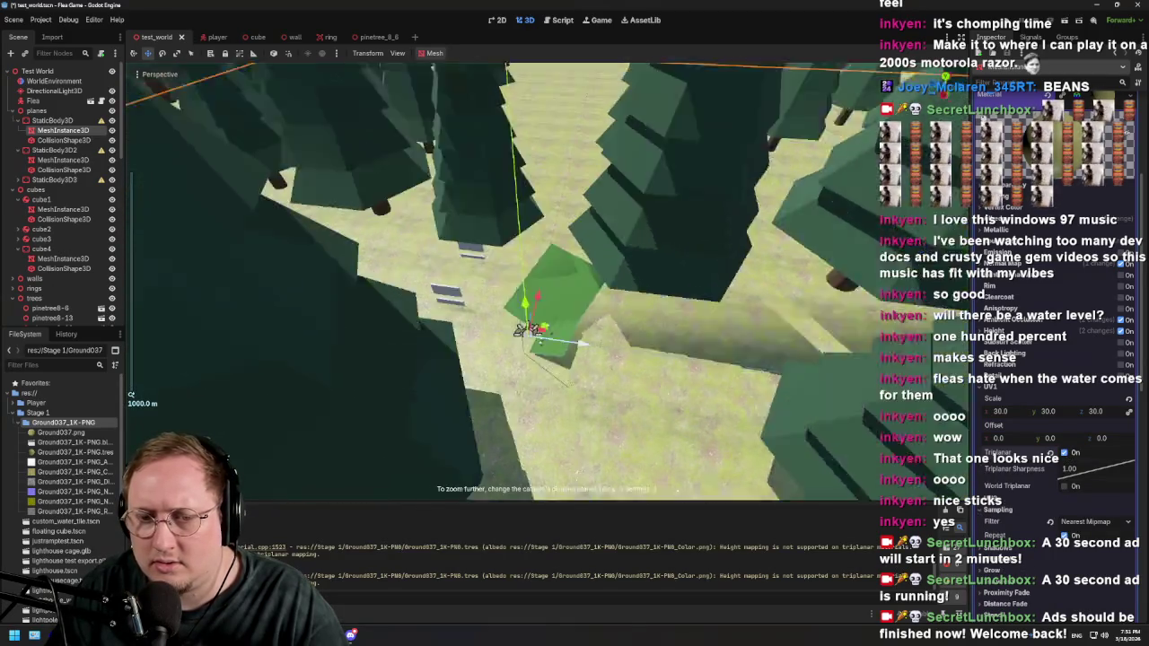
{"action": "left_click_drag", "start_coordinate": [555, 288], "coordinate": [558, 229]}
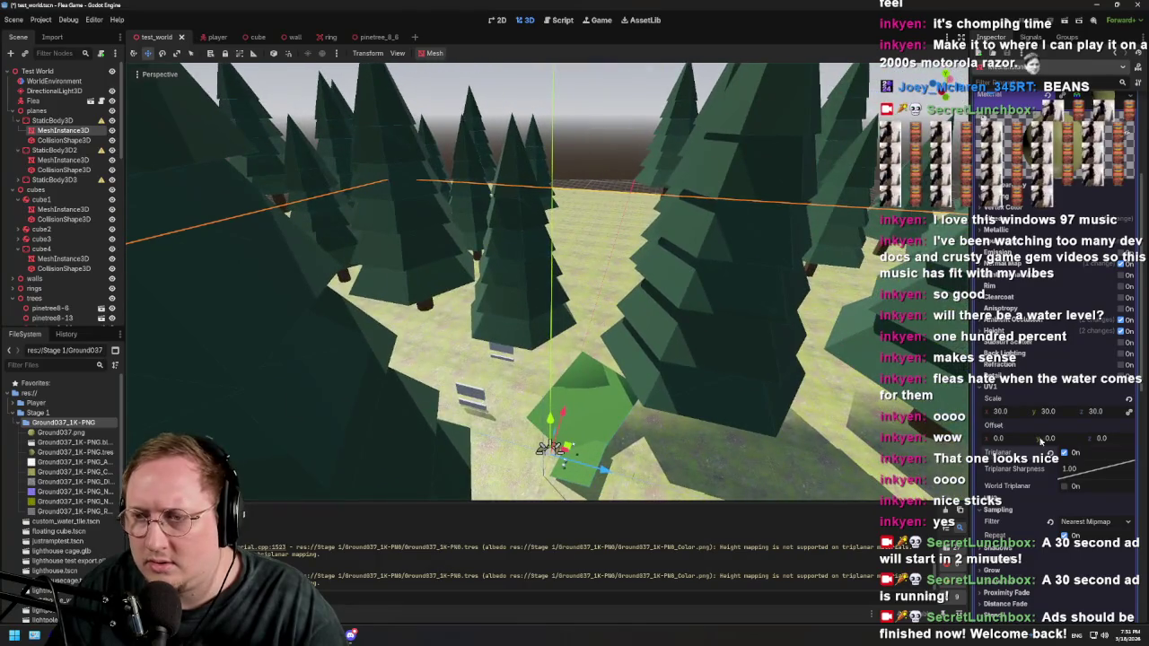
{"action": "left_click", "coordinate": [1066, 455]}
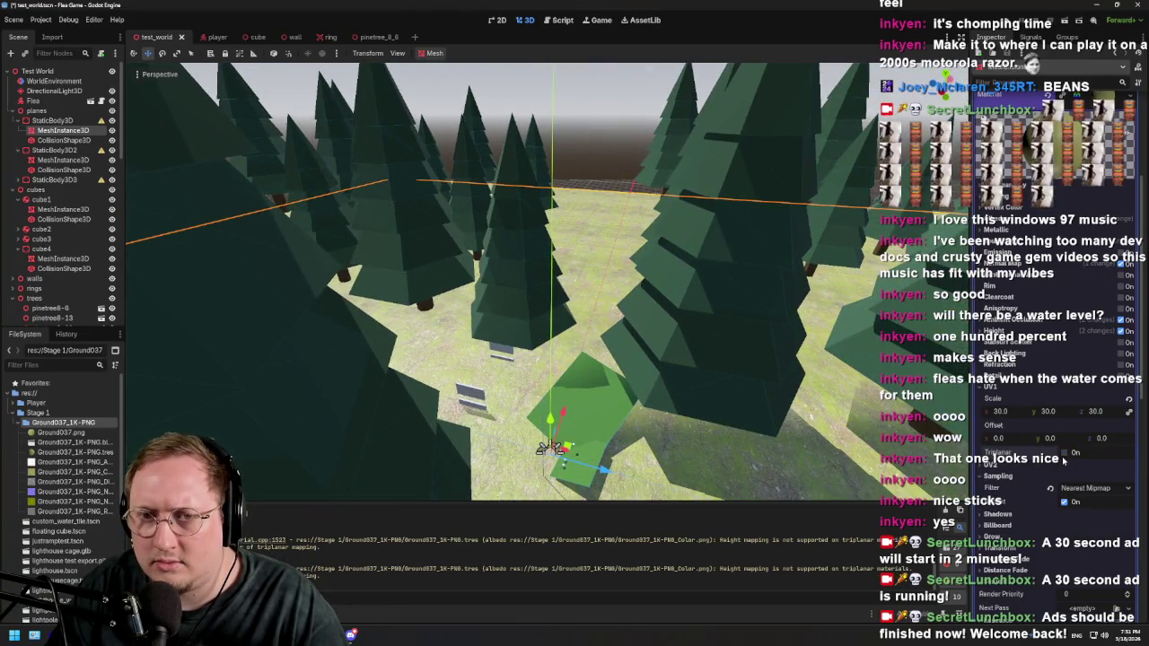
{"action": "left_click", "coordinate": [1064, 455]}
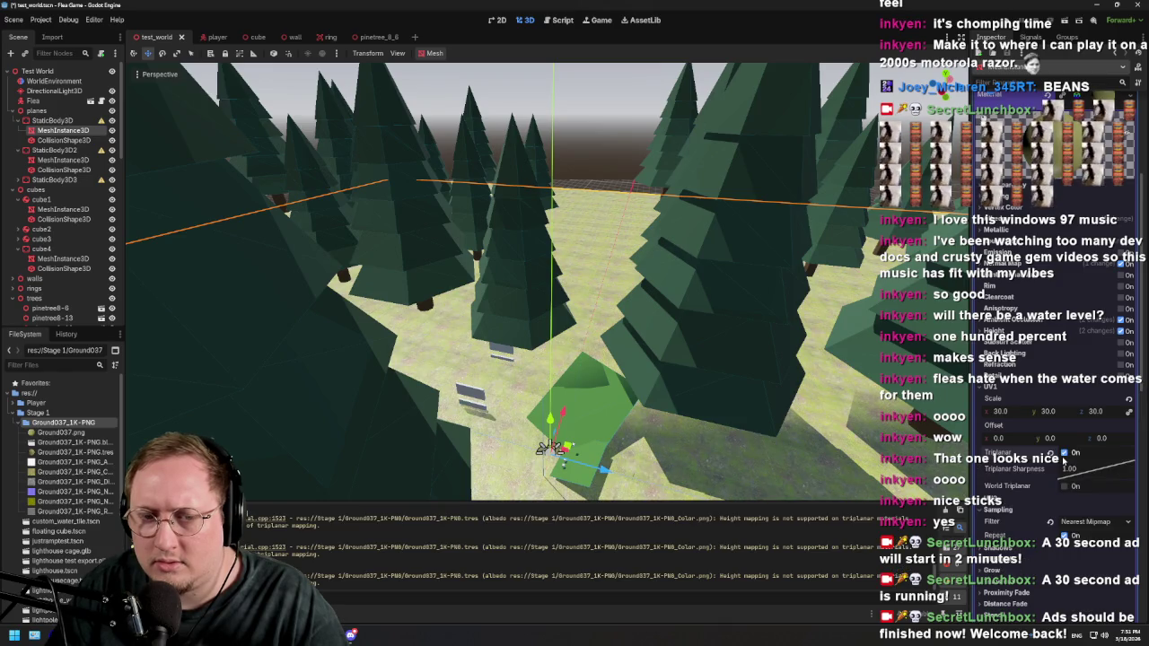
{"action": "left_click", "coordinate": [1064, 455]}
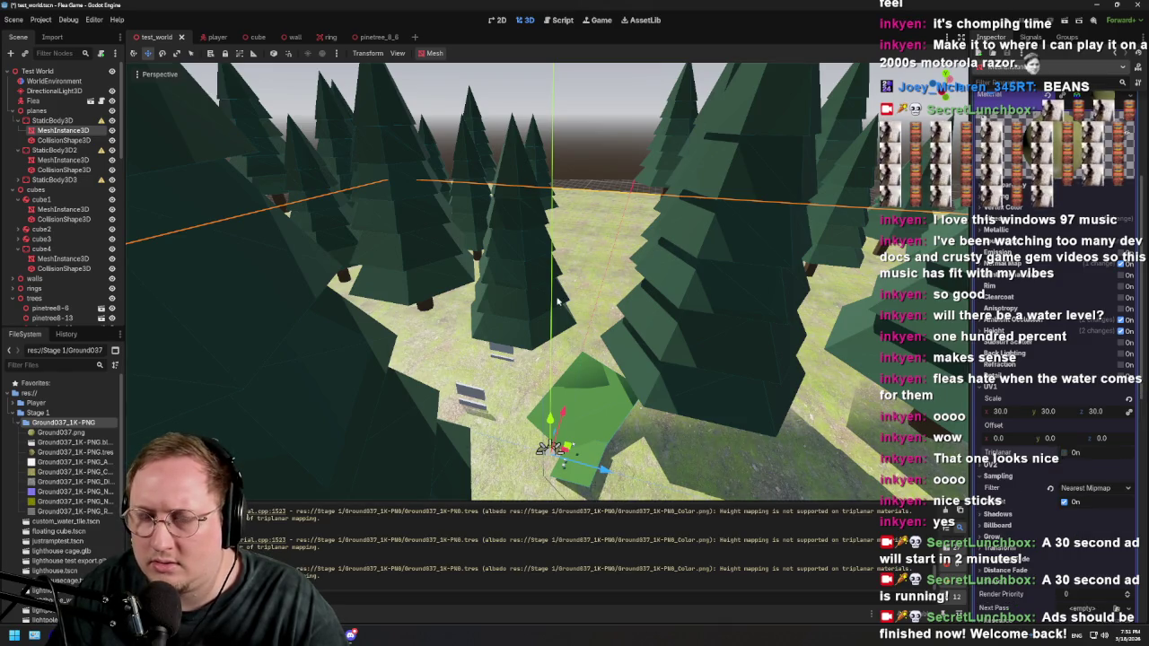
{"action": "scroll", "coordinate": [573, 319], "scroll_direction": "up", "scroll_amount": 6}
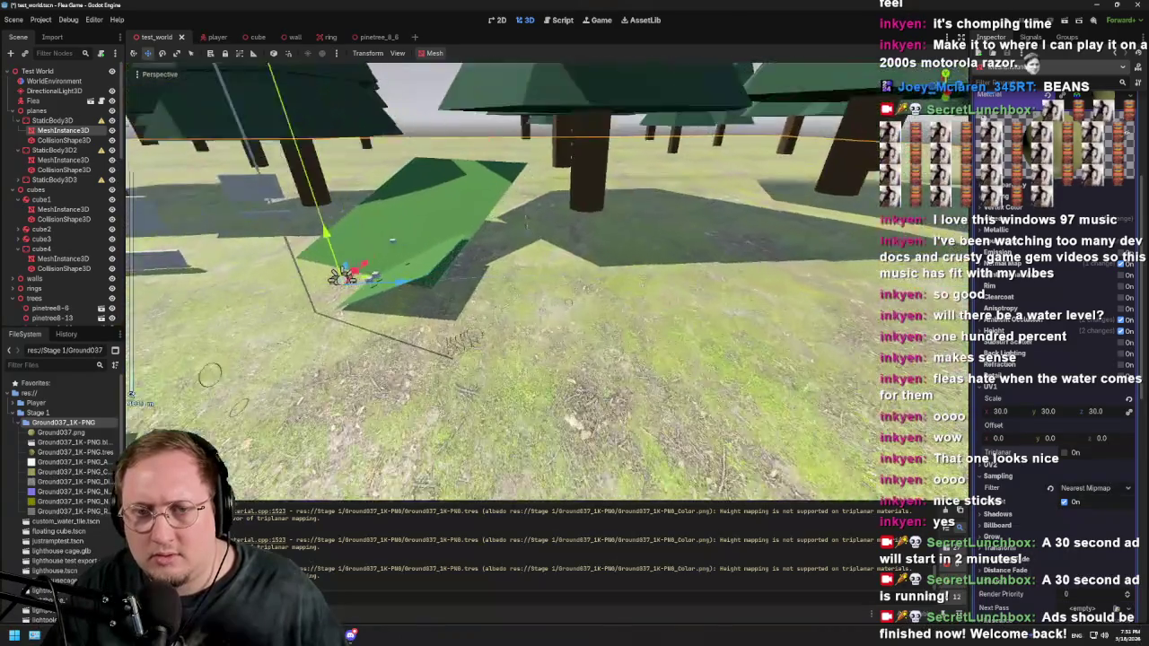
{"action": "scroll", "coordinate": [548, 278], "scroll_direction": "down", "scroll_amount": 5}
{"action": "scroll", "coordinate": [548, 288], "scroll_direction": "down", "scroll_amount": 5}
{"action": "scroll", "coordinate": [503, 278], "scroll_direction": "up", "scroll_amount": 2}
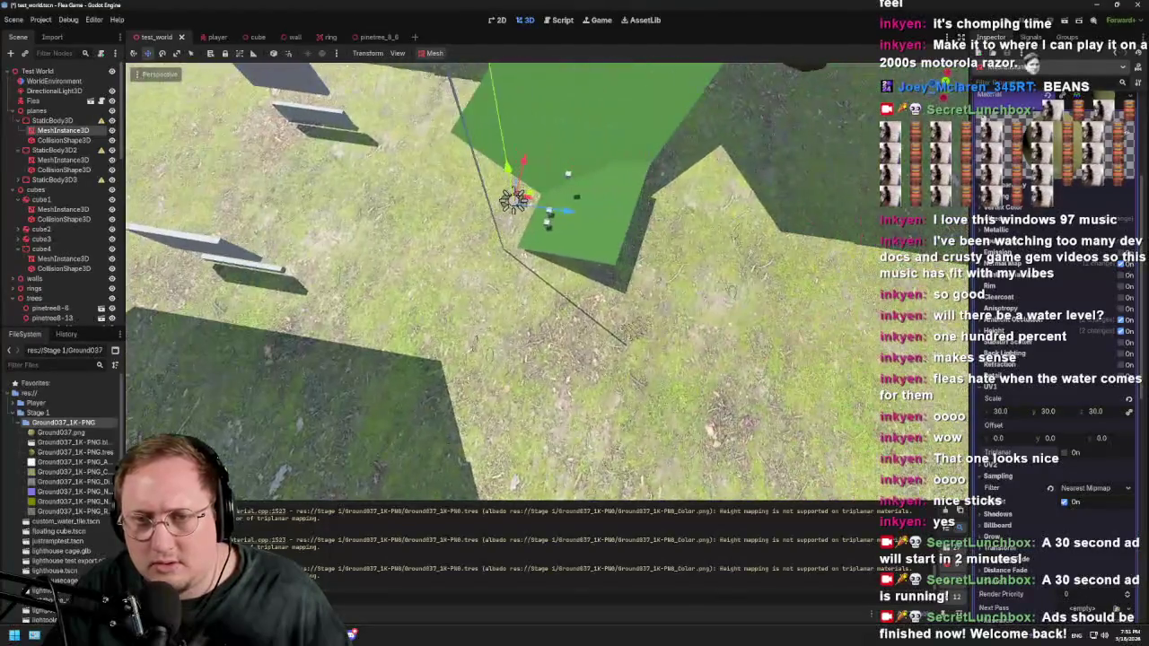
Step: Set the ground UV1 scale to 50 and toggle triplanar mapping on, then back off
{"action": "type", "text": "50"}
{"action": "key", "text": "Return"}
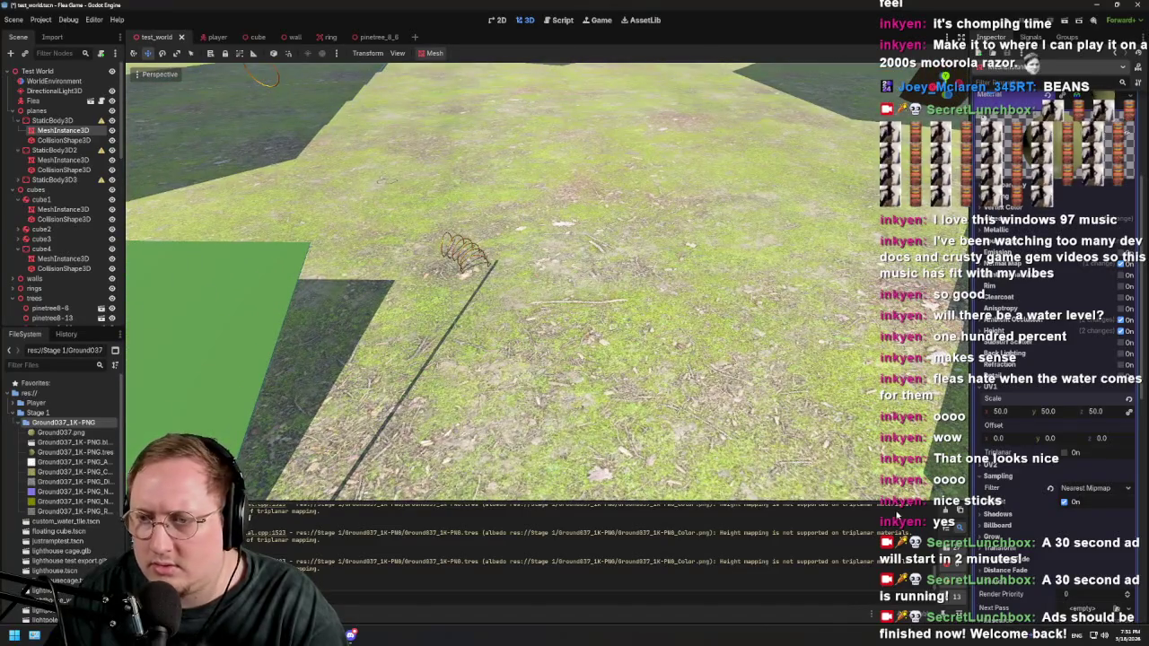
{"action": "left_click", "coordinate": [1064, 454]}
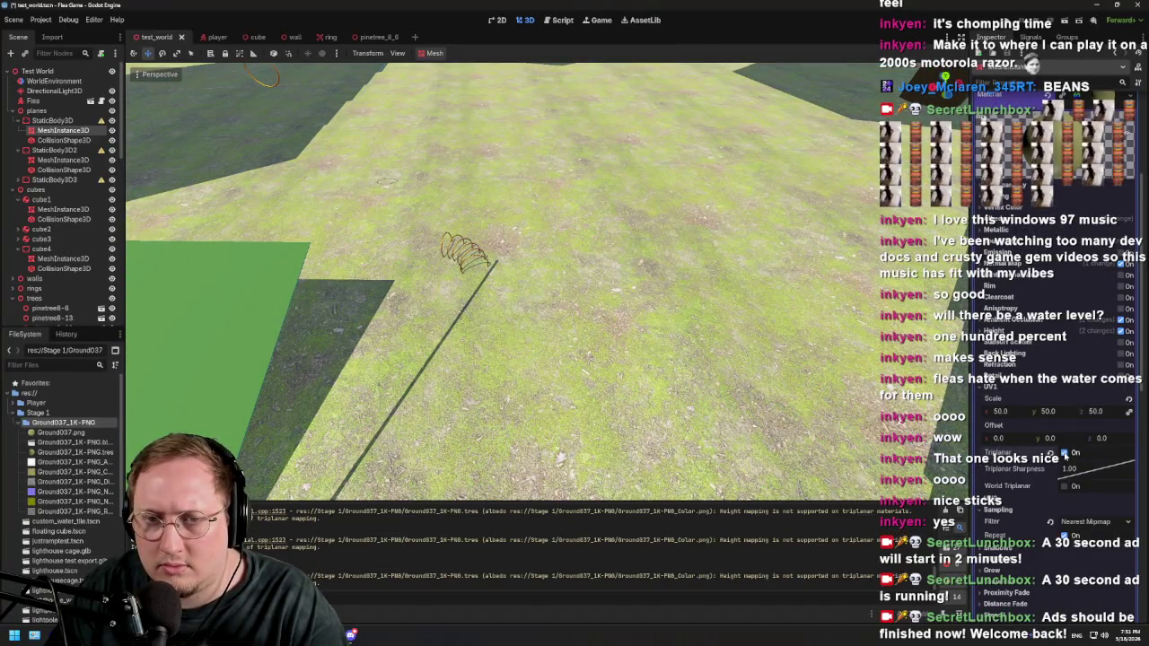
{"action": "left_click", "coordinate": [1065, 453]}
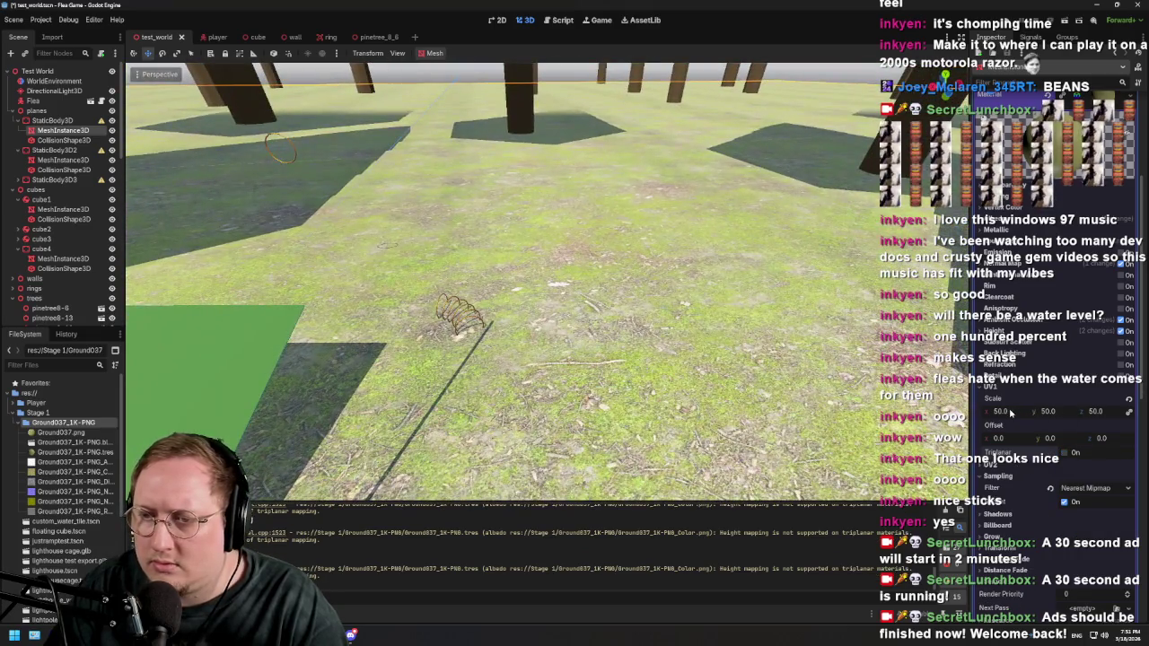
Step: Set the UV1 scale to 70 on all axes and run the project with F5
{"action": "left_click", "coordinate": [1012, 412]}
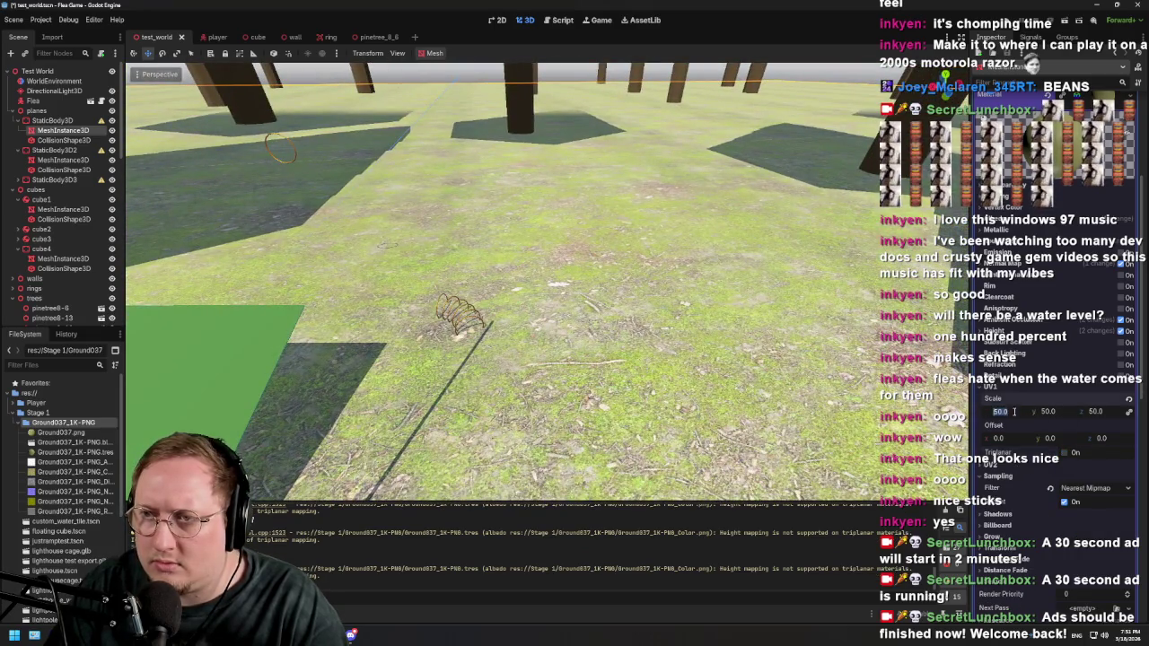
{"action": "type", "text": "70"}
{"action": "key", "text": "Return"}
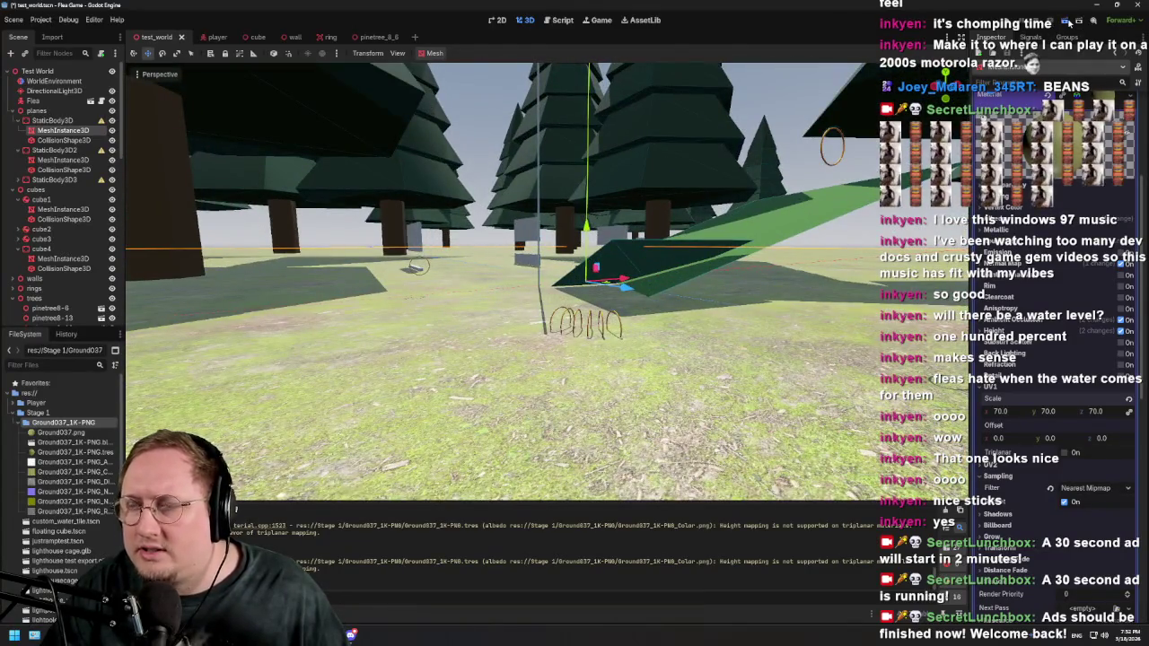
{"action": "key", "text": "F5"}
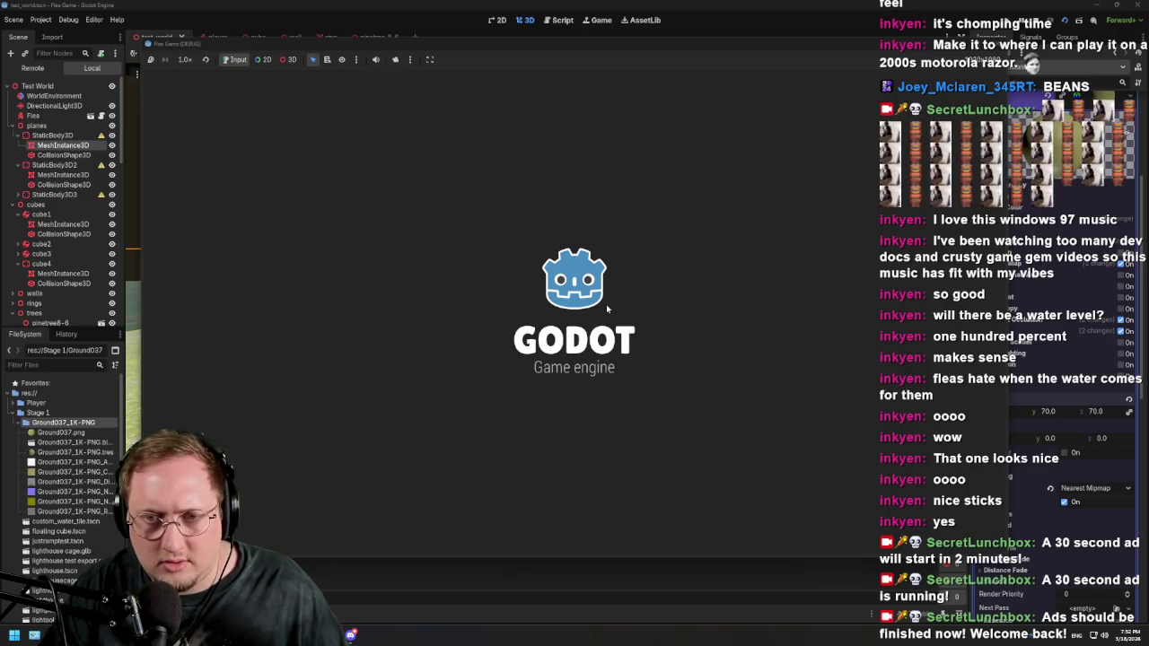
Step: Walk the capsule player past the trees, up the green ramp and over to the grey block
{"action": "key", "text": "w"}
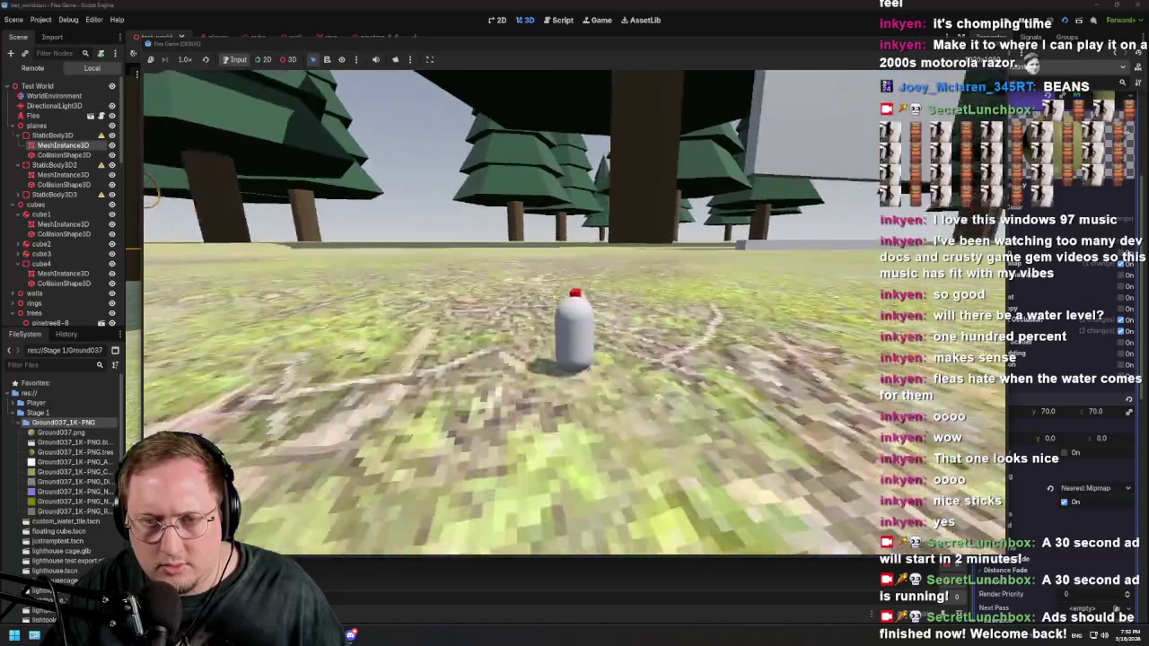
{"action": "key", "text": "d"}
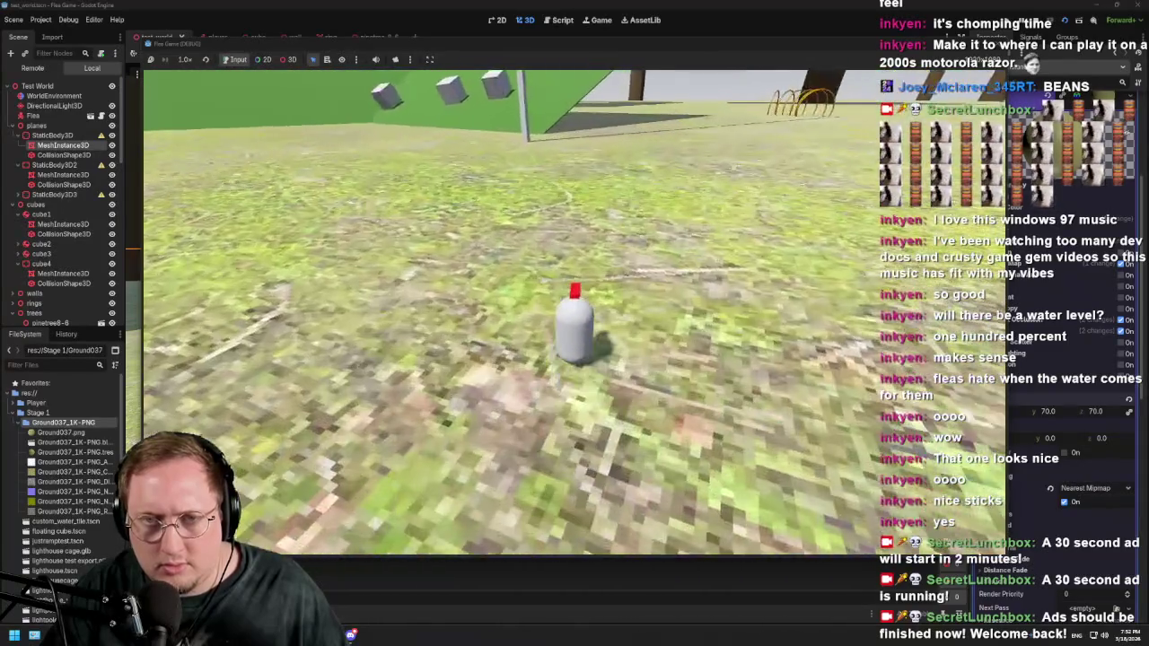
{"action": "key", "text": "a"}
{"action": "key", "text": "w"}
{"action": "key", "text": "a"}
{"action": "key", "text": "d"}
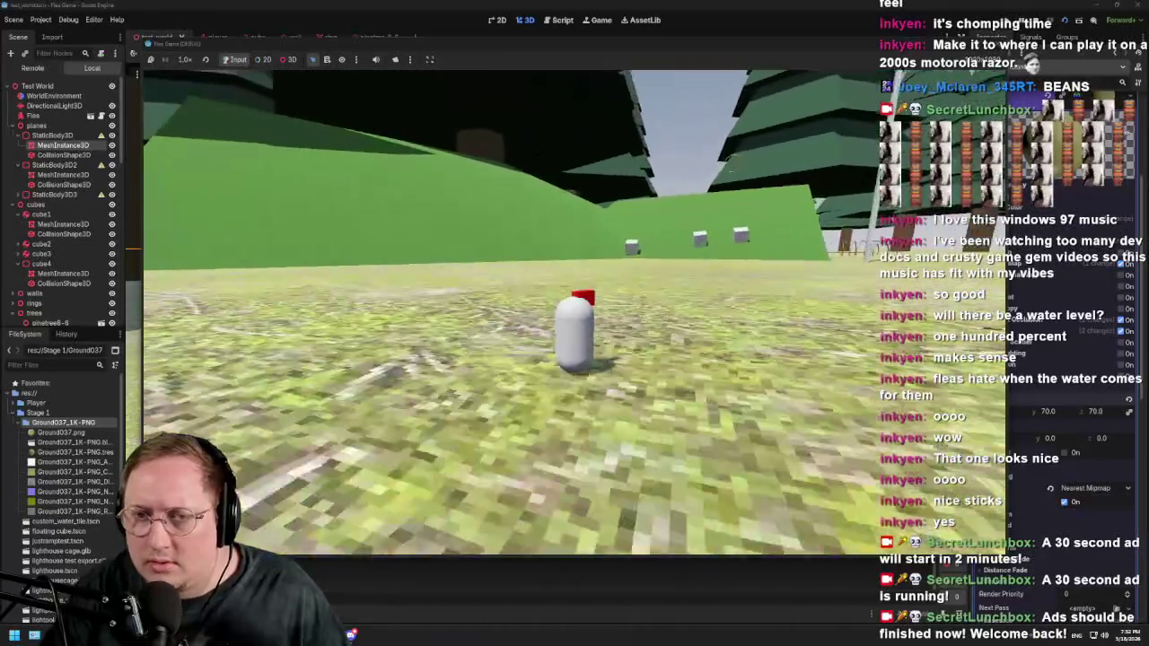
{"action": "key", "text": "w"}
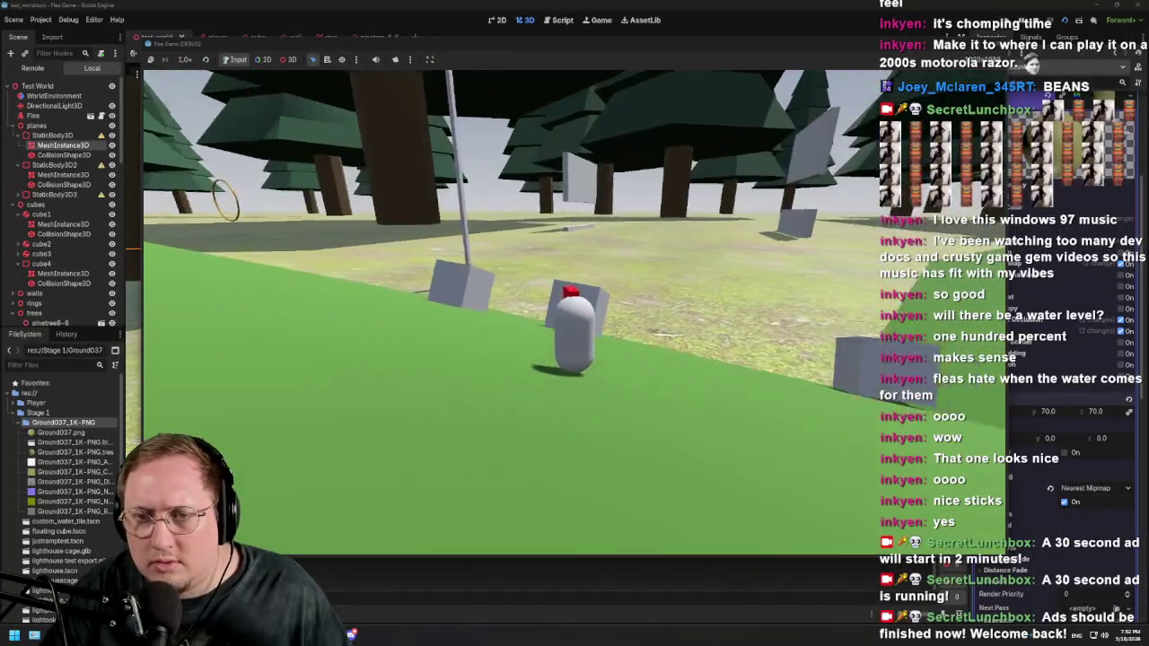
{"action": "key", "text": "w"}
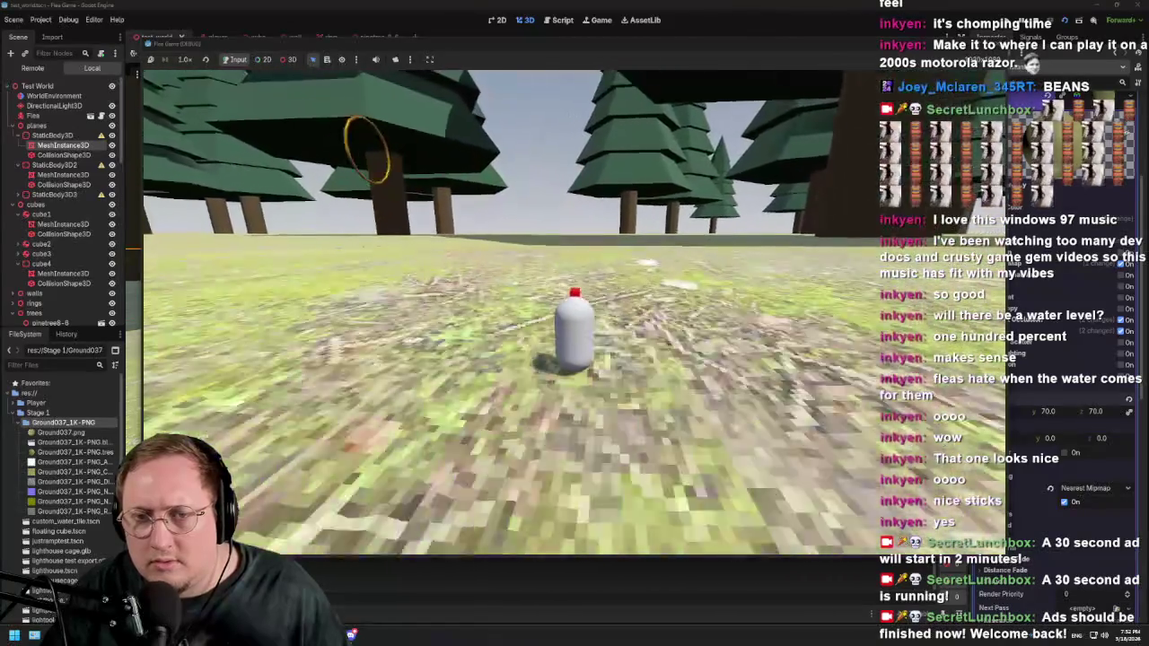
{"action": "key", "text": "w"}
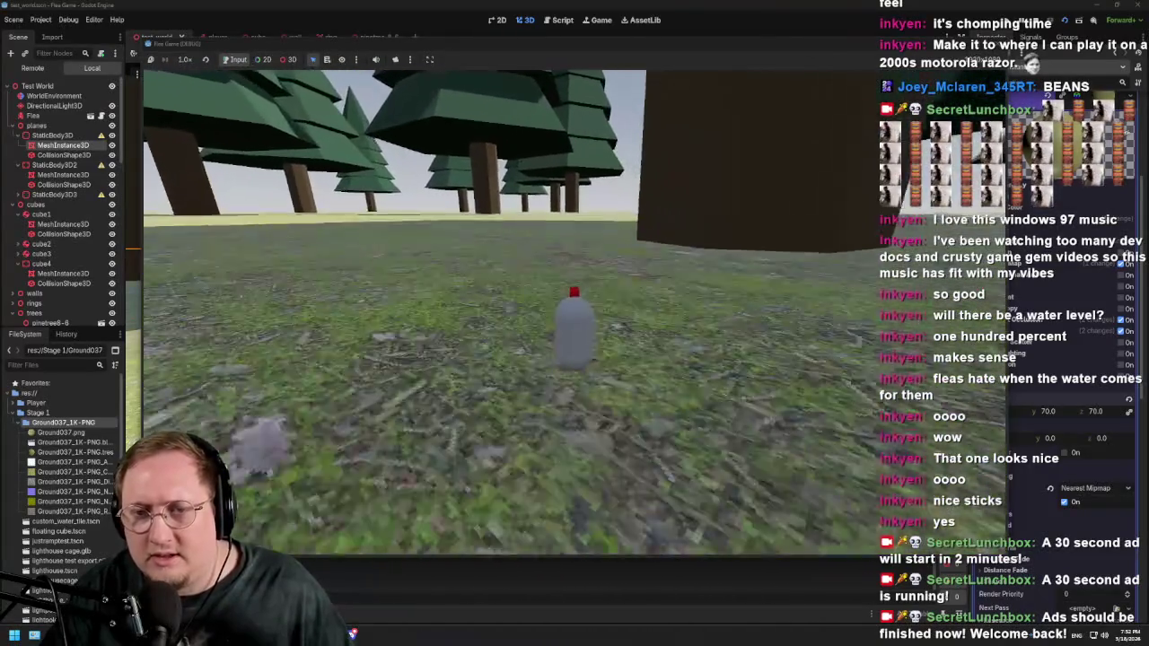
{"action": "key", "text": "a"}
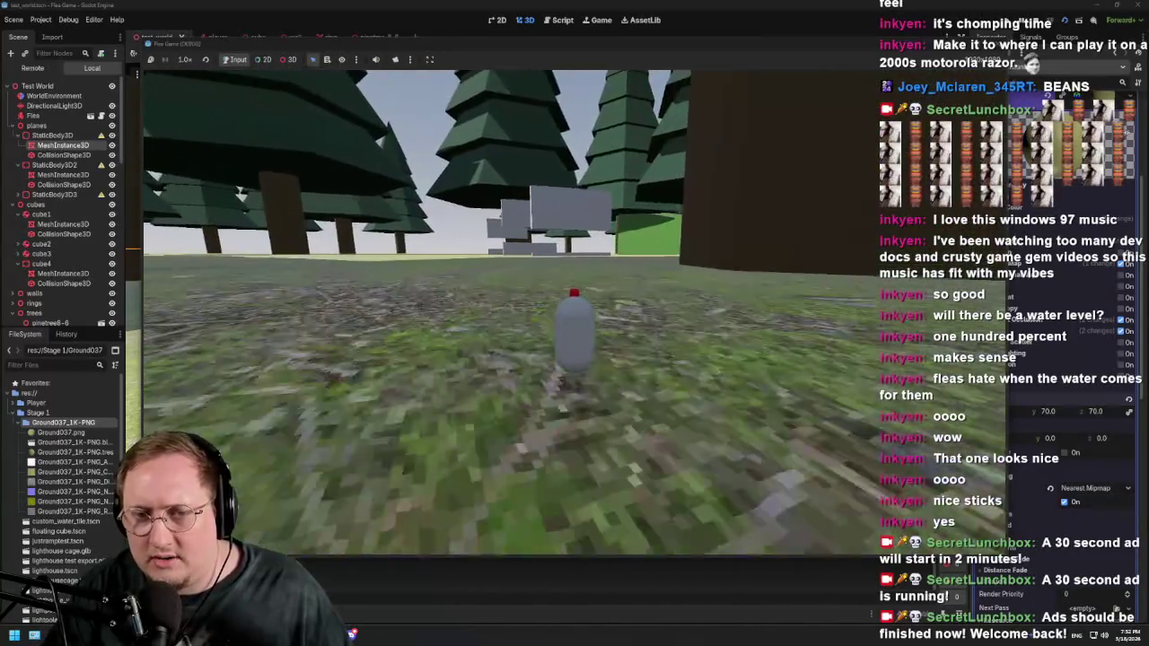
{"action": "key", "text": "w"}
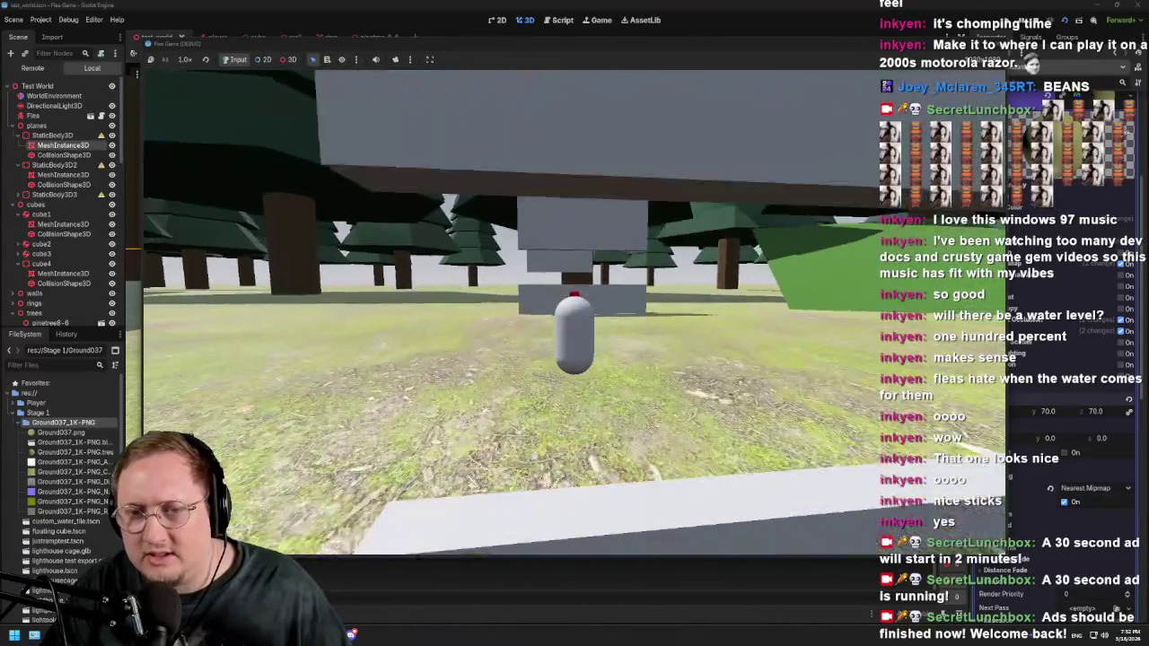
{"action": "key", "text": "w"}
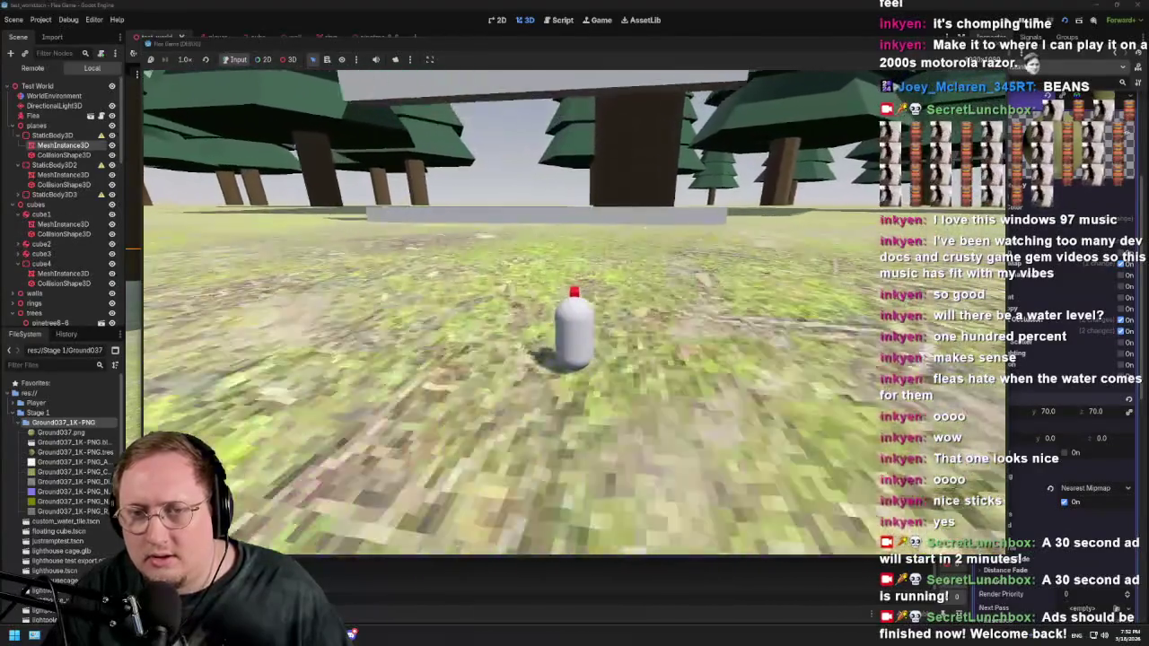
Step: Roam through the tall trees, across the green slope and grass, past the grey wall into the forest
{"action": "key", "text": "w"}
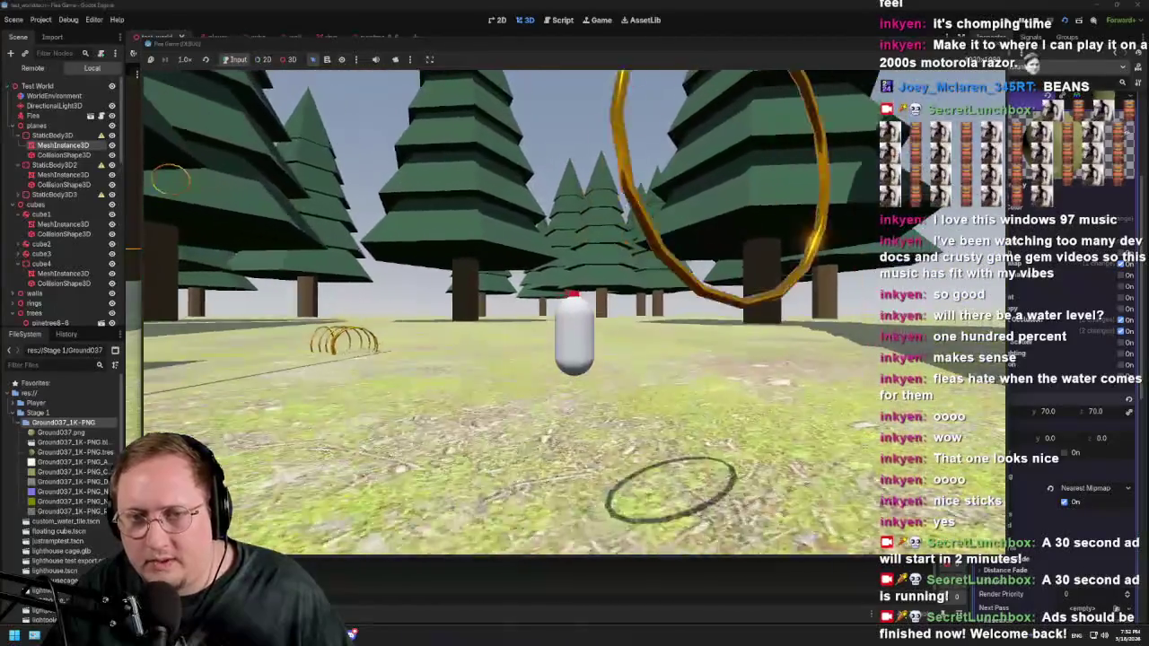
{"action": "key", "text": "w"}
{"action": "key", "text": "w"}
{"action": "key", "text": "w"}
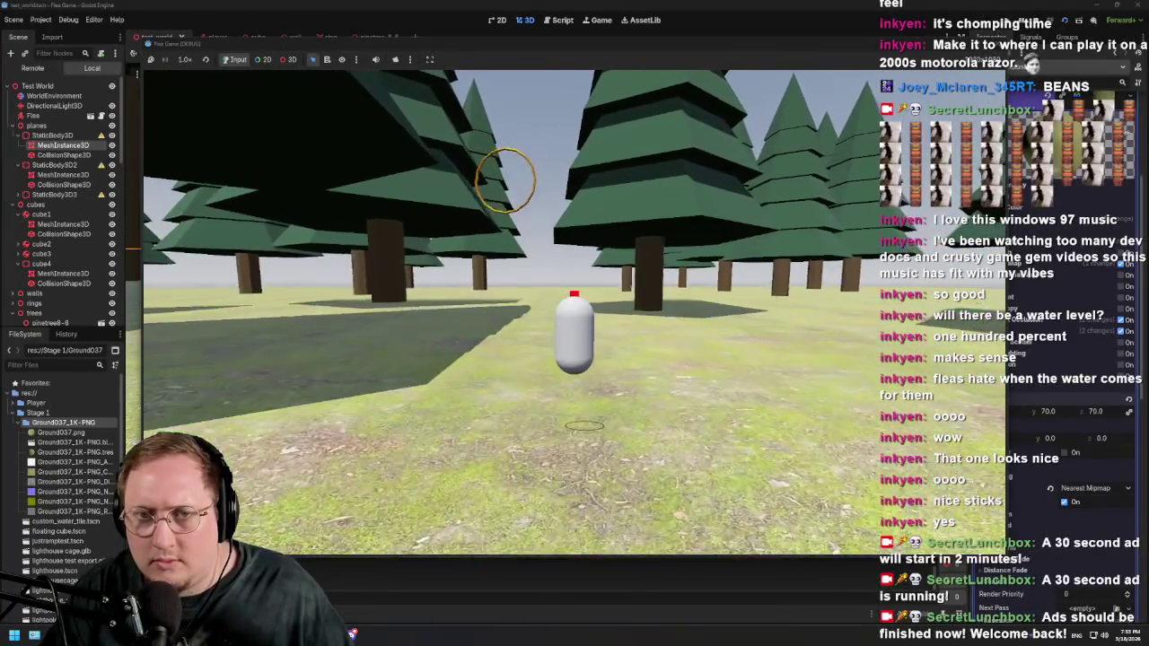
{"action": "key", "text": "w"}
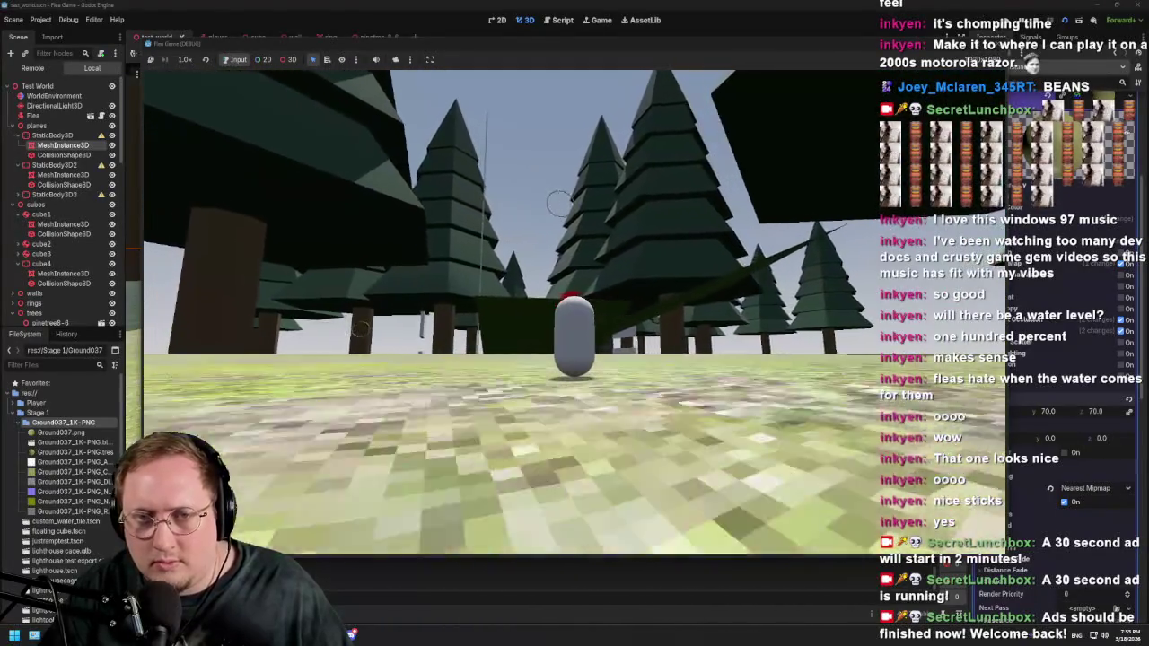
{"action": "key", "text": "w"}
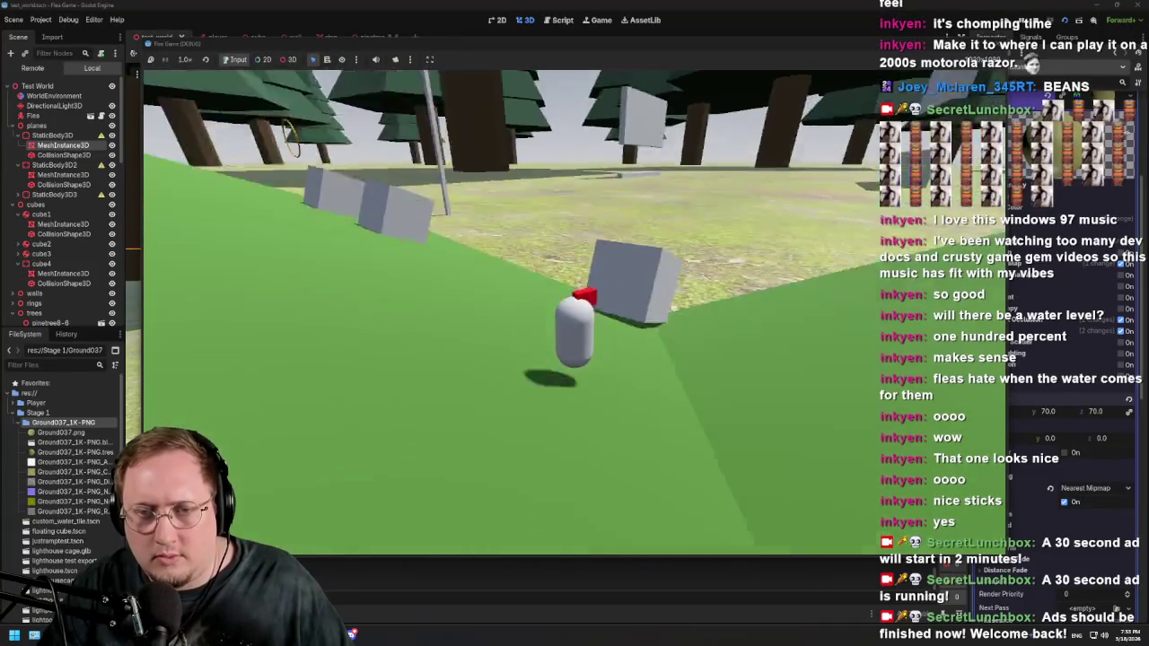
{"action": "key", "text": "w"}
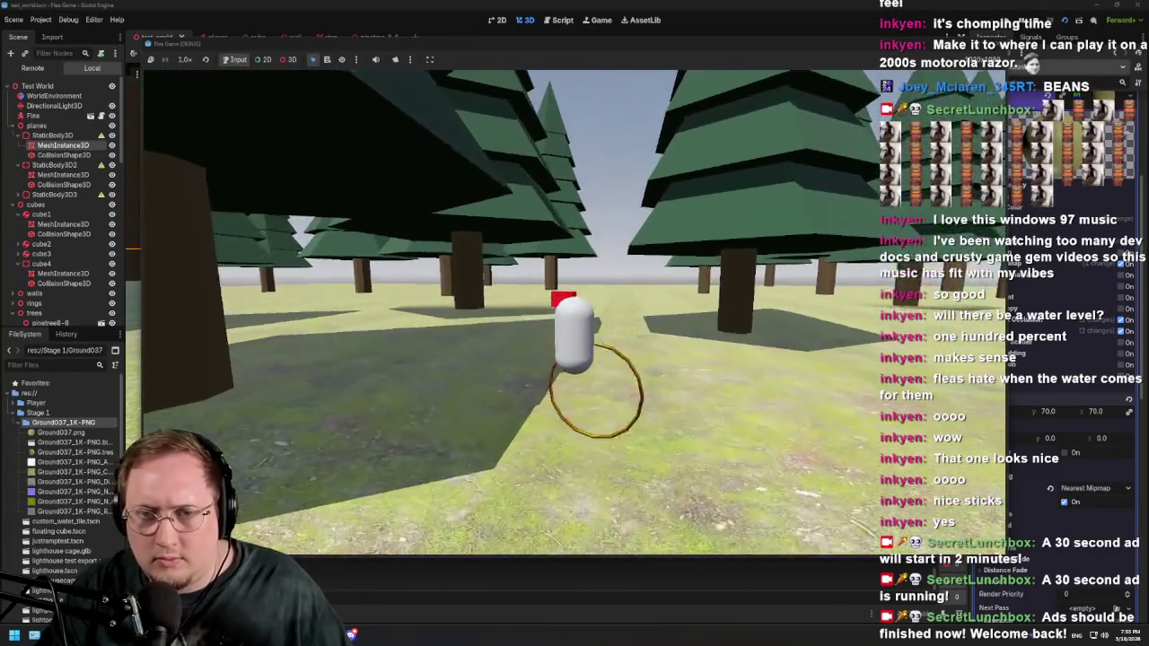
{"action": "key", "text": "w"}
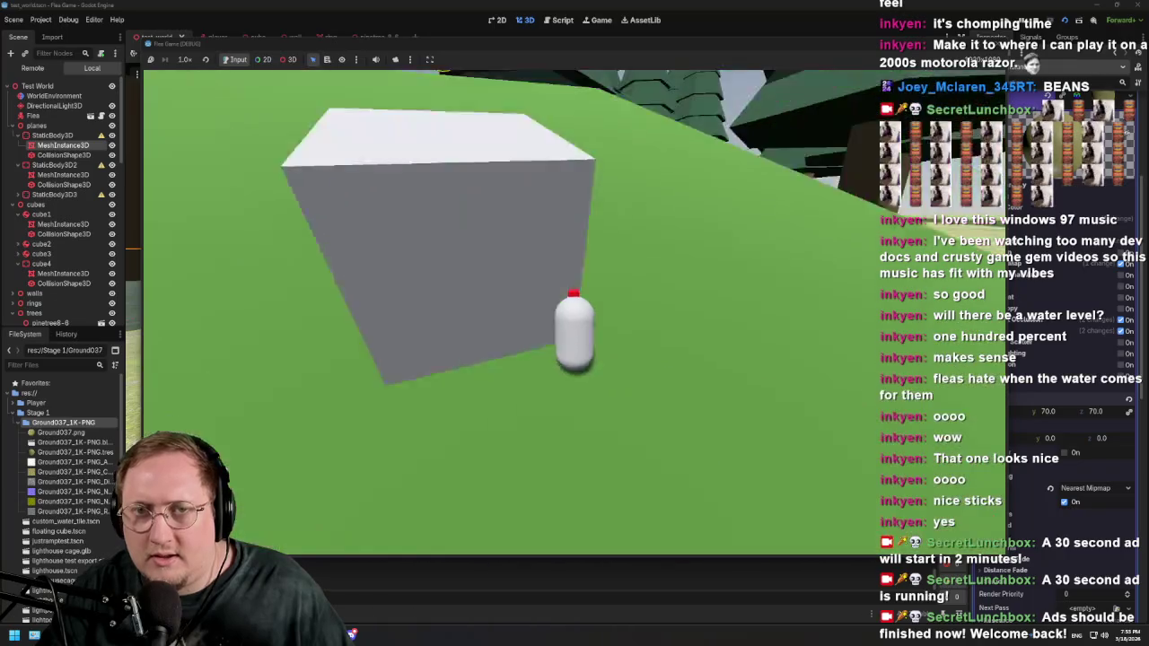
{"action": "key", "text": "w"}
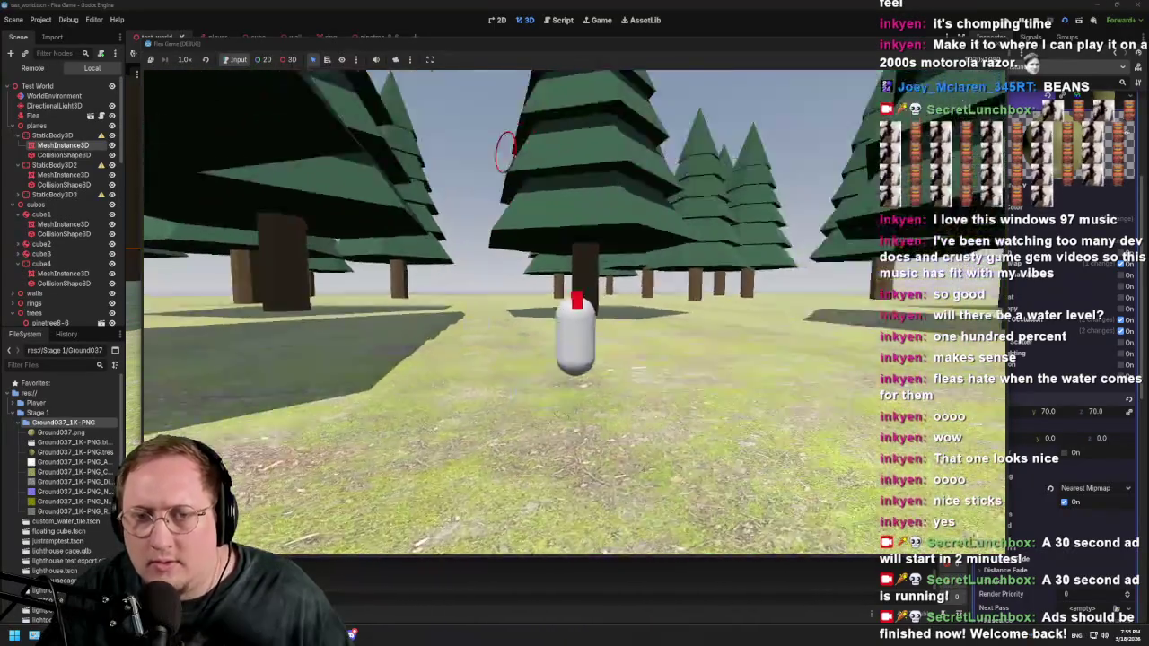
{"action": "key", "text": "w"}
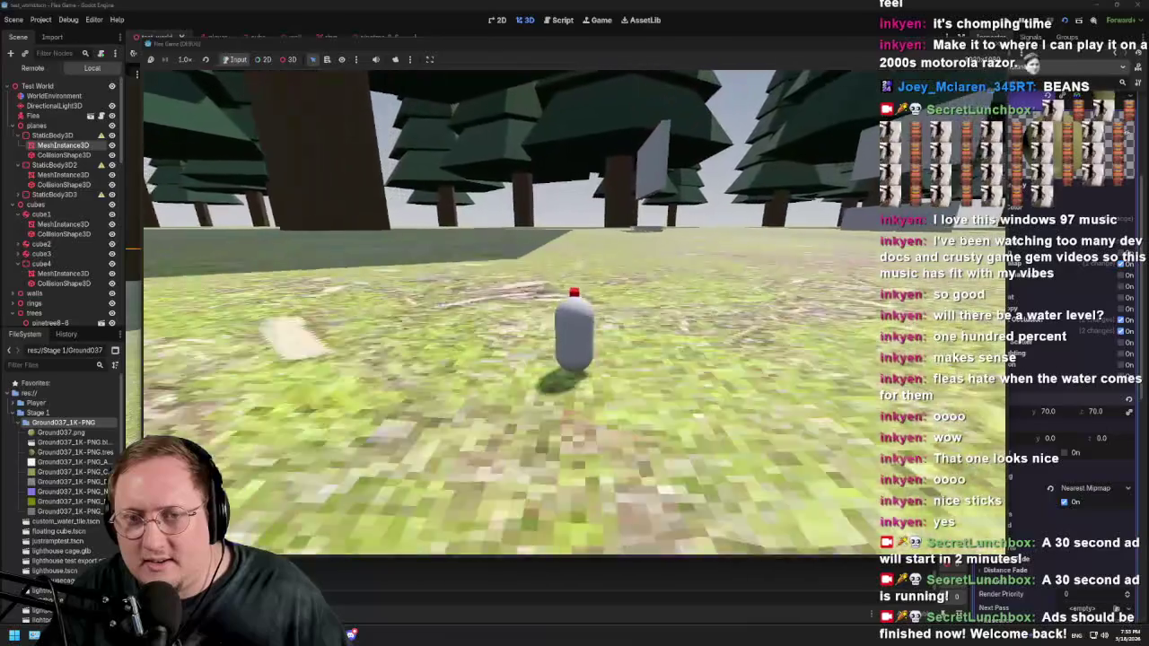
{"action": "key", "text": "w"}
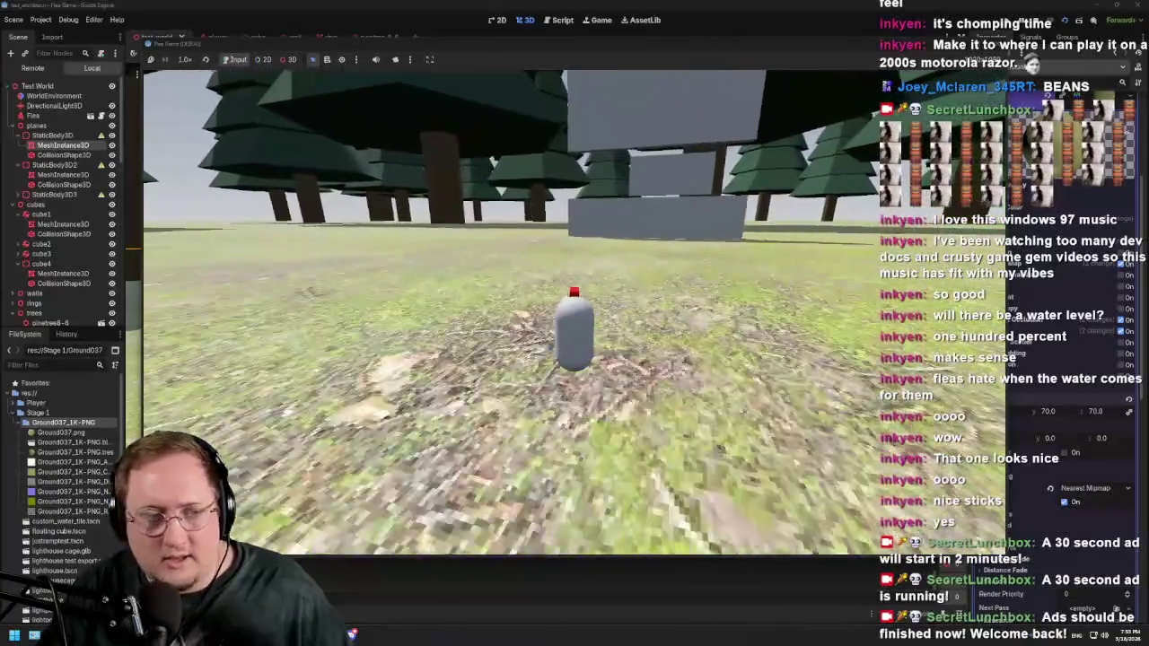
{"action": "key", "text": "w"}
{"action": "key", "text": "w"}
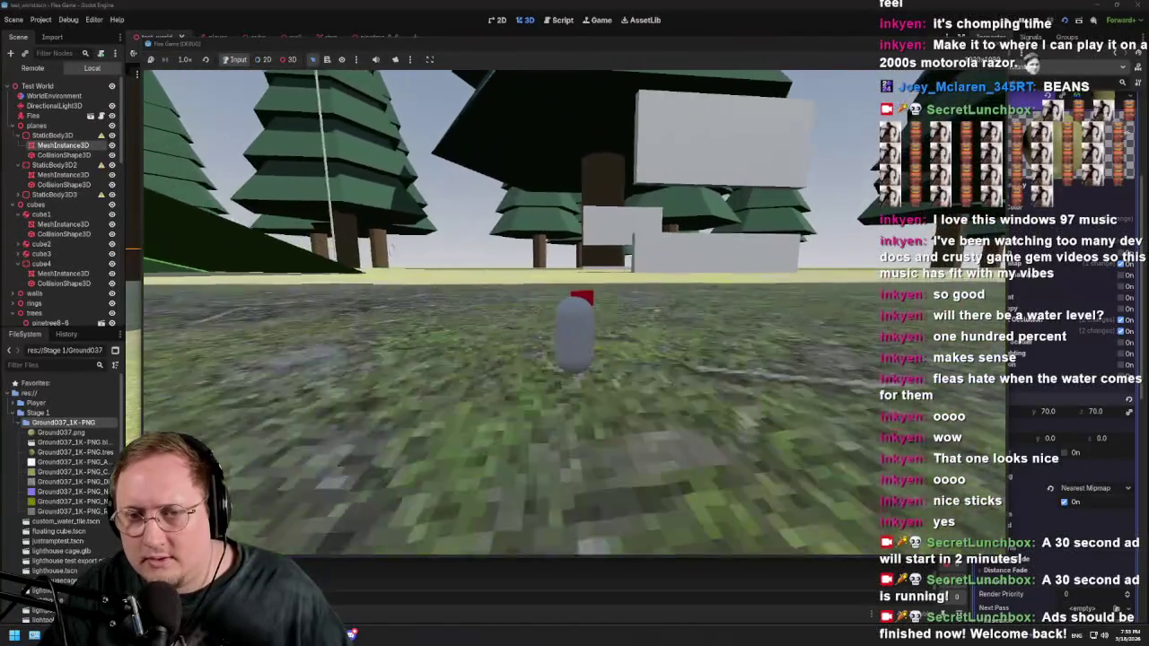
{"action": "key", "text": "w"}
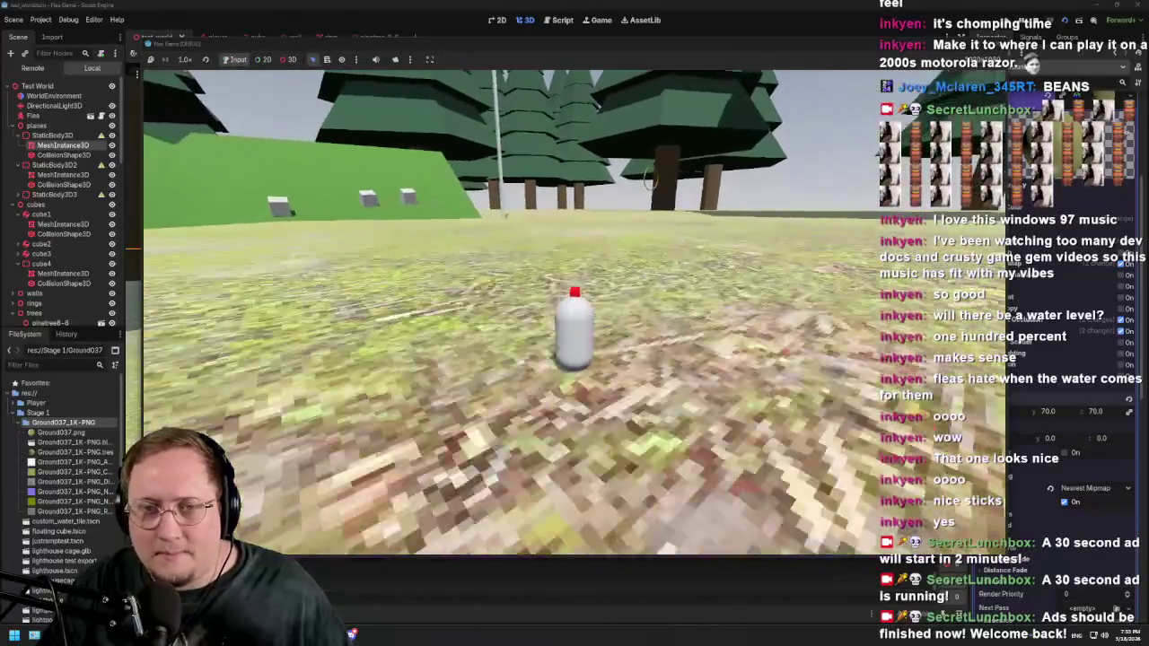
{"action": "key", "text": "w"}
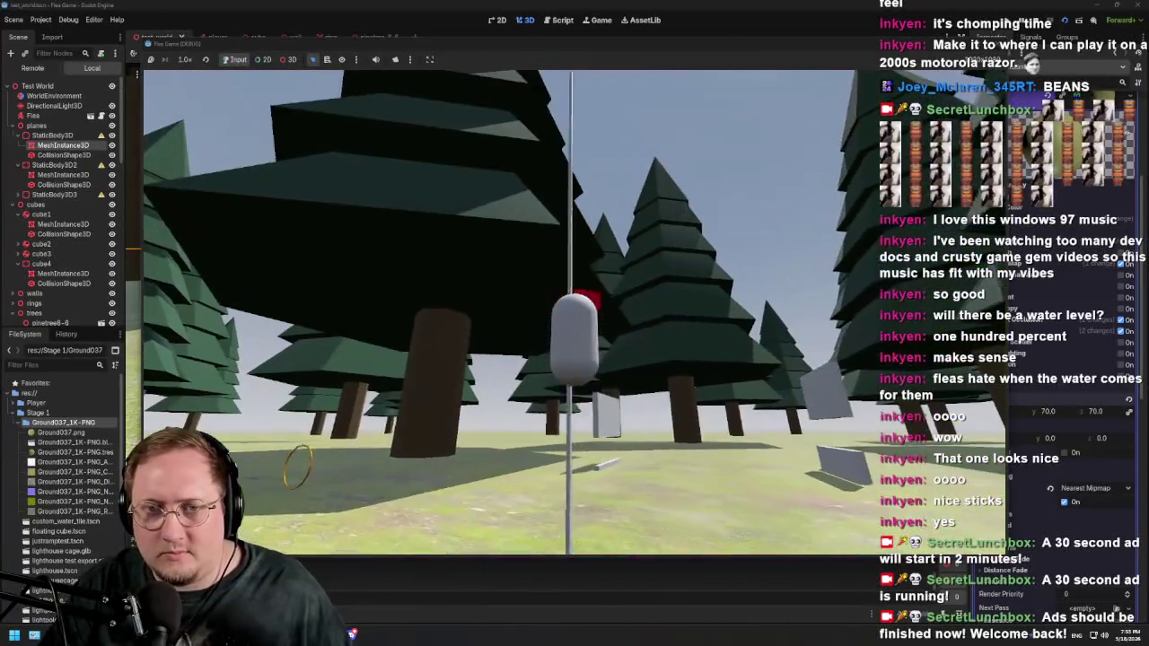
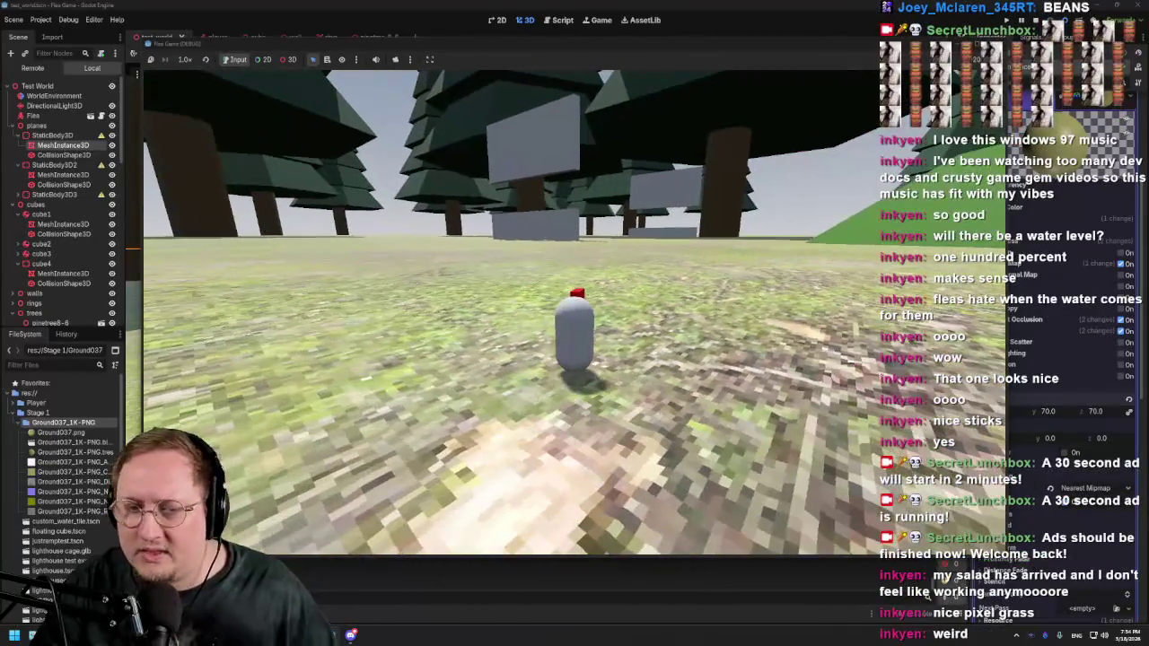
Step: Stop the game, enable UV1 Triplanar on the ground grass material, then save and run again
{"action": "key", "text": "F8"}
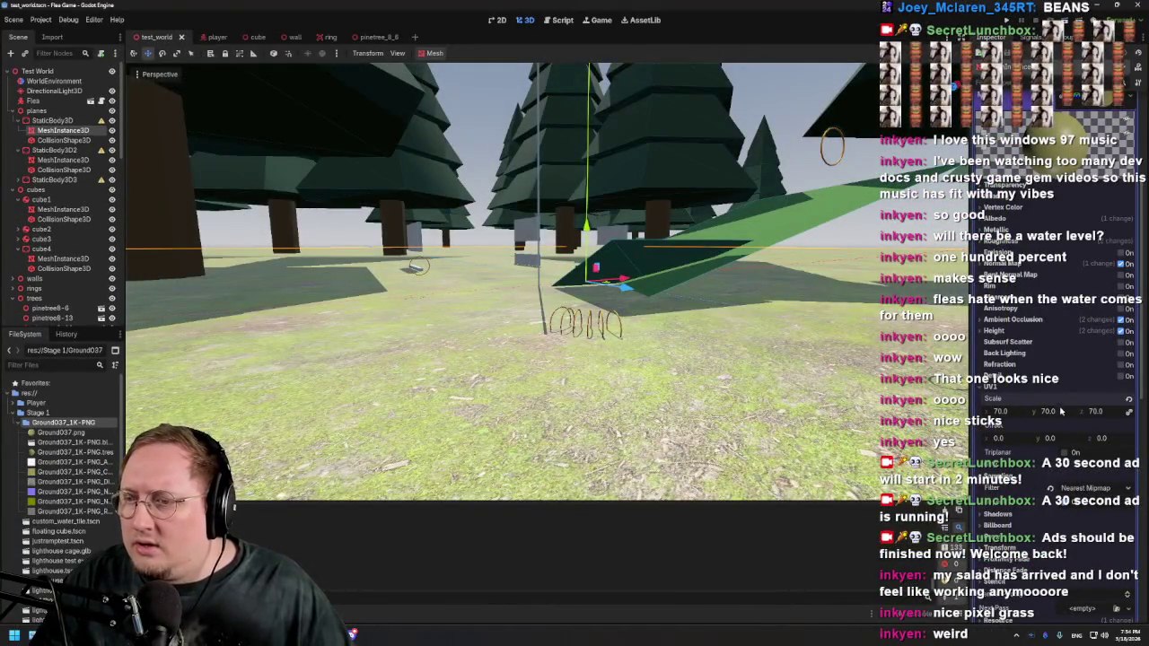
{"action": "scroll", "coordinate": [1022, 482], "scroll_direction": "down", "scroll_amount": 5}
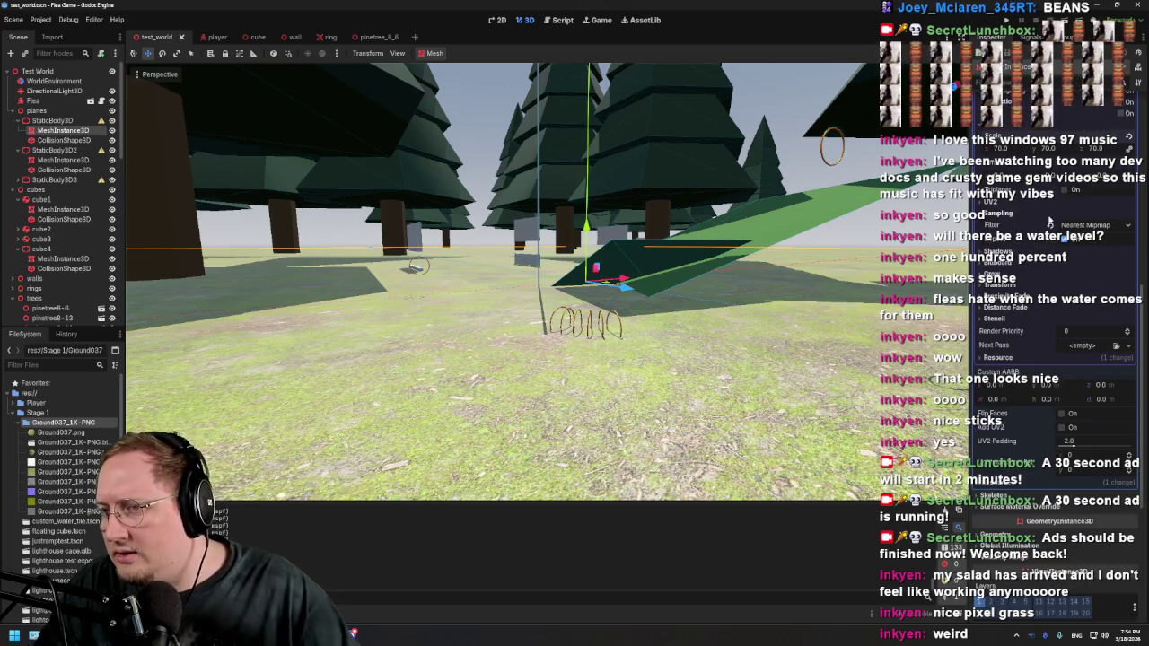
{"action": "left_click", "coordinate": [1065, 192]}
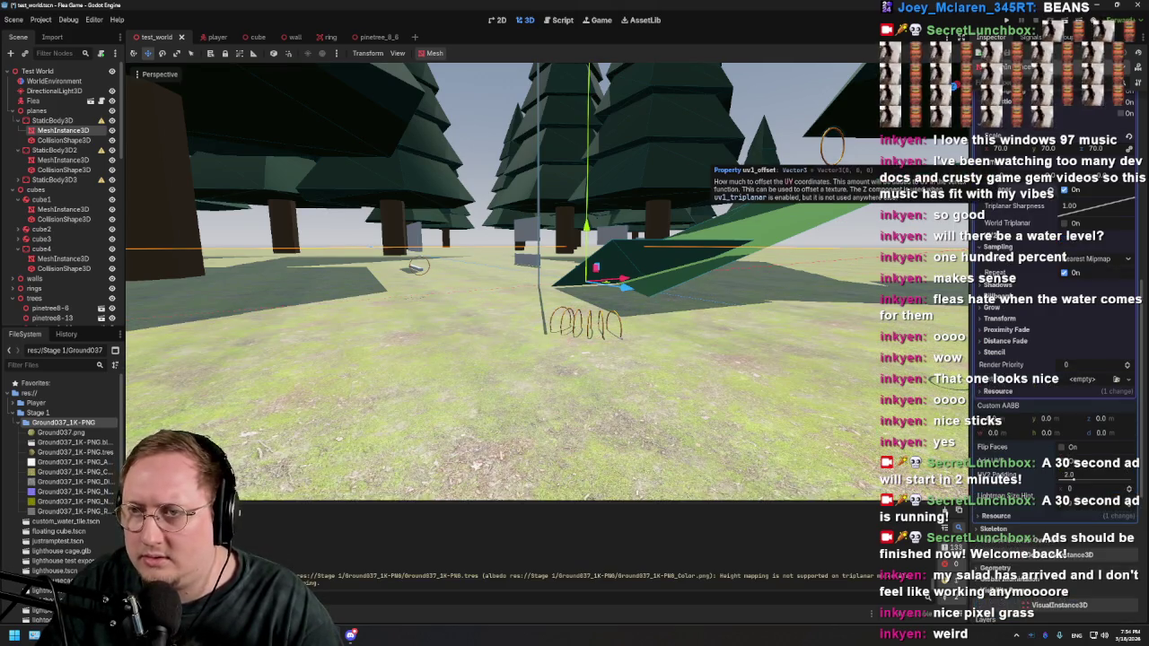
{"action": "key", "text": "F5"}
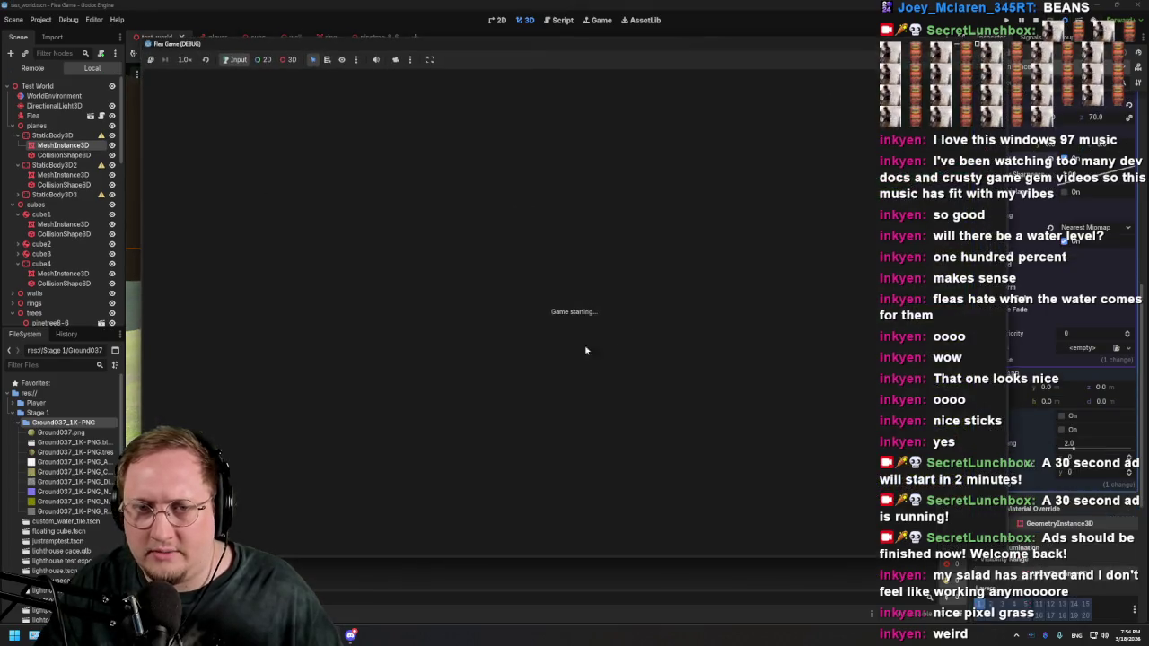
Step: Walk the flea across the triplanar grass toward the green hill and trees, then stop the game
{"action": "key", "text": "w"}
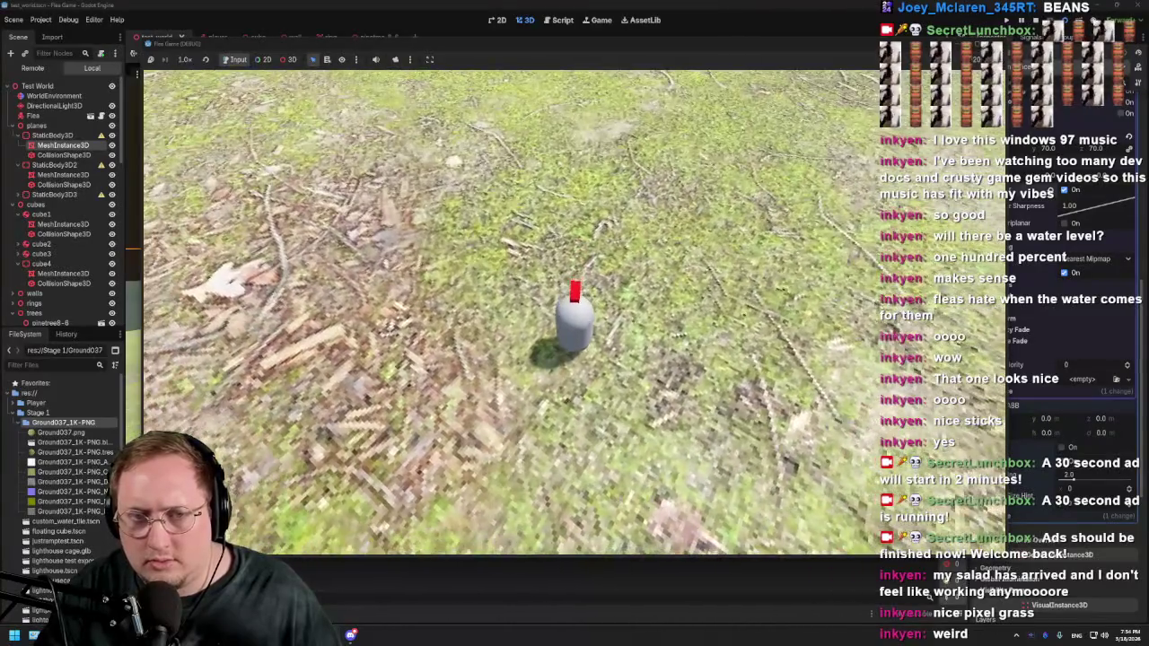
{"action": "key", "text": "a"}
{"action": "key", "text": "d"}
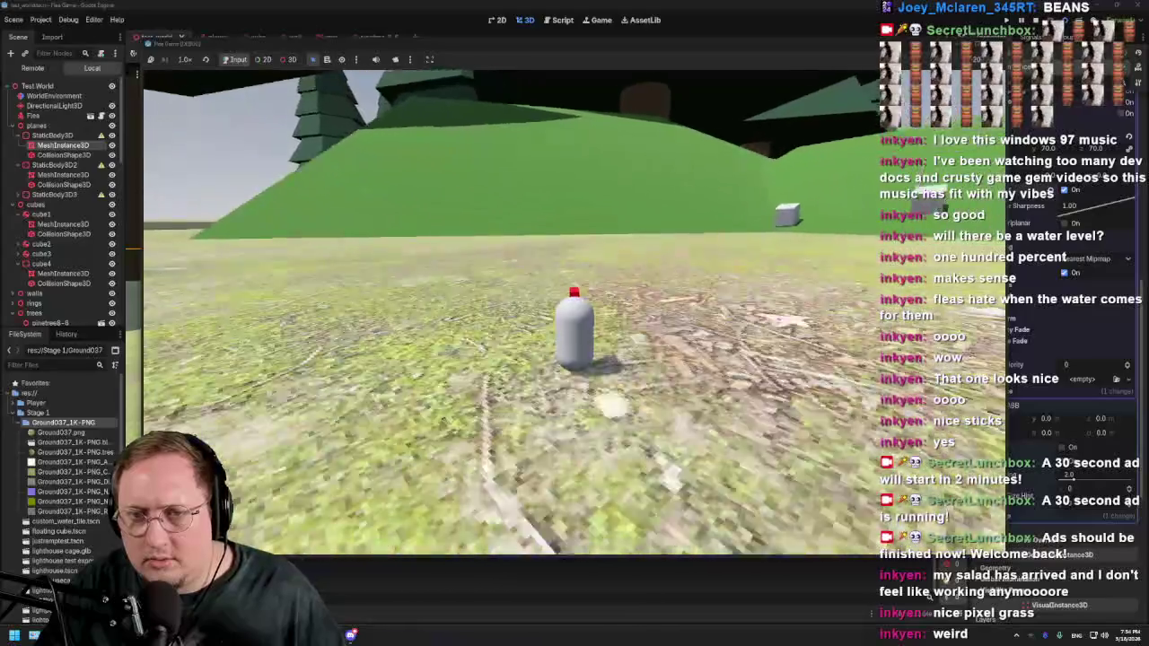
{"action": "key", "text": "d"}
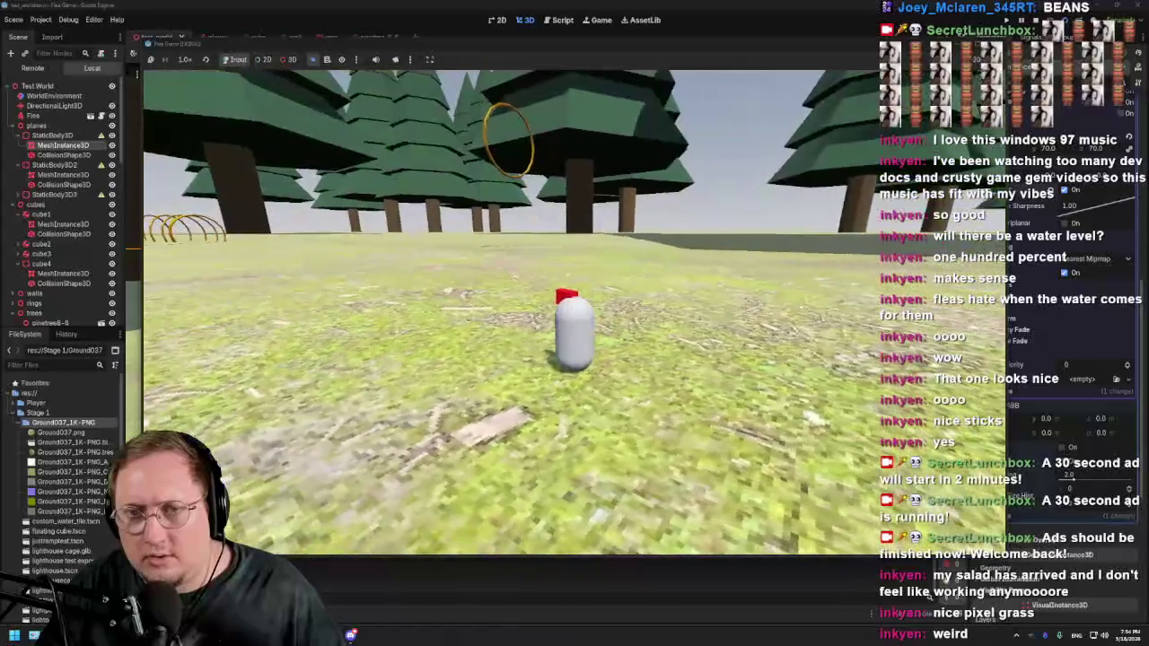
{"action": "key", "text": "d"}
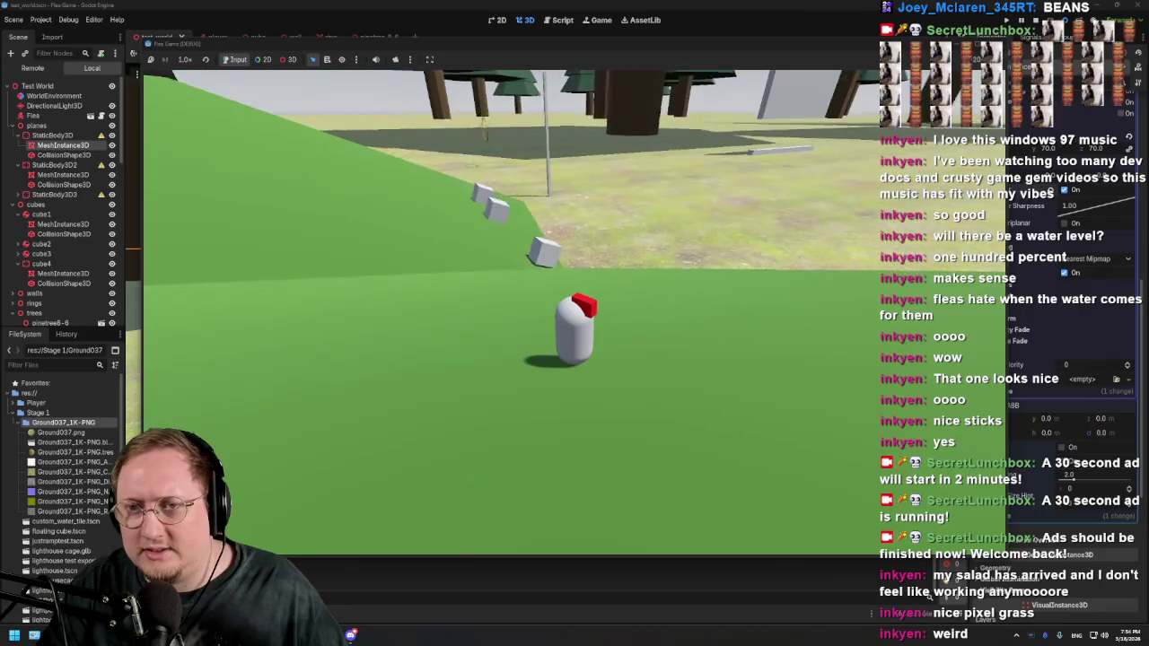
{"action": "key", "text": "w"}
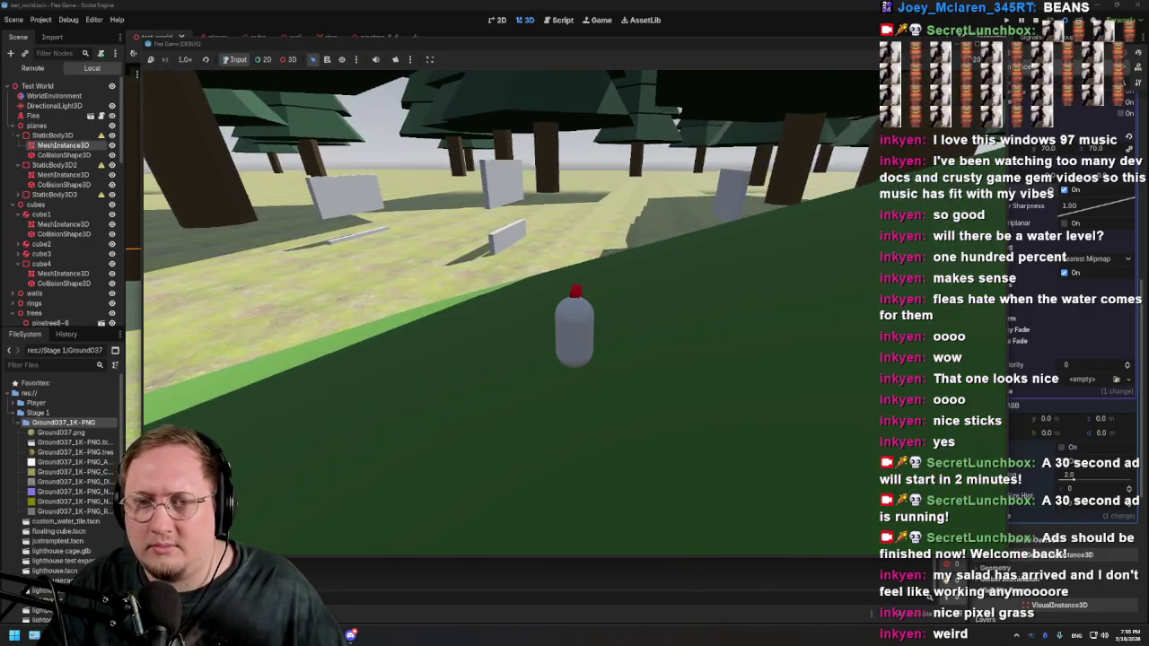
{"action": "key", "text": "w"}
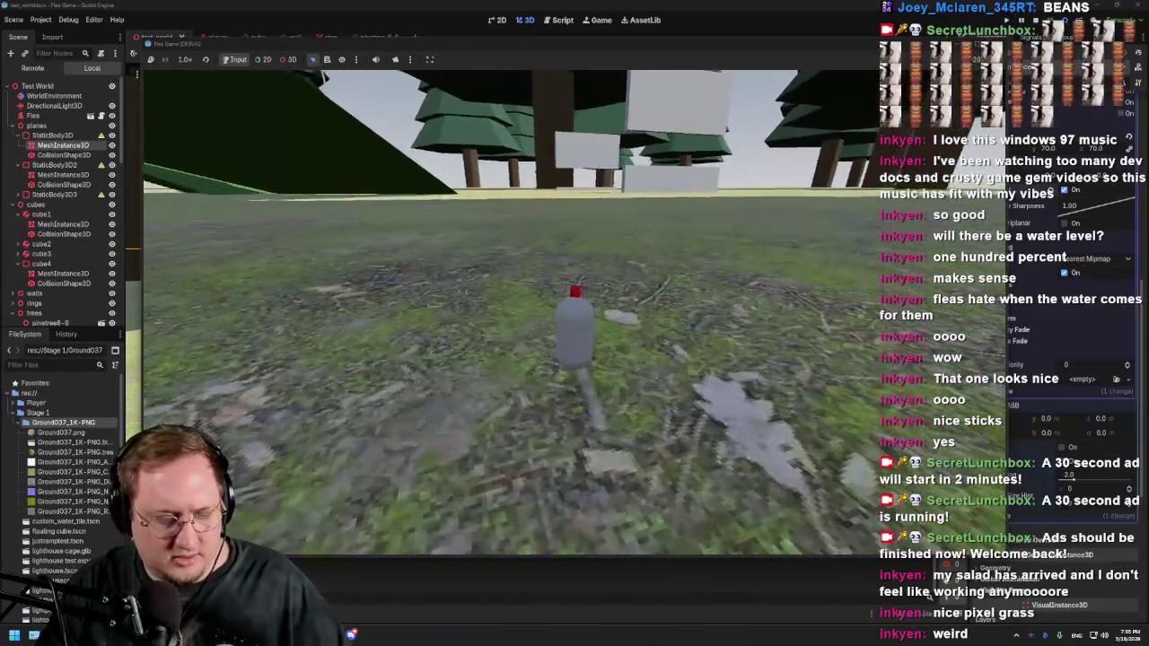
{"action": "key", "text": "F8"}
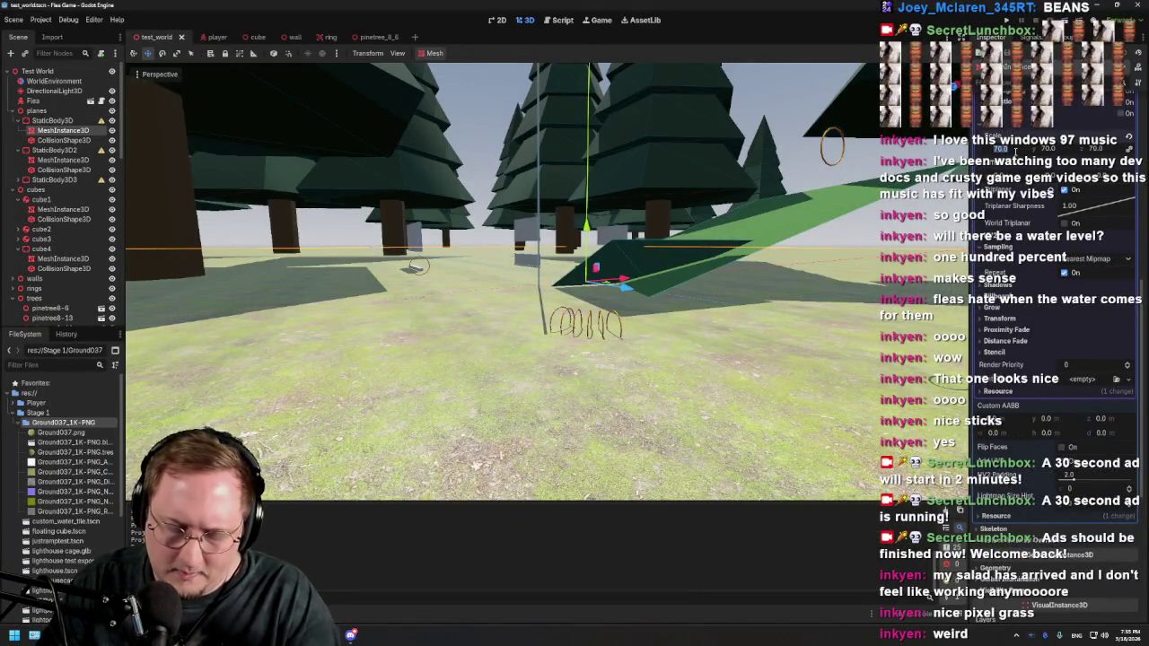
Step: Apply UV1 scale 30 to the ground material, then save and start a new test run
{"action": "key", "text": "ctrl+z"}
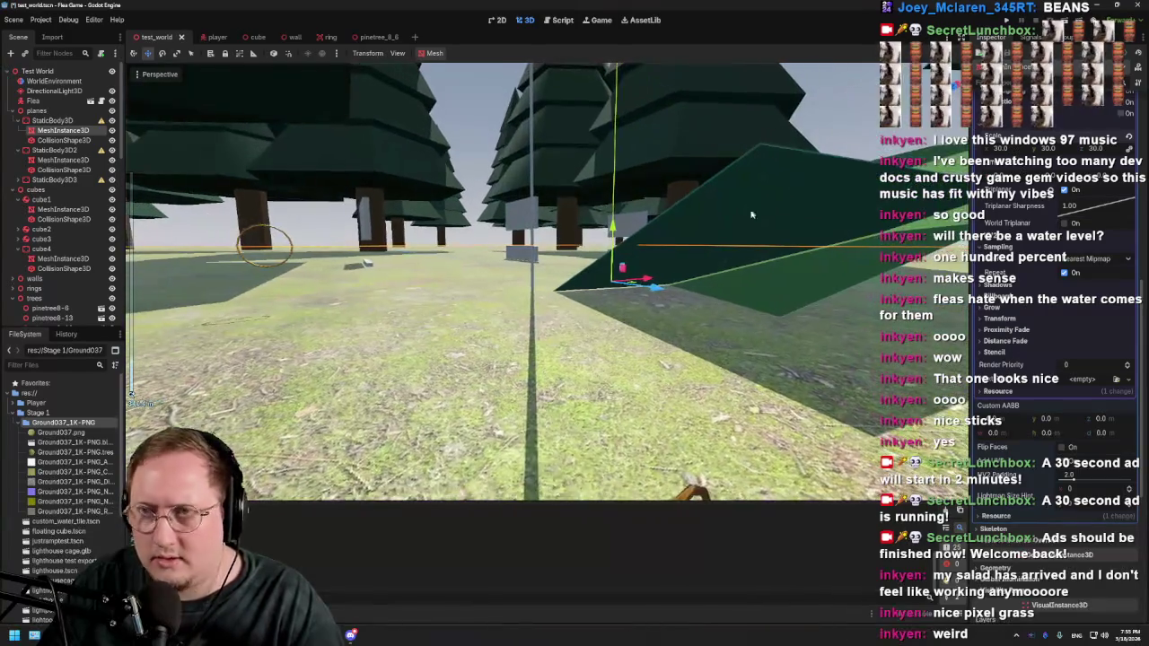
{"action": "key", "text": "ctrl+s"}
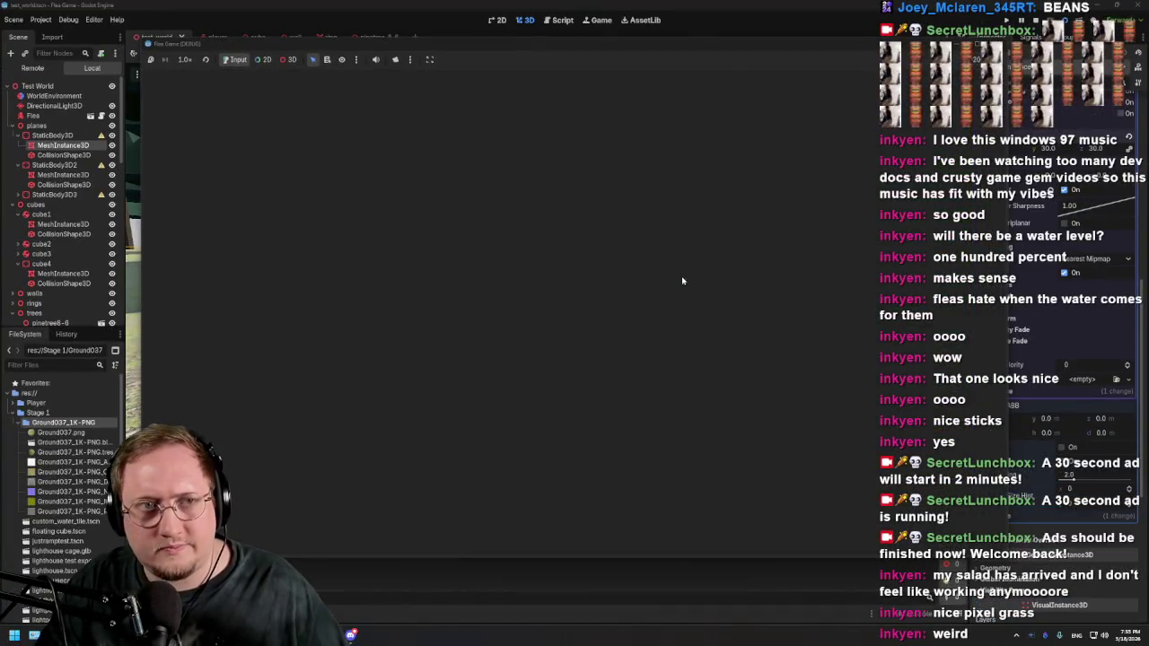
{"action": "key", "text": "w"}
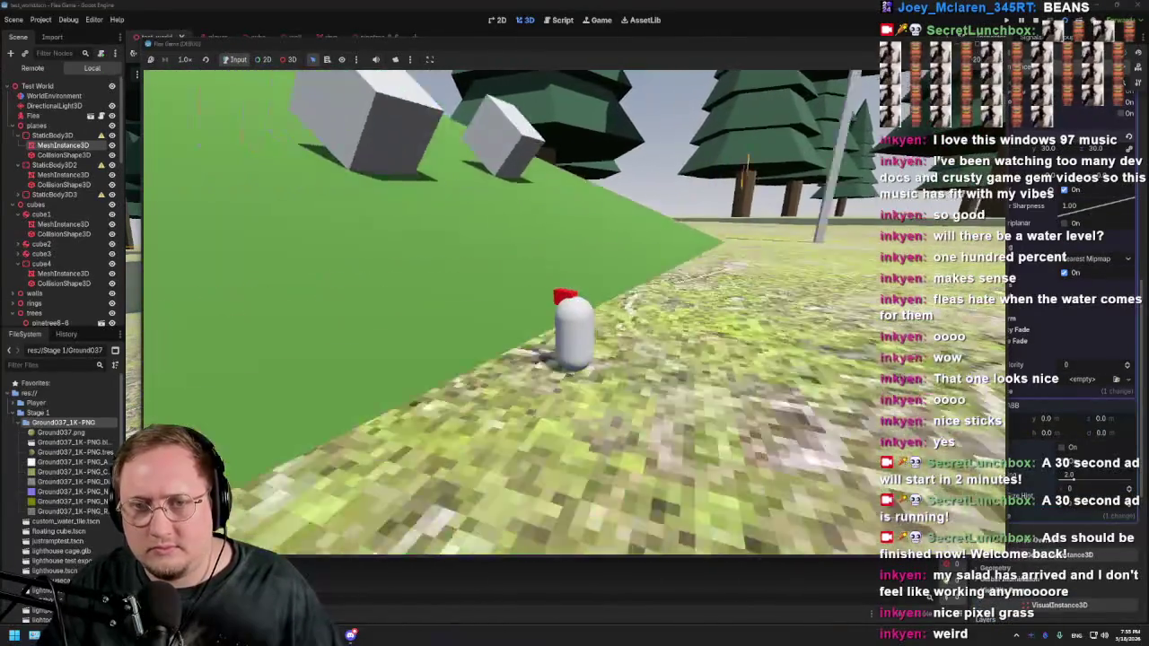
Step: Walk the flea over the grass toward the trees and green ramp, then stop the game
{"action": "key", "text": "d"}
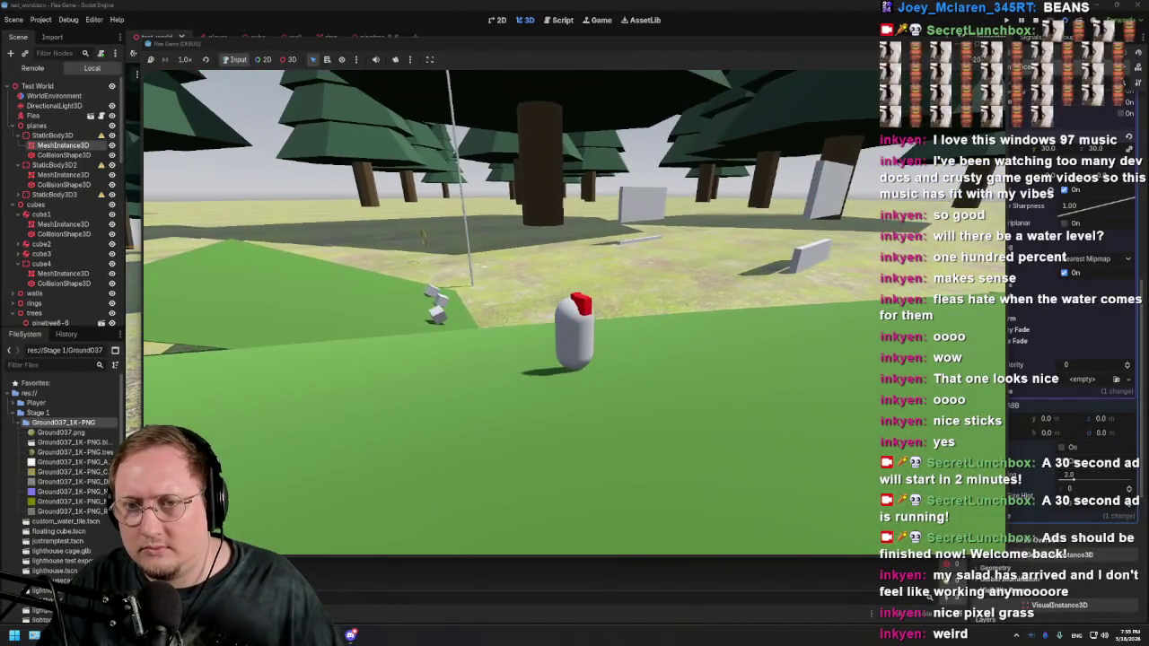
{"action": "key", "text": "w"}
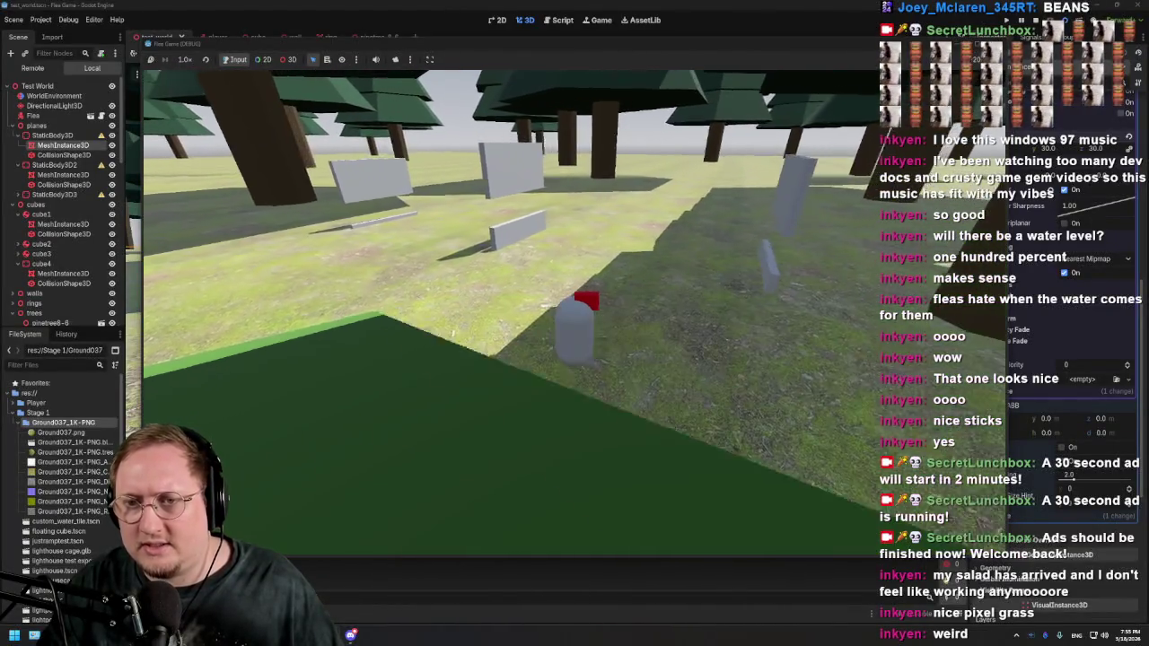
{"action": "key", "text": "w"}
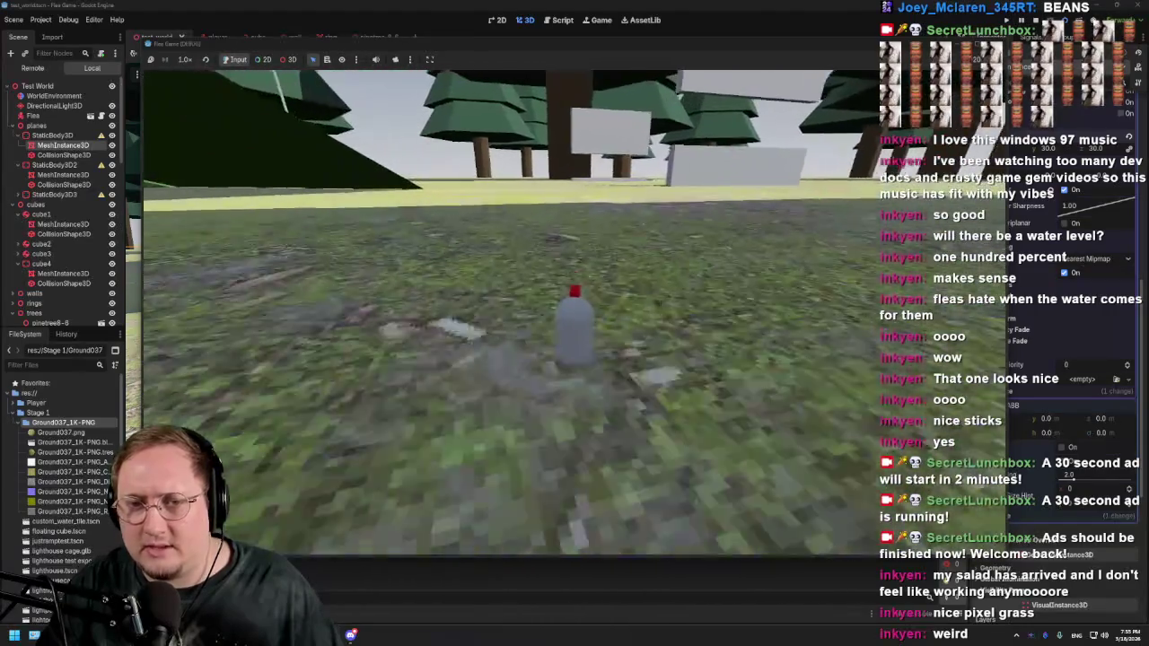
{"action": "key", "text": "w"}
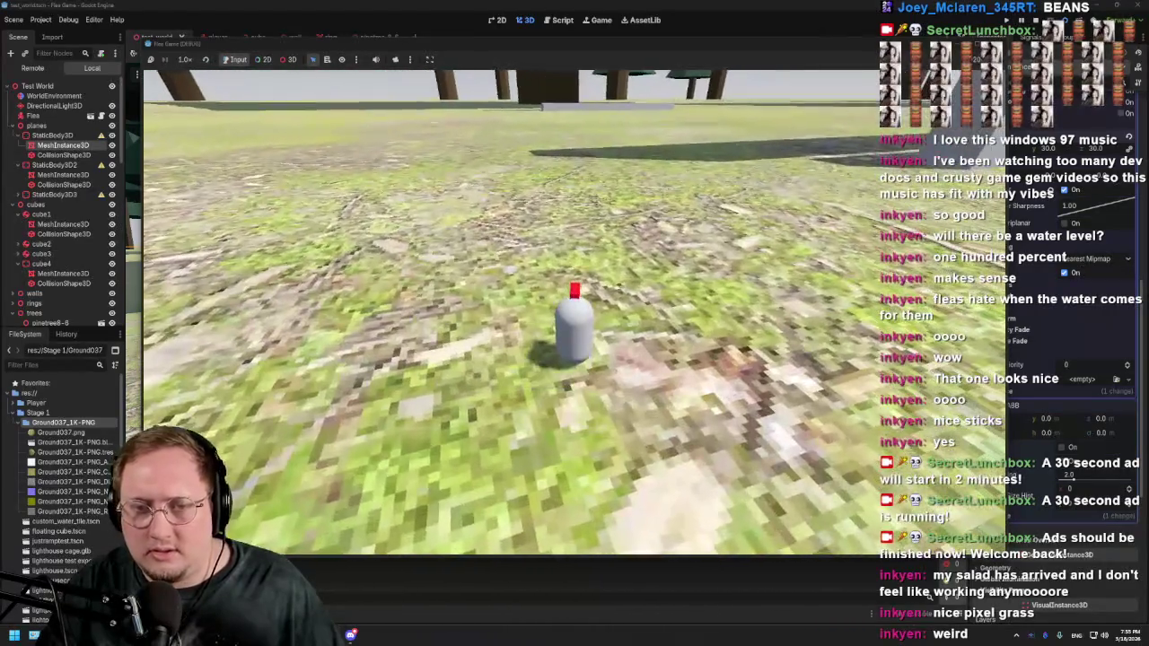
{"action": "key", "text": "w"}
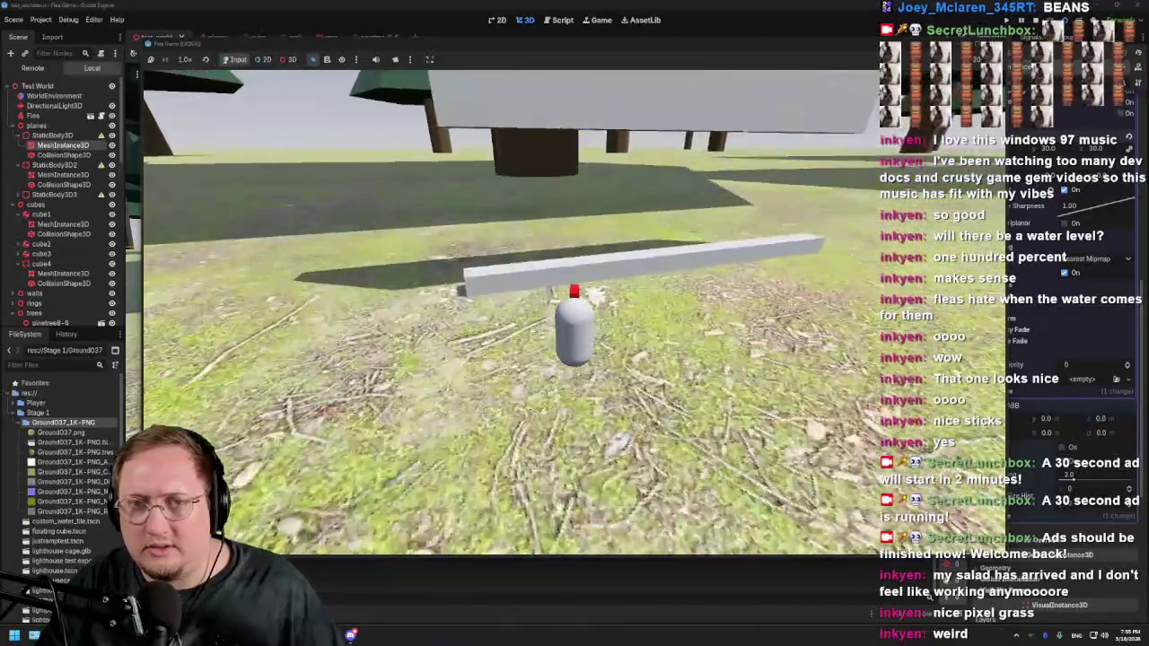
{"action": "key", "text": "w"}
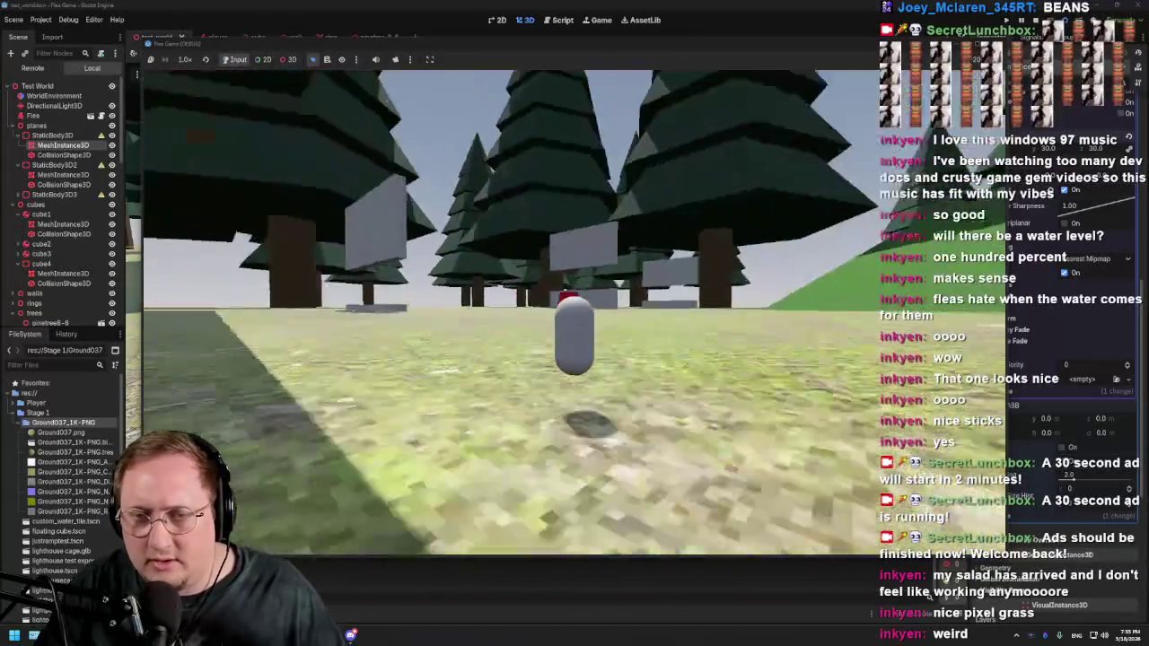
{"action": "mouse_move", "coordinate": [575, 323]}
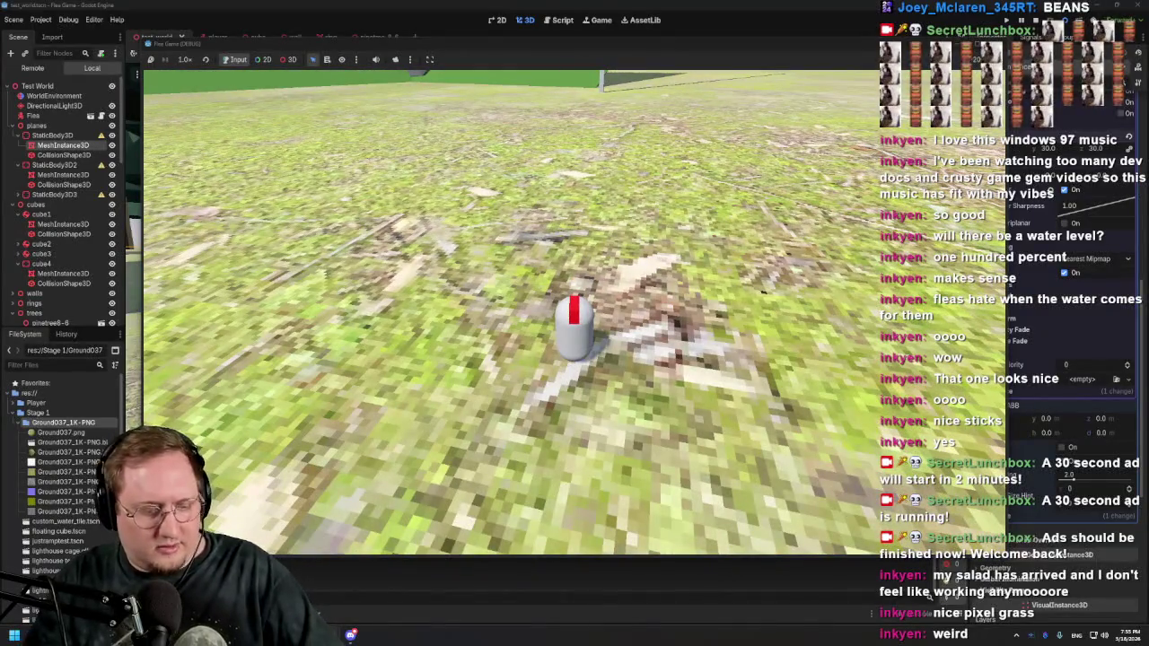
{"action": "key", "text": "F8"}
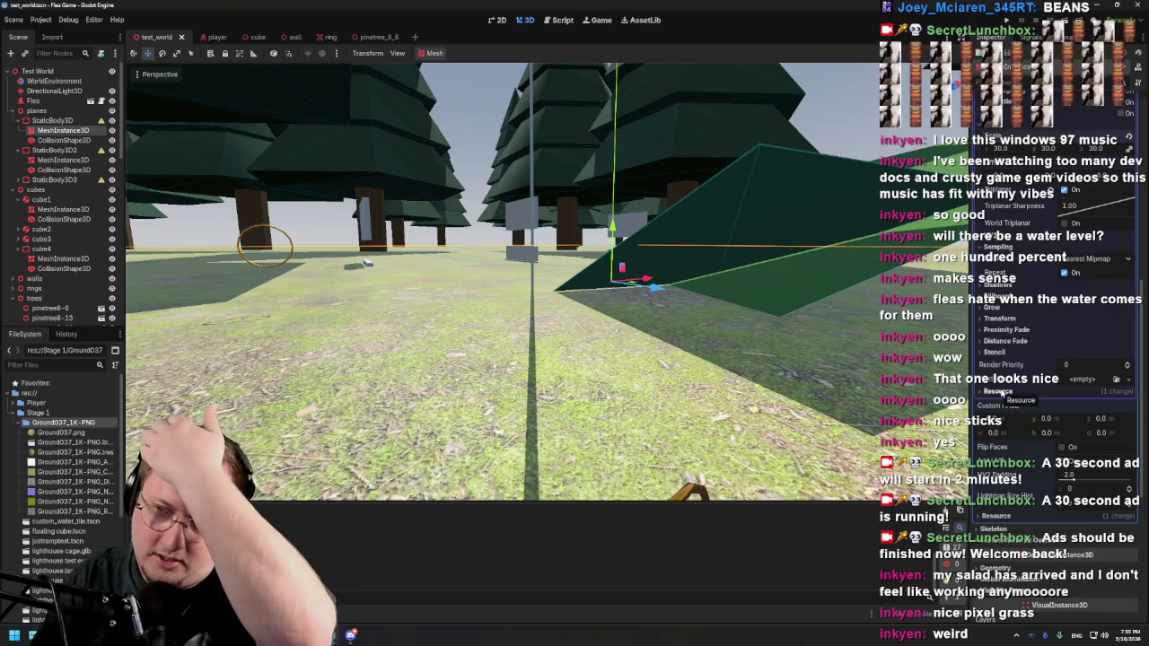
{"action": "left_click", "coordinate": [1084, 260]}
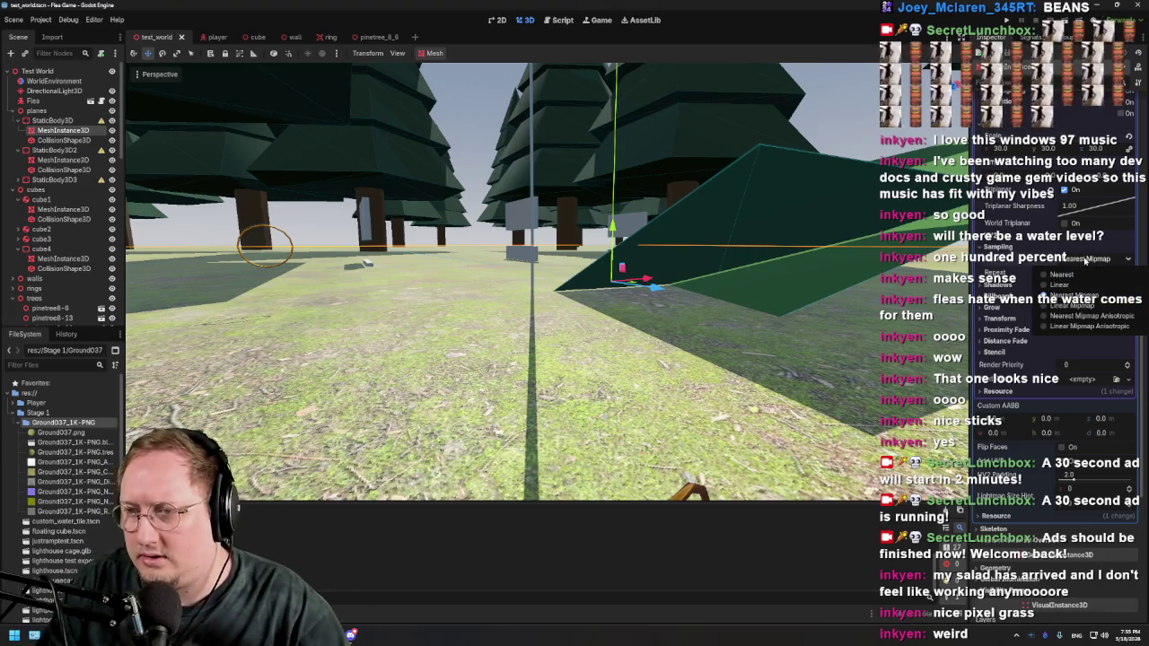
{"action": "left_click", "coordinate": [1067, 307]}
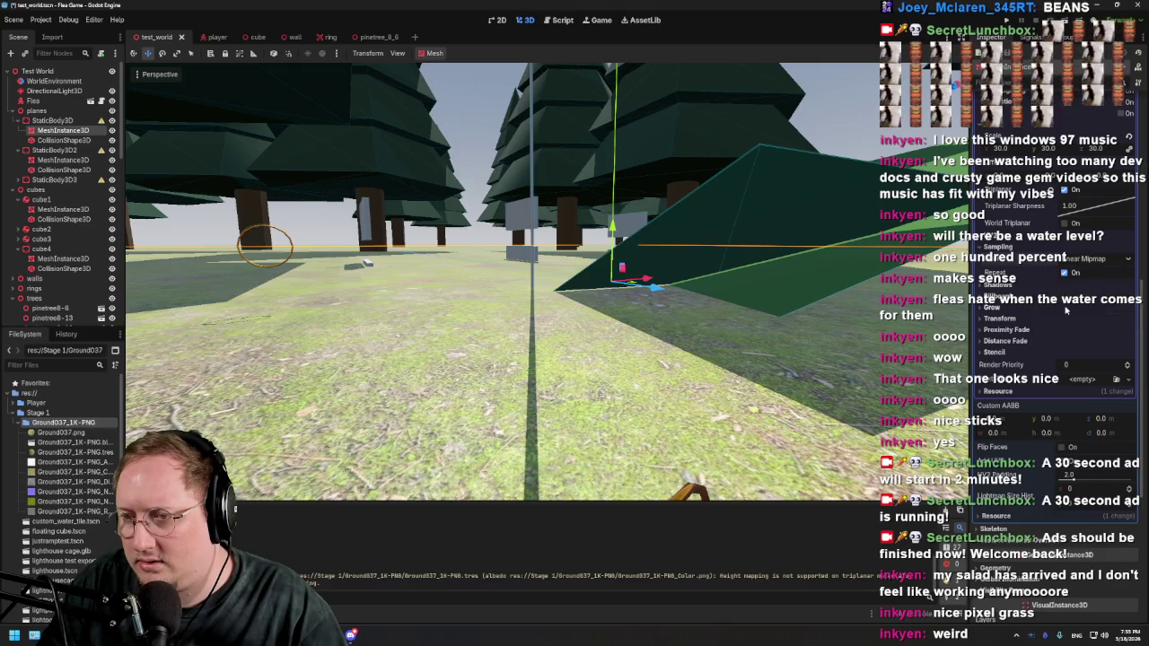
{"action": "scroll", "coordinate": [440, 417], "scroll_direction": "up", "scroll_amount": 5}
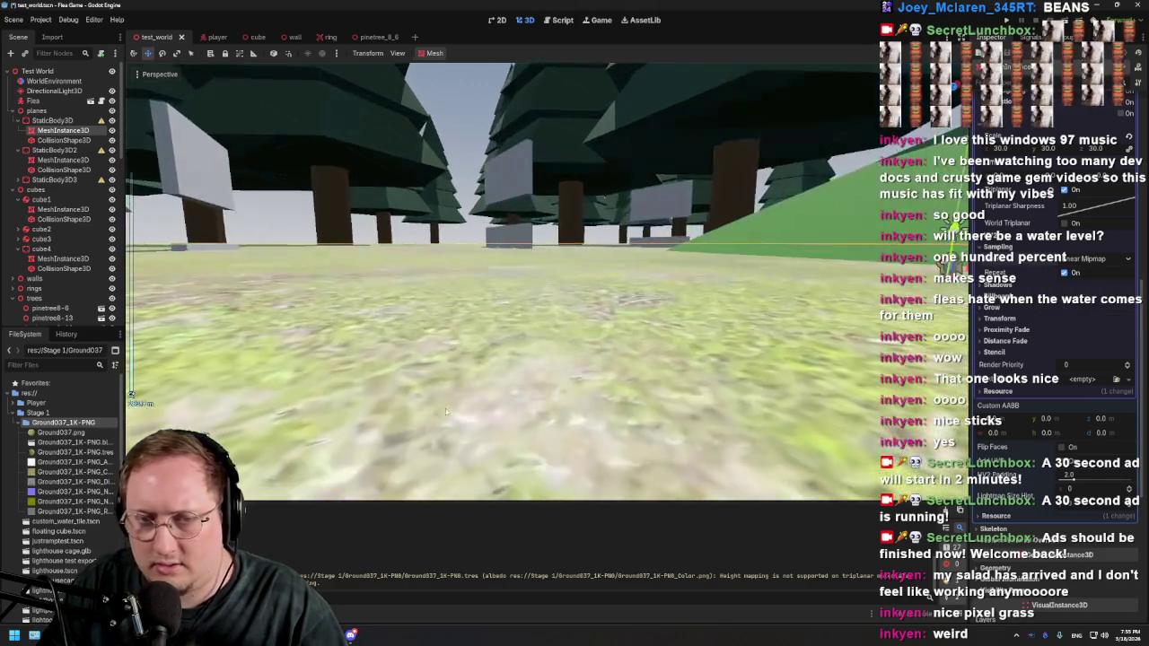
{"action": "scroll", "coordinate": [660, 299], "scroll_direction": "down", "scroll_amount": 3}
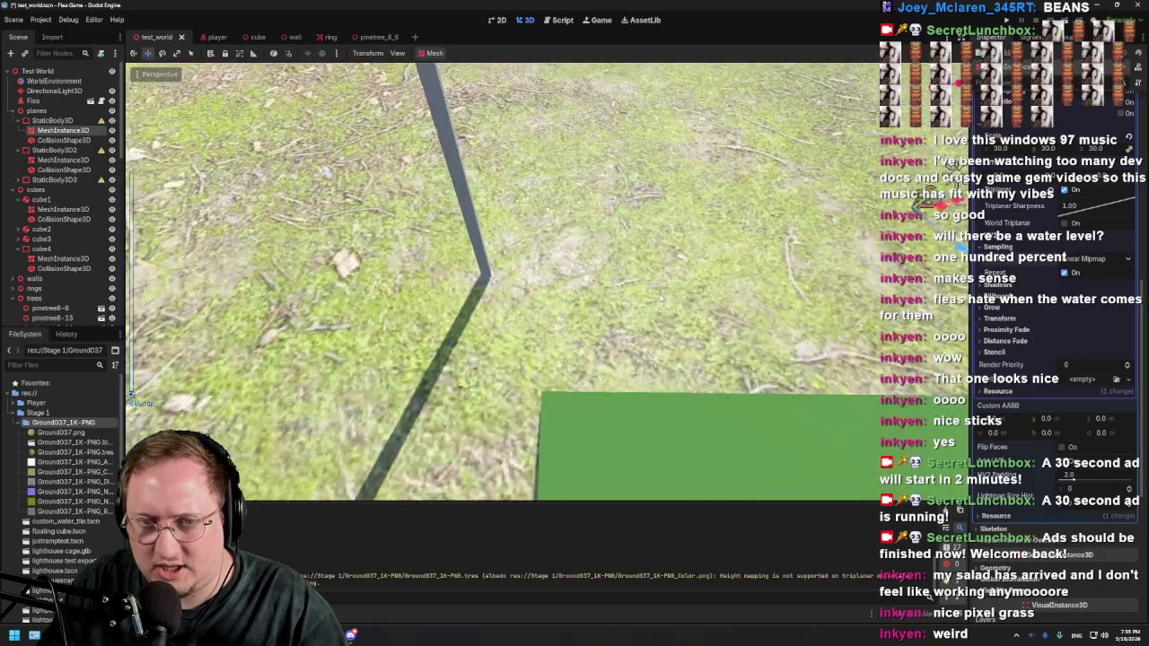
{"action": "scroll", "coordinate": [660, 299], "scroll_direction": "down", "scroll_amount": 5}
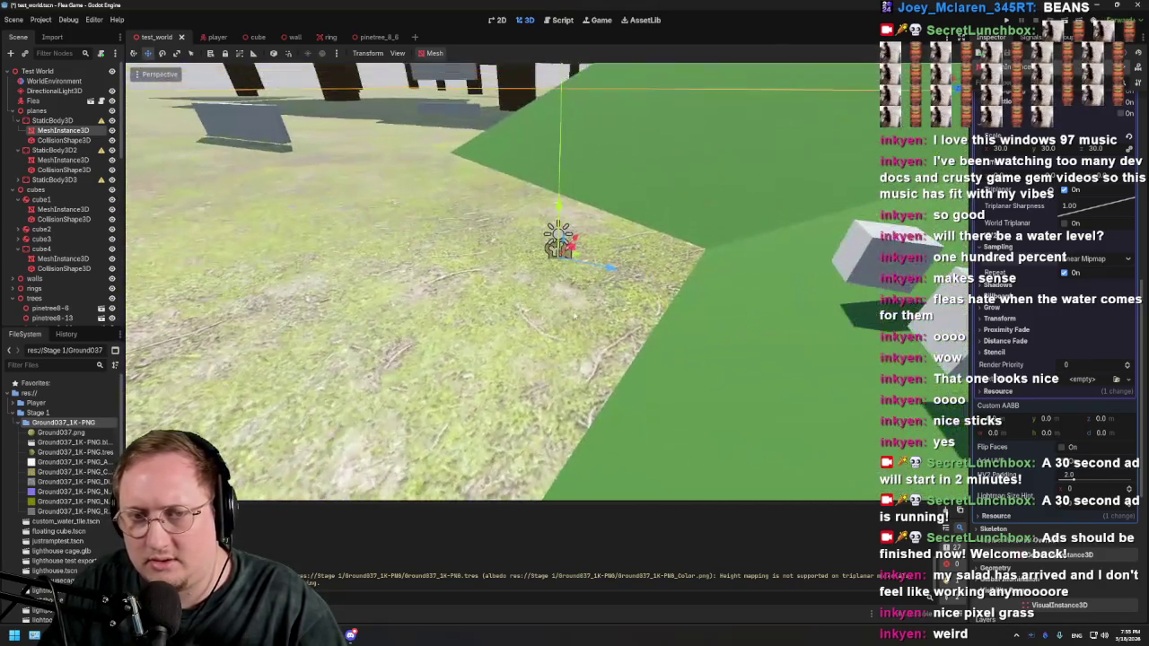
{"action": "scroll", "coordinate": [575, 316], "scroll_direction": "down", "scroll_amount": 3}
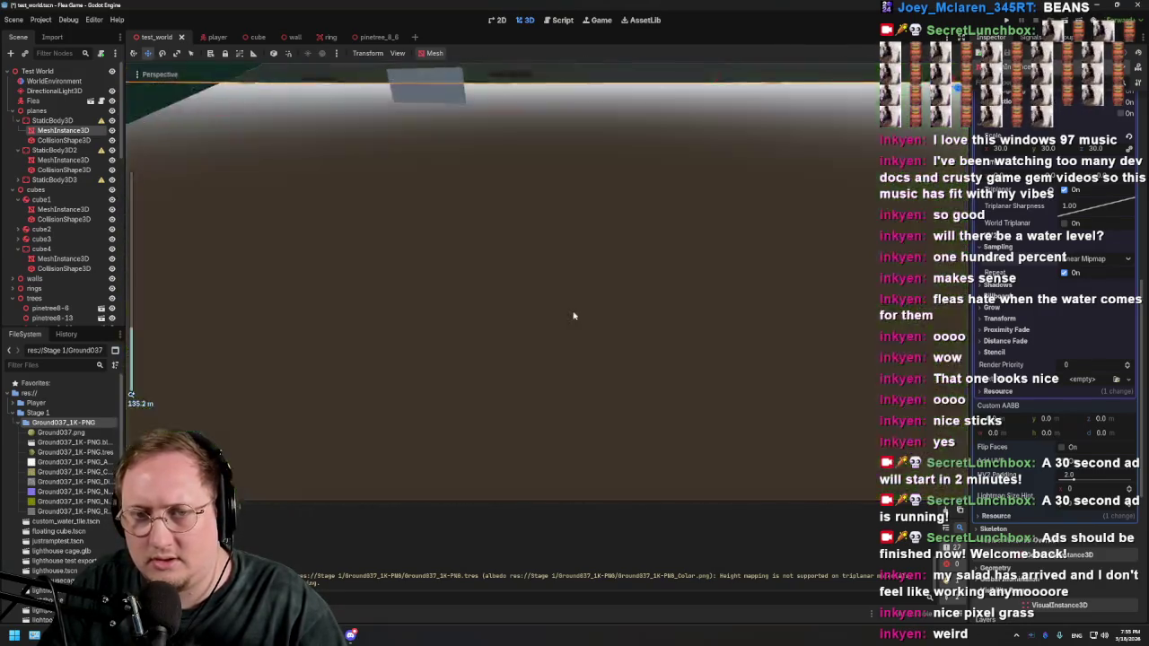
{"action": "scroll", "coordinate": [577, 317], "scroll_direction": "down", "scroll_amount": 2}
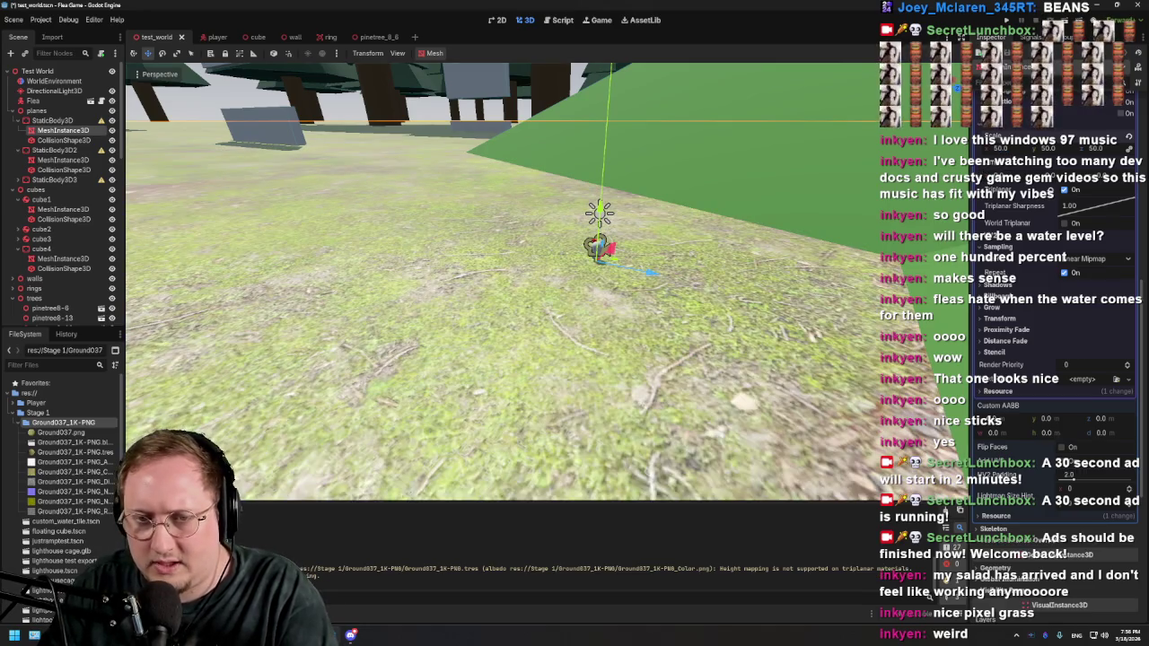
{"action": "key", "text": "w"}
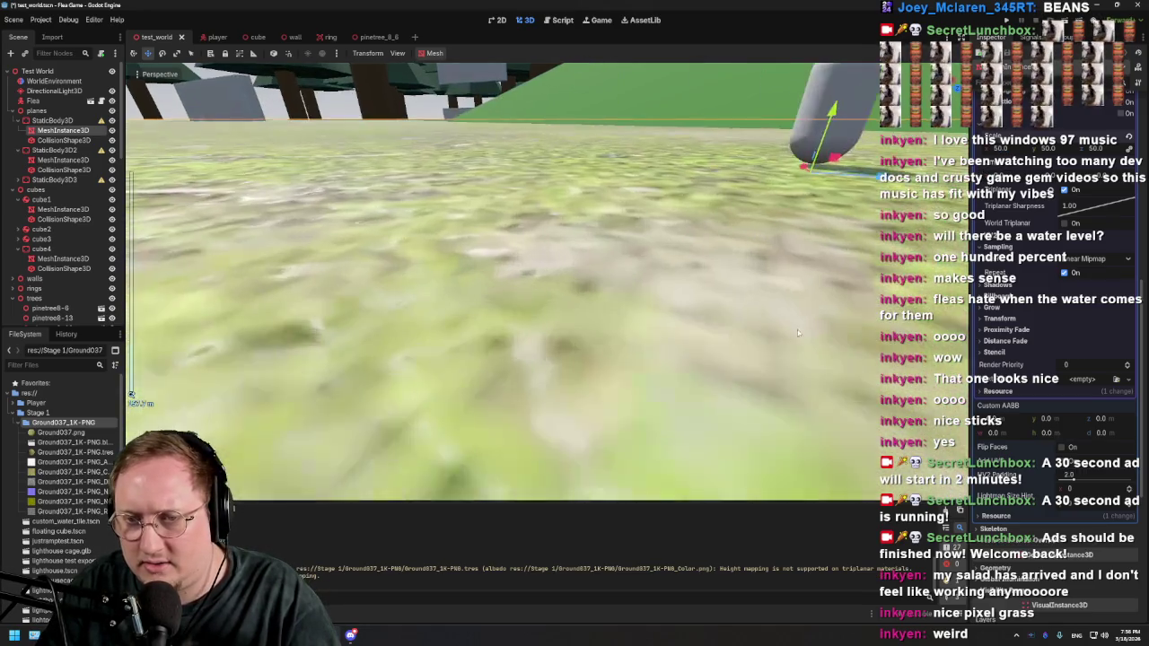
{"action": "key", "text": "w"}
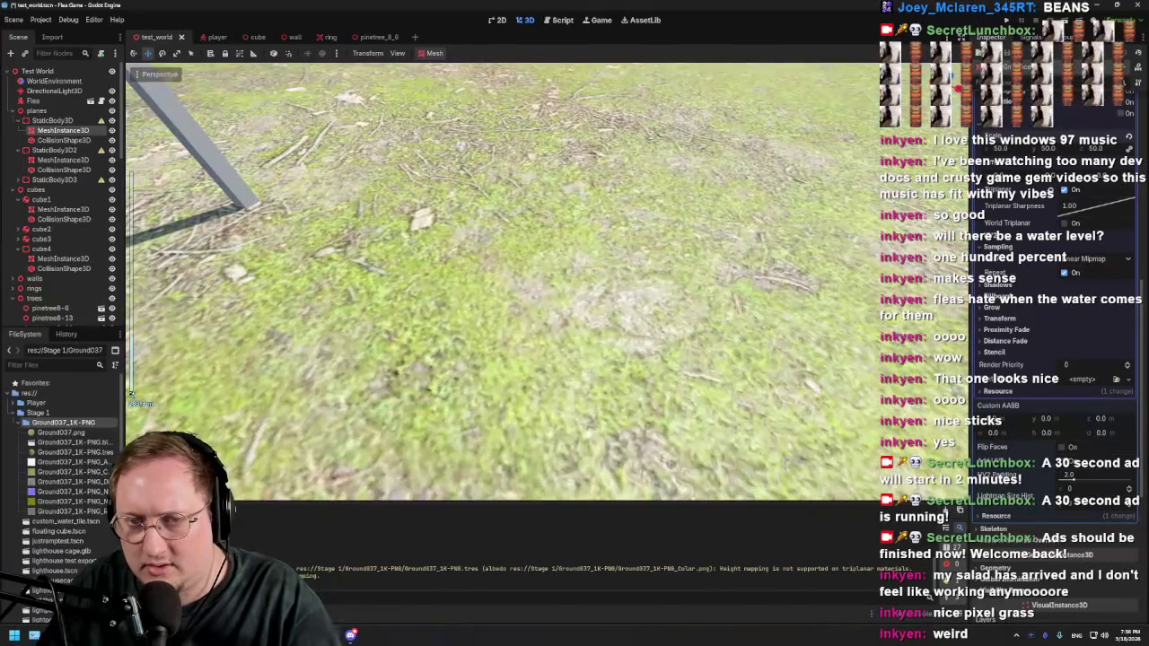
{"action": "key", "text": "s"}
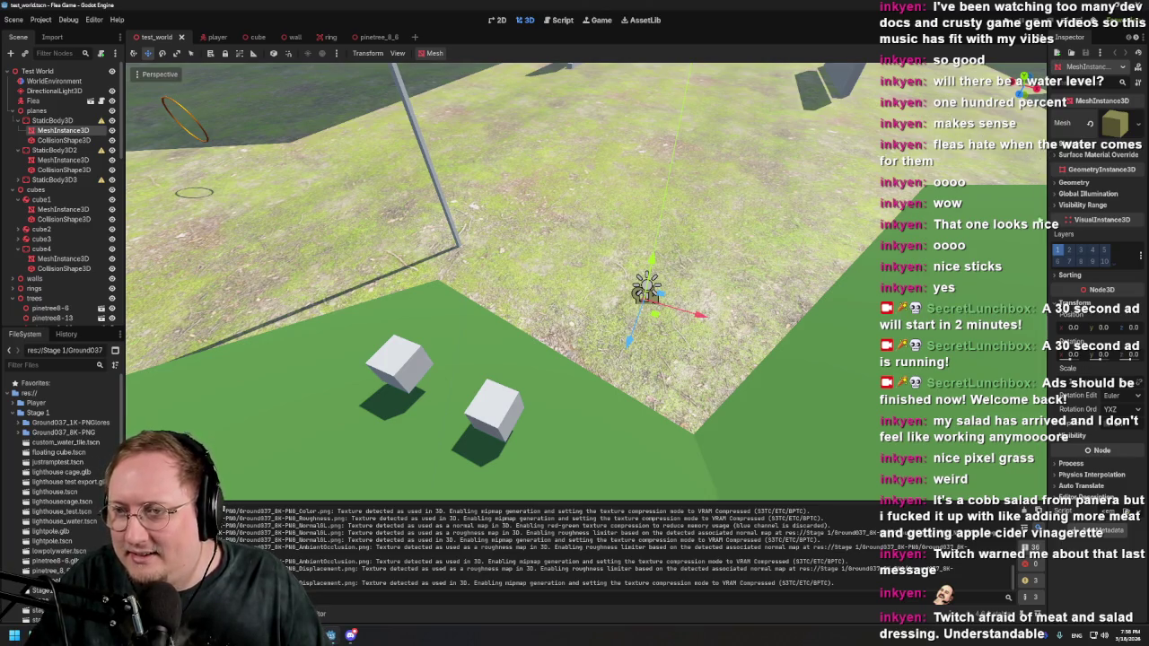
Step: Return to test_world, widen the Inspector, collapse the trees group's pine nodes, and go back to 3D
{"action": "left_click", "coordinate": [214, 38]}
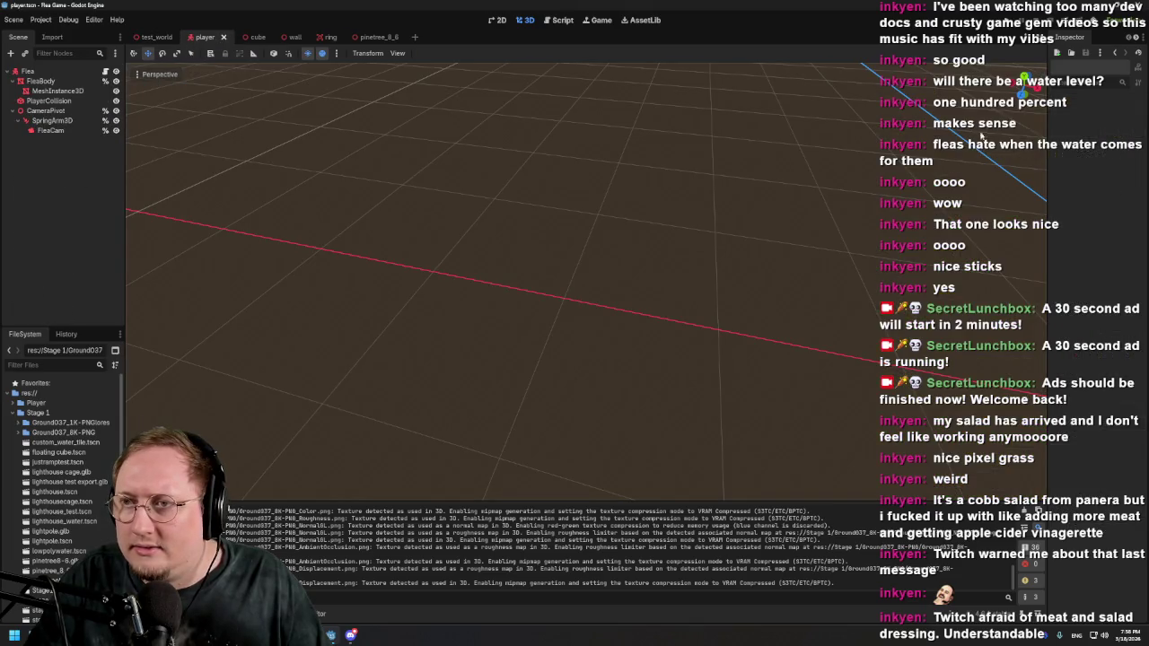
{"action": "left_click", "coordinate": [152, 38]}
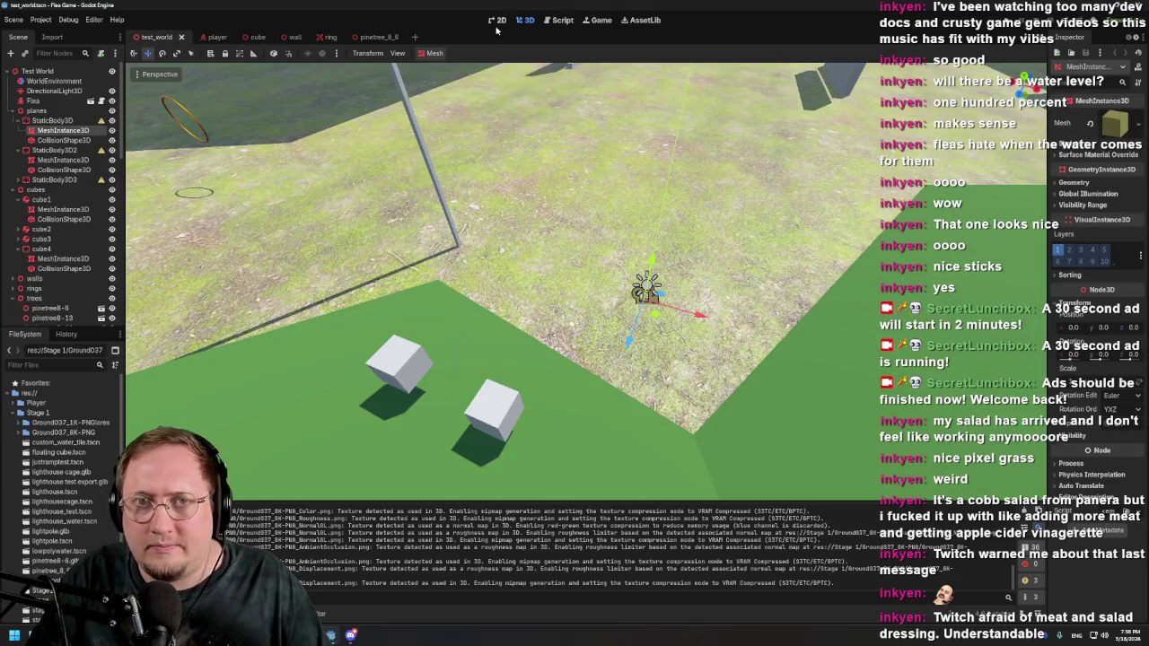
{"action": "left_click", "coordinate": [498, 22]}
{"action": "left_click_drag", "start_coordinate": [1047, 123], "coordinate": [978, 132]}
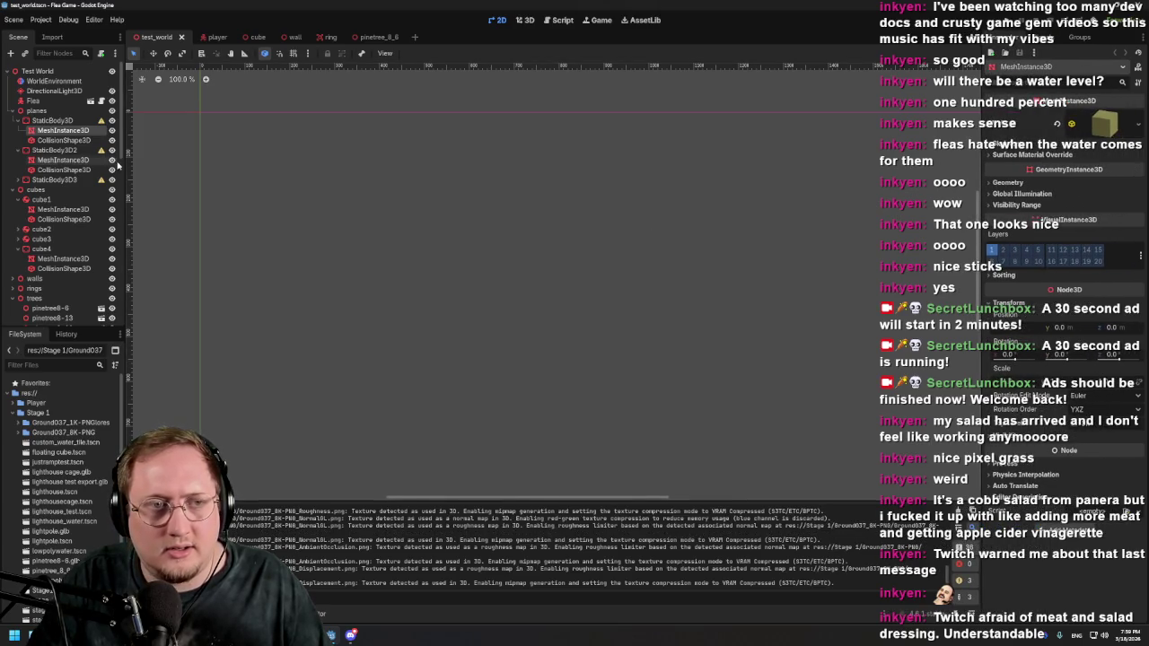
{"action": "scroll", "coordinate": [116, 166], "scroll_direction": "down", "scroll_amount": 5}
{"action": "scroll", "coordinate": [37, 181], "scroll_direction": "up", "scroll_amount": 5}
{"action": "left_click", "coordinate": [11, 194]}
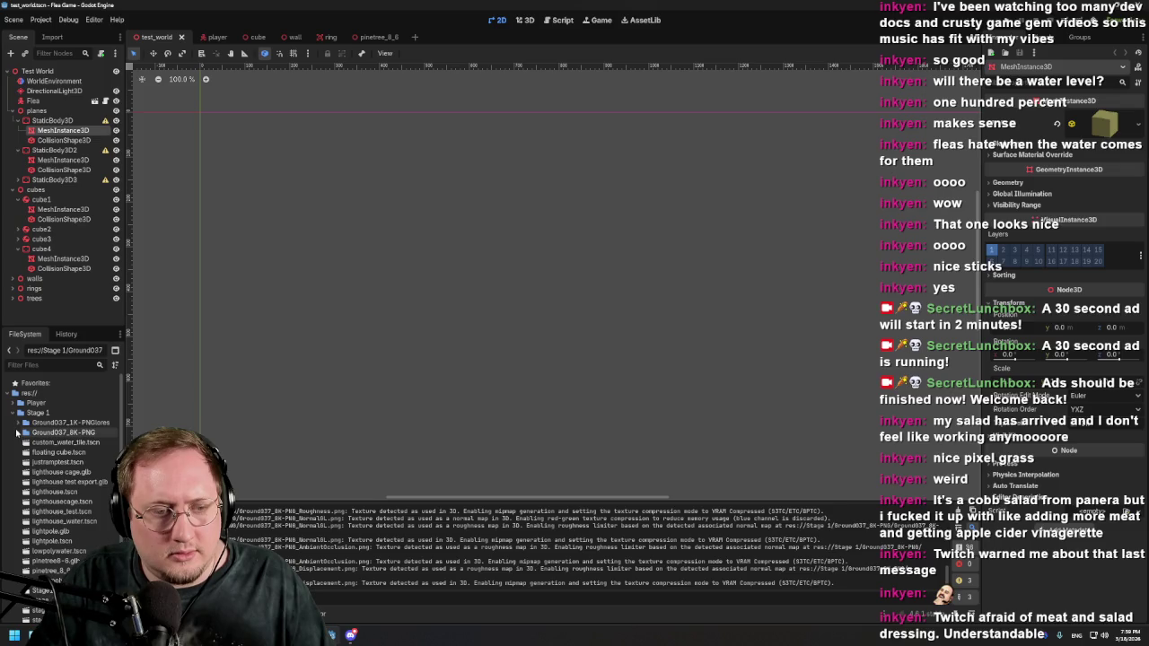
{"action": "left_click", "coordinate": [525, 19]}
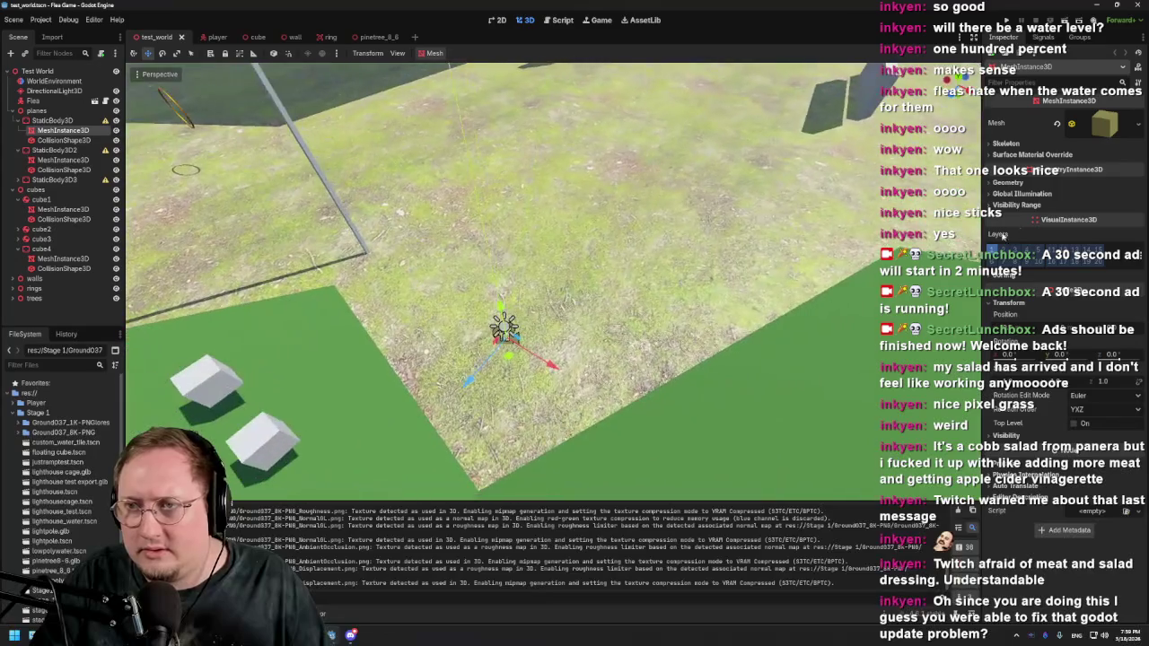
Step: Expand the floor mesh and add a new StandardMaterial3D, then undo it
{"action": "left_click", "coordinate": [1100, 126]}
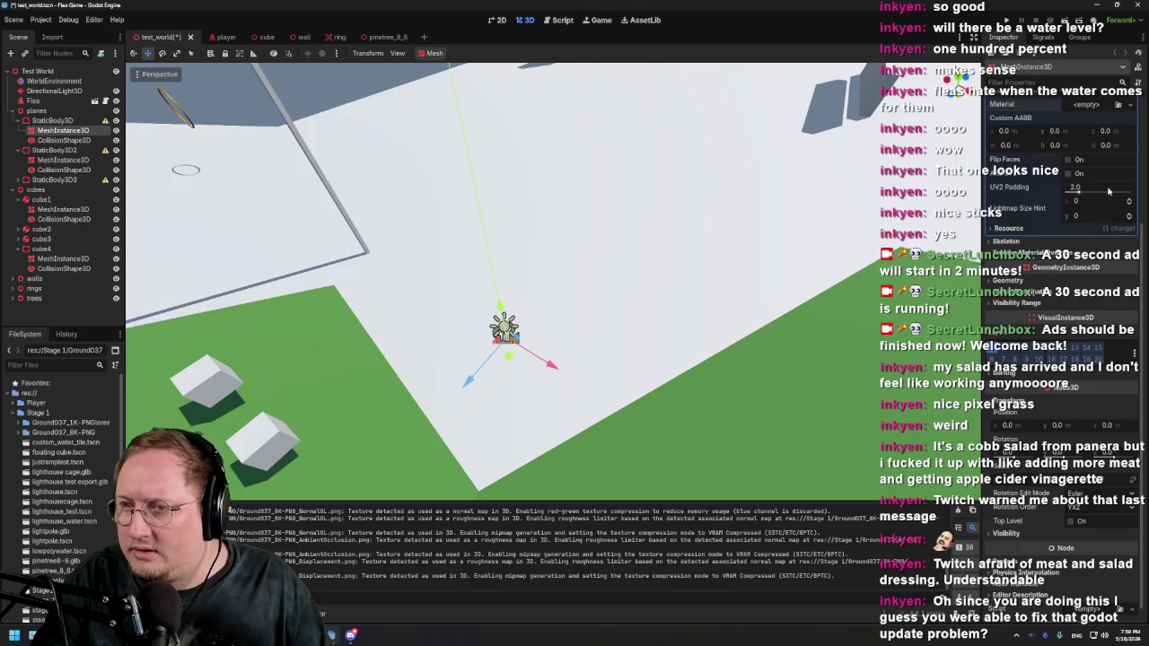
{"action": "scroll", "coordinate": [1082, 296], "scroll_direction": "up", "scroll_amount": 3}
{"action": "left_click", "coordinate": [1089, 239]}
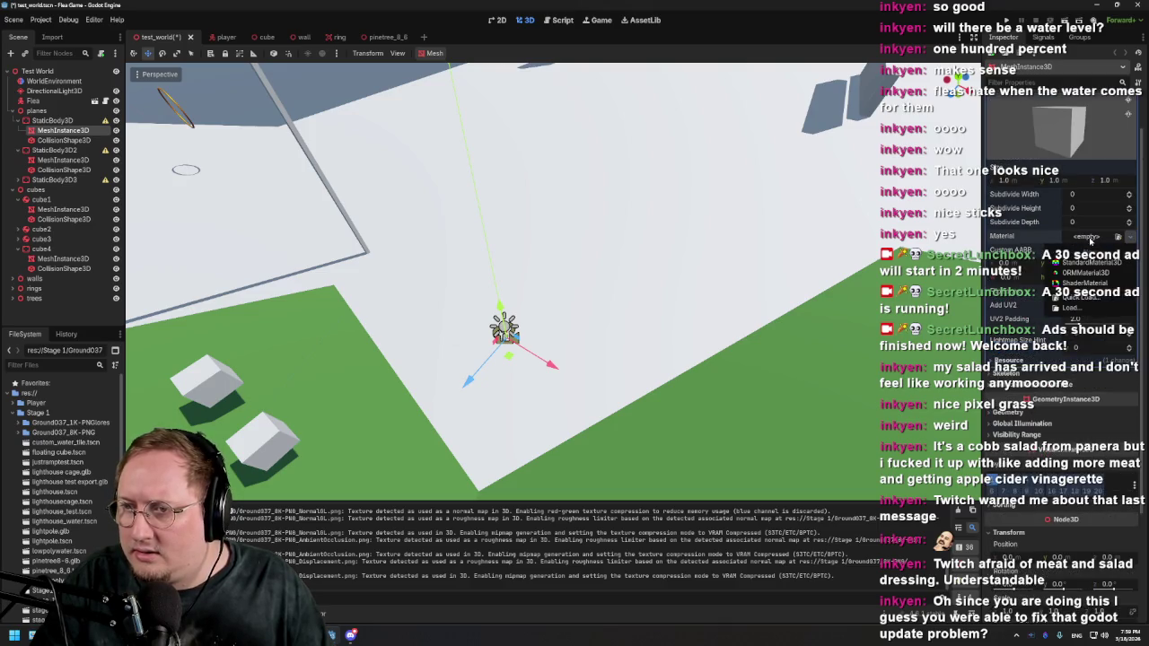
{"action": "left_click", "coordinate": [1090, 263]}
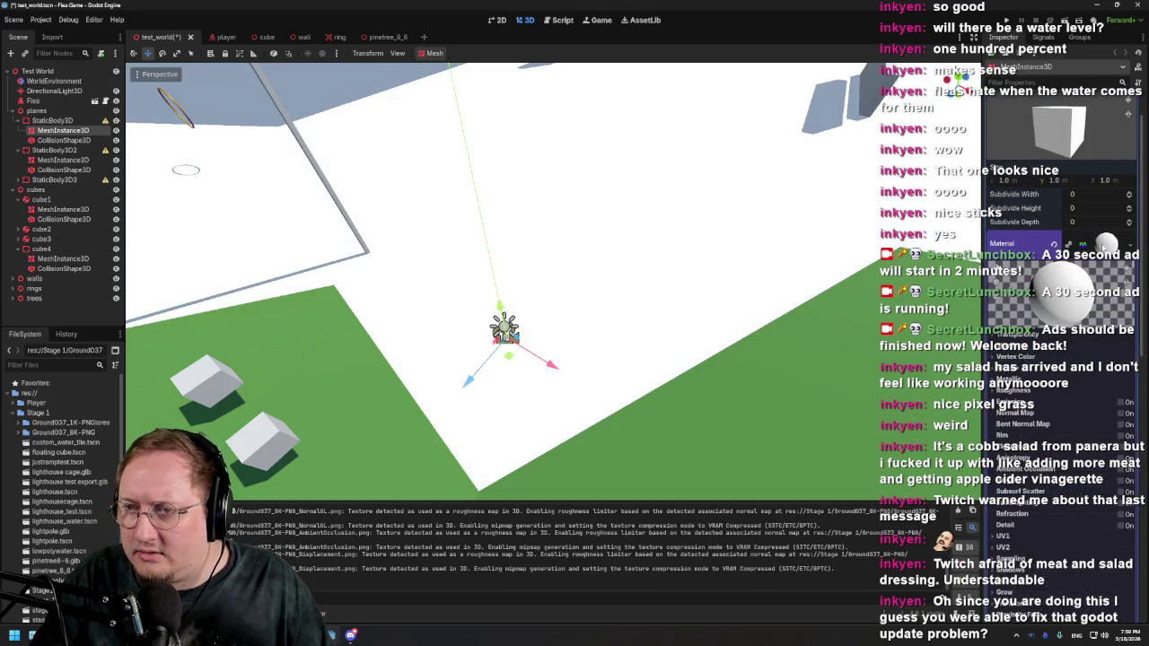
{"action": "key", "text": "ctrl+z"}
Step: Quick Load an existing saved material for the floor from the Material dropdown
{"action": "scroll", "coordinate": [1103, 231], "scroll_direction": "up", "scroll_amount": 3}
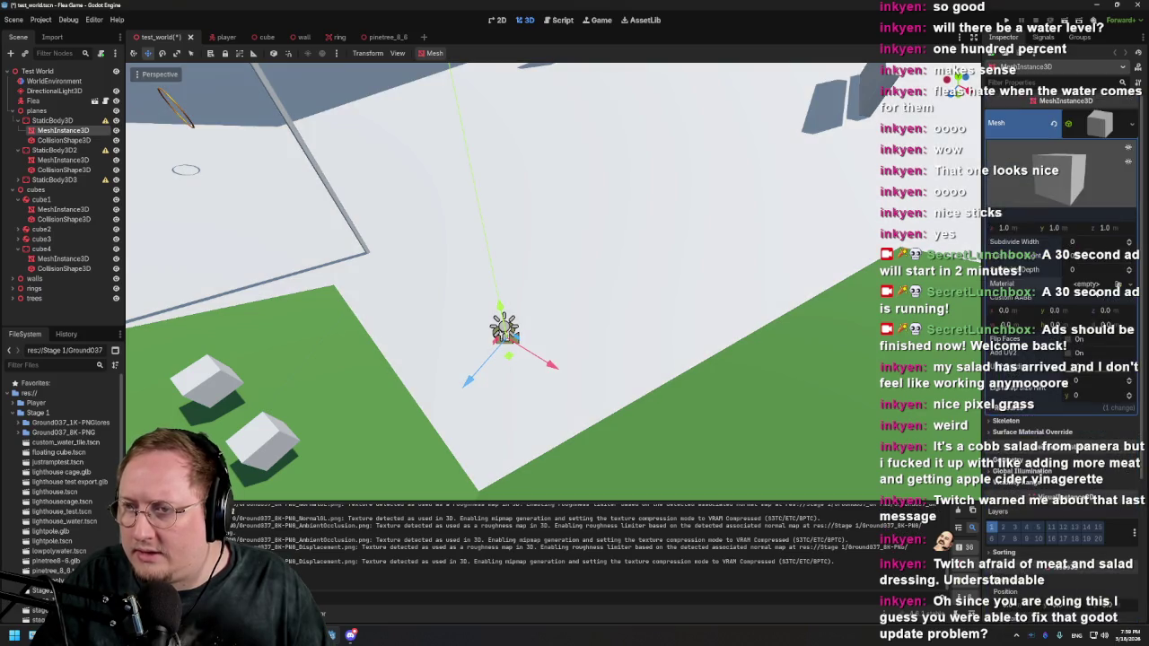
{"action": "left_click", "coordinate": [1118, 284]}
{"action": "left_click", "coordinate": [1086, 348]}
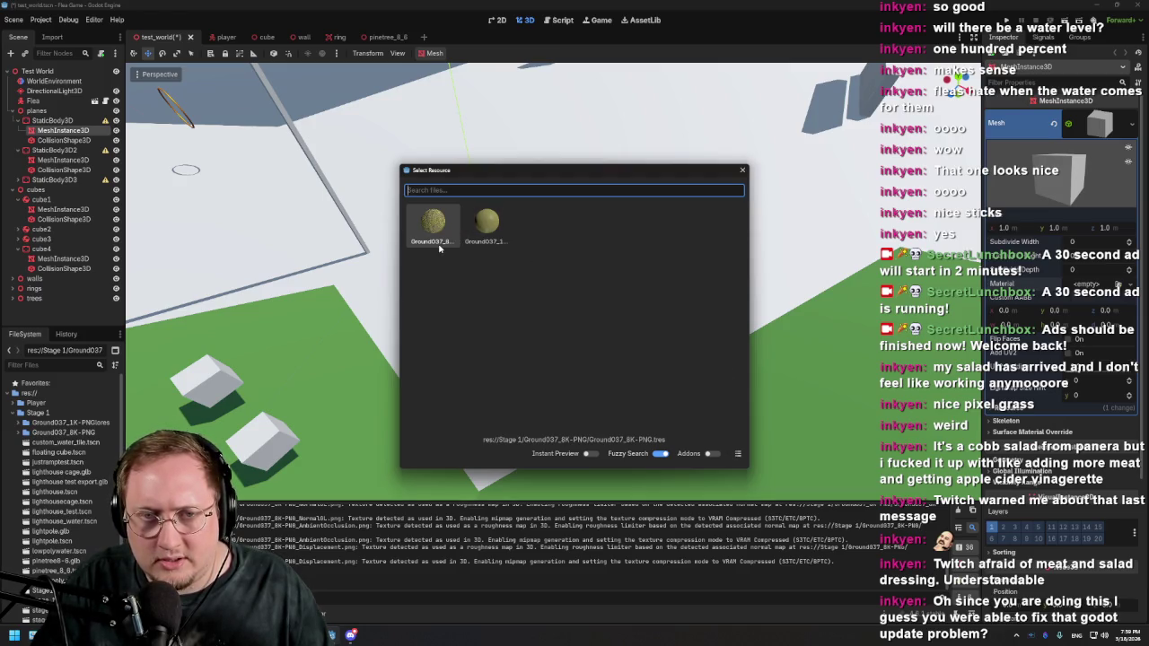
Step: Apply the Ground037_8K-PNG material to the floor and orbit to inspect the texture
{"action": "left_click", "coordinate": [439, 249]}
{"action": "mouse_move", "coordinate": [440, 245]}
{"action": "left_mouse_down"}
{"action": "mouse_move", "coordinate": [611, 320]}
{"action": "mouse_move", "coordinate": [467, 261]}
{"action": "mouse_move", "coordinate": [386, 261]}
{"action": "mouse_move", "coordinate": [604, 254]}
{"action": "mouse_move", "coordinate": [491, 246]}
{"action": "mouse_move", "coordinate": [500, 292]}
{"action": "mouse_move", "coordinate": [399, 278]}
{"action": "mouse_move", "coordinate": [675, 336]}
{"action": "left_mouse_up"}
{"action": "scroll", "coordinate": [1034, 408], "scroll_direction": "down", "scroll_amount": 5}
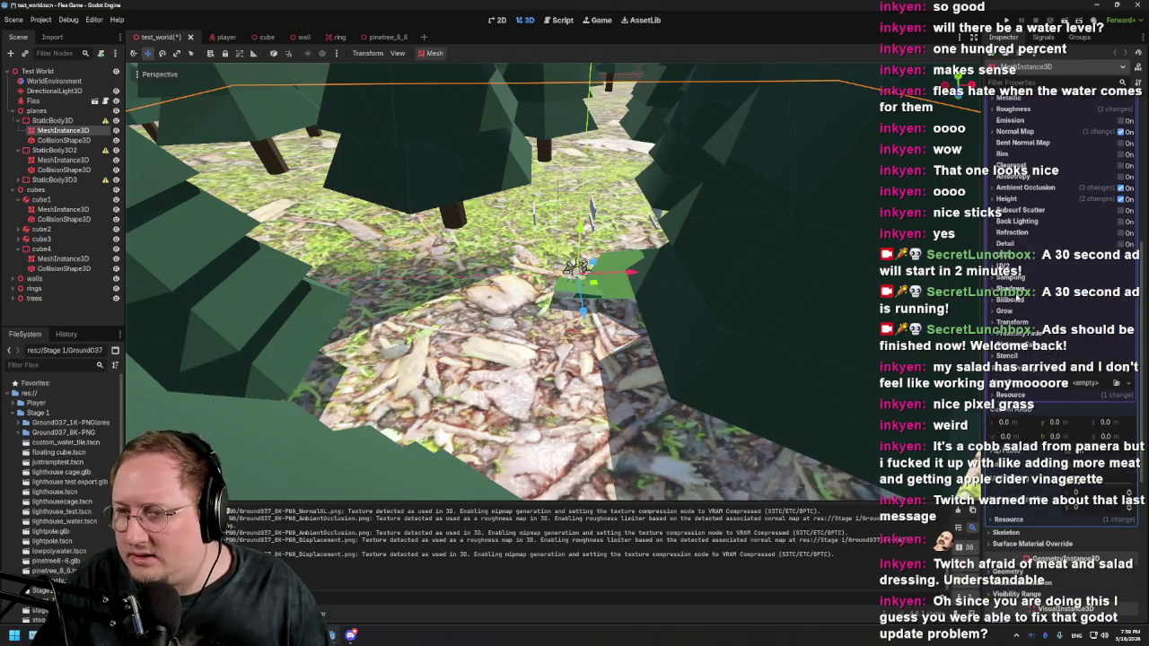
Step: Set the ground material's UV1 scale to 20 and orbit to check the tiling
{"action": "left_click", "coordinate": [1010, 260]}
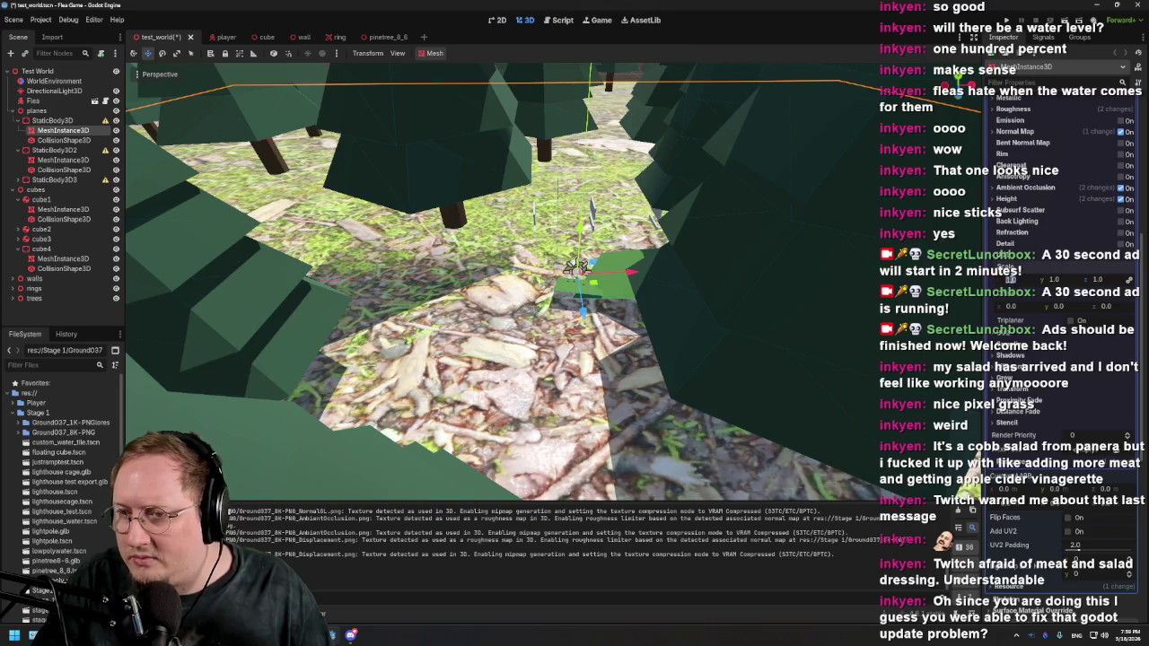
{"action": "type", "text": "20"}
{"action": "key", "text": "Return"}
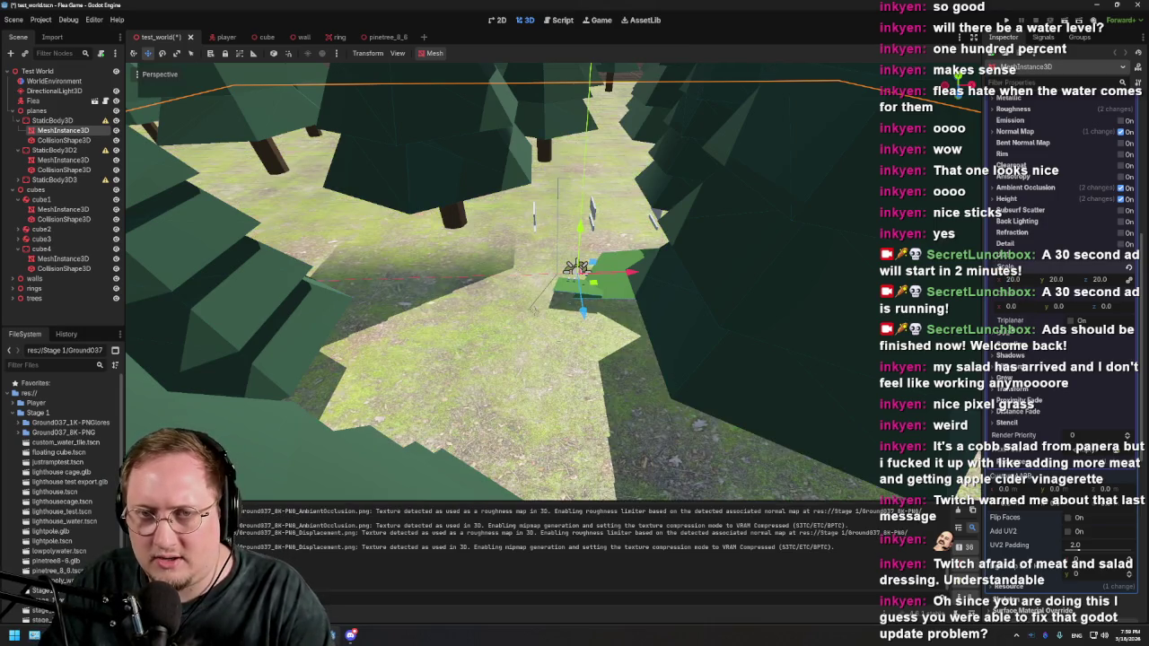
{"action": "scroll", "coordinate": [625, 370], "scroll_direction": "up", "scroll_amount": 10}
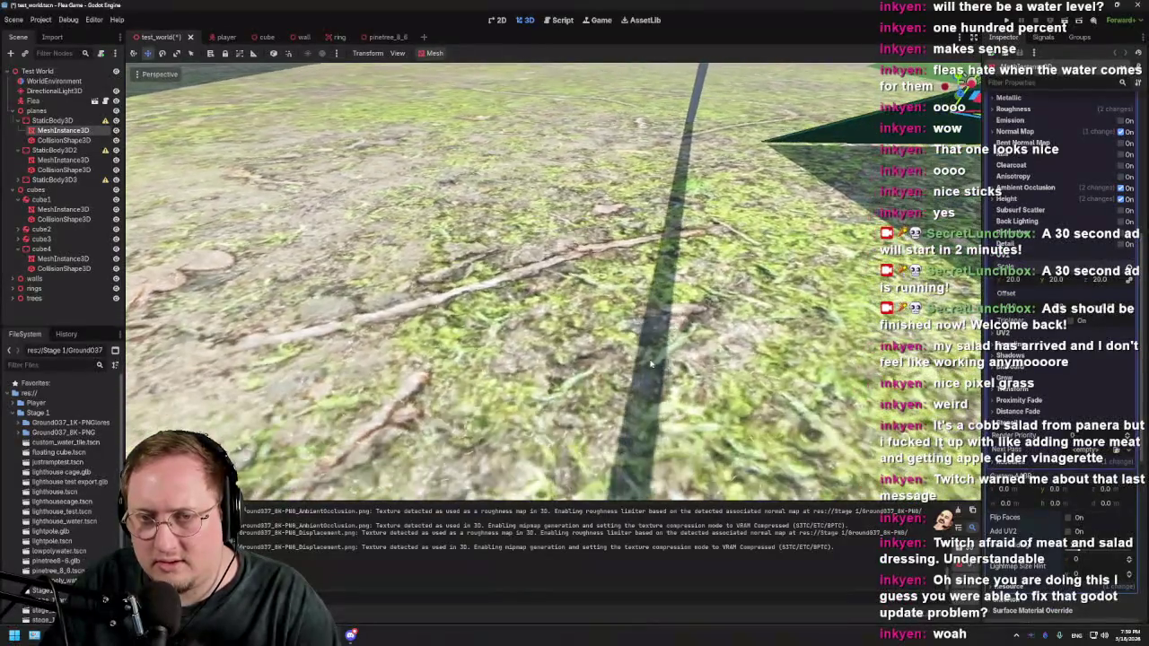
{"action": "mouse_move", "coordinate": [652, 363]}
{"action": "left_mouse_down"}
{"action": "mouse_move", "coordinate": [591, 368]}
{"action": "mouse_move", "coordinate": [651, 360]}
{"action": "mouse_move", "coordinate": [675, 387]}
{"action": "mouse_move", "coordinate": [684, 382]}
{"action": "left_mouse_up"}
{"action": "scroll", "coordinate": [645, 351], "scroll_direction": "down", "scroll_amount": 10}
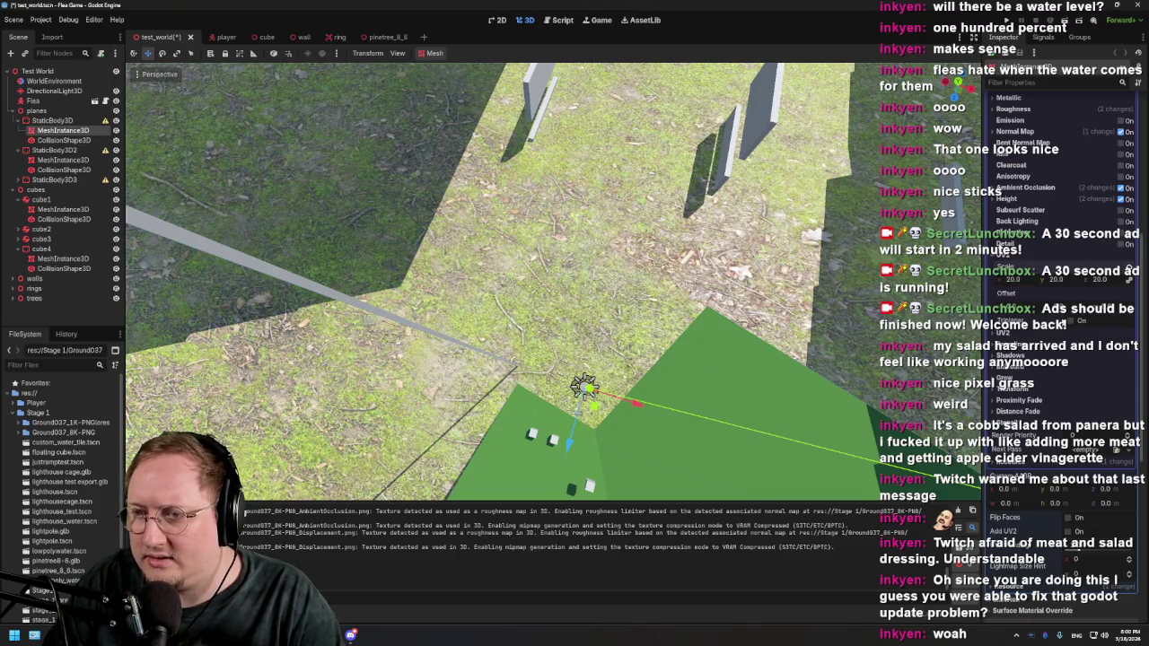
Step: Enable UV1 Triplanar and lower the view among the pine trees to check it
{"action": "left_click", "coordinate": [1070, 326]}
{"action": "left_click_drag", "start_coordinate": [657, 316], "coordinate": [656, 317]}
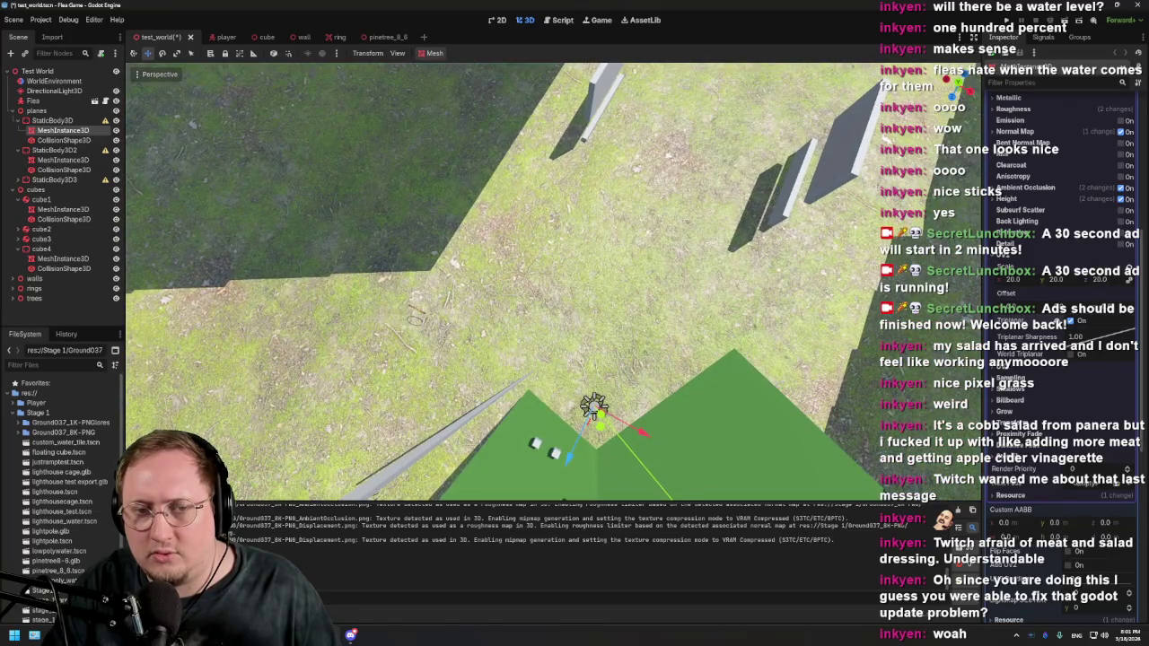
{"action": "left_click_drag", "start_coordinate": [579, 316], "coordinate": [579, 316]}
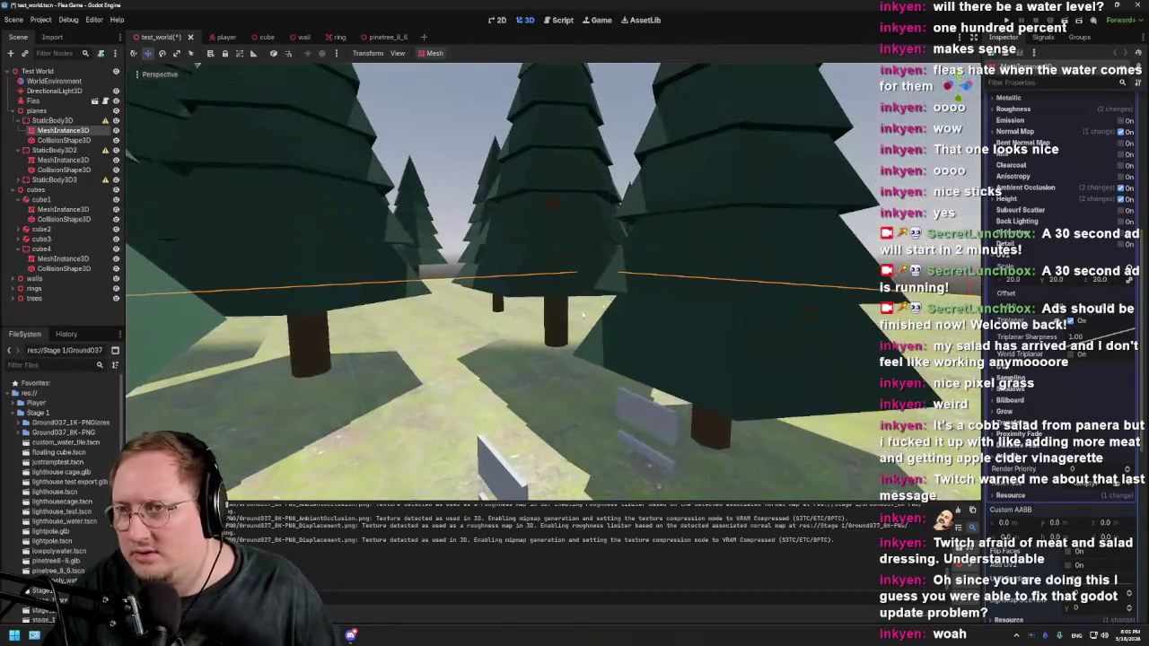
Step: Save the test world, play-test it on the new Ground037 floor, then quit the game
{"action": "key", "text": "ctrl+s"}
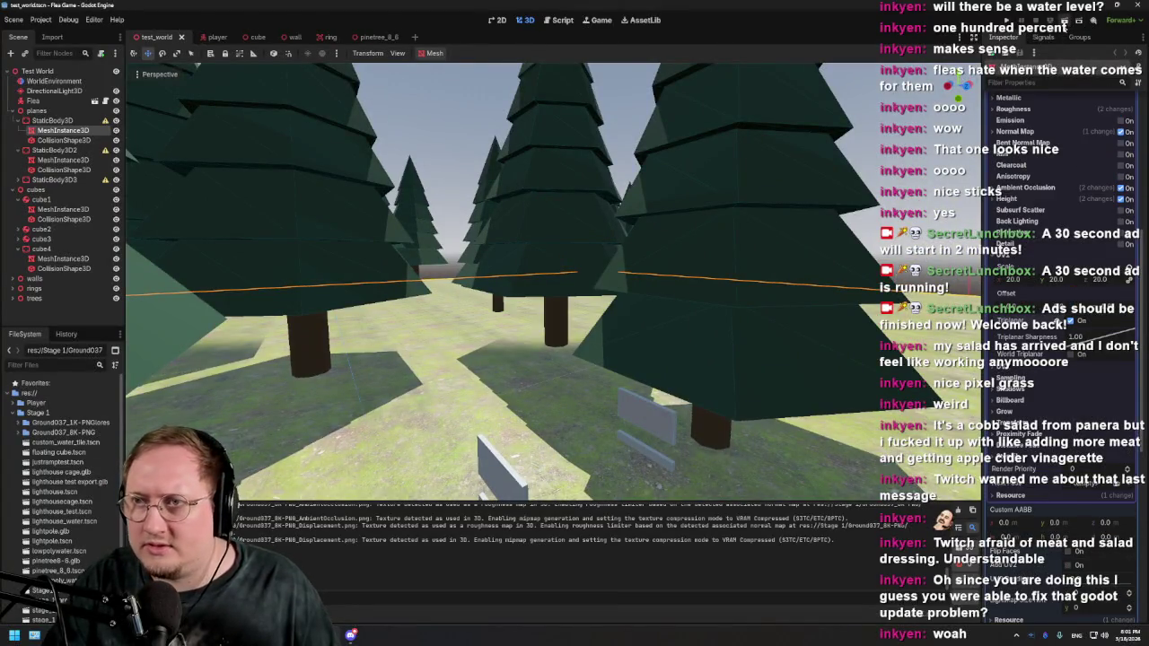
{"action": "key", "text": "F6"}
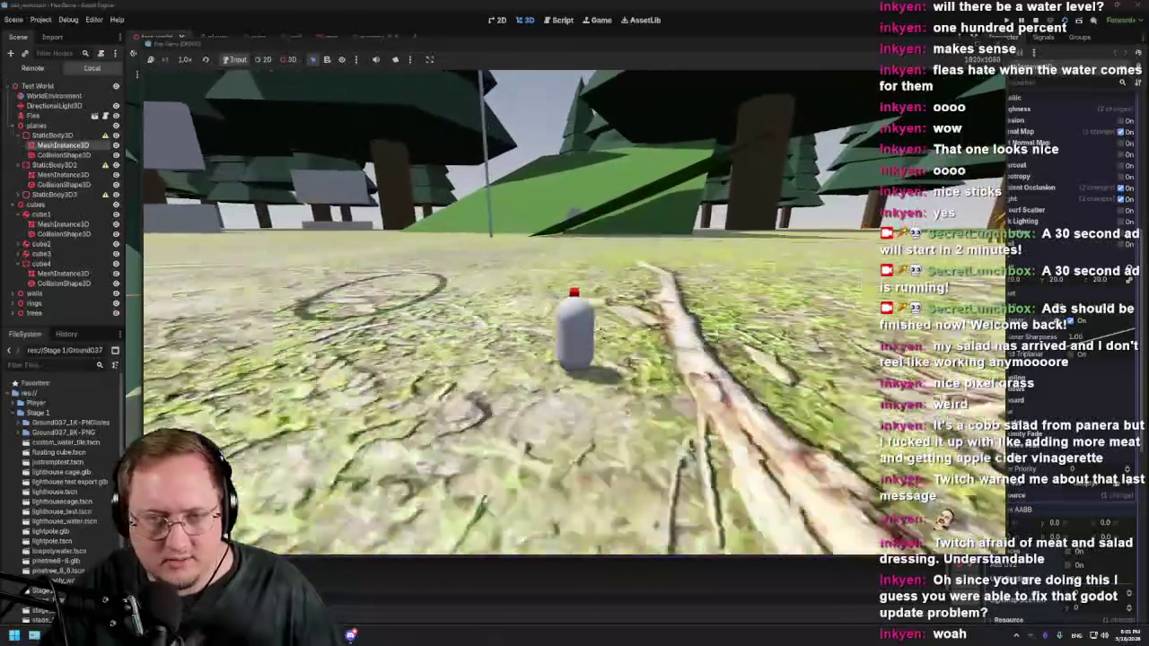
{"action": "key", "text": "Escape"}
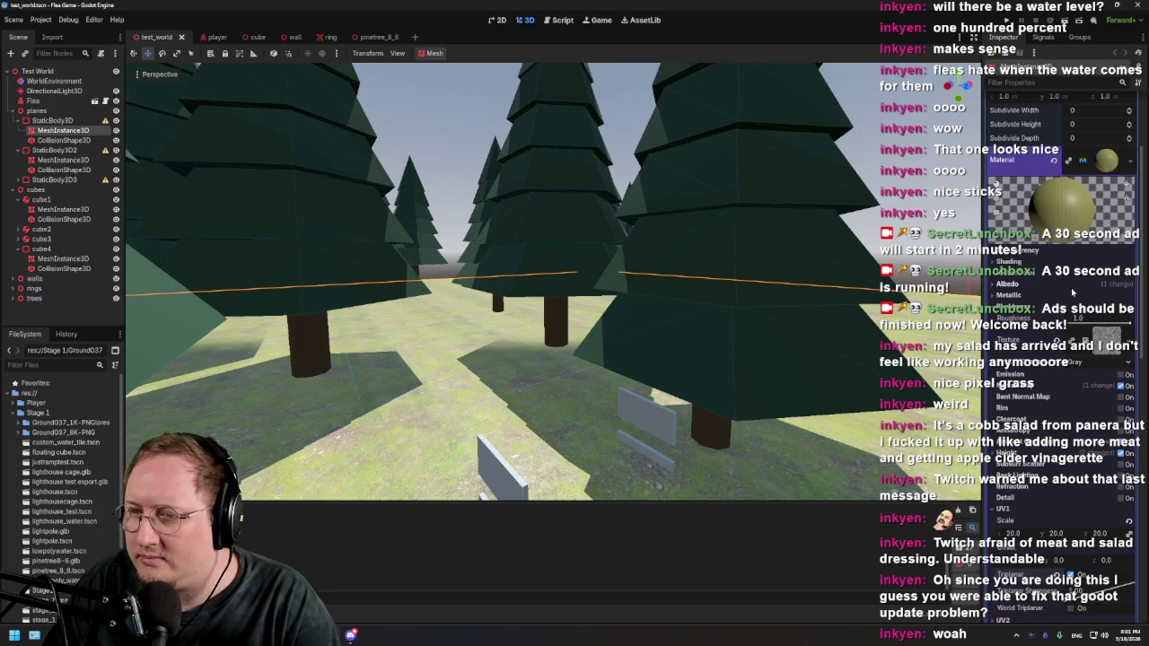
Step: Expand the ground material's Albedo settings and fly the view down to inspect the floor
{"action": "left_click", "coordinate": [1006, 284]}
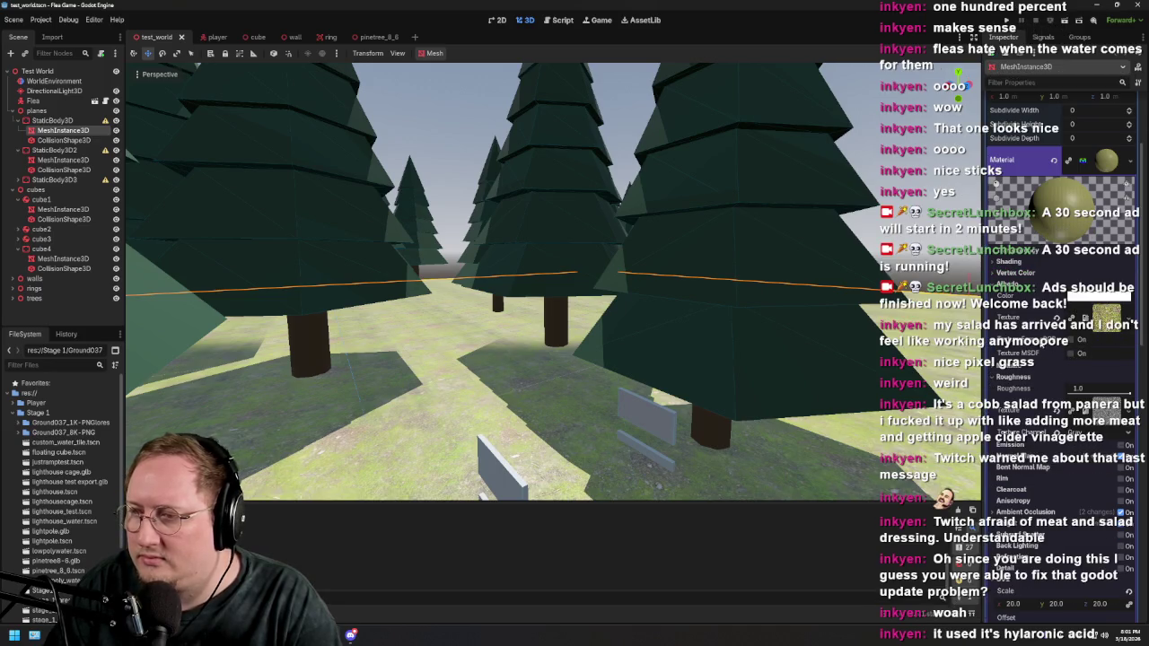
{"action": "scroll", "coordinate": [1059, 269], "scroll_direction": "down", "scroll_amount": 3}
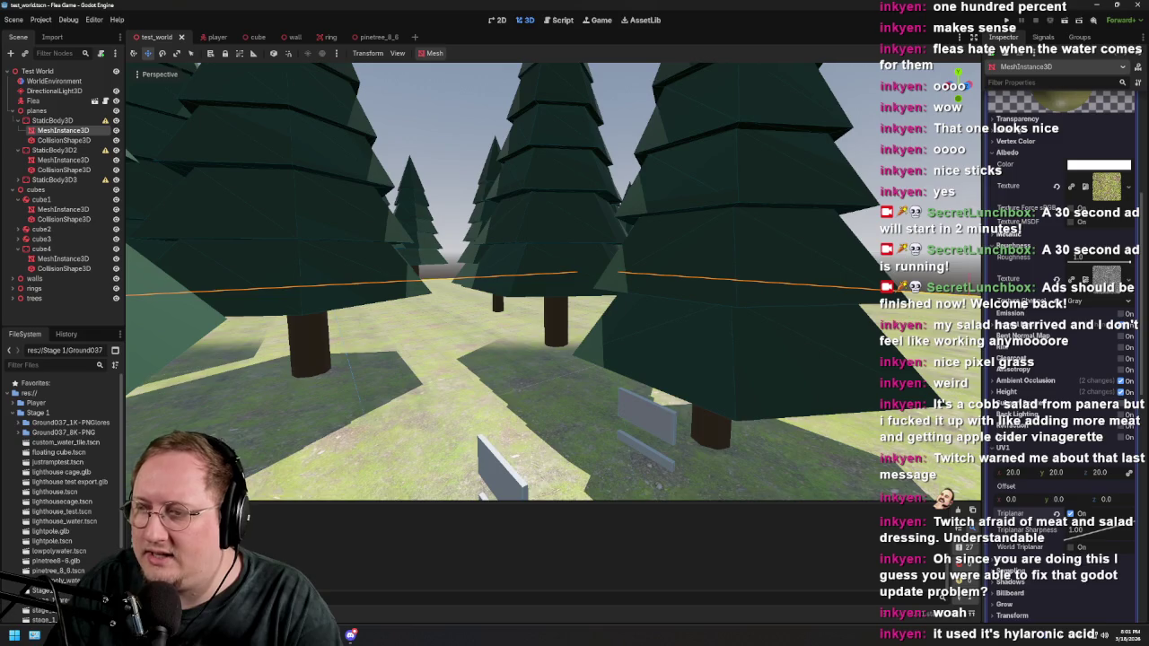
{"action": "scroll", "coordinate": [1059, 309], "scroll_direction": "up", "scroll_amount": 2}
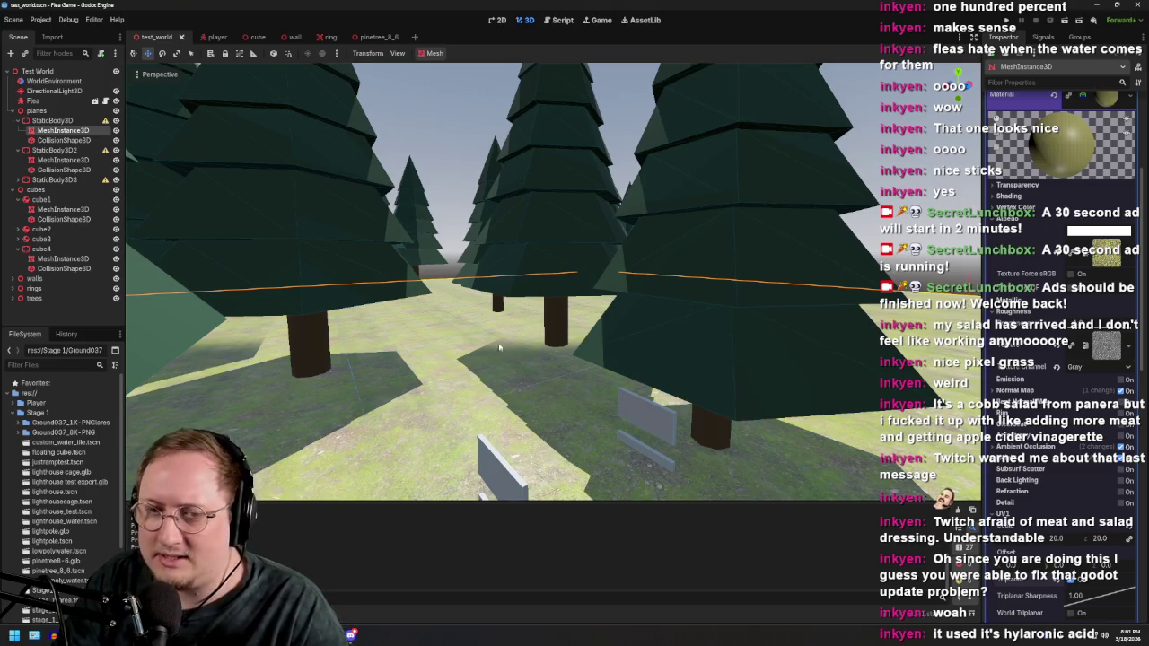
{"action": "mouse_move", "coordinate": [503, 350]}
{"action": "left_mouse_down"}
{"action": "mouse_move", "coordinate": [503, 395]}
{"action": "mouse_move", "coordinate": [503, 341]}
{"action": "mouse_move", "coordinate": [503, 359]}
{"action": "mouse_move", "coordinate": [593, 350]}
{"action": "left_mouse_up"}
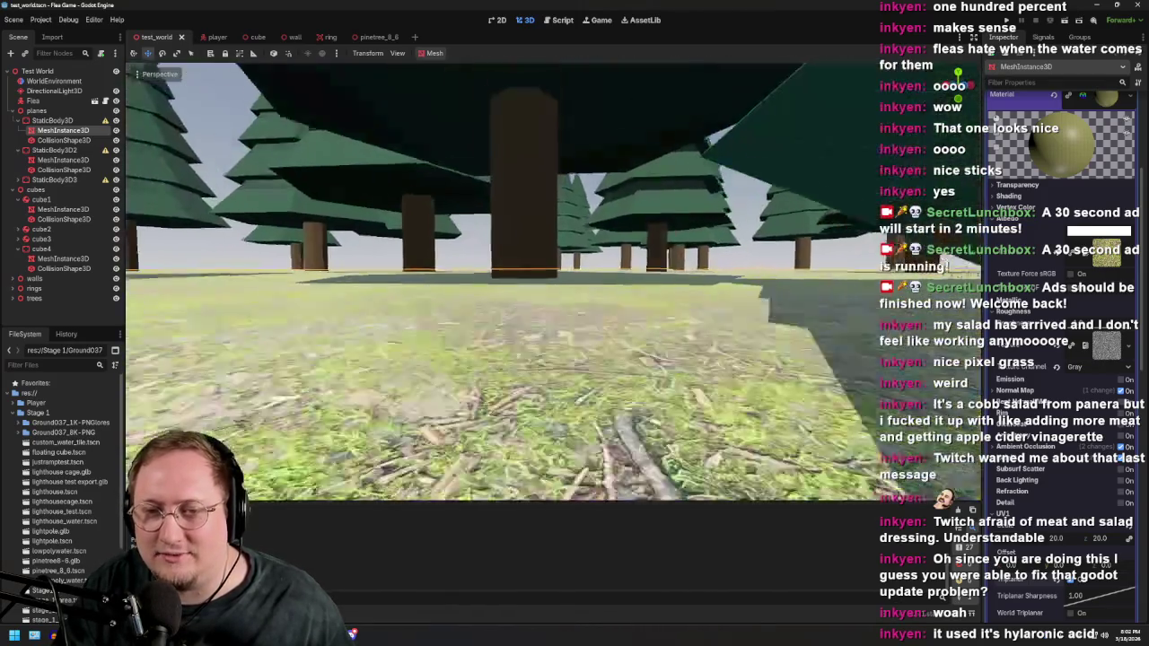
{"action": "key", "text": "f"}
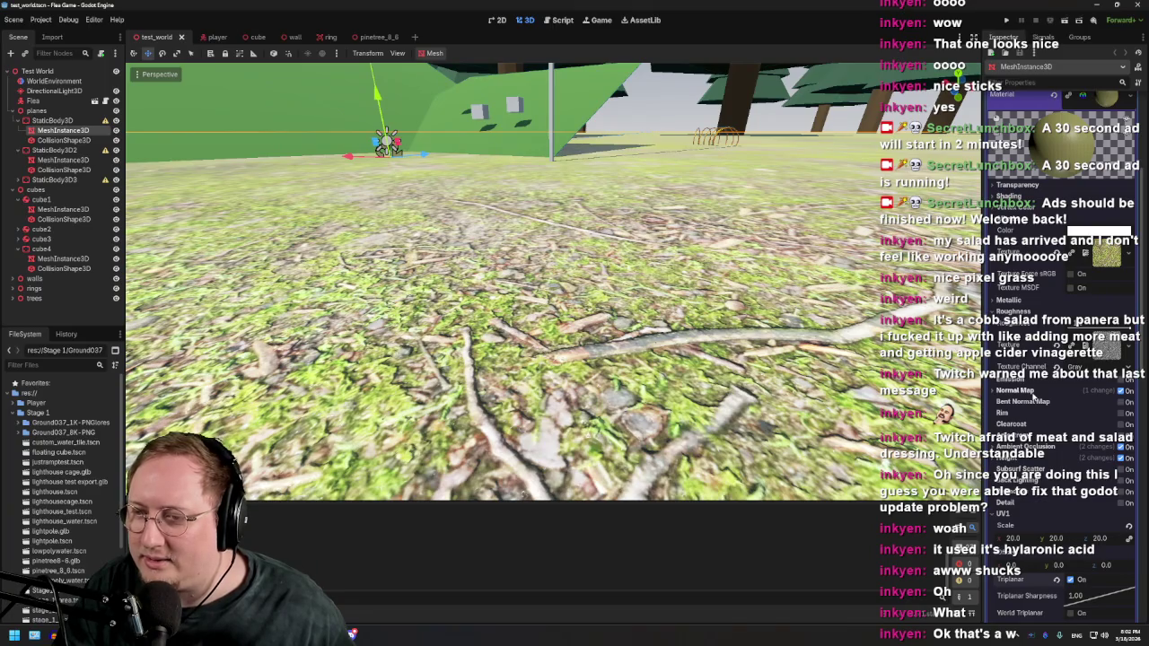
Step: Expand the Normal Map section and raise the ground's normal map scale to 1.47
{"action": "left_click", "coordinate": [1031, 396]}
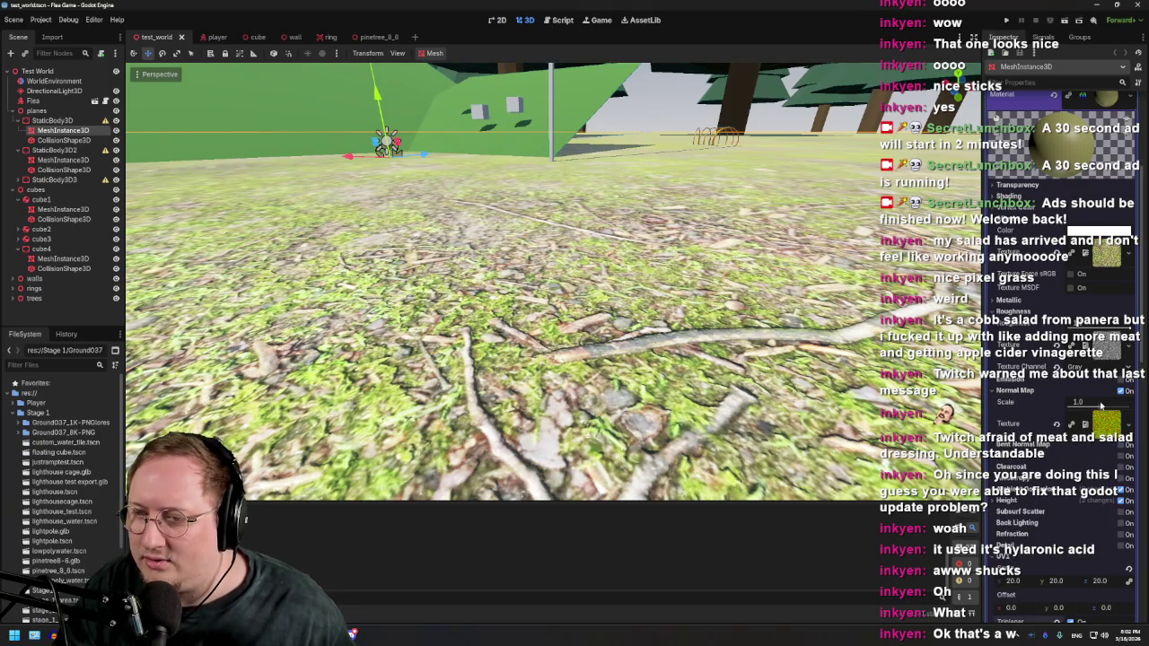
{"action": "mouse_move", "coordinate": [1101, 409]}
{"action": "left_mouse_down"}
{"action": "mouse_move", "coordinate": [1071, 407]}
{"action": "mouse_move", "coordinate": [1105, 404]}
{"action": "left_mouse_up"}
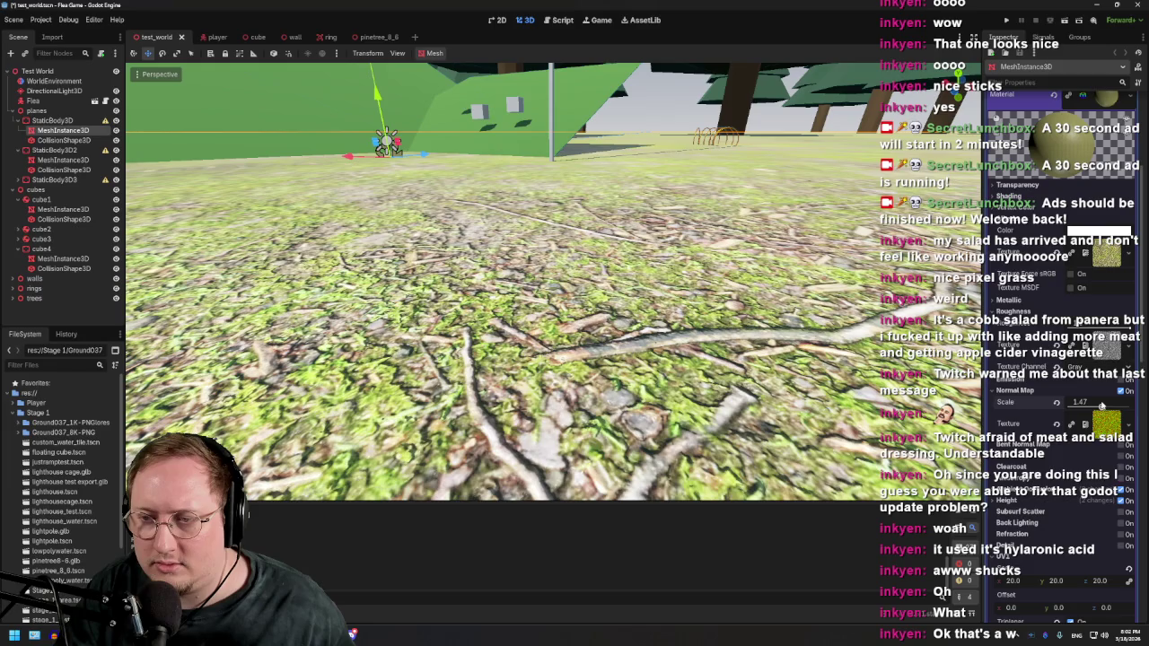
{"action": "scroll", "coordinate": [539, 270], "scroll_direction": "up", "scroll_amount": 5}
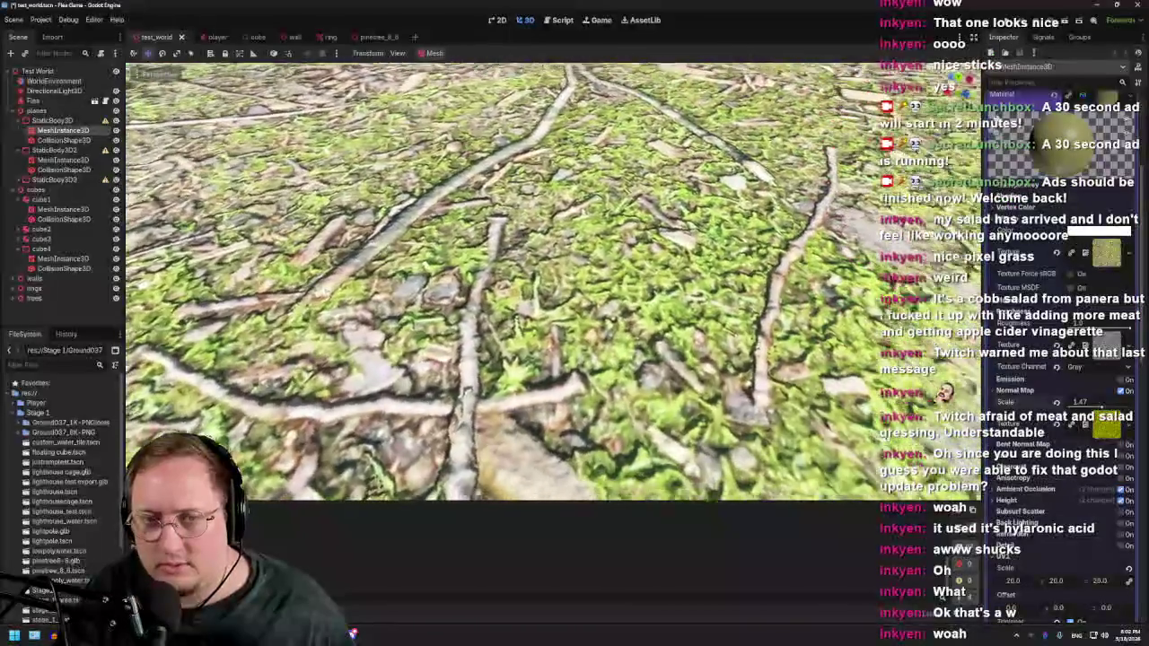
{"action": "scroll", "coordinate": [539, 269], "scroll_direction": "down", "scroll_amount": 5}
{"action": "scroll", "coordinate": [539, 269], "scroll_direction": "up", "scroll_amount": 8}
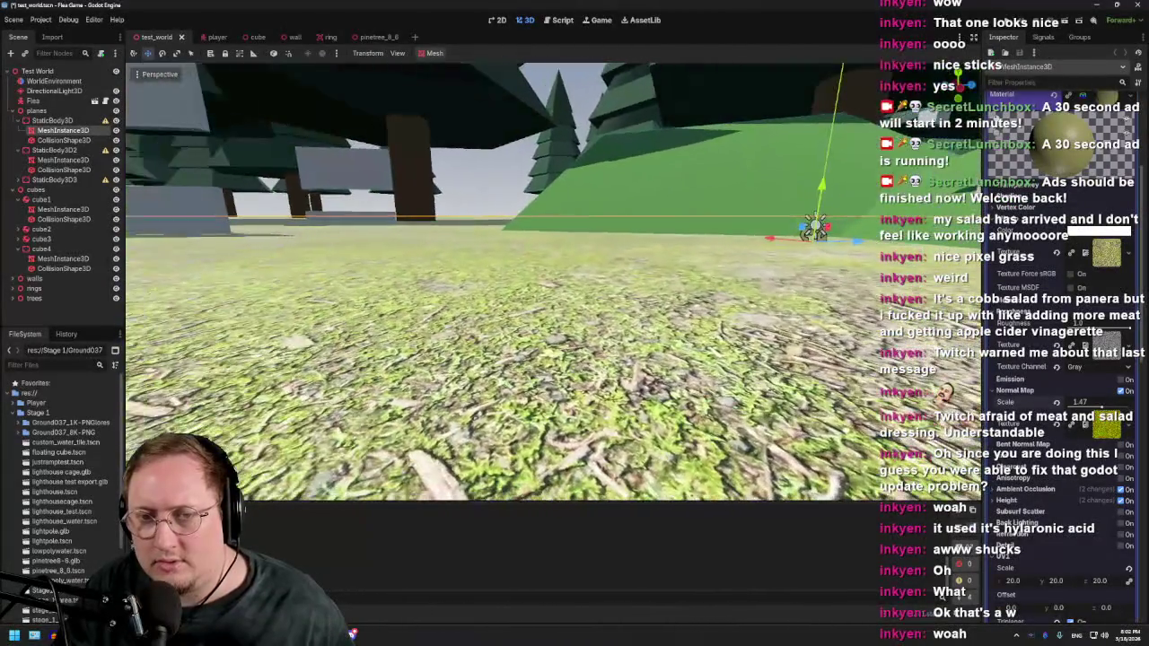
{"action": "scroll", "coordinate": [539, 270], "scroll_direction": "up", "scroll_amount": 5}
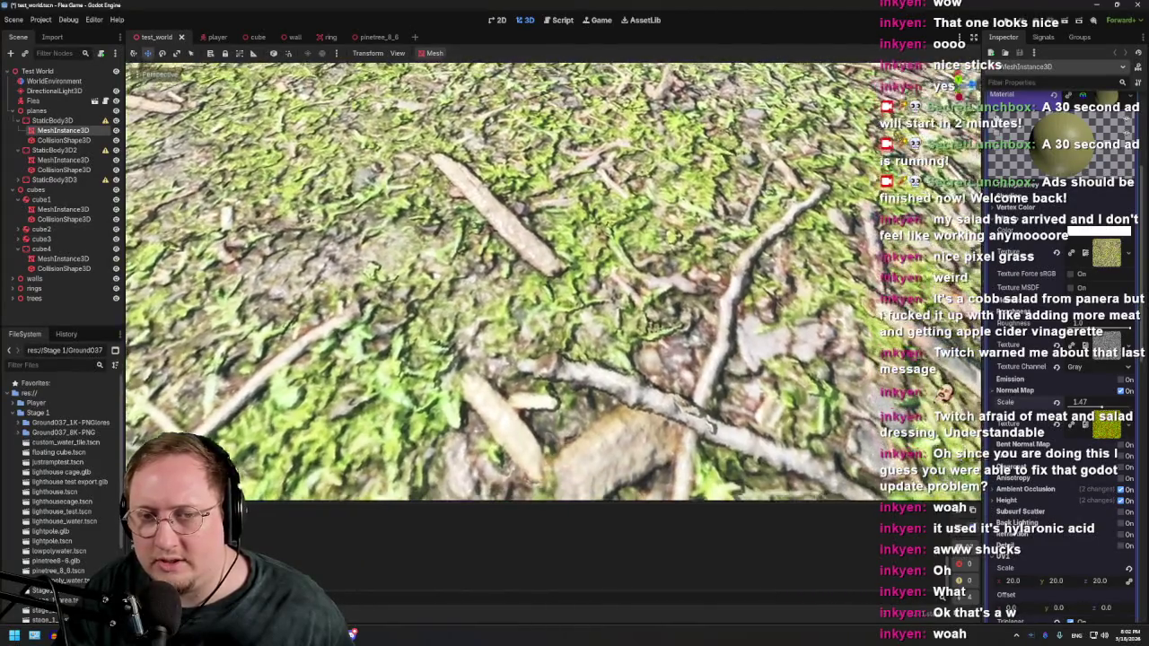
{"action": "scroll", "coordinate": [539, 269], "scroll_direction": "down", "scroll_amount": 3}
{"action": "scroll", "coordinate": [555, 282], "scroll_direction": "down", "scroll_amount": 5}
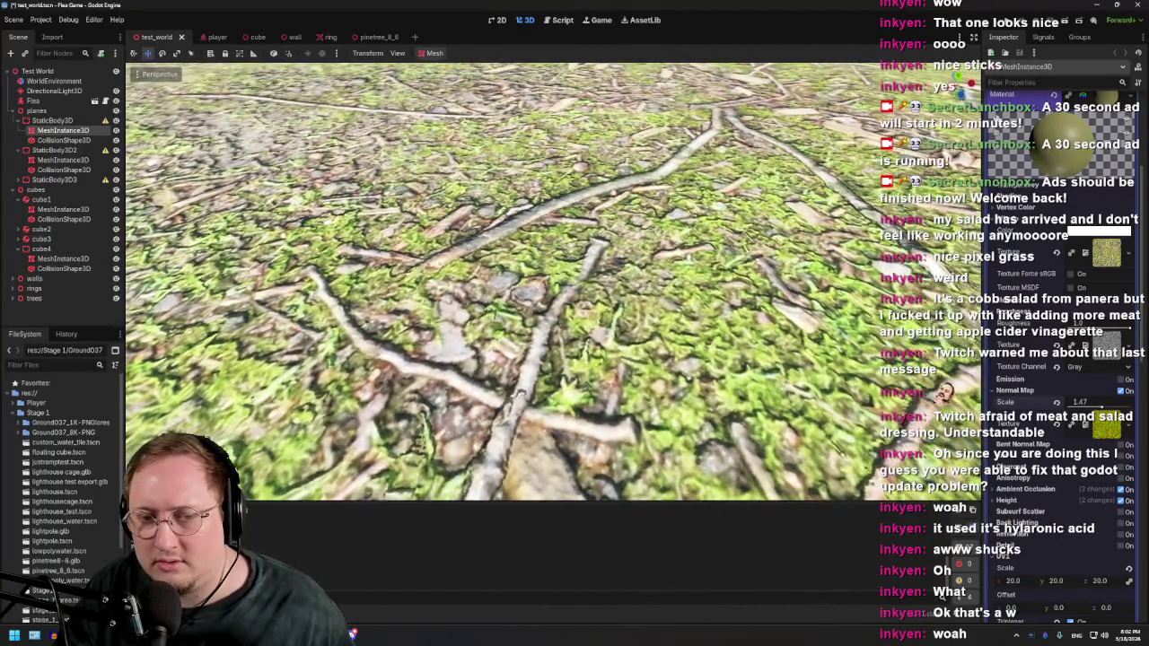
{"action": "scroll", "coordinate": [555, 282], "scroll_direction": "down", "scroll_amount": 5}
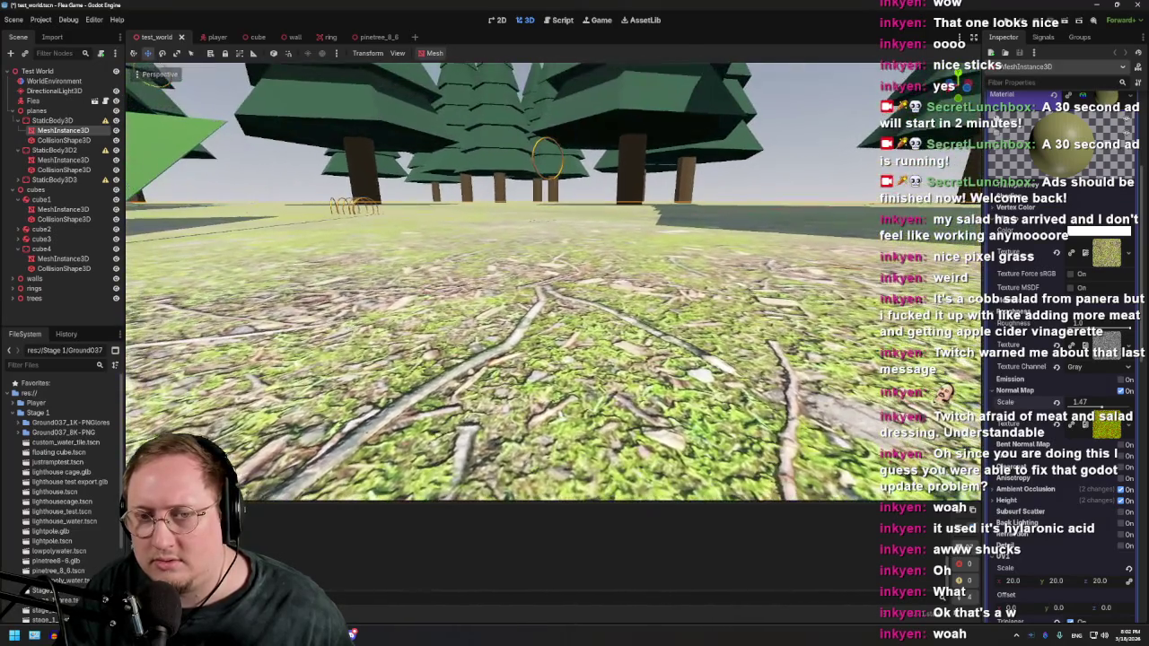
{"action": "left_click_drag", "start_coordinate": [555, 282], "coordinate": [583, 282]}
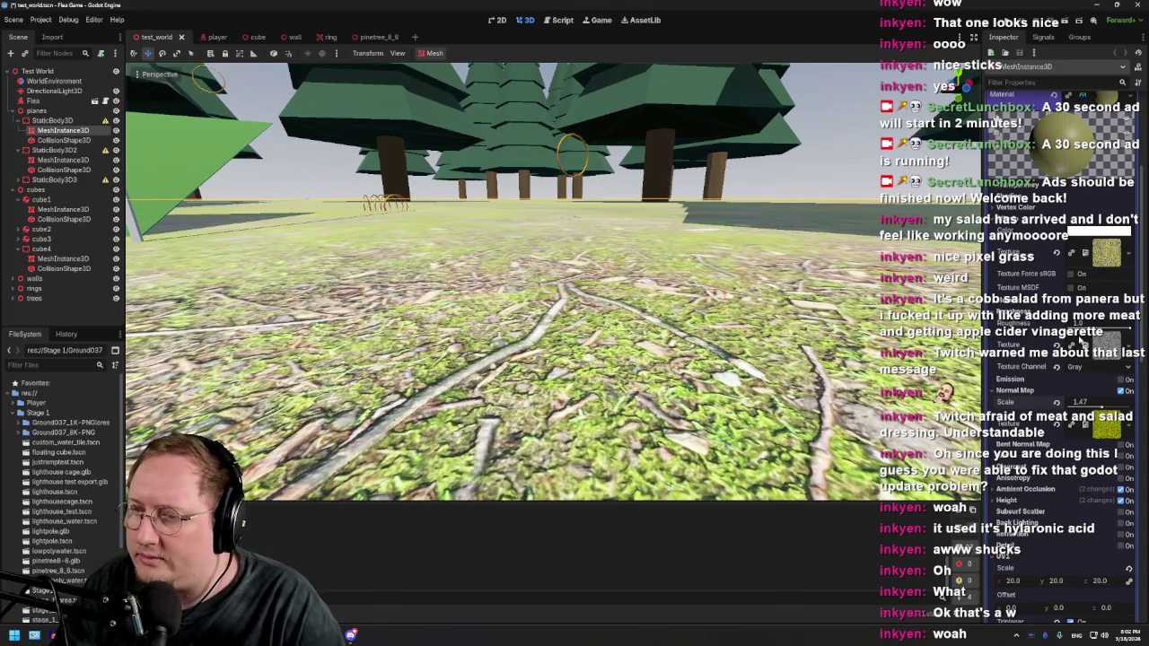
Step: Expand the Height section and adjust the ground material's height depth scale
{"action": "left_click", "coordinate": [1021, 506]}
{"action": "scroll", "coordinate": [1021, 509], "scroll_direction": "down", "scroll_amount": 5}
{"action": "mouse_move", "coordinate": [1102, 387]}
{"action": "left_mouse_down"}
{"action": "mouse_move", "coordinate": [1124, 387]}
{"action": "mouse_move", "coordinate": [1093, 398]}
{"action": "left_mouse_up"}
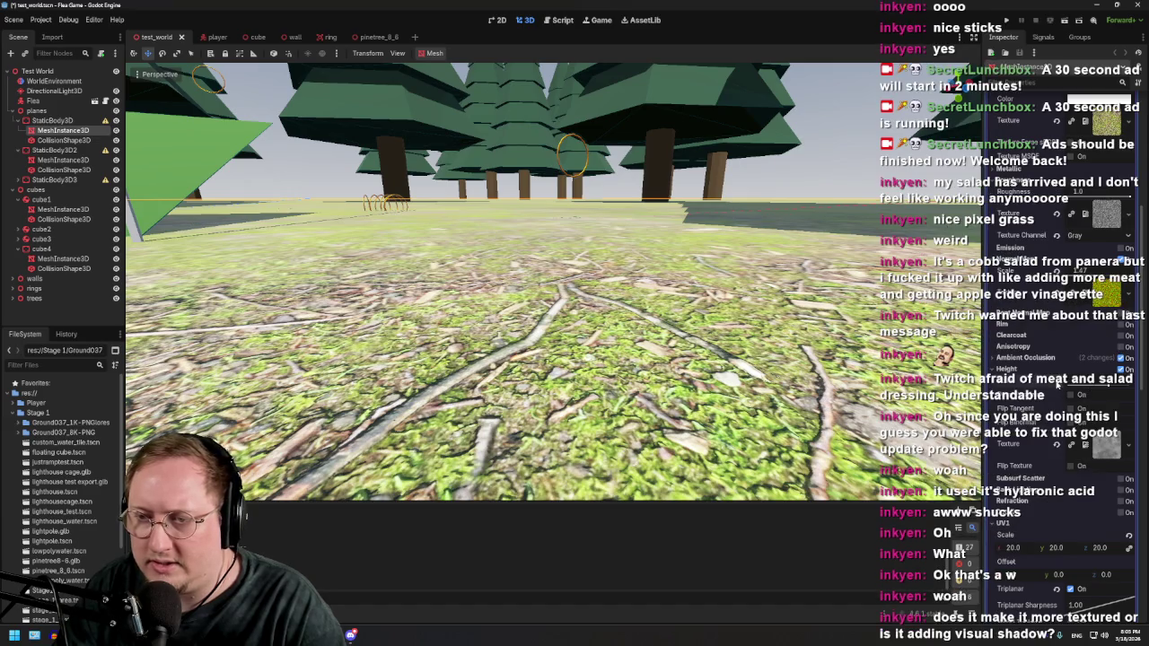
Step: Untick UV1 Triplanar and experiment with the ground material's Height settings while inspecting the floor
{"action": "scroll", "coordinate": [1017, 329], "scroll_direction": "down", "scroll_amount": 3}
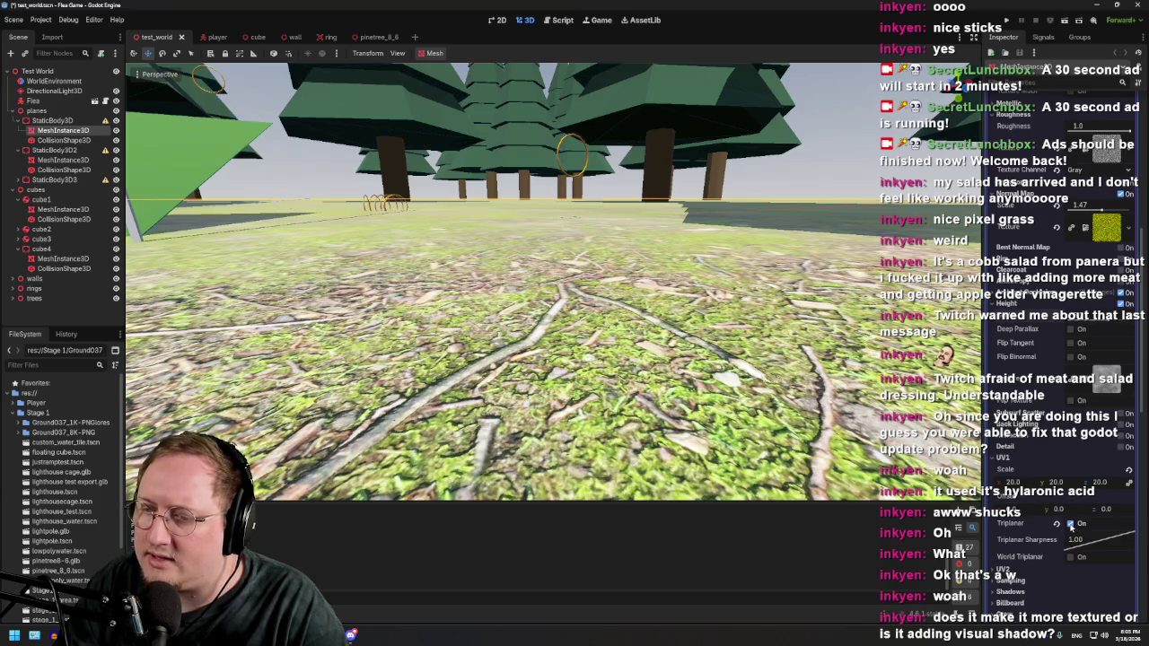
{"action": "left_click", "coordinate": [1070, 526]}
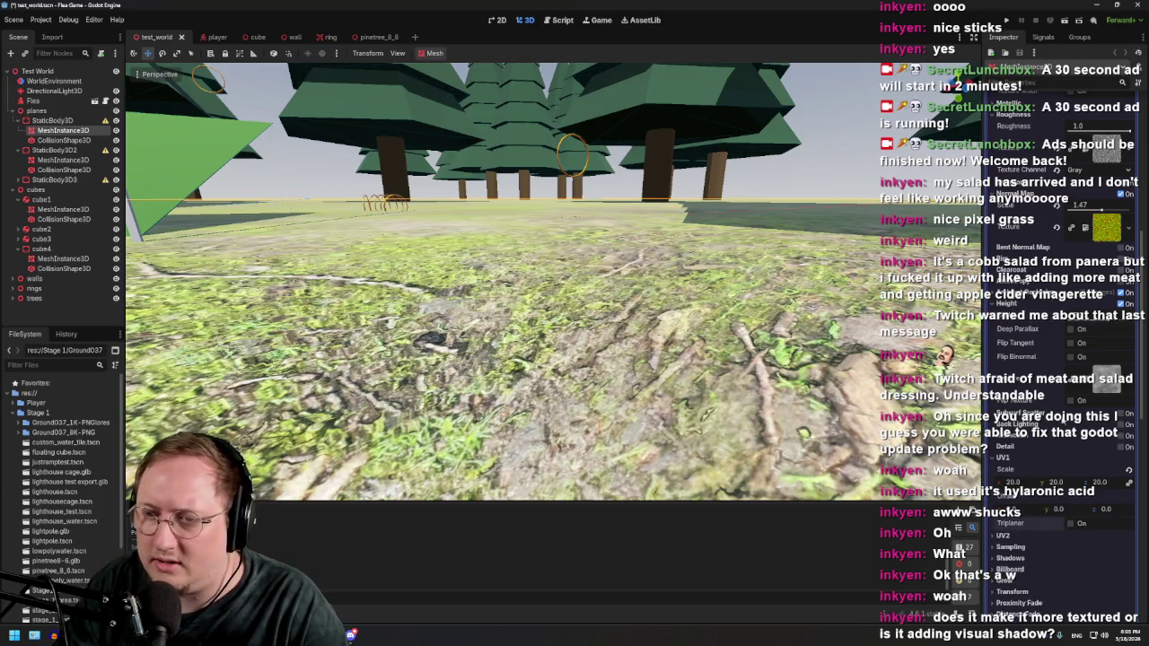
{"action": "left_click_drag", "start_coordinate": [1090, 320], "coordinate": [1056, 327]}
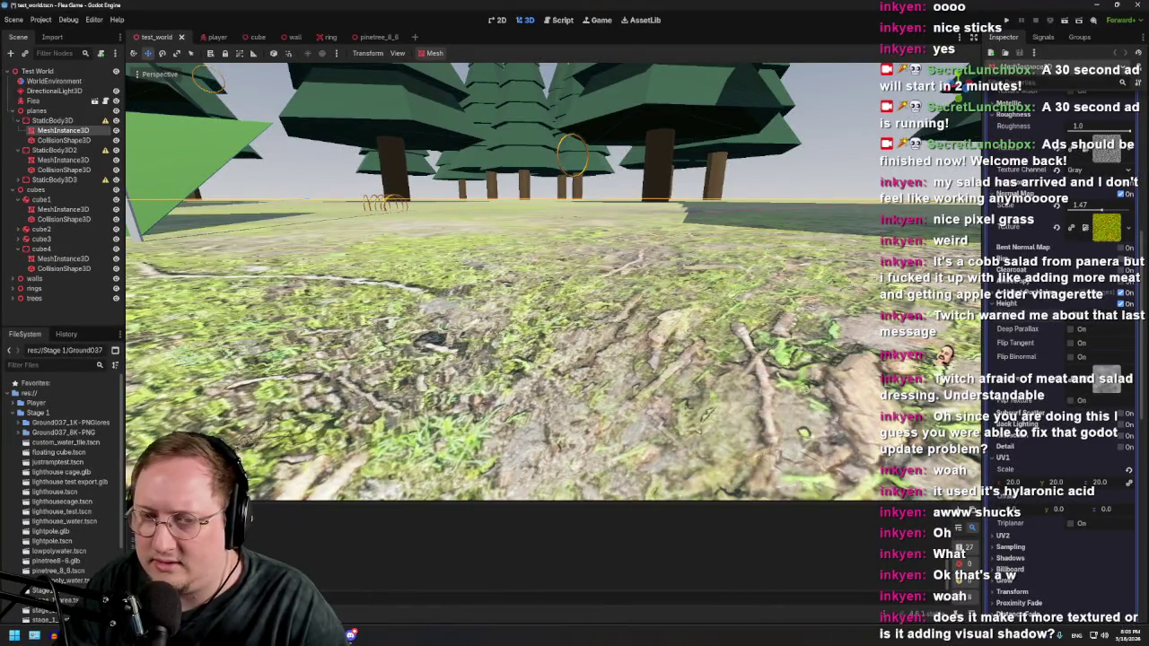
{"action": "key", "text": "w"}
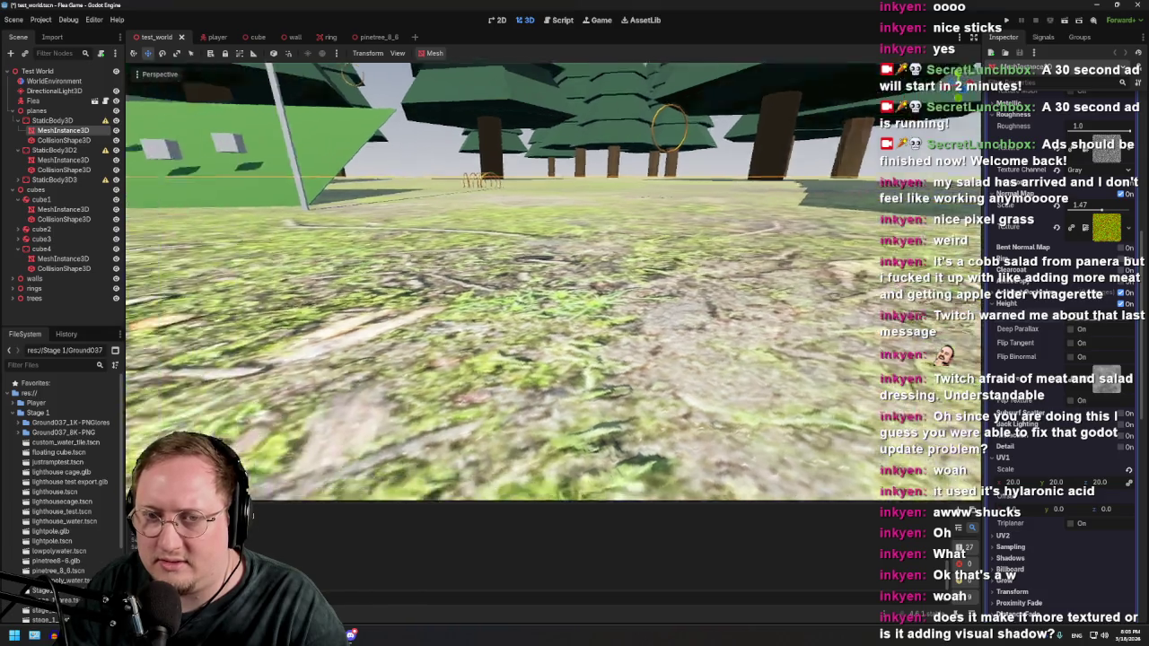
{"action": "key", "text": "s"}
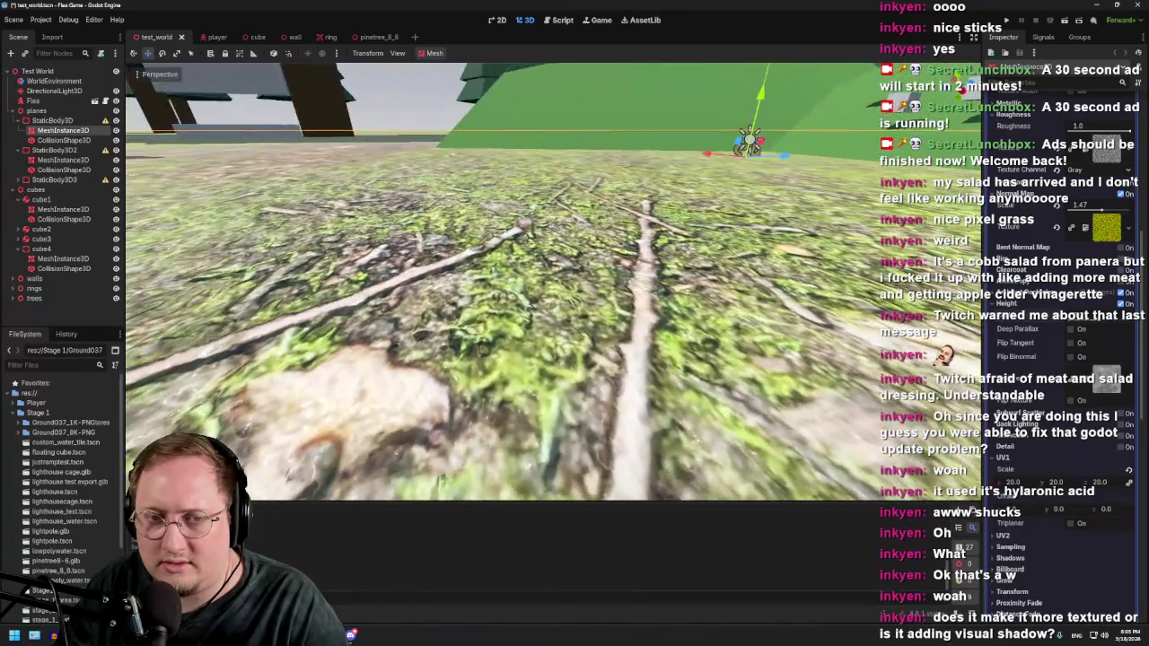
{"action": "key", "text": "d"}
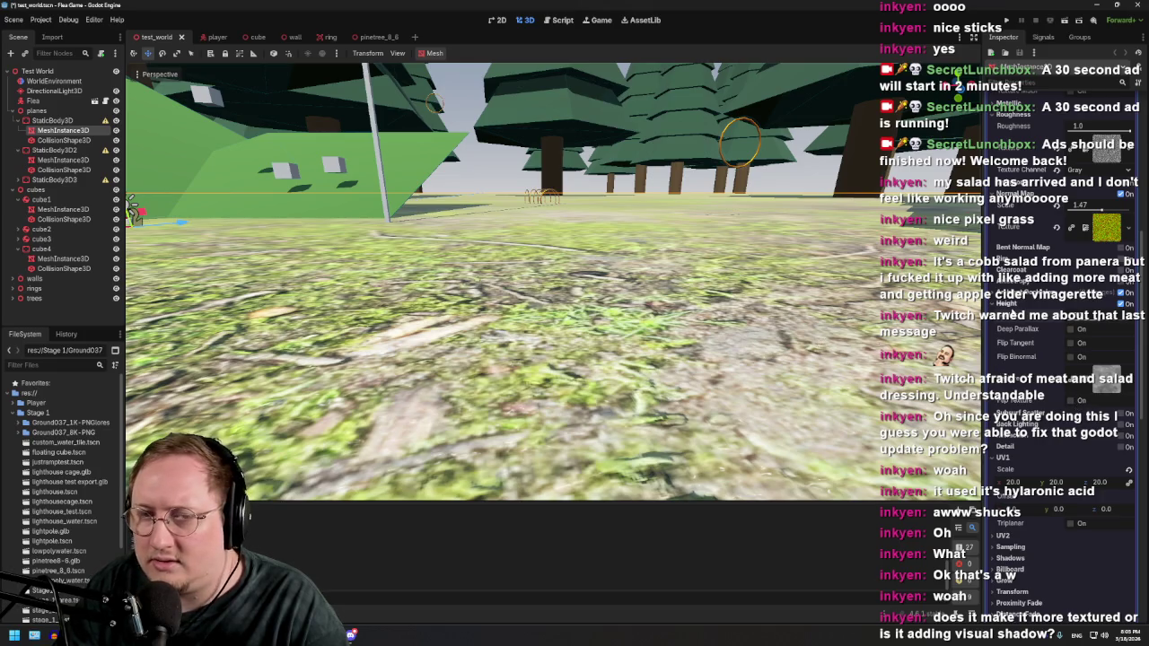
{"action": "left_click", "coordinate": [1065, 305]}
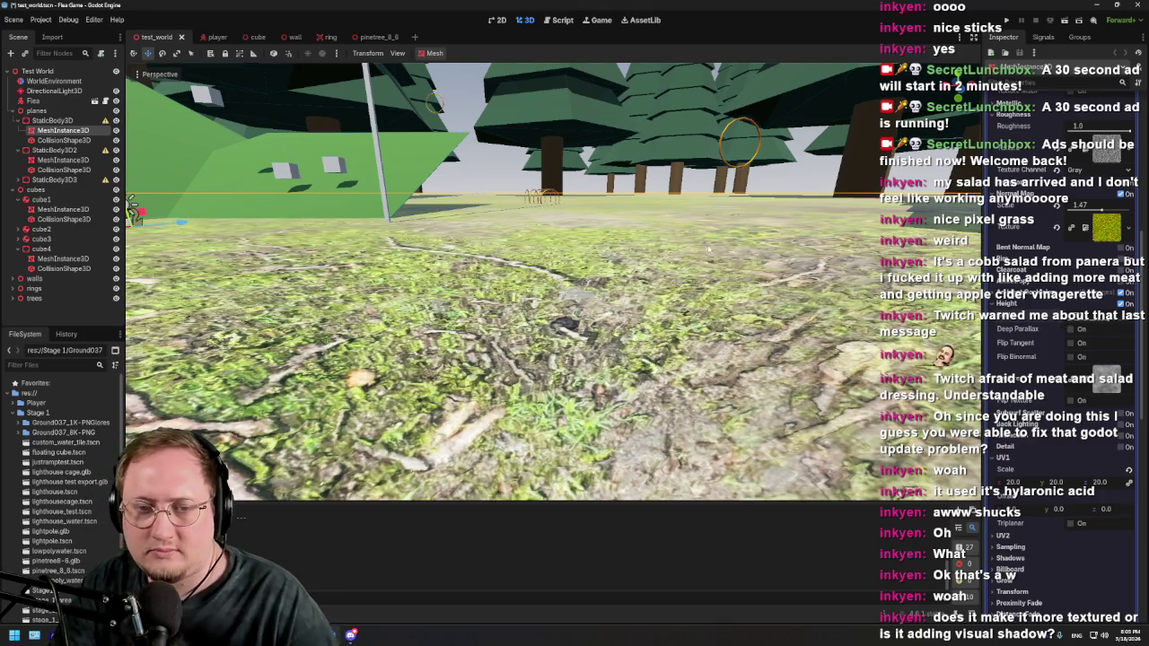
{"action": "mouse_move", "coordinate": [503, 278]}
{"action": "left_mouse_down"}
{"action": "mouse_move", "coordinate": [503, 350]}
{"action": "mouse_move", "coordinate": [502, 297]}
{"action": "mouse_move", "coordinate": [484, 274]}
{"action": "mouse_move", "coordinate": [557, 269]}
{"action": "left_mouse_up"}
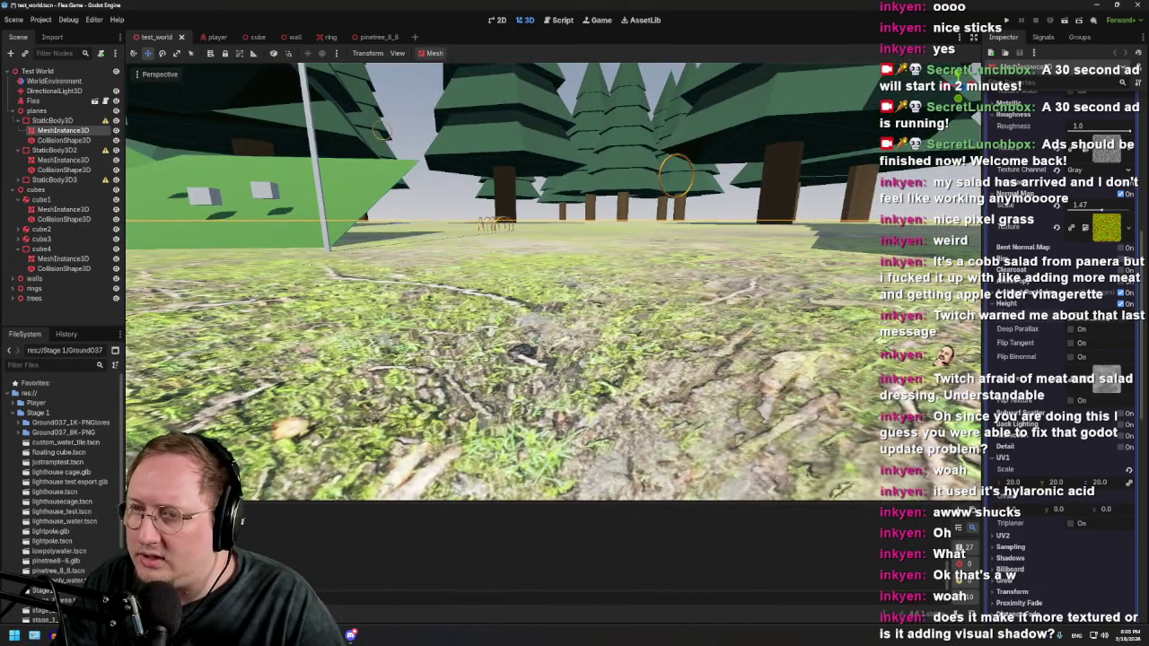
Step: Collapse Normal Map, disable Height, re-enable Triplanar and expand the texture Sampling section
{"action": "left_click", "coordinate": [1010, 194]}
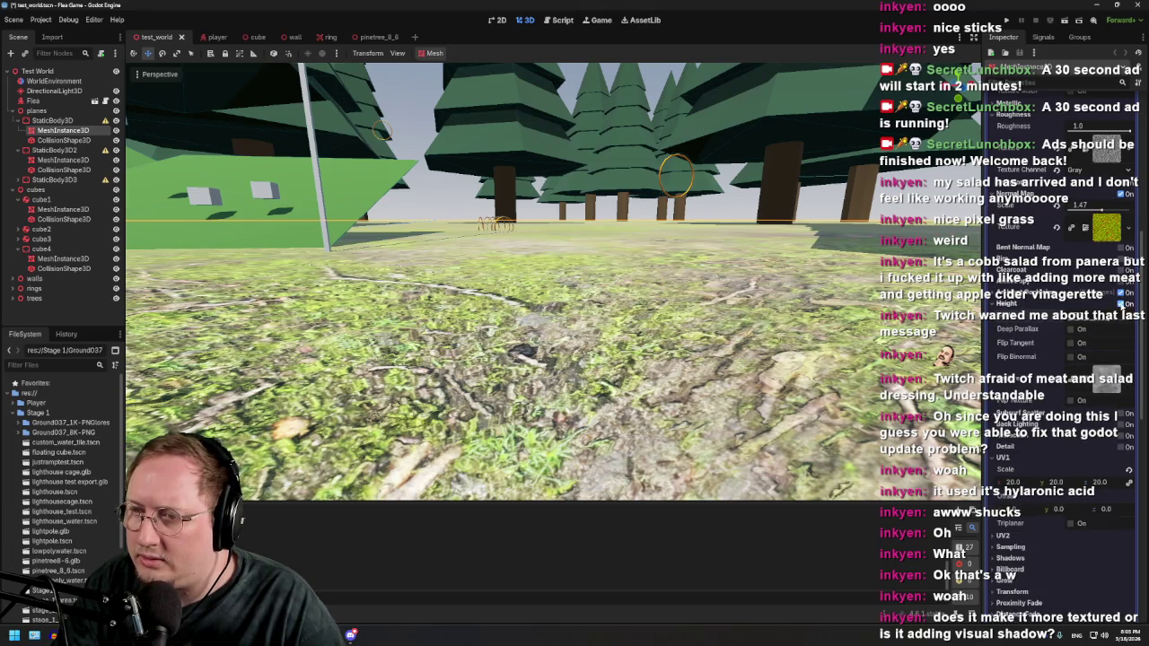
{"action": "left_click", "coordinate": [1070, 318]}
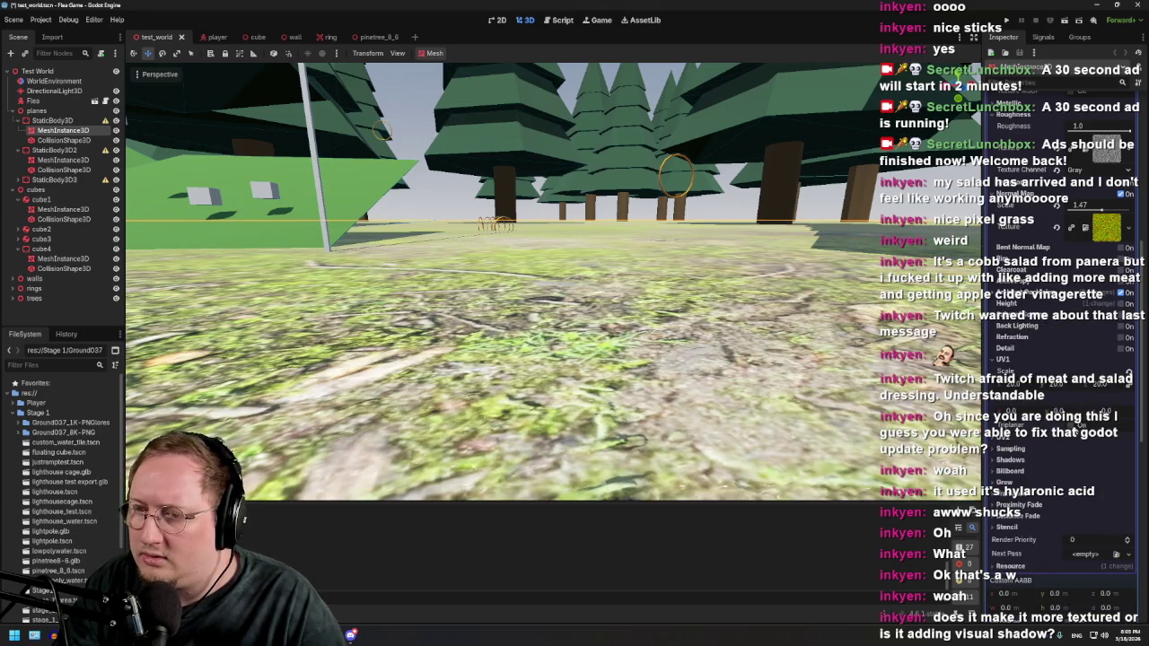
{"action": "left_click", "coordinate": [1059, 441]}
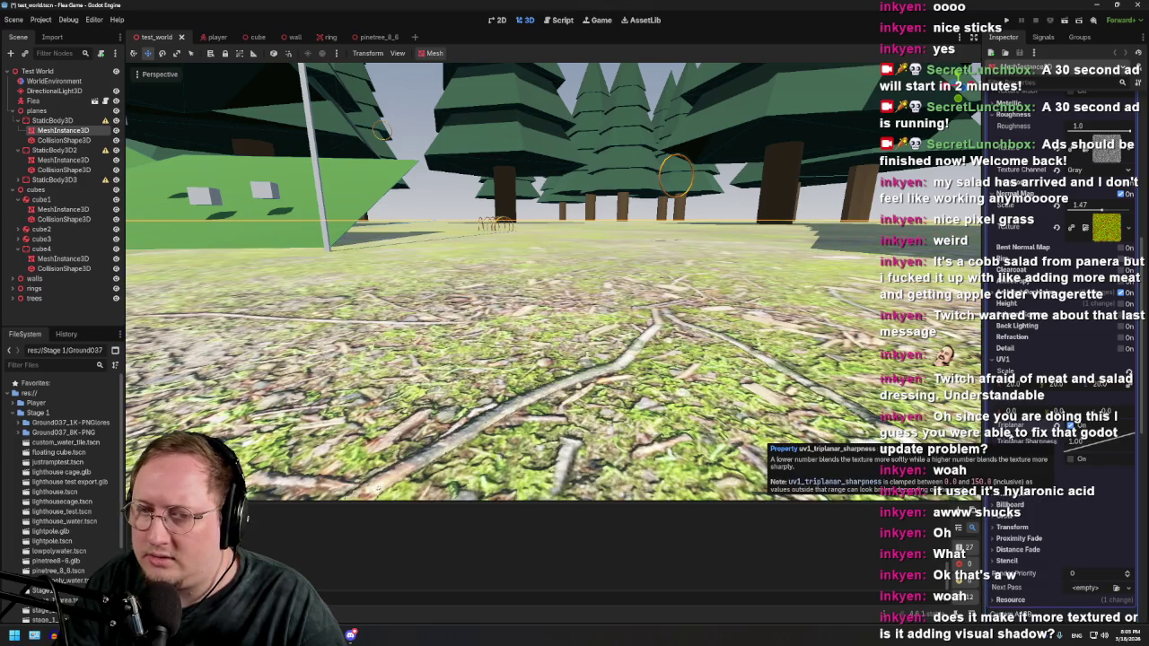
{"action": "scroll", "coordinate": [554, 282], "scroll_direction": "up", "scroll_amount": 5}
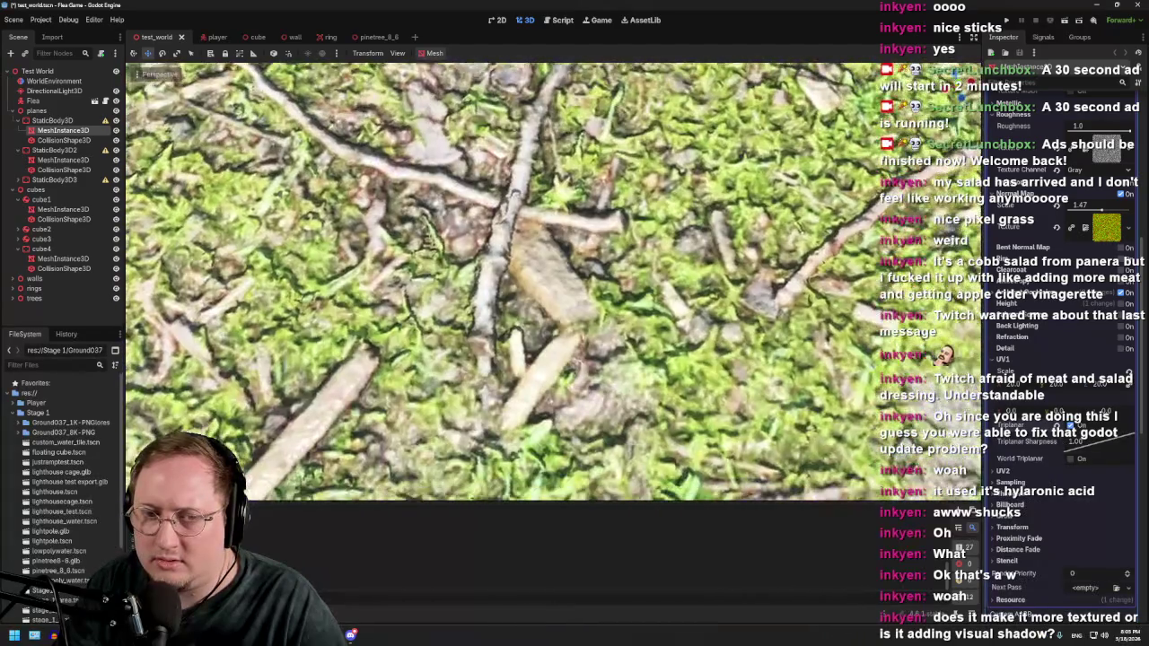
{"action": "left_click_drag", "start_coordinate": [337, 400], "coordinate": [337, 341]}
{"action": "scroll", "coordinate": [1012, 471], "scroll_direction": "down", "scroll_amount": 2}
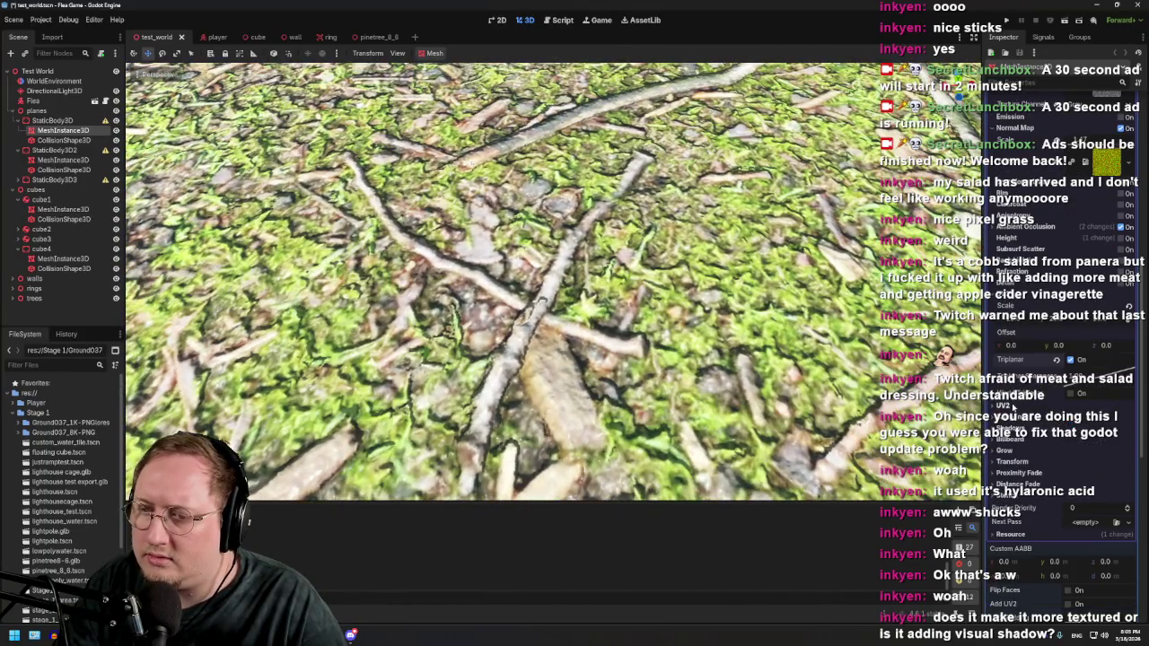
{"action": "left_click", "coordinate": [1015, 418]}
Step: Try Linear Mipmap and then Linear as the ground texture filter
{"action": "scroll", "coordinate": [1013, 418], "scroll_direction": "down", "scroll_amount": 2}
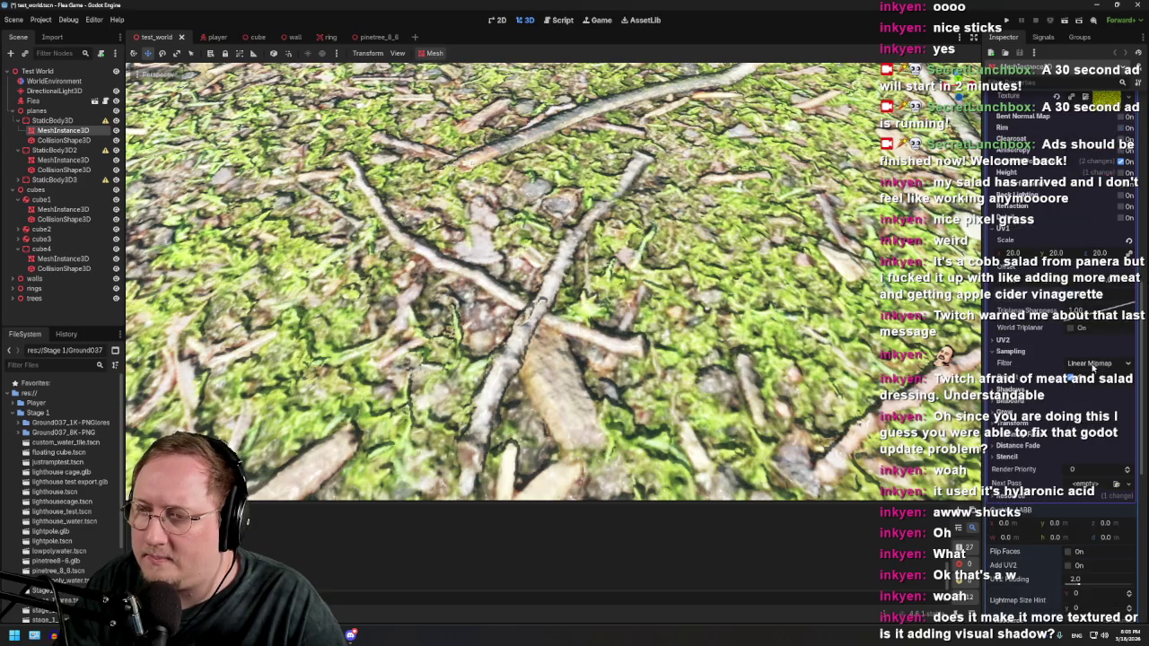
{"action": "left_click", "coordinate": [1093, 364]}
{"action": "left_click", "coordinate": [1044, 410]}
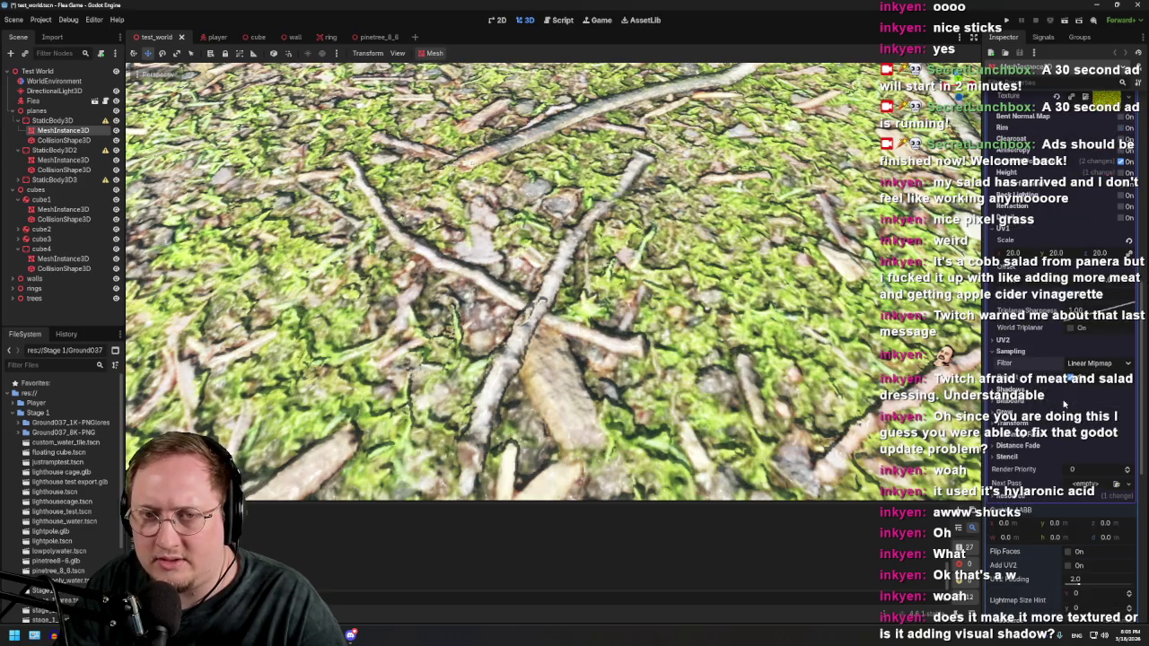
{"action": "left_click_drag", "start_coordinate": [539, 270], "coordinate": [539, 251]}
{"action": "mouse_move", "coordinate": [719, 305]}
{"action": "left_mouse_down"}
{"action": "mouse_move", "coordinate": [718, 324]}
{"action": "mouse_move", "coordinate": [714, 270]}
{"action": "mouse_move", "coordinate": [718, 314]}
{"action": "mouse_move", "coordinate": [718, 301]}
{"action": "left_mouse_up"}
{"action": "left_click", "coordinate": [1075, 364]}
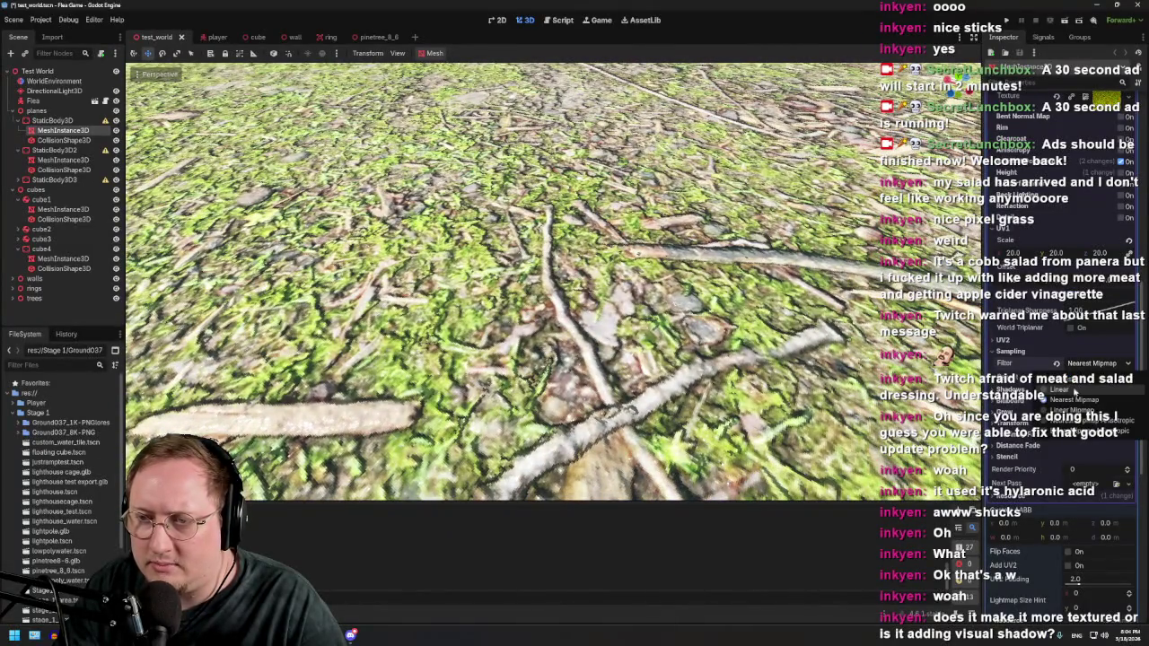
{"action": "left_click", "coordinate": [1068, 390]}
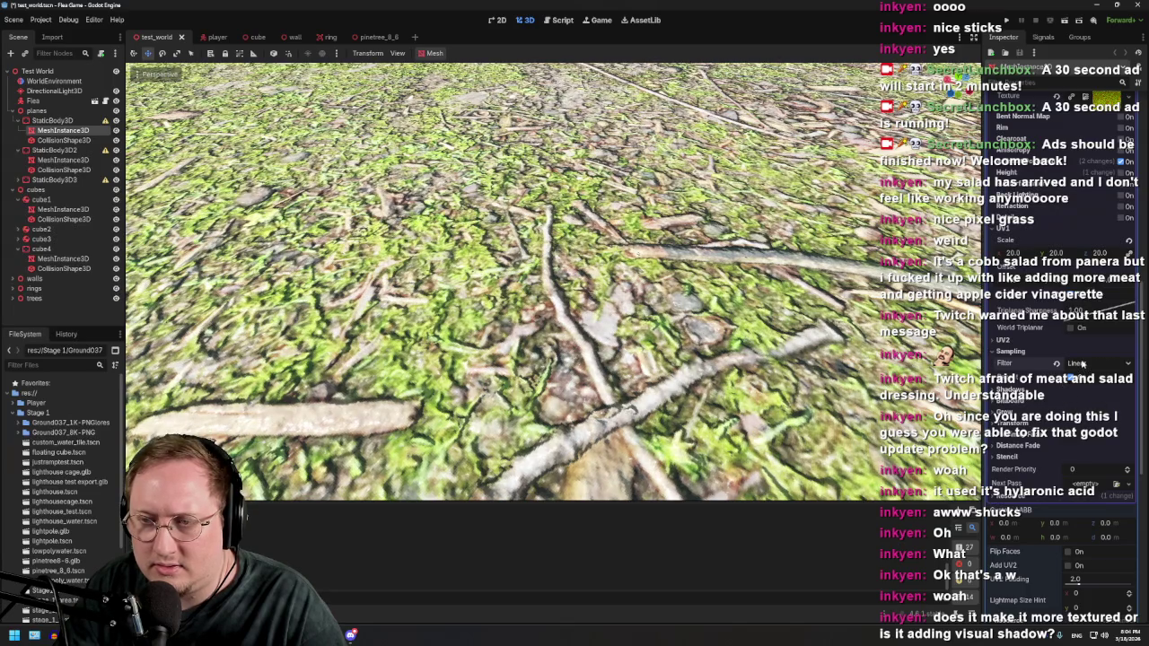
{"action": "left_click", "coordinate": [1080, 366]}
{"action": "left_click", "coordinate": [1078, 384]}
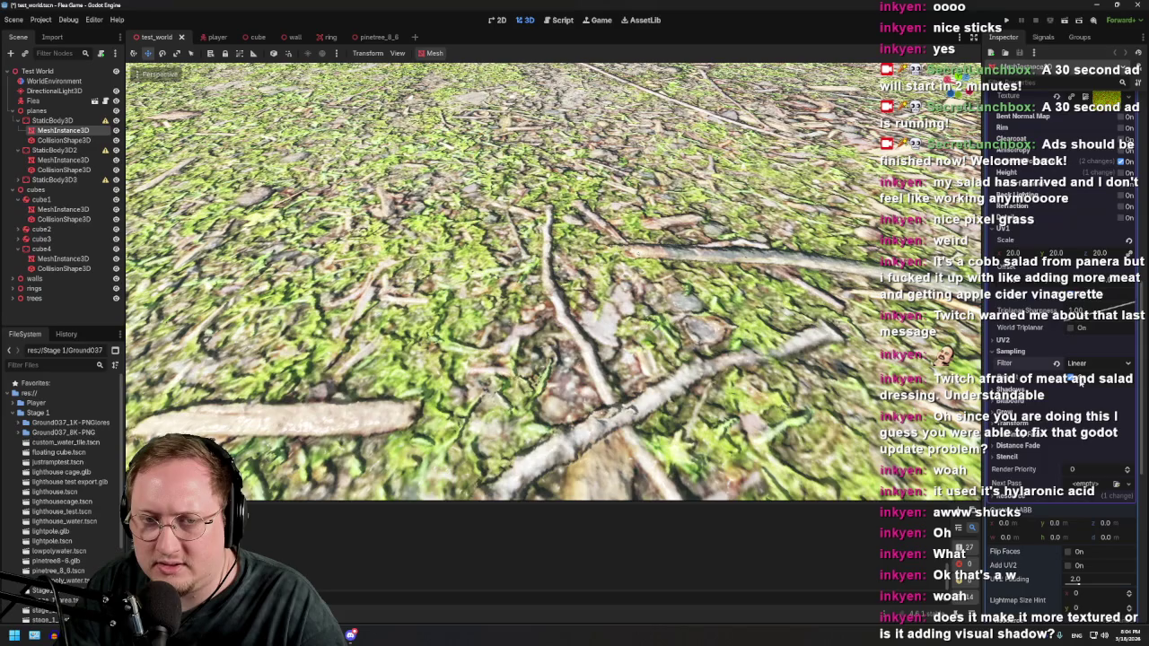
Step: Switch the filter to Nearest Mipmap, try Anisotropic Nearest Mipmap, then return to Nearest Mipmap
{"action": "scroll", "coordinate": [554, 281], "scroll_direction": "down", "scroll_amount": 5}
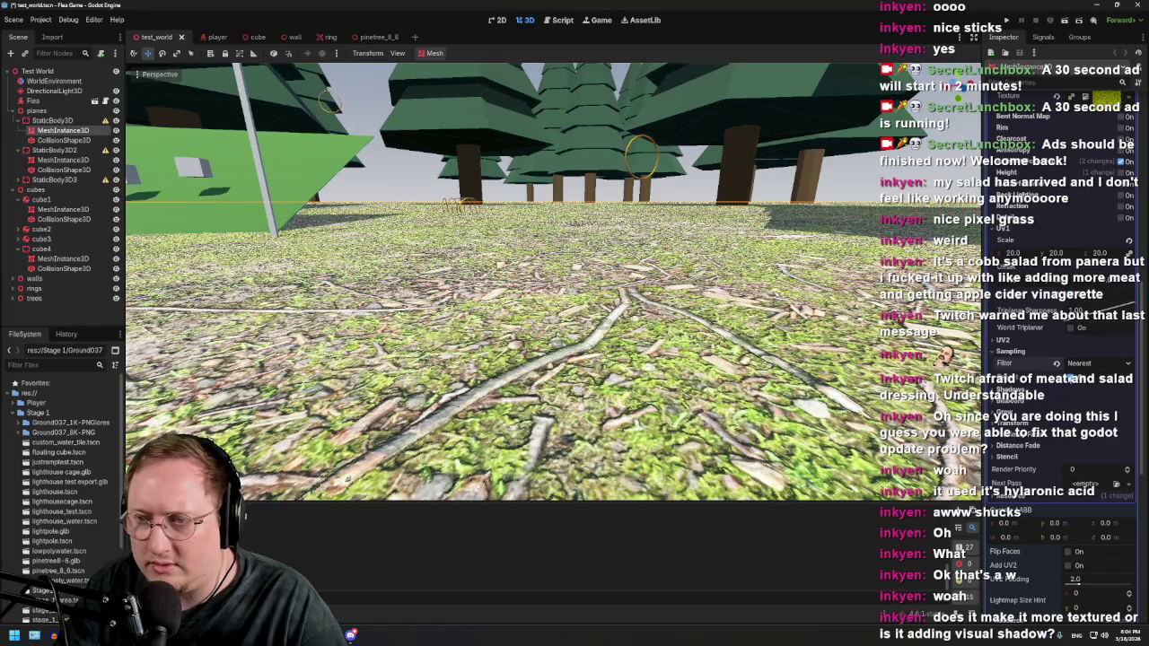
{"action": "left_click", "coordinate": [1077, 364]}
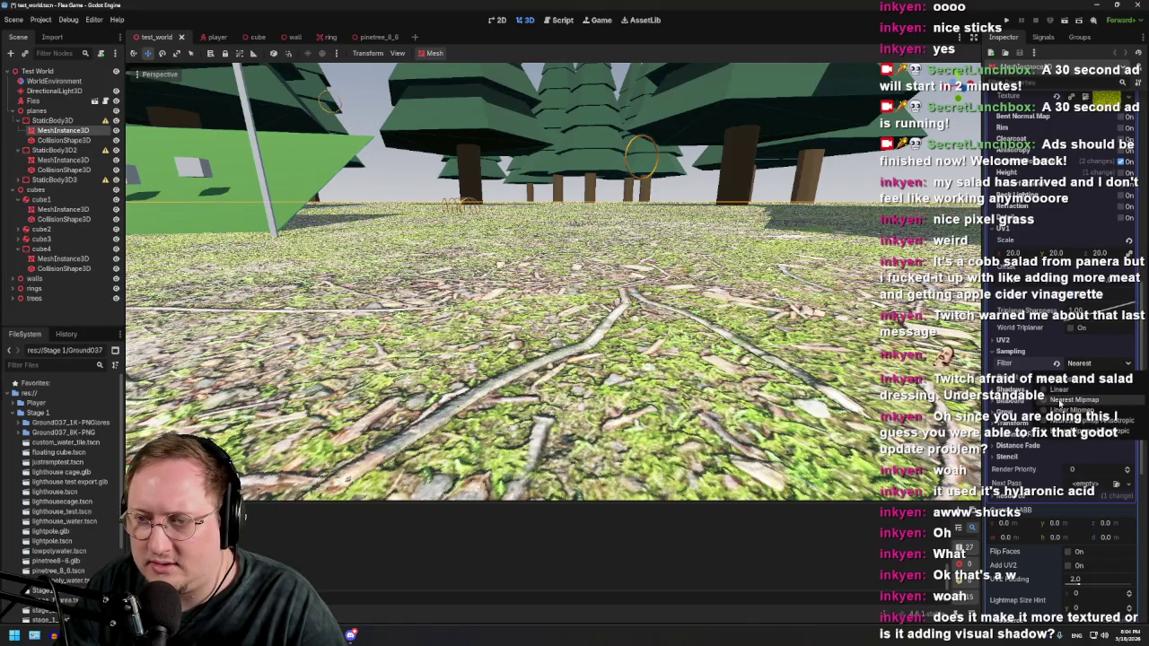
{"action": "left_click", "coordinate": [1068, 399]}
{"action": "left_click", "coordinate": [1082, 363]}
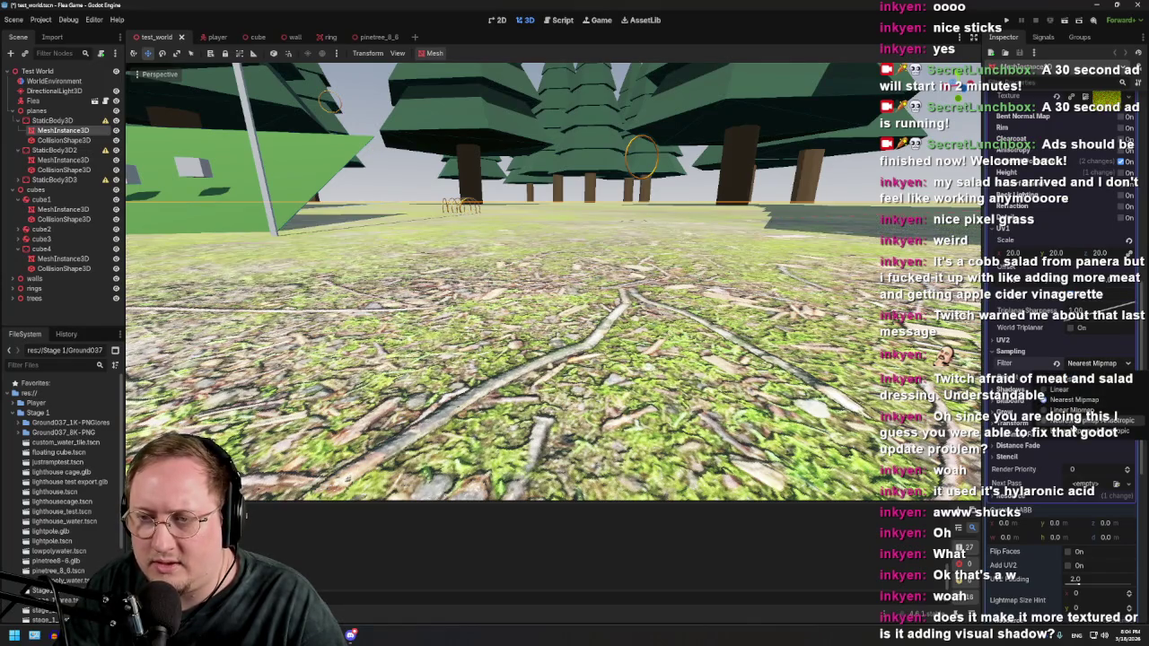
{"action": "key", "text": "Escape"}
{"action": "left_click", "coordinate": [1082, 364]}
{"action": "left_click", "coordinate": [1077, 433]}
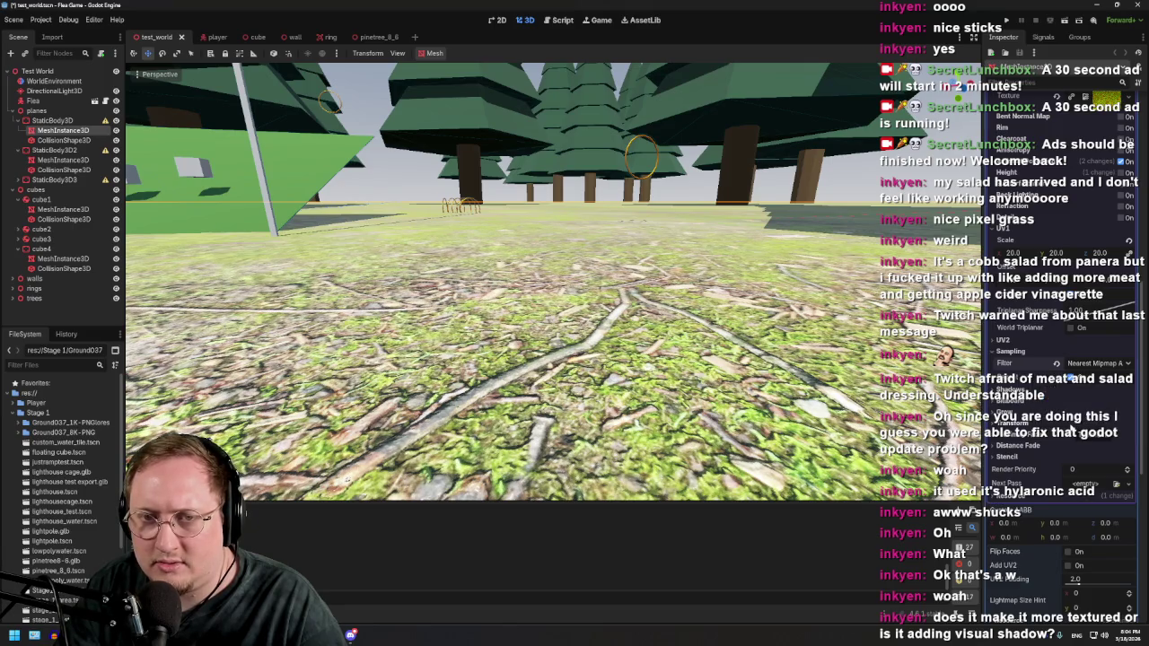
{"action": "left_click", "coordinate": [1086, 364]}
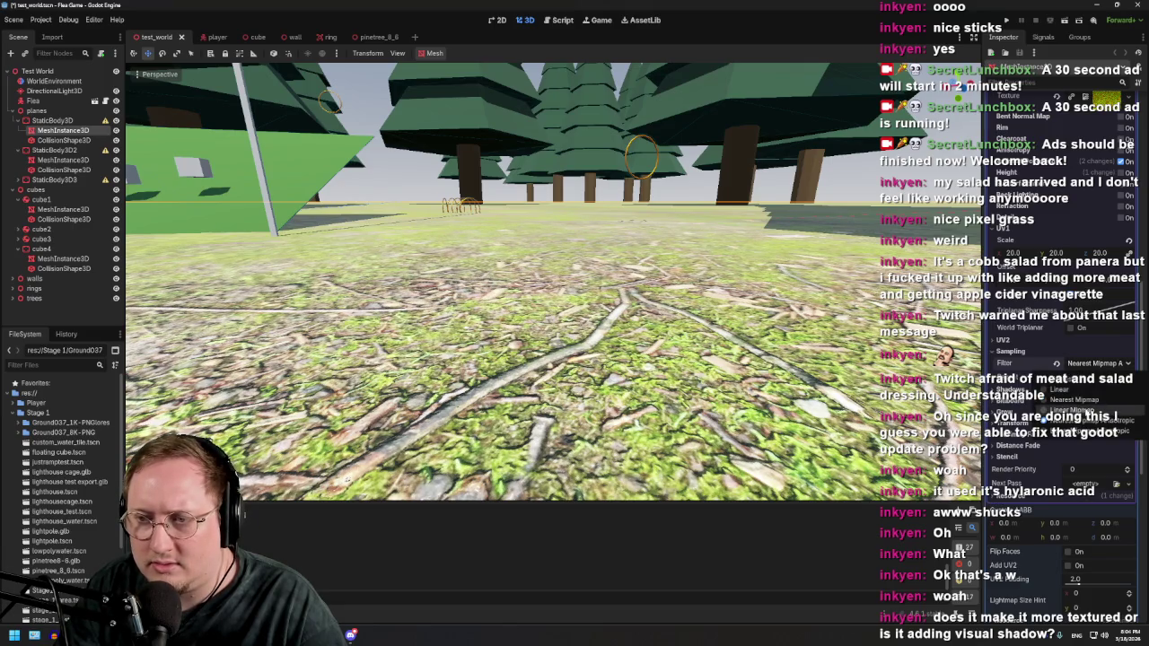
{"action": "left_click", "coordinate": [1076, 400]}
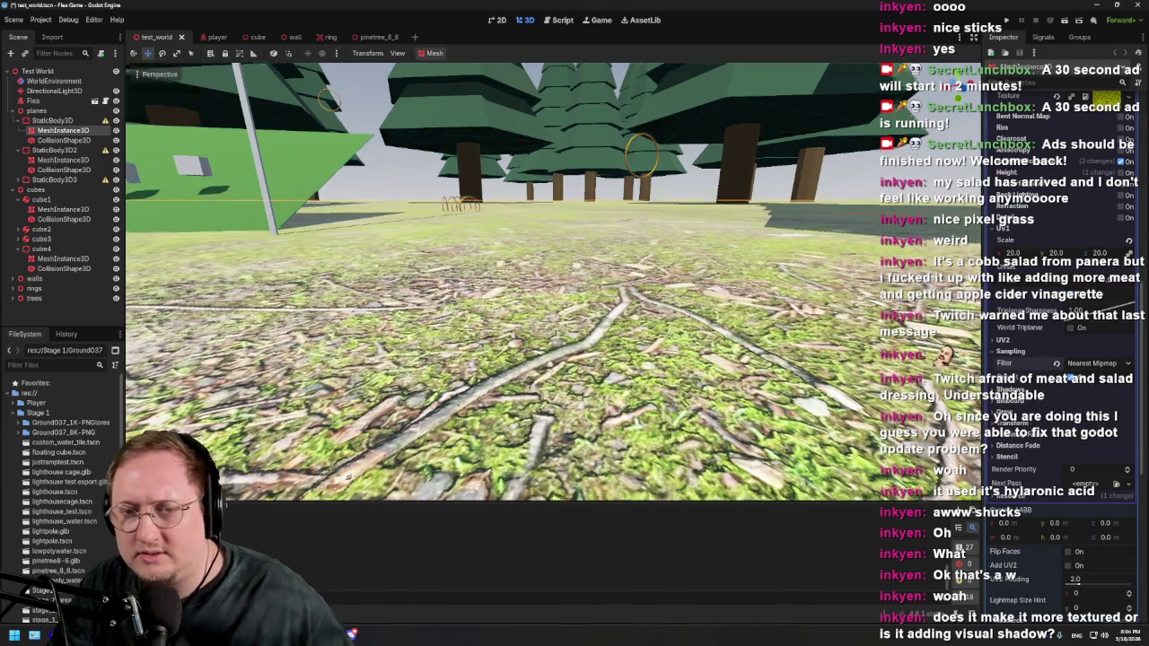
Step: Compare Anisotropic and Linear Mipmap filtering, reverting to Nearest Mipmap after each
{"action": "scroll", "coordinate": [552, 278], "scroll_direction": "up", "scroll_amount": 5}
{"action": "scroll", "coordinate": [554, 282], "scroll_direction": "down", "scroll_amount": 3}
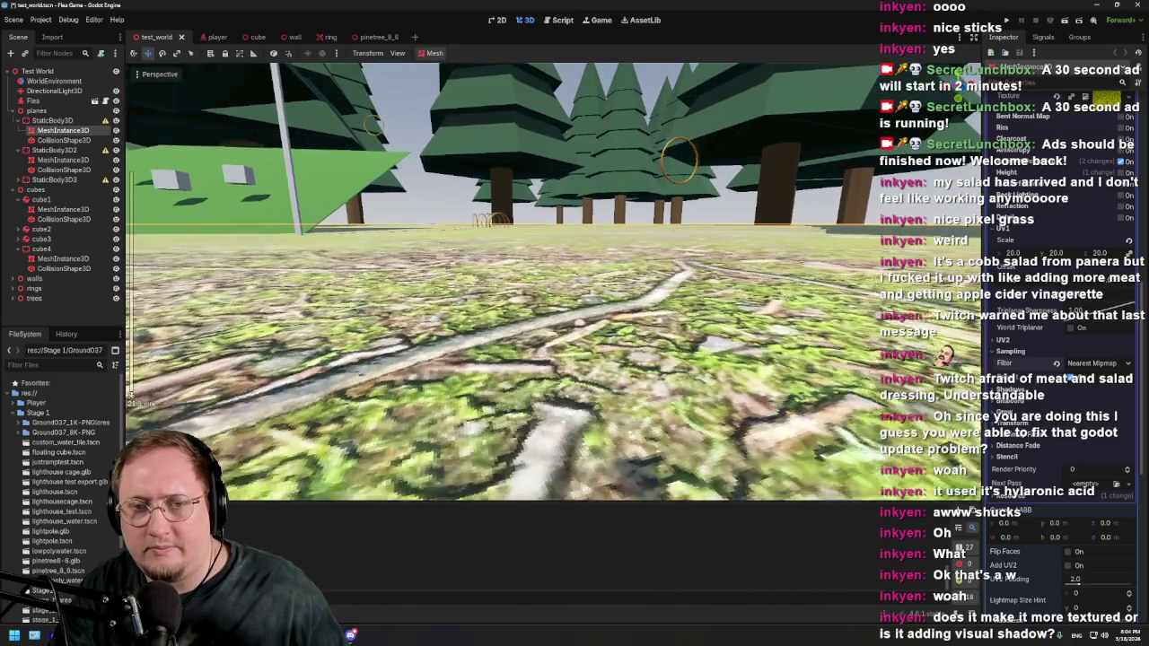
{"action": "scroll", "coordinate": [554, 282], "scroll_direction": "up", "scroll_amount": 3}
{"action": "scroll", "coordinate": [555, 283], "scroll_direction": "down", "scroll_amount": 2}
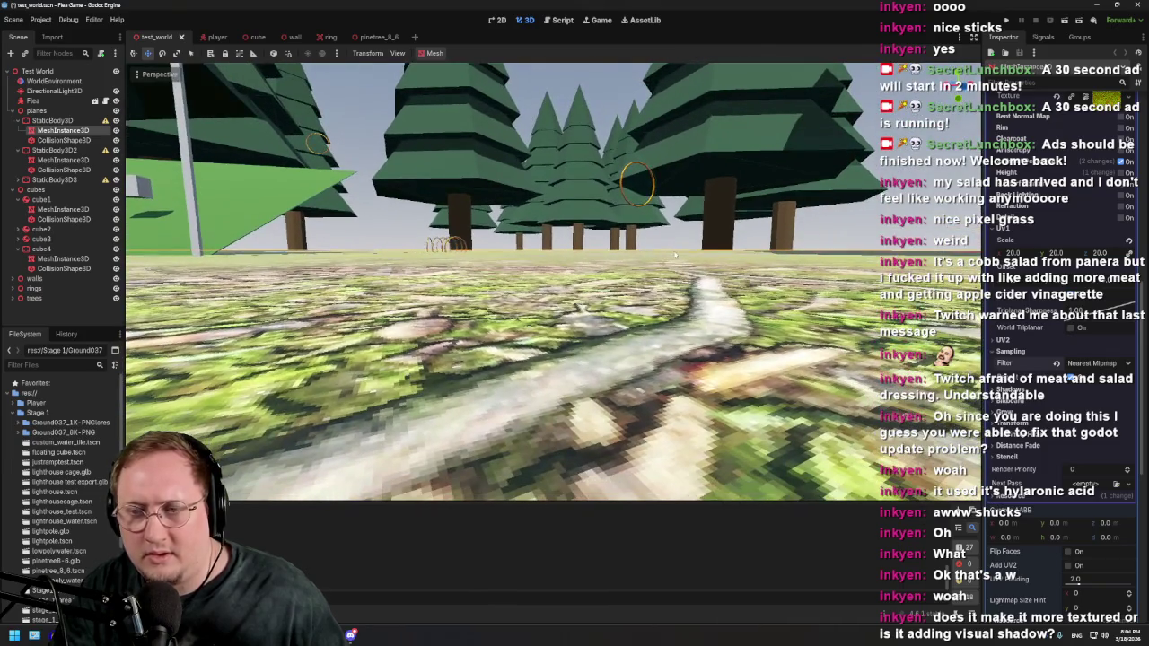
{"action": "left_click", "coordinate": [1100, 364]}
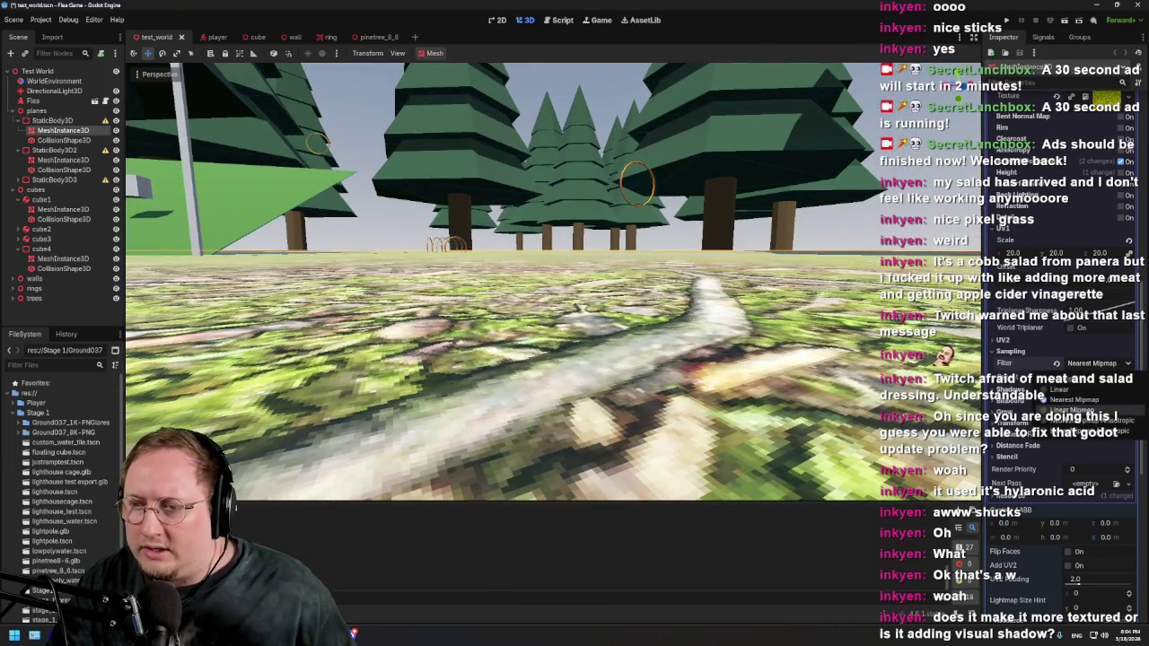
{"action": "left_click", "coordinate": [1067, 423]}
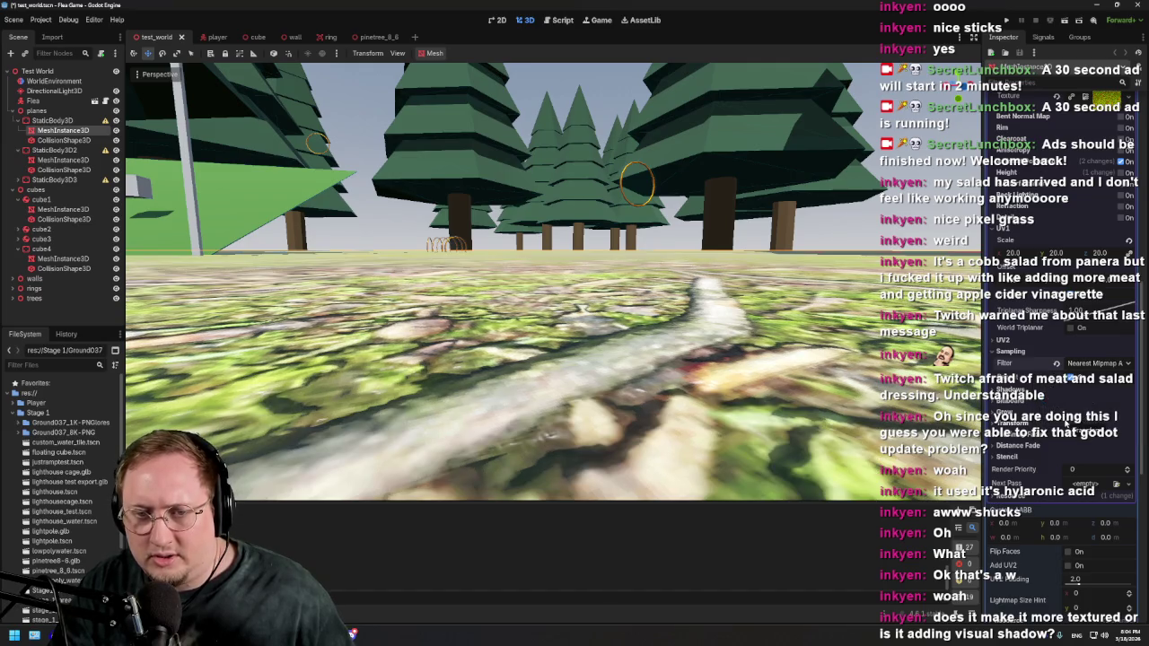
{"action": "left_click", "coordinate": [1097, 363]}
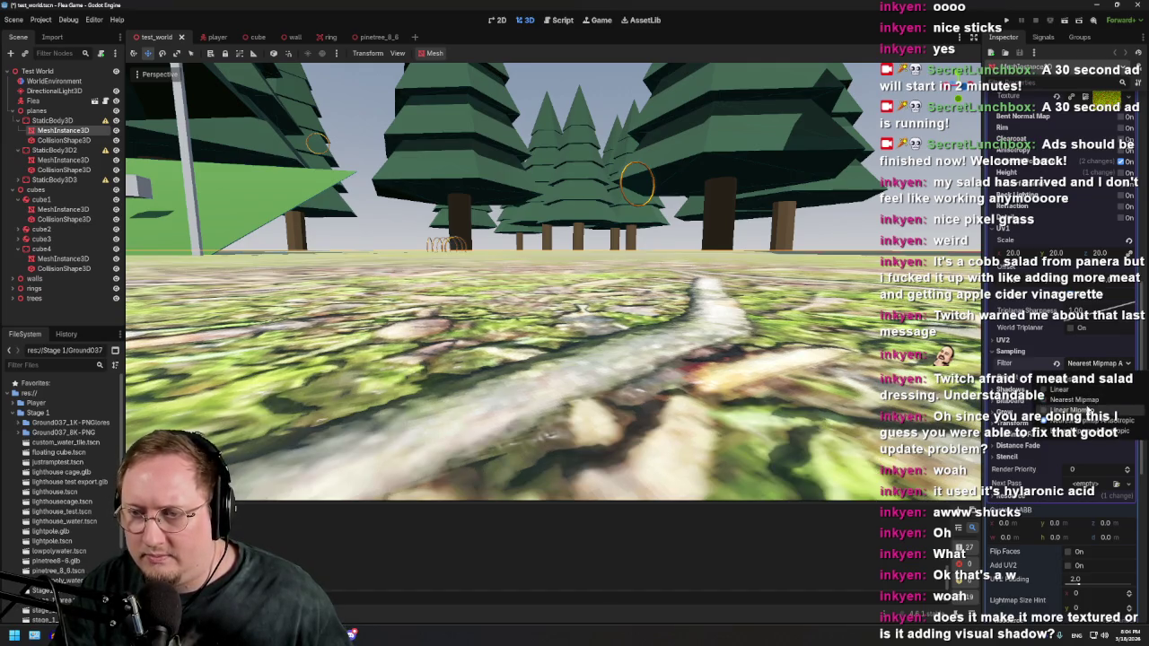
{"action": "left_click", "coordinate": [1084, 401]}
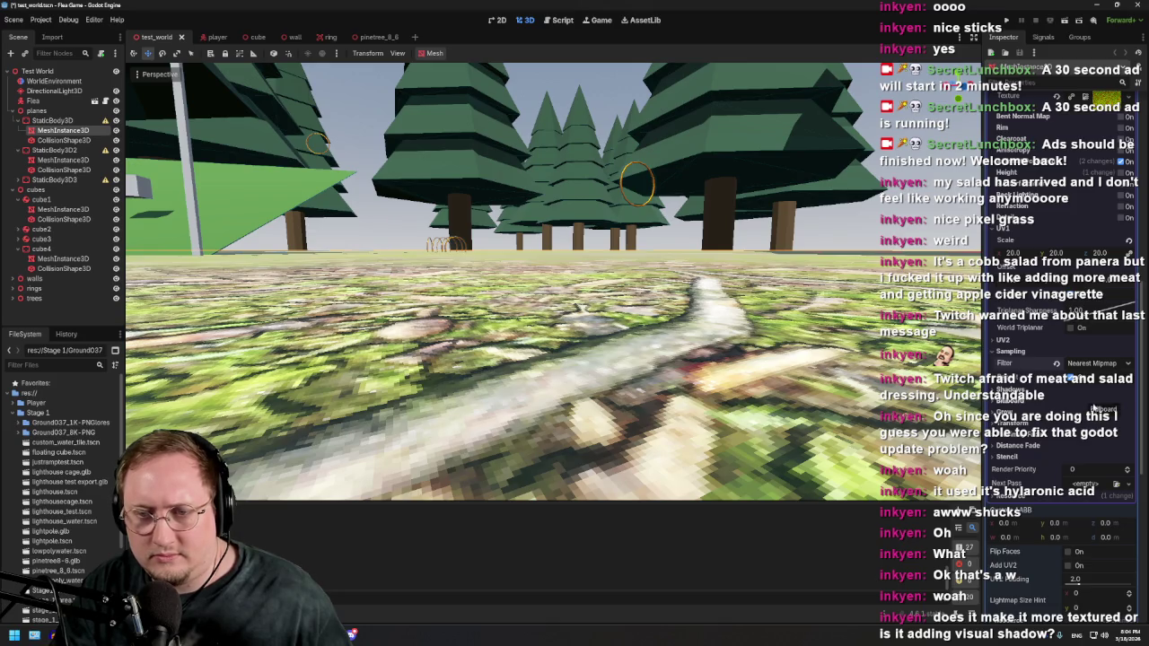
{"action": "left_click", "coordinate": [1105, 364]}
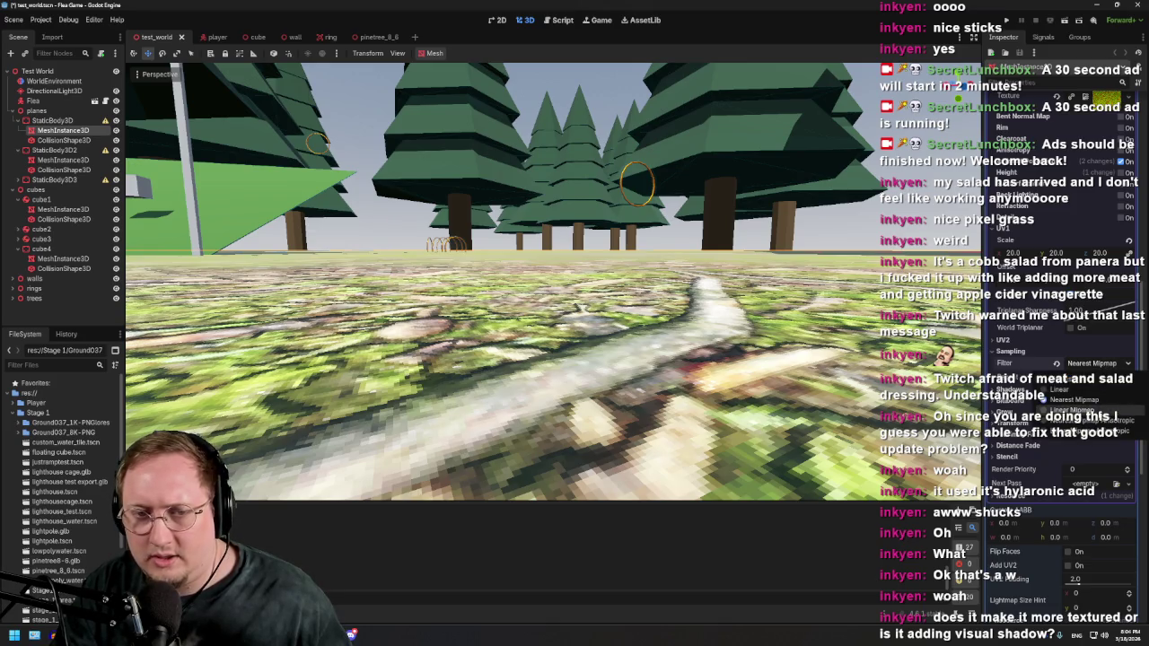
{"action": "left_click", "coordinate": [1077, 411]}
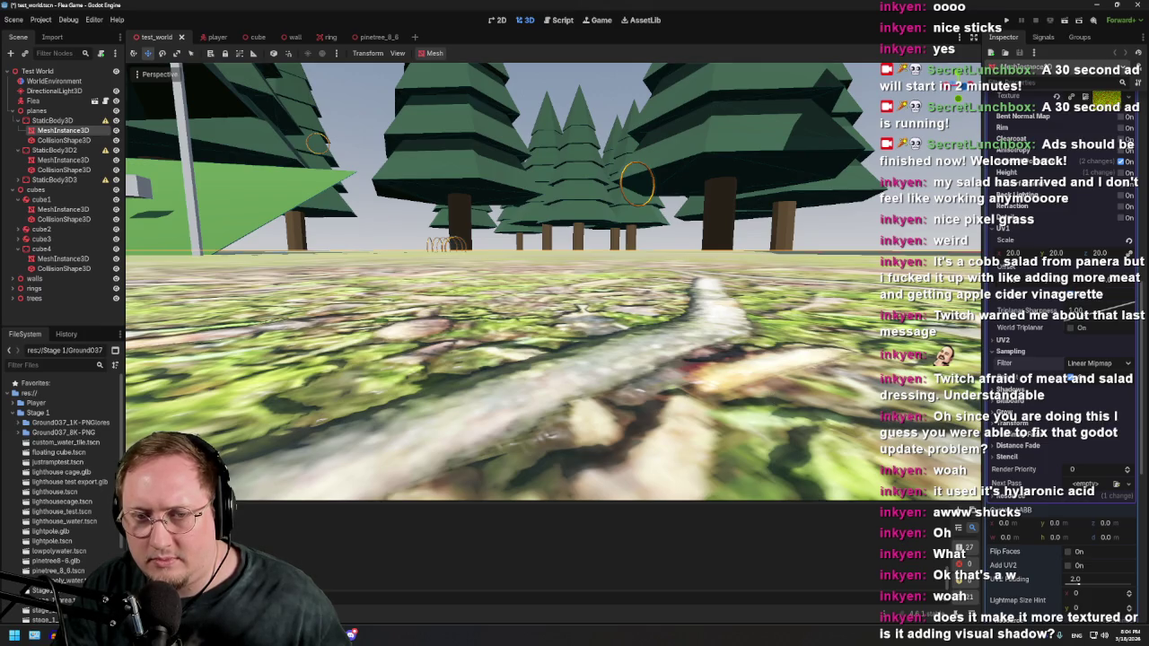
{"action": "left_click", "coordinate": [1111, 363]}
{"action": "left_click", "coordinate": [1068, 400]}
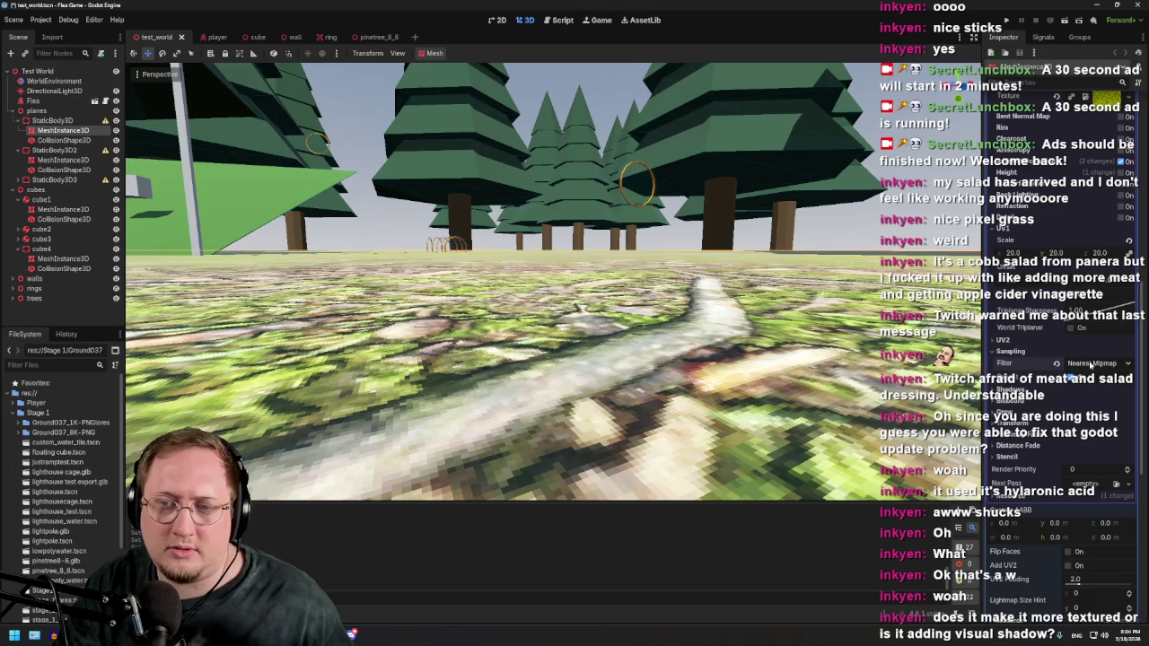
Step: View the pixelated ground, compare Linear Mipmap once more, and settle on Nearest Mipmap
{"action": "mouse_move", "coordinate": [539, 269]}
{"action": "left_mouse_down"}
{"action": "mouse_move", "coordinate": [529, 363]}
{"action": "mouse_move", "coordinate": [548, 345]}
{"action": "mouse_move", "coordinate": [808, 323]}
{"action": "mouse_move", "coordinate": [130, 393]}
{"action": "left_mouse_up"}
{"action": "mouse_move", "coordinate": [539, 314]}
{"action": "left_mouse_down"}
{"action": "mouse_move", "coordinate": [552, 252]}
{"action": "mouse_move", "coordinate": [377, 256]}
{"action": "mouse_move", "coordinate": [378, 306]}
{"action": "left_mouse_up"}
{"action": "left_click", "coordinate": [1087, 363]}
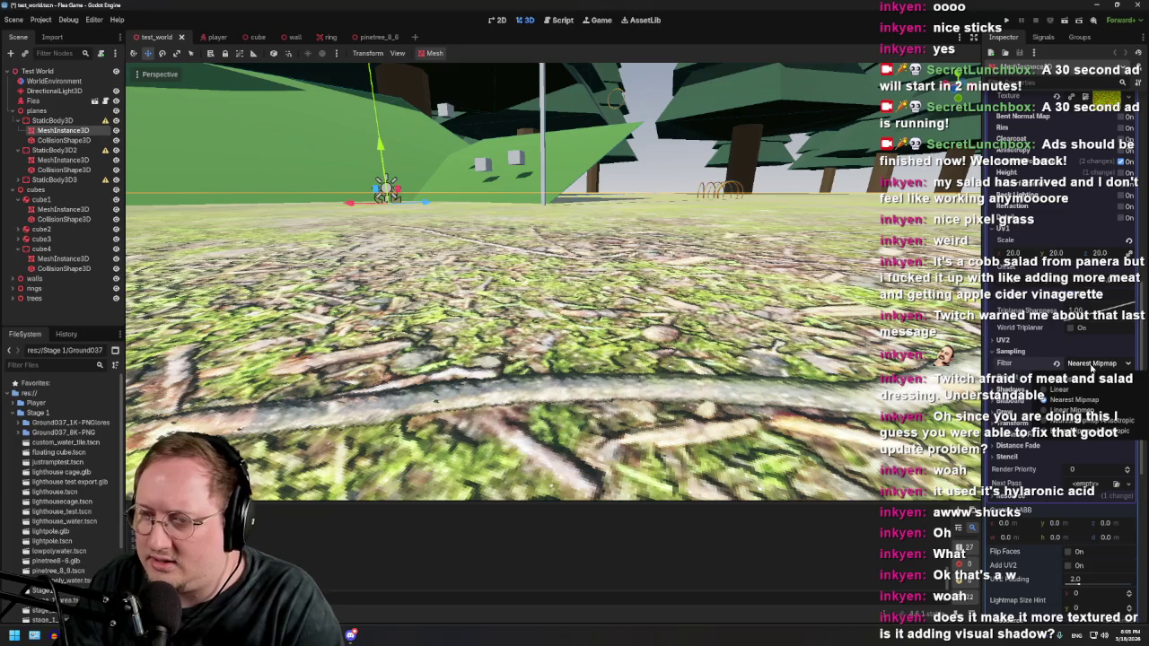
{"action": "left_click", "coordinate": [1086, 410]}
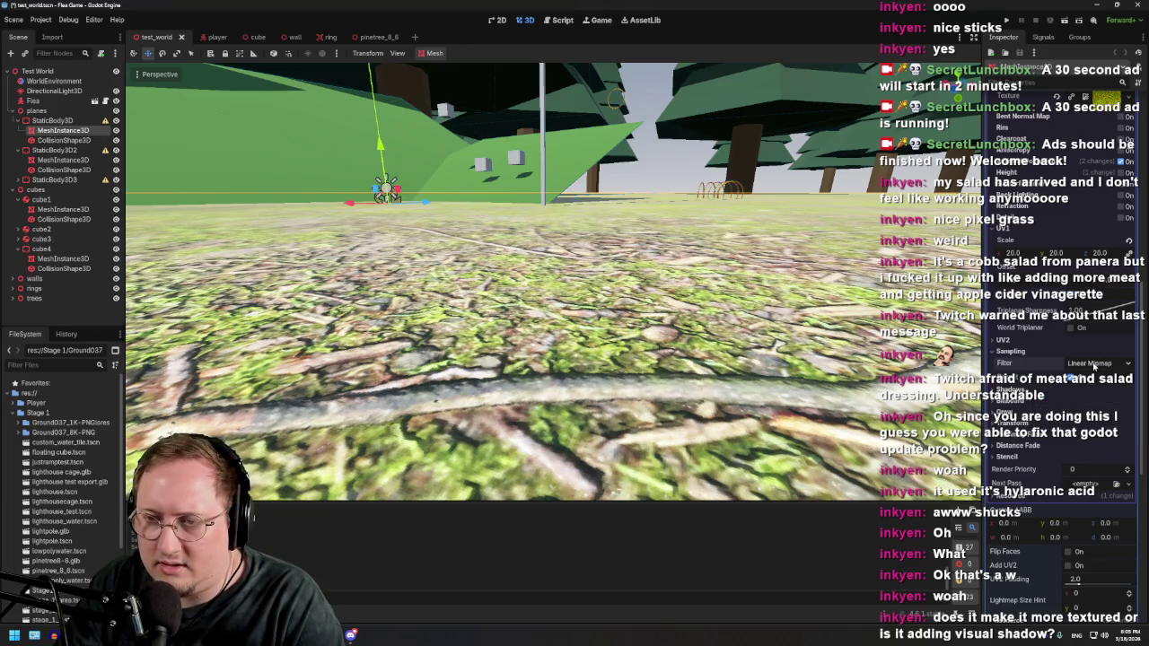
{"action": "left_click", "coordinate": [1094, 364]}
{"action": "left_click", "coordinate": [1094, 401]}
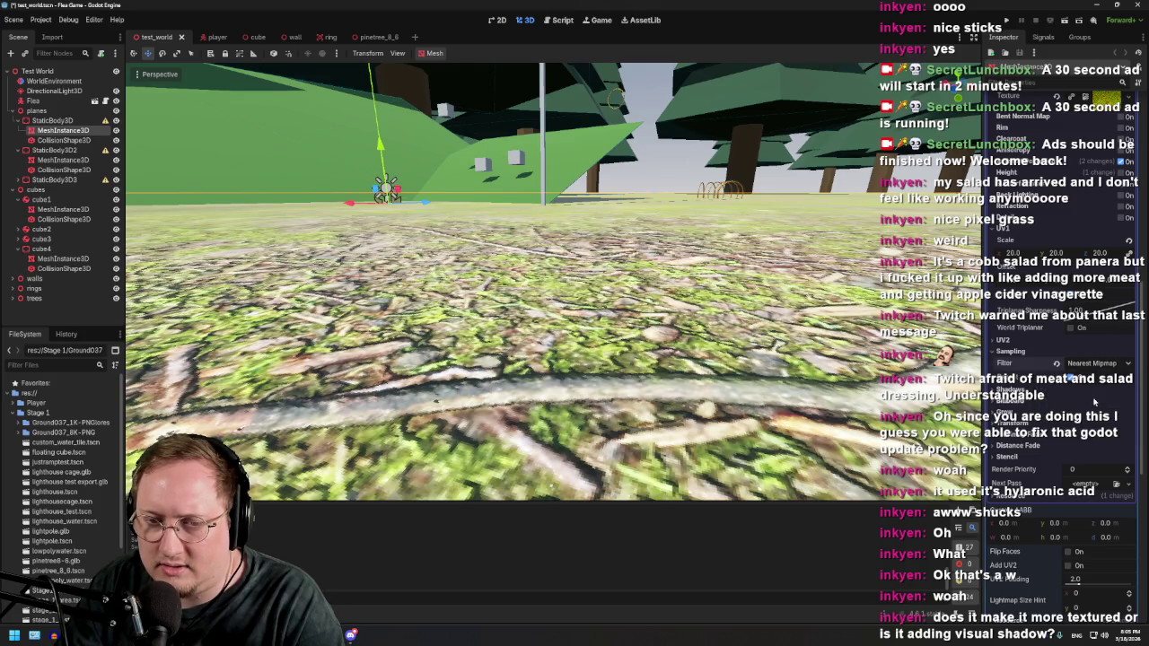
{"action": "left_click", "coordinate": [1065, 20]}
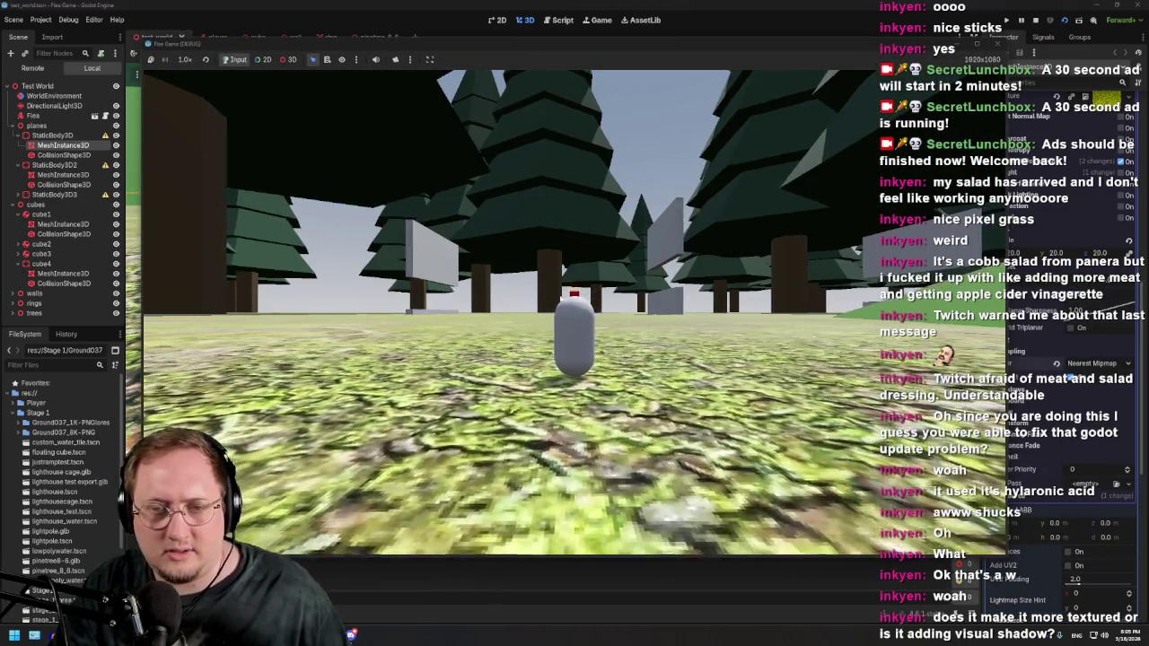
{"action": "left_click", "coordinate": [555, 287]}
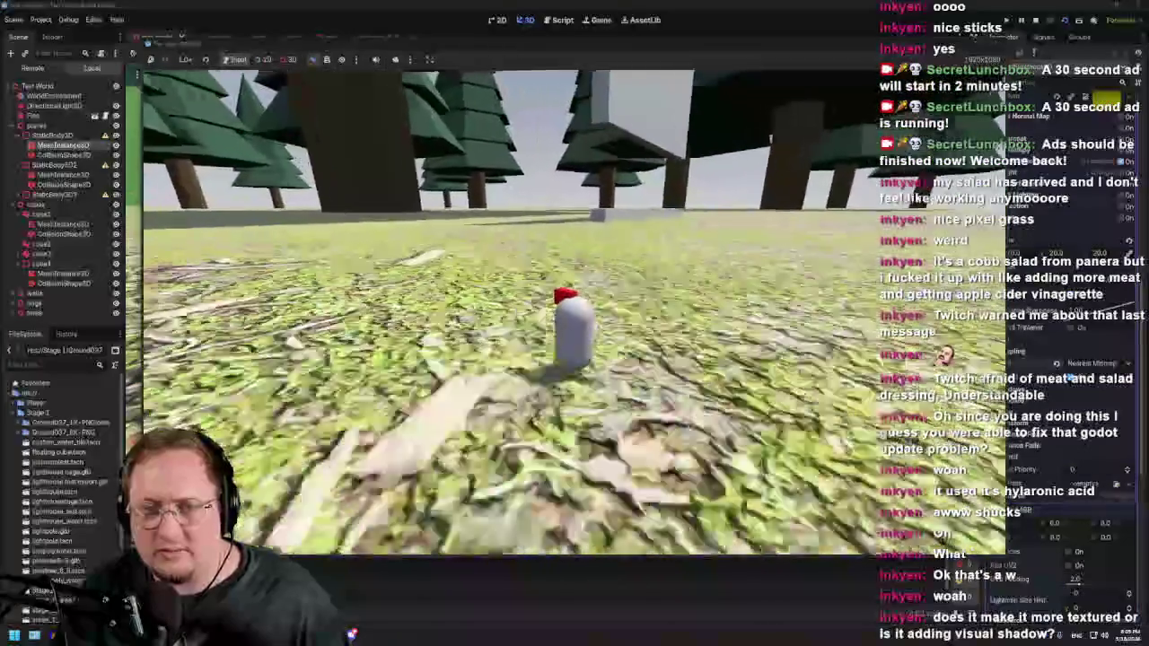
{"action": "key", "text": "w"}
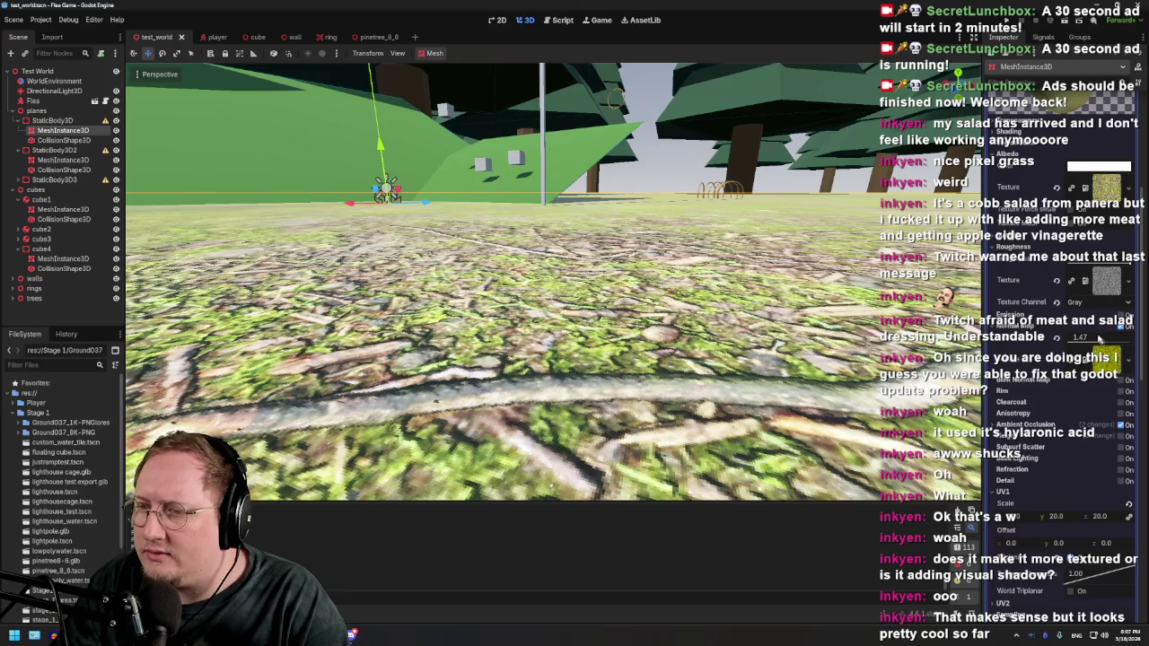
Step: Drag the Normal Map Scale to 0.54 and higher values, then reset it to 1.0
{"action": "mouse_move", "coordinate": [1099, 339]}
{"action": "left_mouse_down"}
{"action": "mouse_move", "coordinate": [1125, 345]}
{"action": "mouse_move", "coordinate": [1101, 343]}
{"action": "left_mouse_up"}
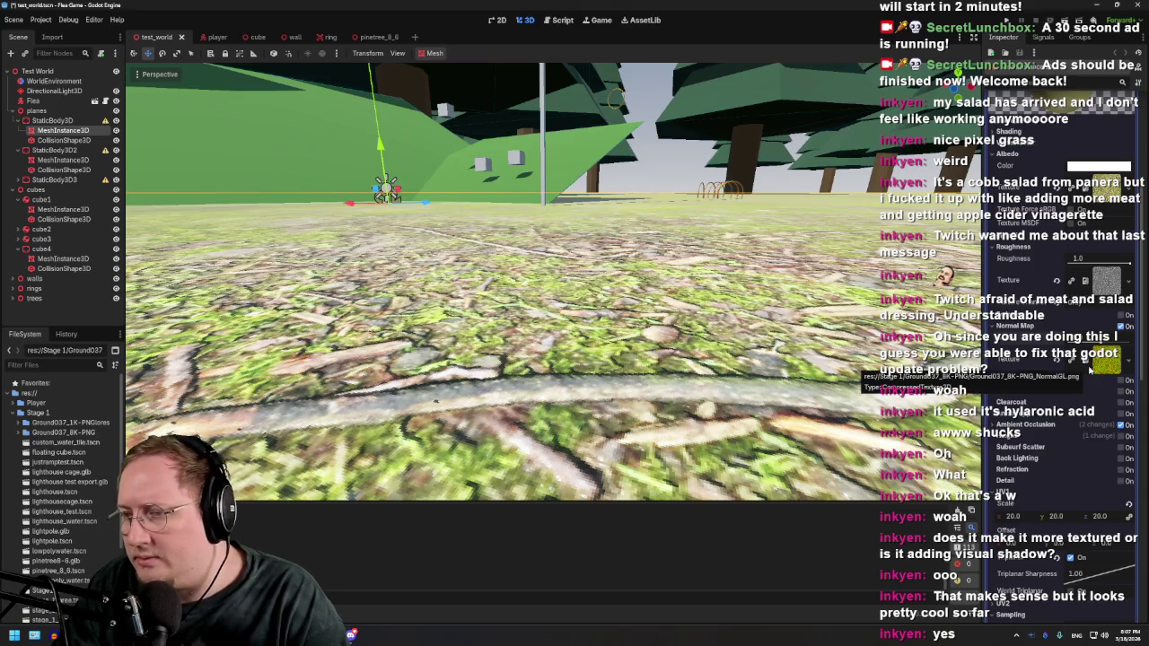
{"action": "mouse_move", "coordinate": [1101, 346]}
{"action": "left_mouse_down"}
{"action": "mouse_move", "coordinate": [1120, 341]}
{"action": "mouse_move", "coordinate": [1102, 343]}
{"action": "left_mouse_up"}
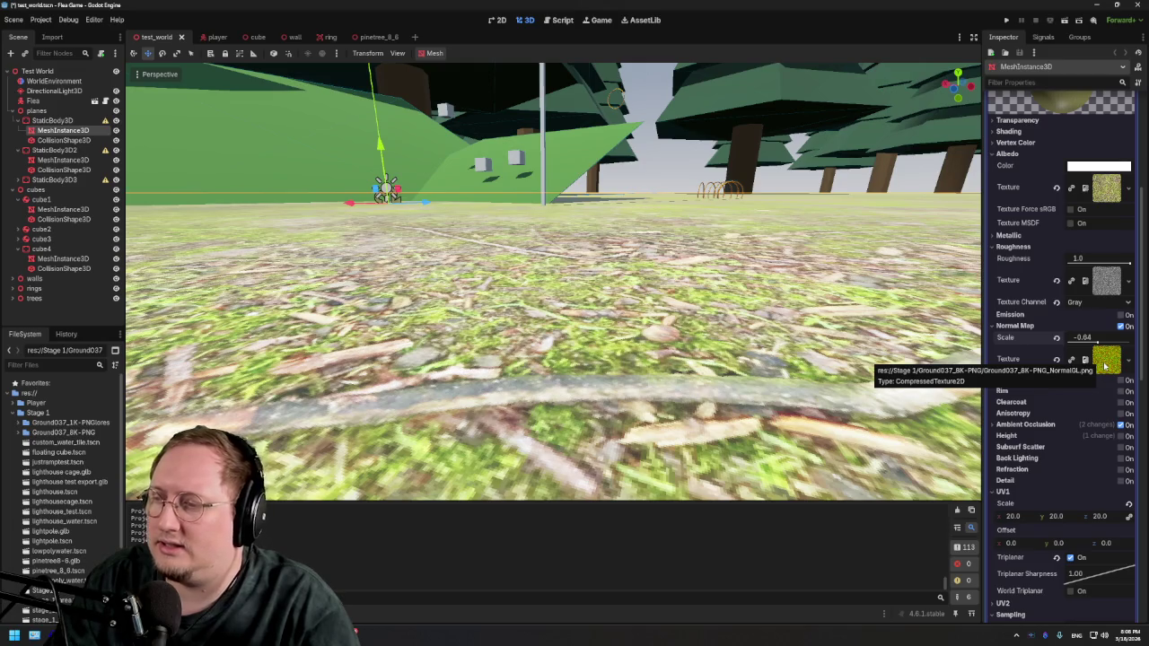
{"action": "left_click_drag", "start_coordinate": [1096, 343], "coordinate": [1102, 344]}
{"action": "left_click", "coordinate": [1056, 337]}
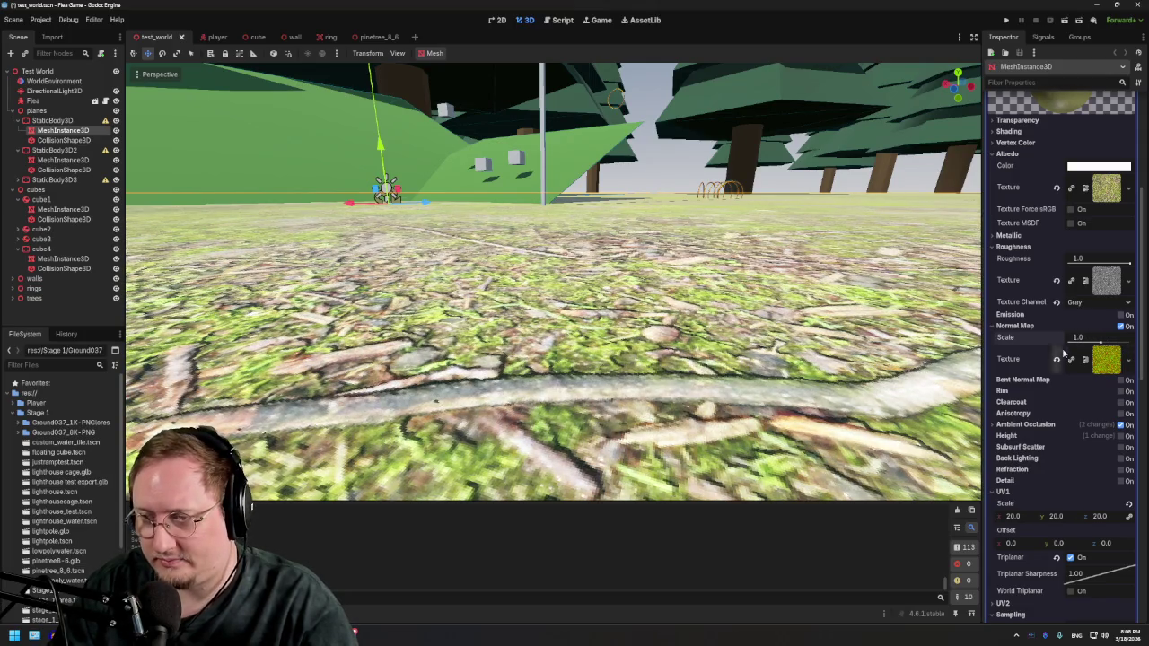
{"action": "scroll", "coordinate": [514, 296], "scroll_direction": "up", "scroll_amount": 5}
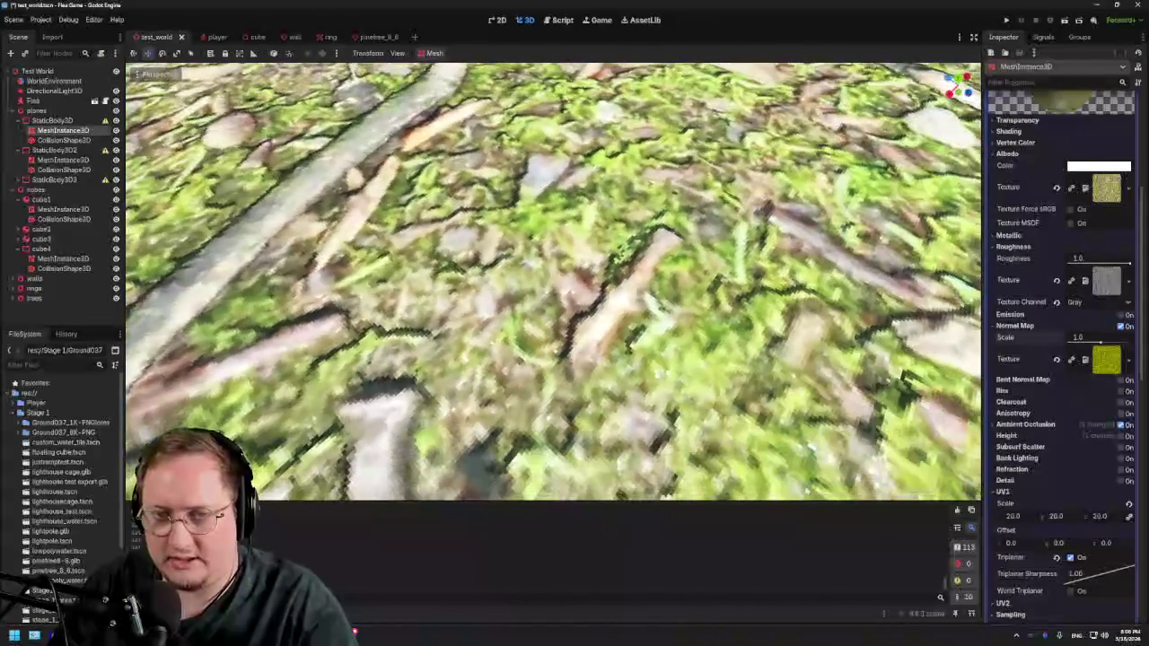
{"action": "scroll", "coordinate": [514, 296], "scroll_direction": "down", "scroll_amount": 5}
{"action": "scroll", "coordinate": [515, 296], "scroll_direction": "up", "scroll_amount": 3}
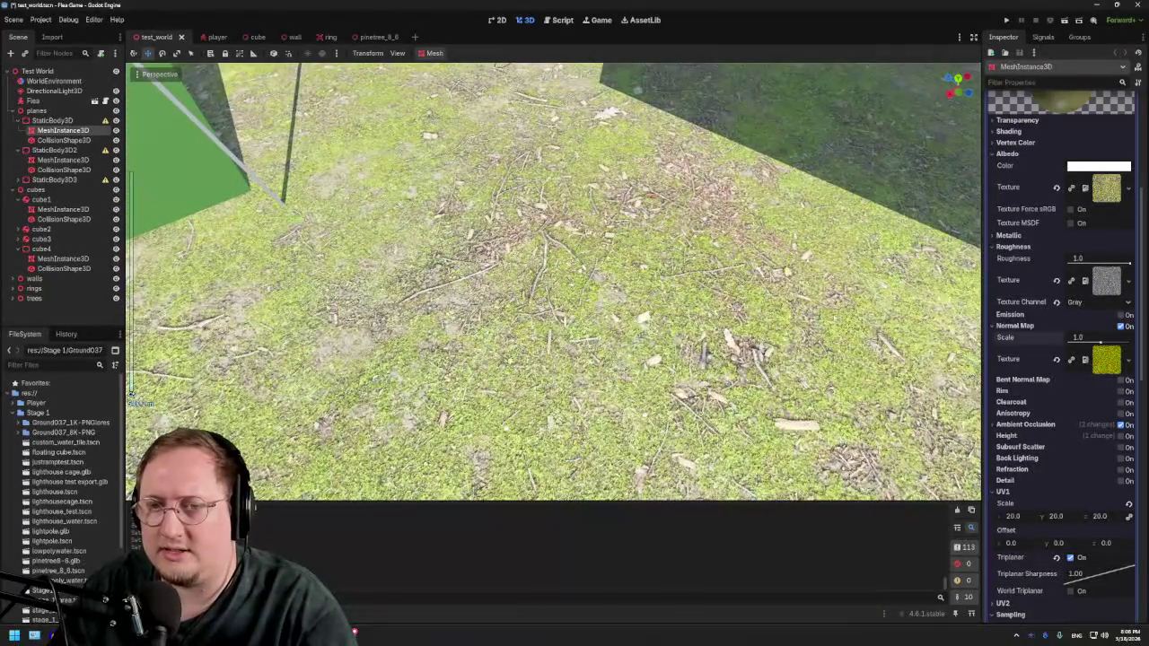
Step: Drag the Normal Map Scale from -0.84 up to 9.87
{"action": "left_click_drag", "start_coordinate": [1101, 344], "coordinate": [1115, 349]}
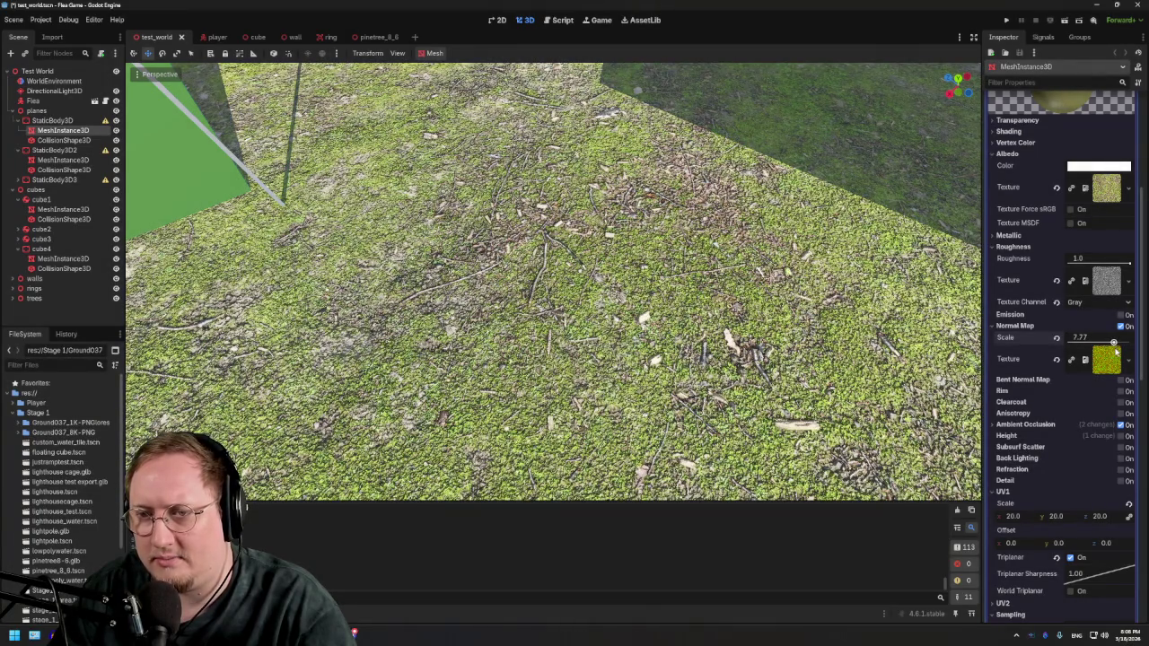
{"action": "left_click_drag", "start_coordinate": [1116, 352], "coordinate": [1119, 355]}
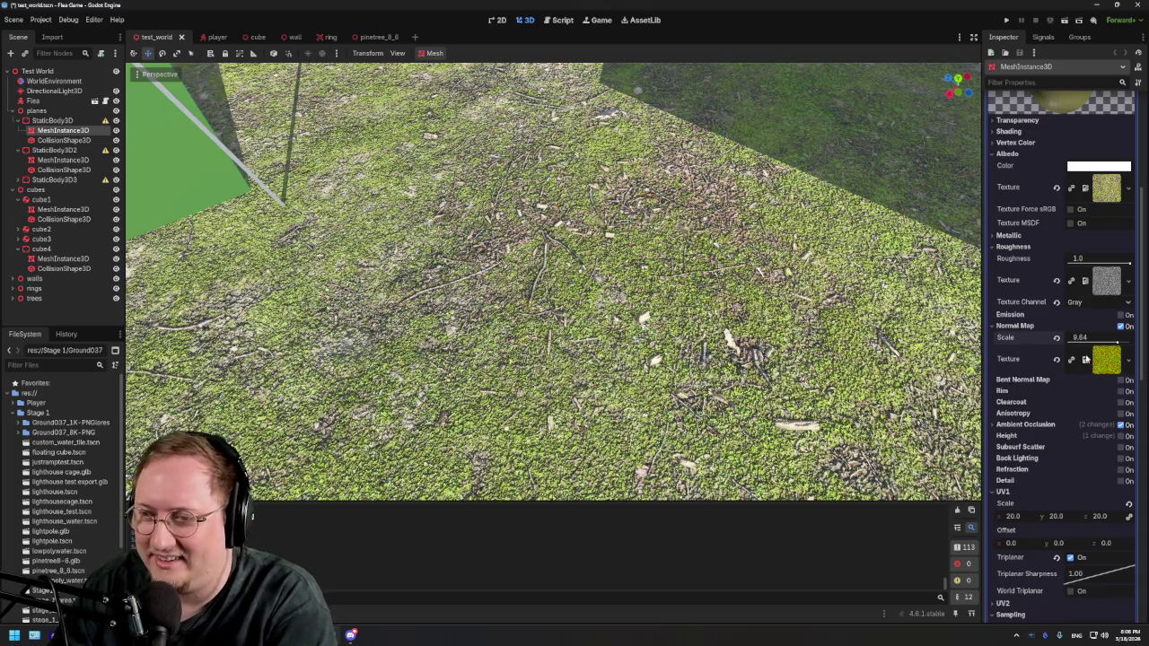
{"action": "left_click_drag", "start_coordinate": [1117, 344], "coordinate": [1117, 344]}
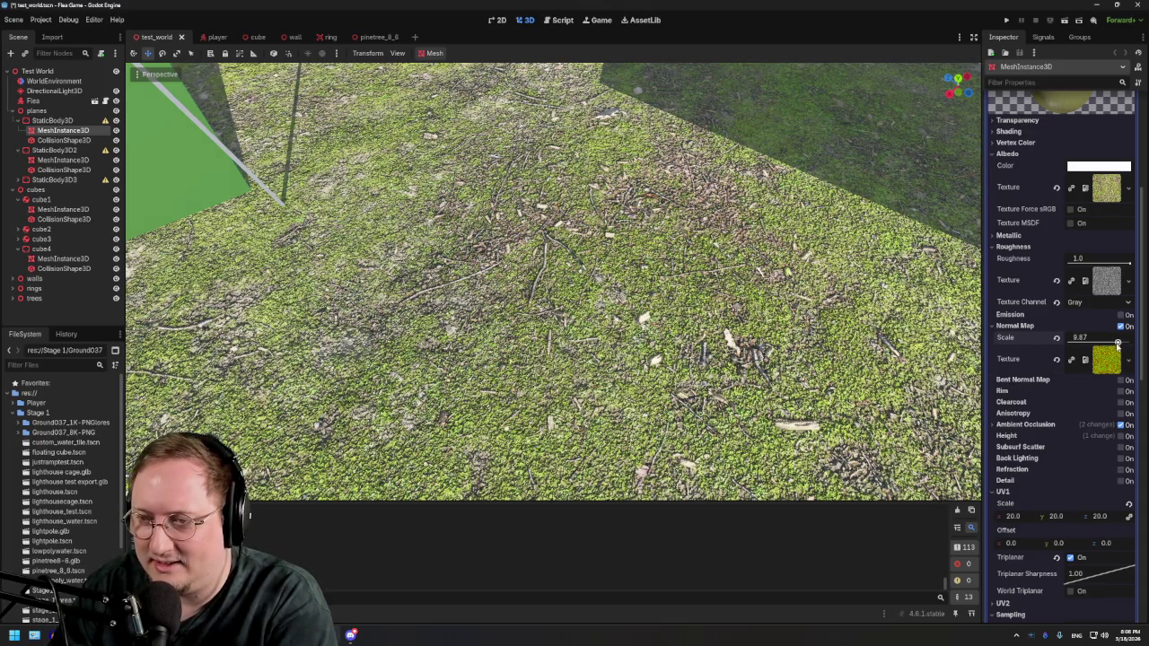
{"action": "scroll", "coordinate": [697, 330], "scroll_direction": "up", "scroll_amount": 10}
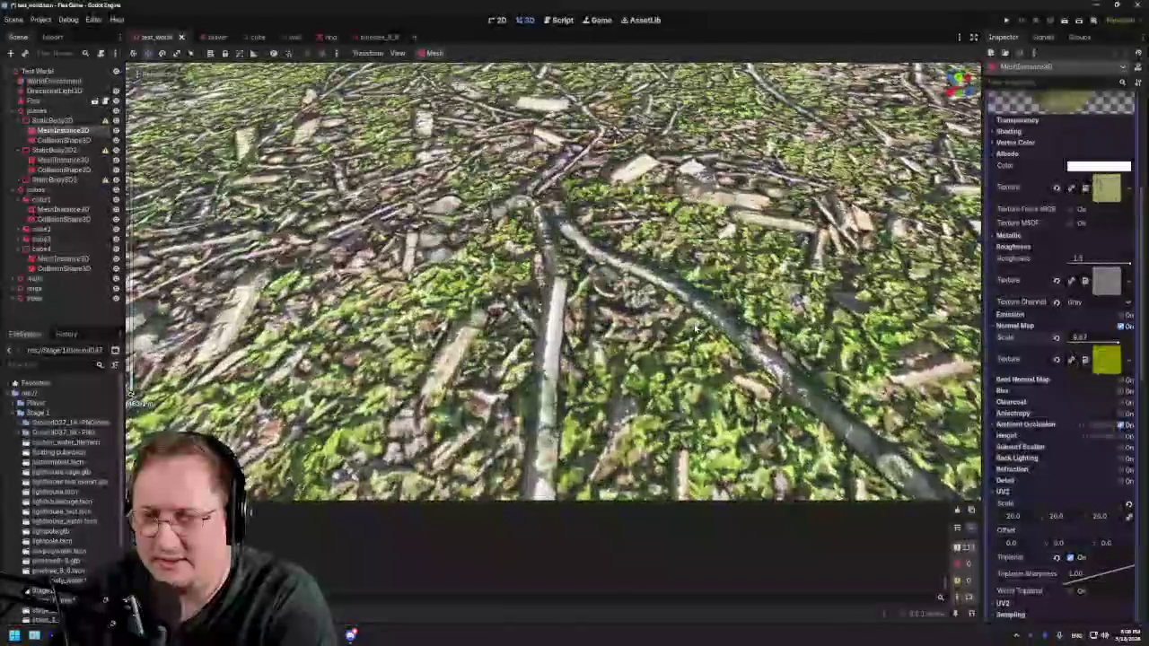
{"action": "scroll", "coordinate": [695, 329], "scroll_direction": "up", "scroll_amount": 10}
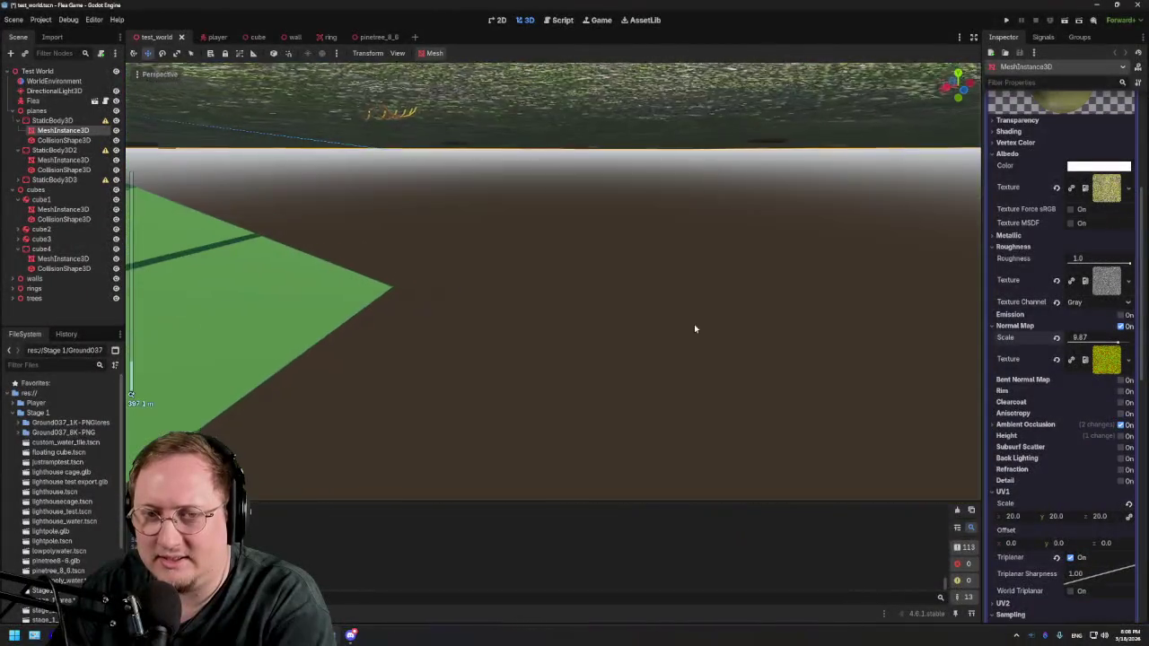
Step: Fly the editor camera over the bumpy forest floor, then save and run the scene
{"action": "right_click", "coordinate": [694, 329]}
{"action": "key", "text": "w"}
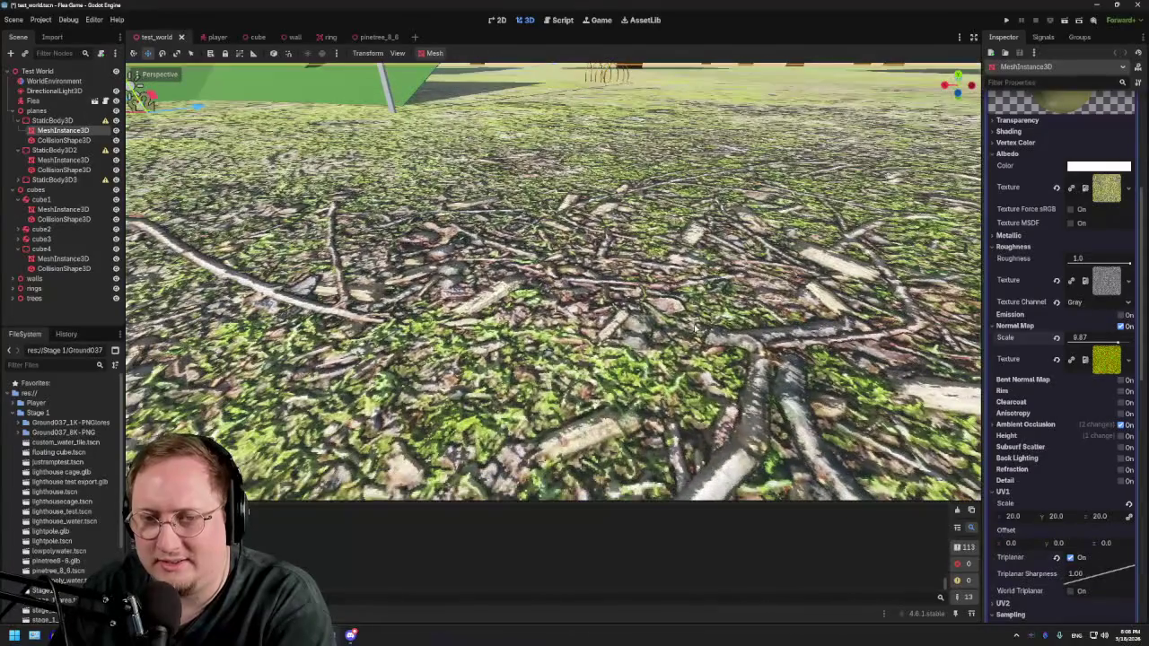
{"action": "key", "text": "s"}
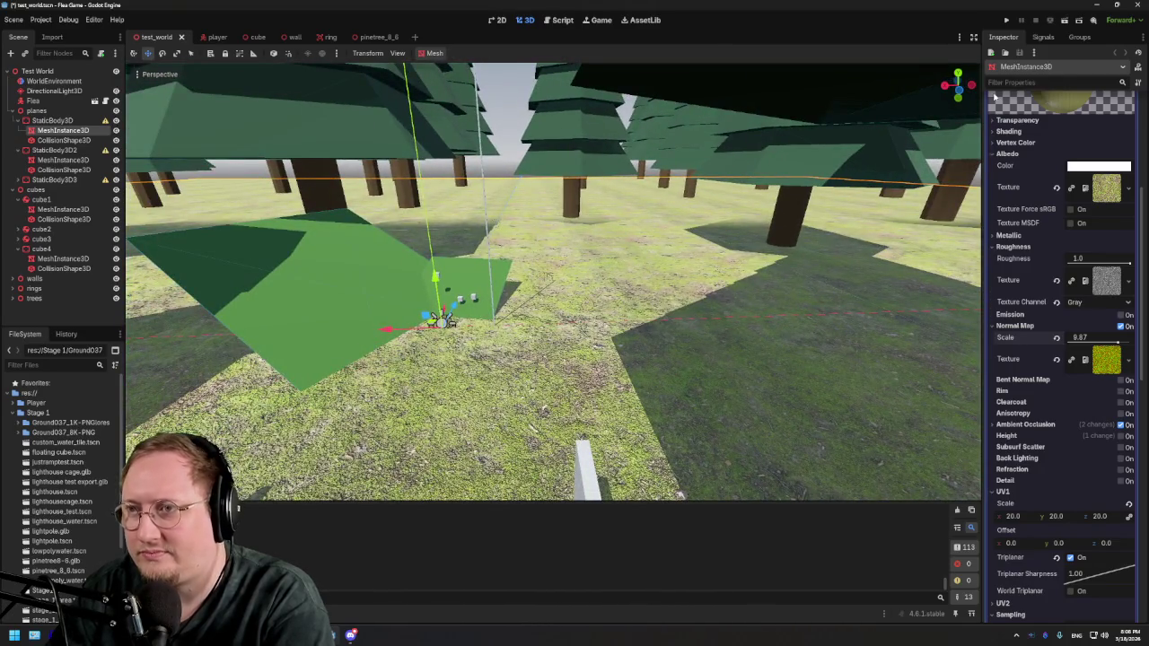
{"action": "left_click", "coordinate": [1067, 21]}
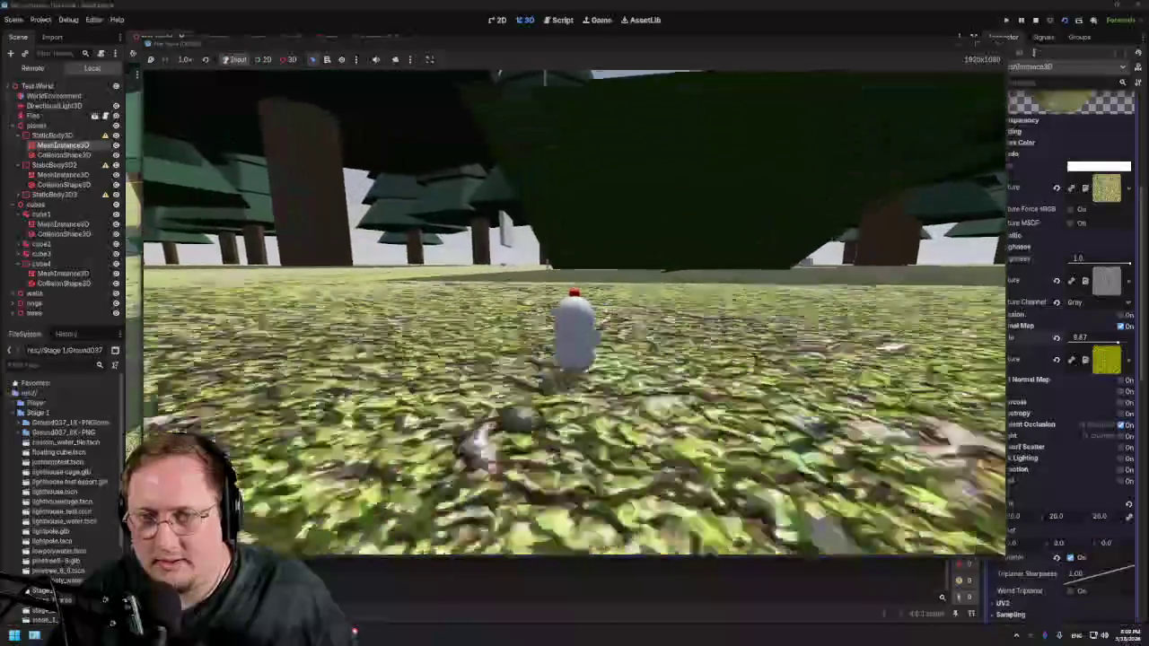
Step: Walk the Flea through the trees, grass and leaf-covered ground, then stop the game with F8
{"action": "key", "text": "w"}
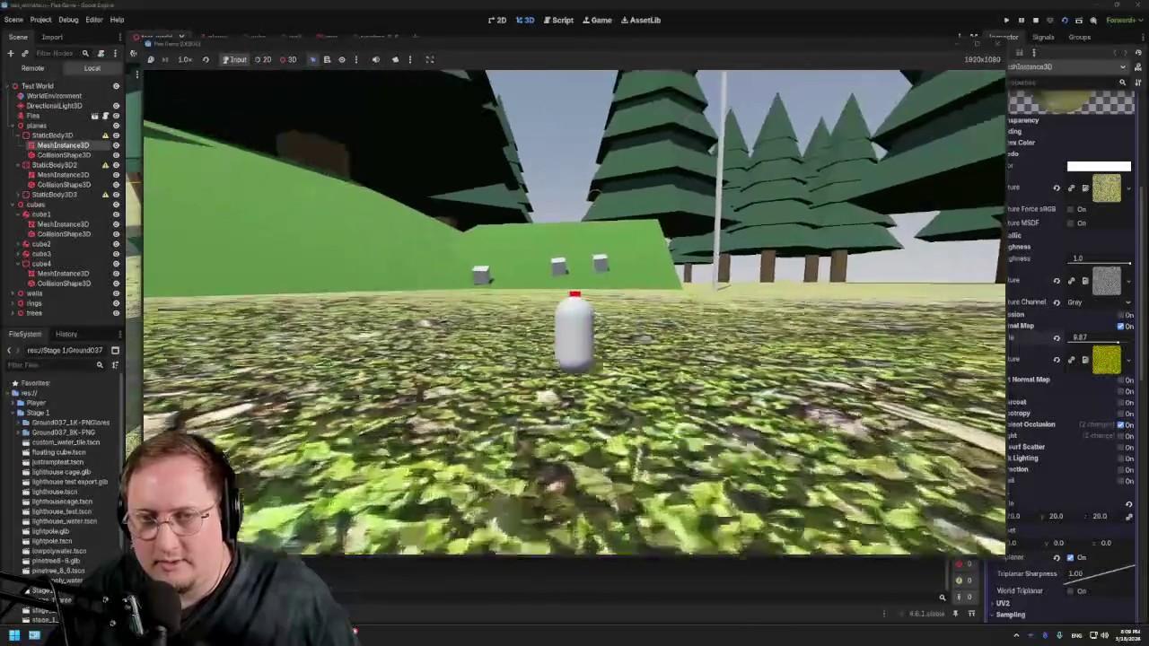
{"action": "key", "text": "w"}
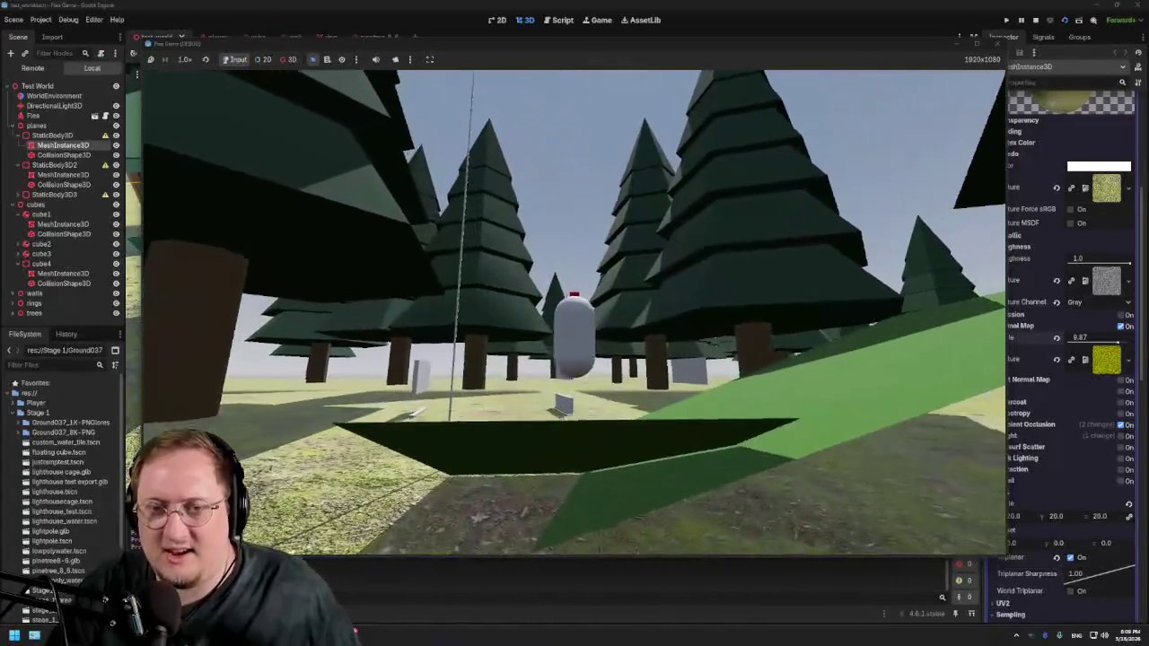
{"action": "key", "text": "w"}
{"action": "key", "text": "d"}
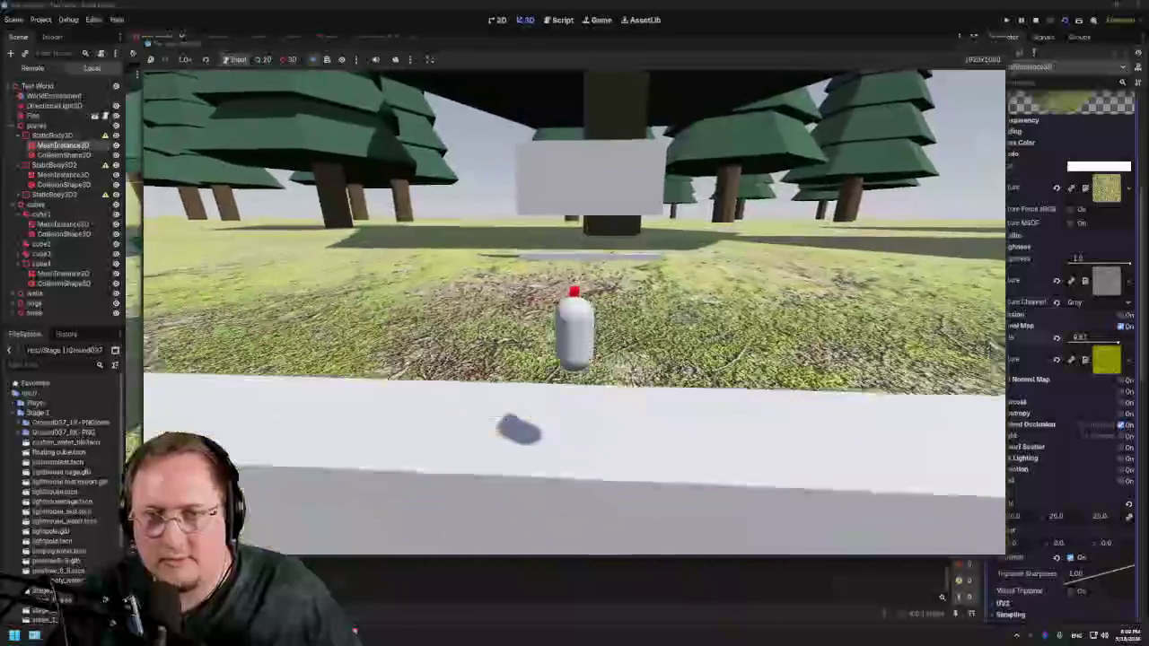
{"action": "key", "text": "w"}
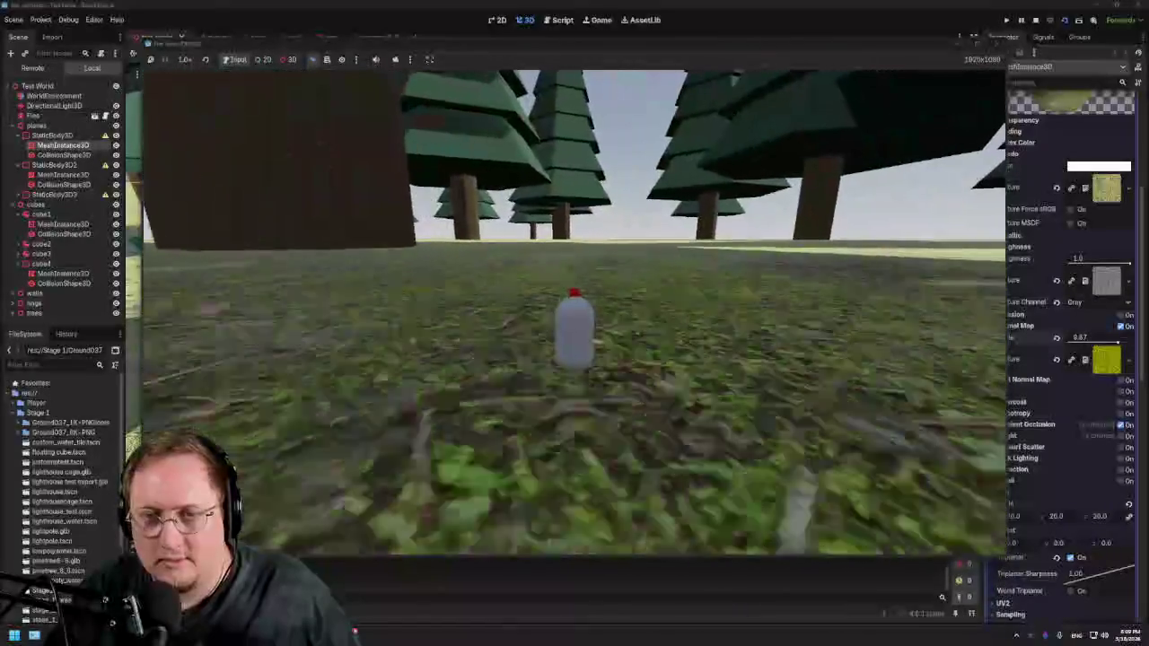
{"action": "key", "text": "w"}
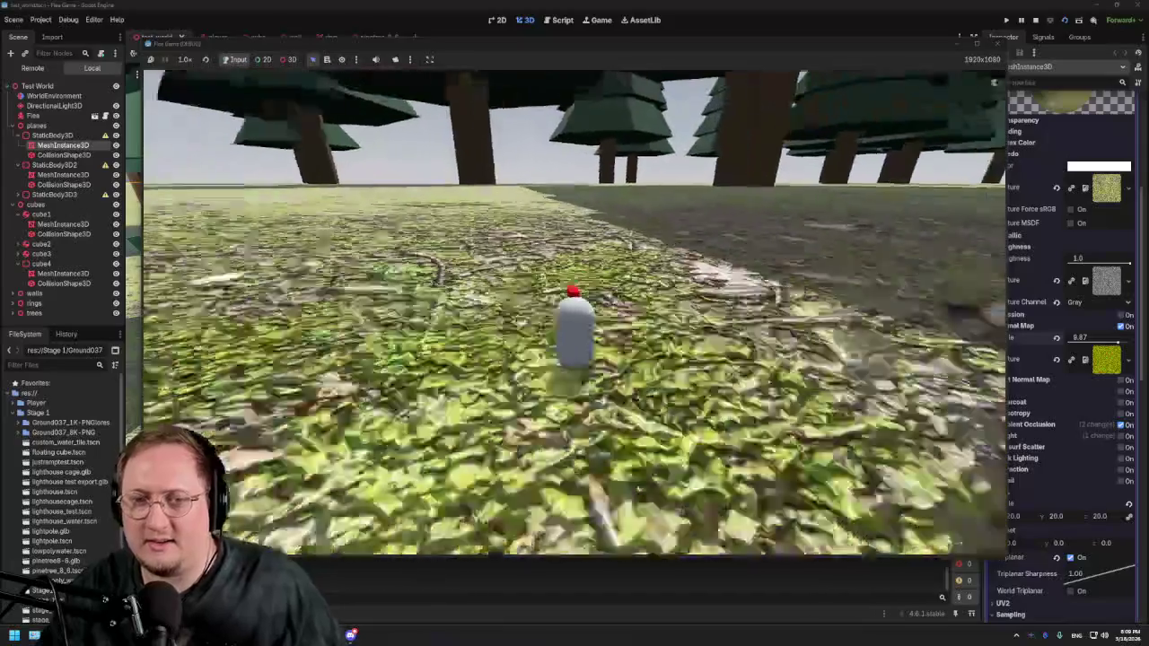
{"action": "key", "text": "w"}
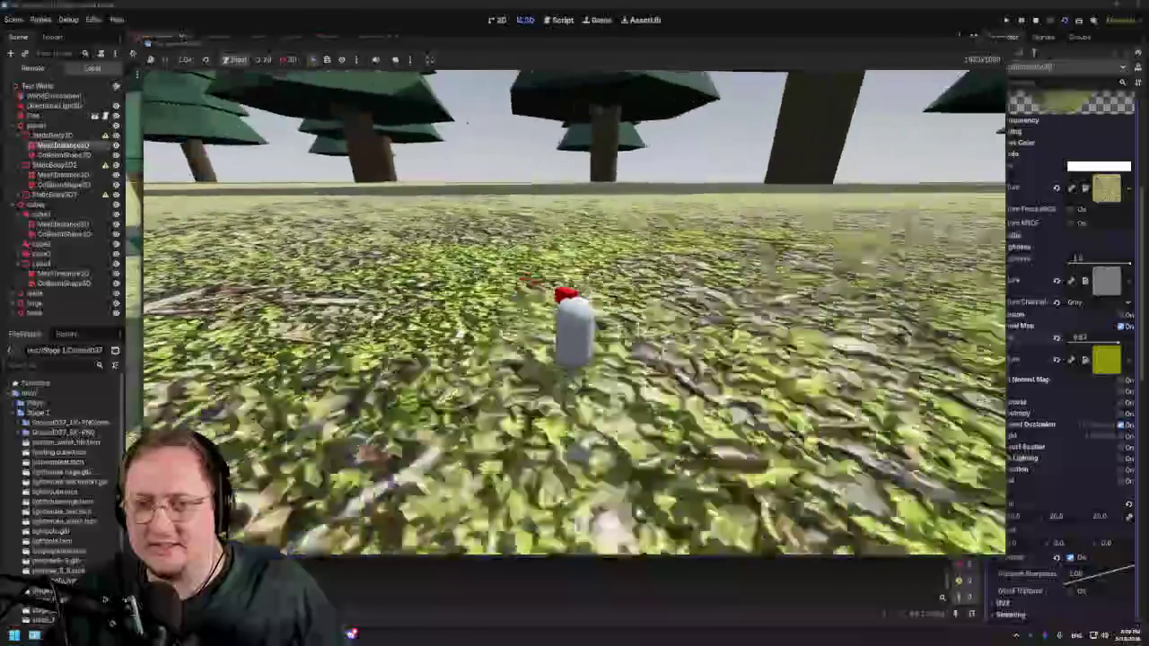
{"action": "key", "text": "w"}
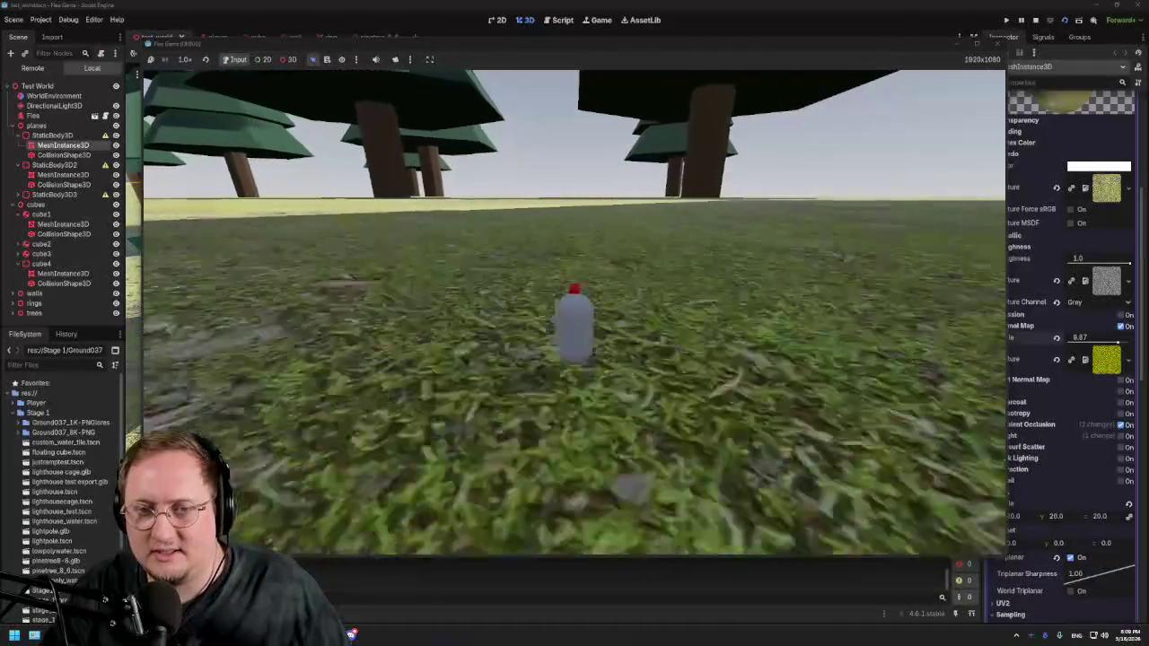
{"action": "key", "text": "w"}
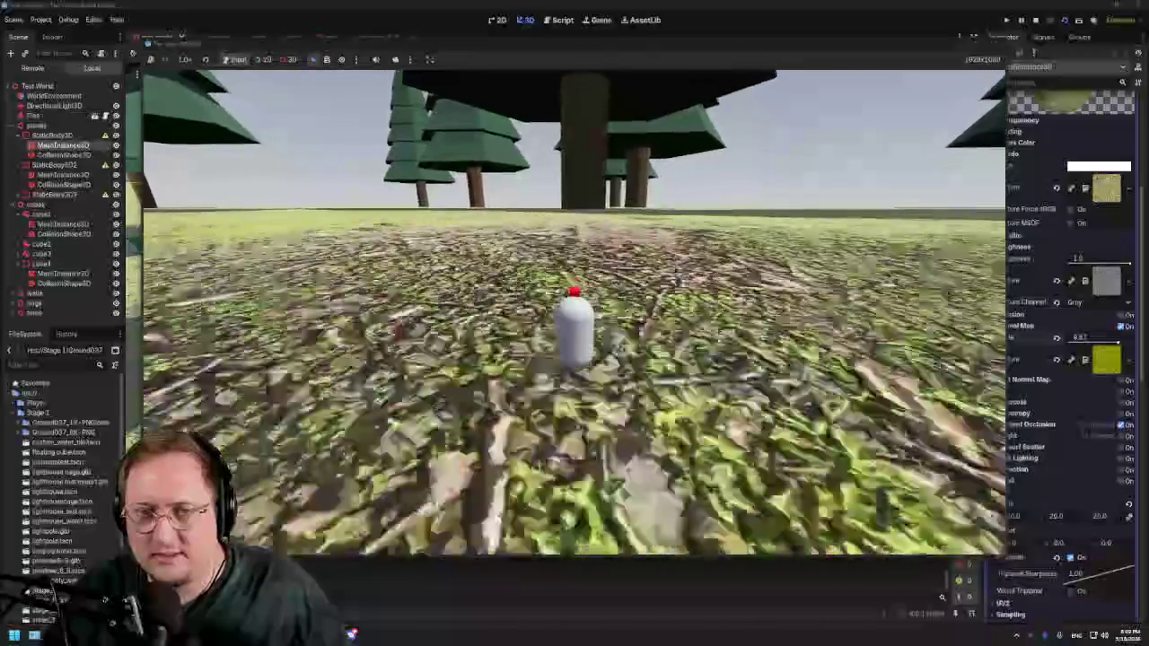
{"action": "key", "text": "w"}
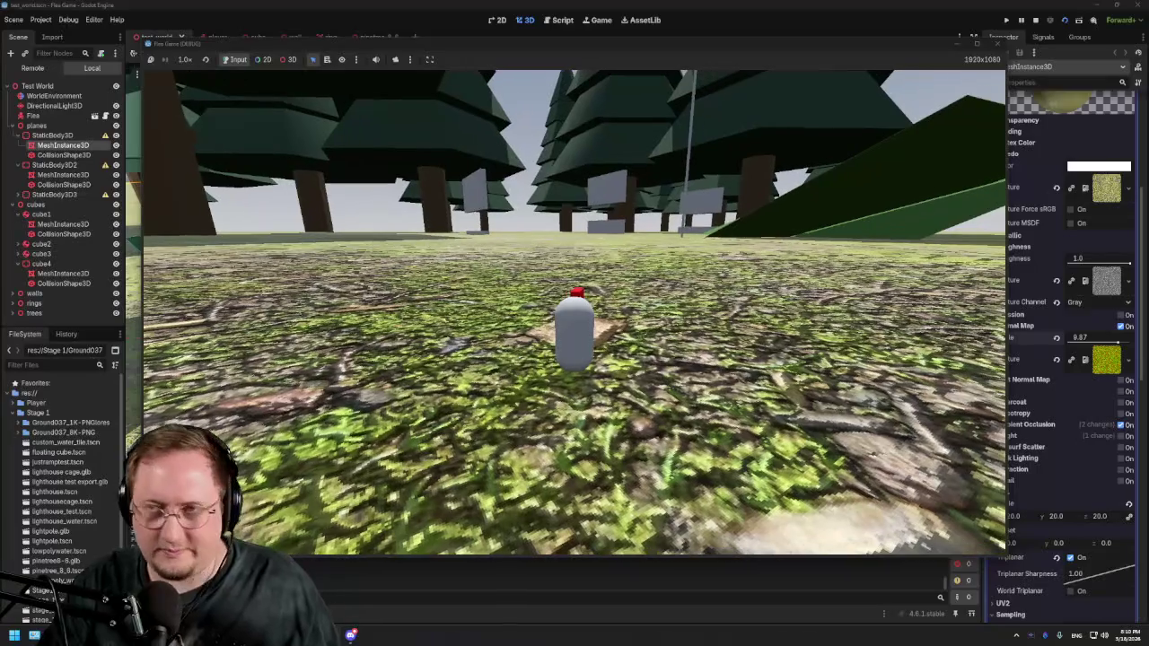
{"action": "key", "text": "F8"}
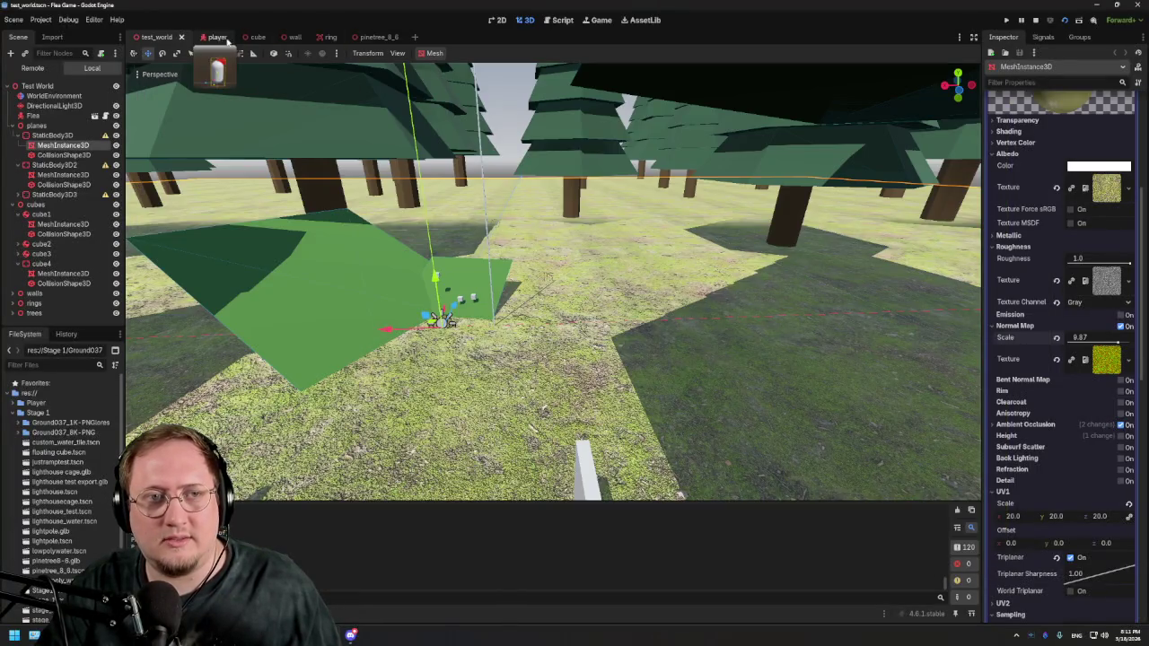
Step: In the player scene, select Flea and set Move Speed 50 and Acceleration 100
{"action": "left_click", "coordinate": [205, 37]}
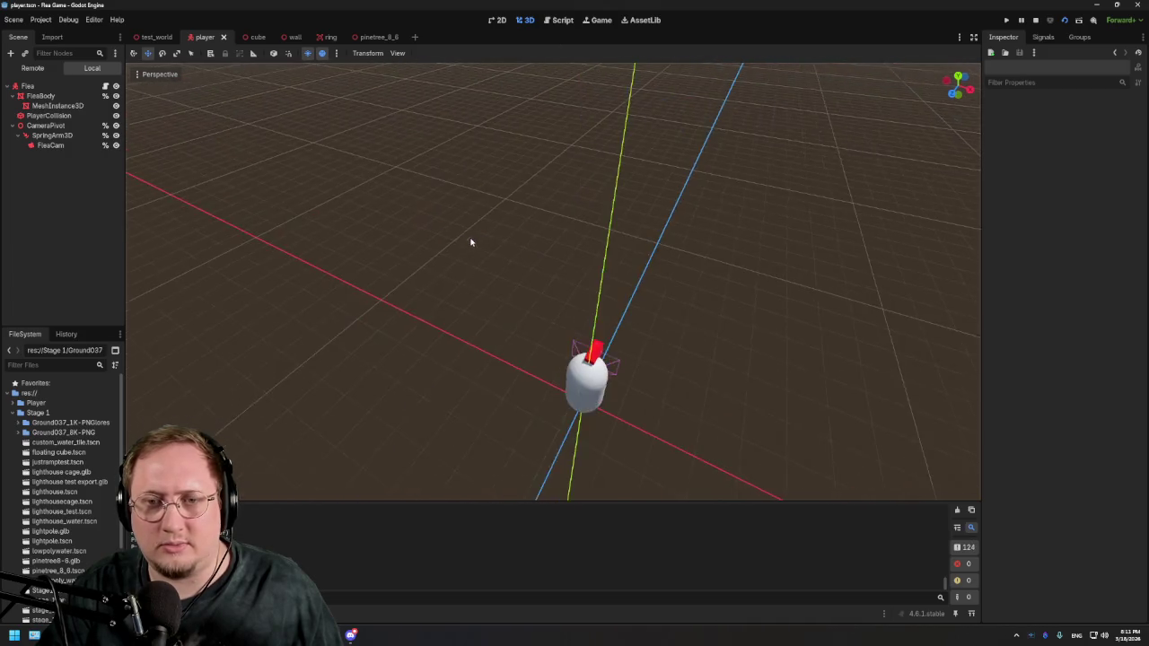
{"action": "left_click", "coordinate": [77, 86]}
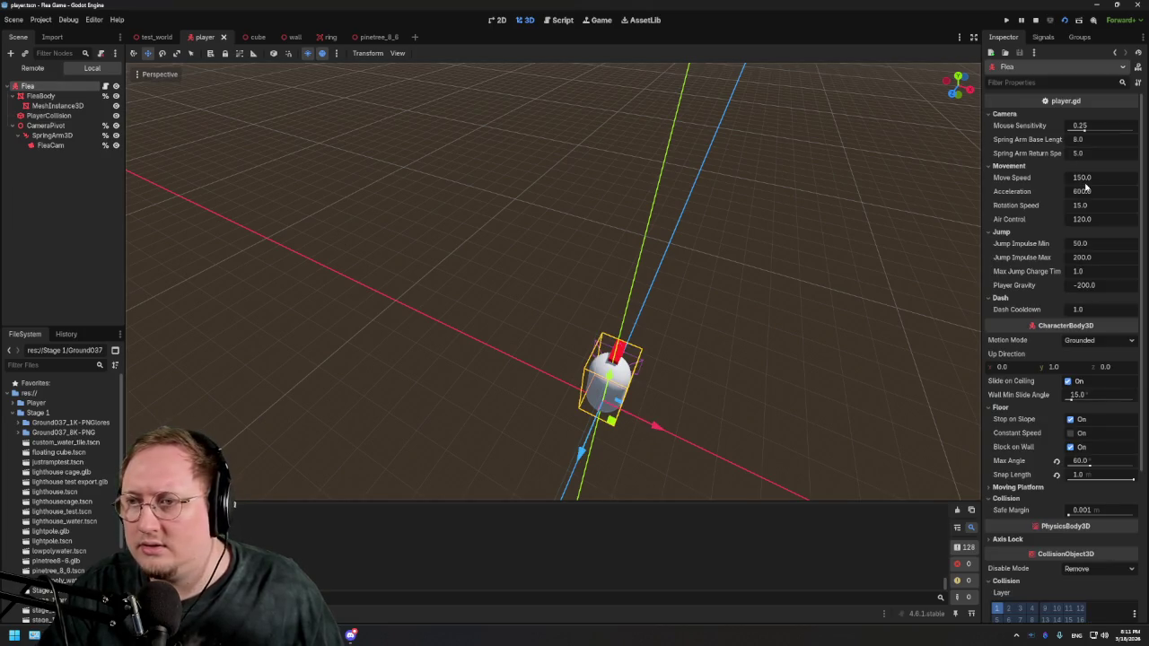
{"action": "left_click", "coordinate": [557, 22]}
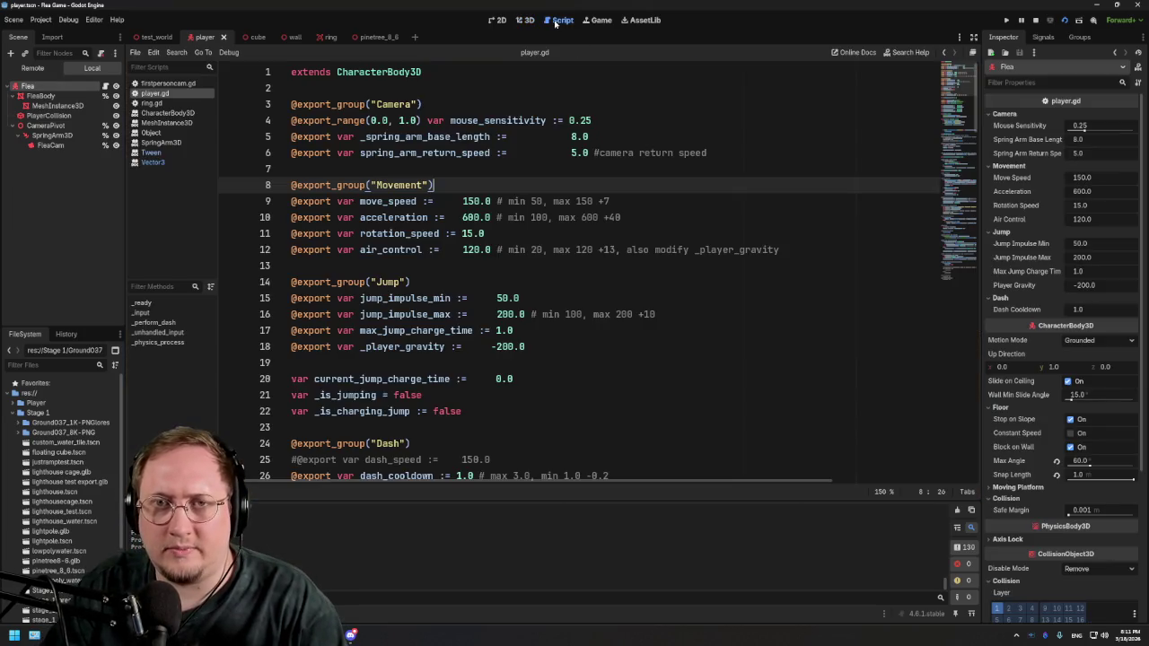
{"action": "left_click", "coordinate": [1092, 179]}
{"action": "type", "text": "50"}
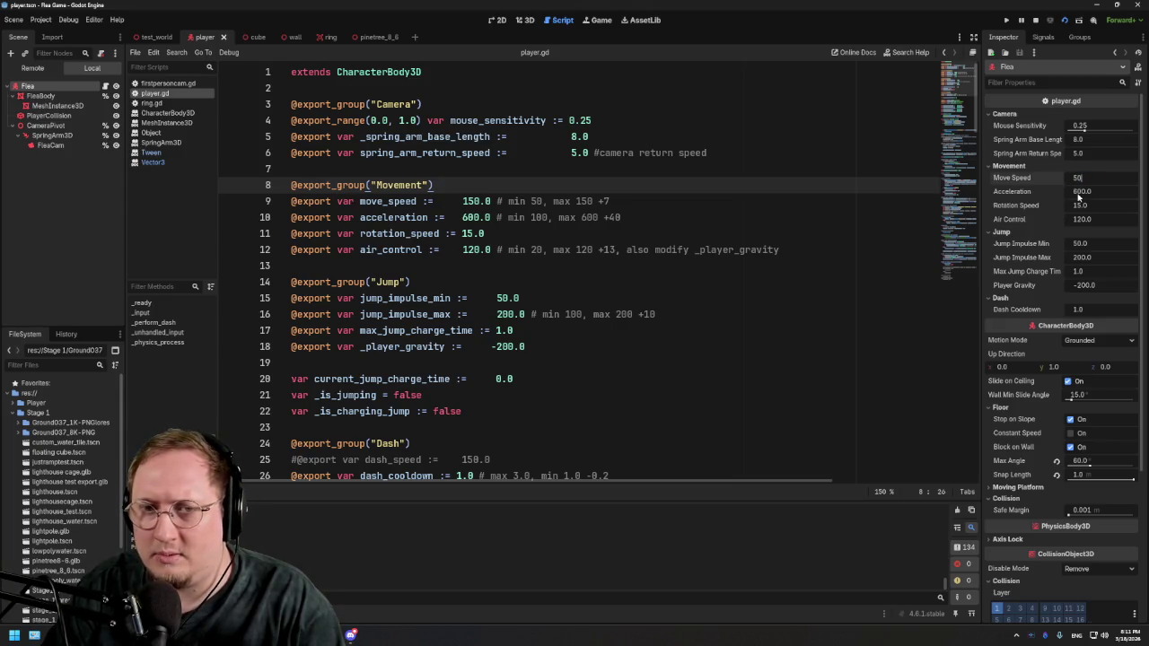
{"action": "left_click", "coordinate": [1082, 191]}
{"action": "type", "text": "10"}
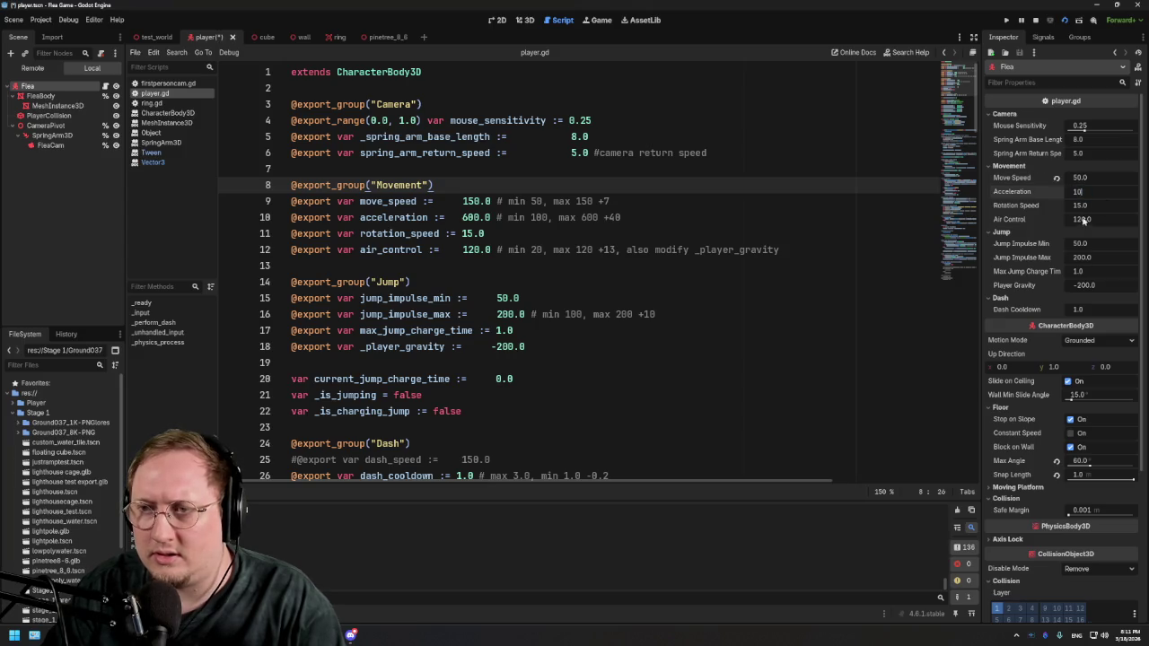
{"action": "type", "text": "0"}
{"action": "key", "text": "Return"}
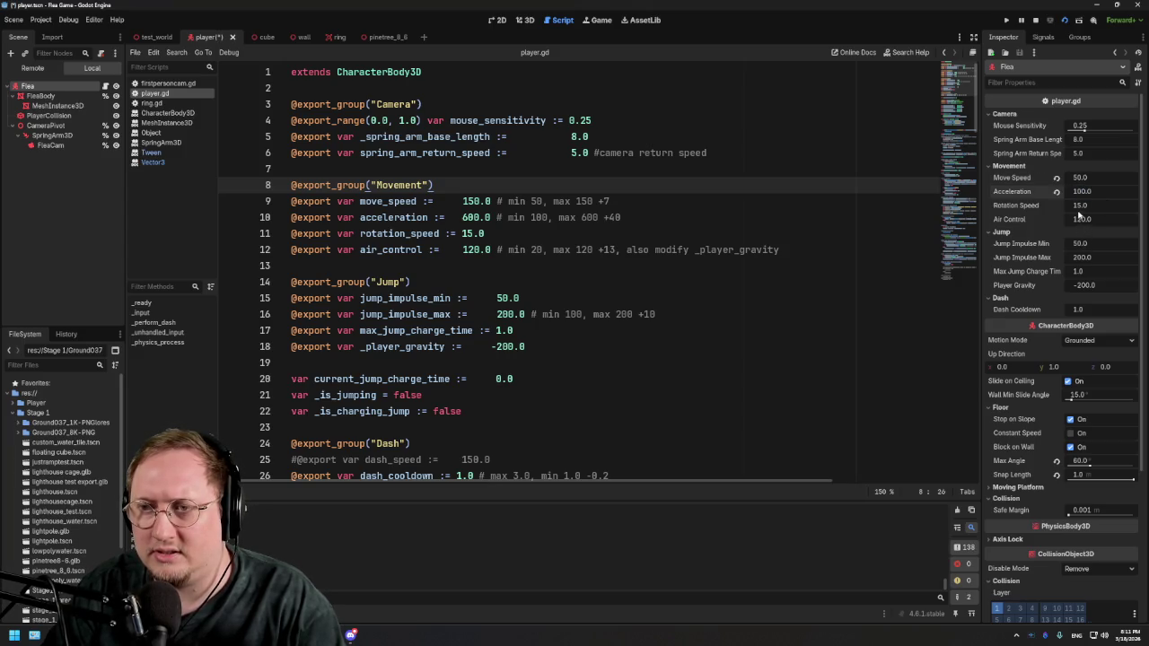
Step: Set Air Control to 20 and Jump Impulse Max to 100, then run the game
{"action": "left_click", "coordinate": [1087, 223]}
{"action": "type", "text": "20"}
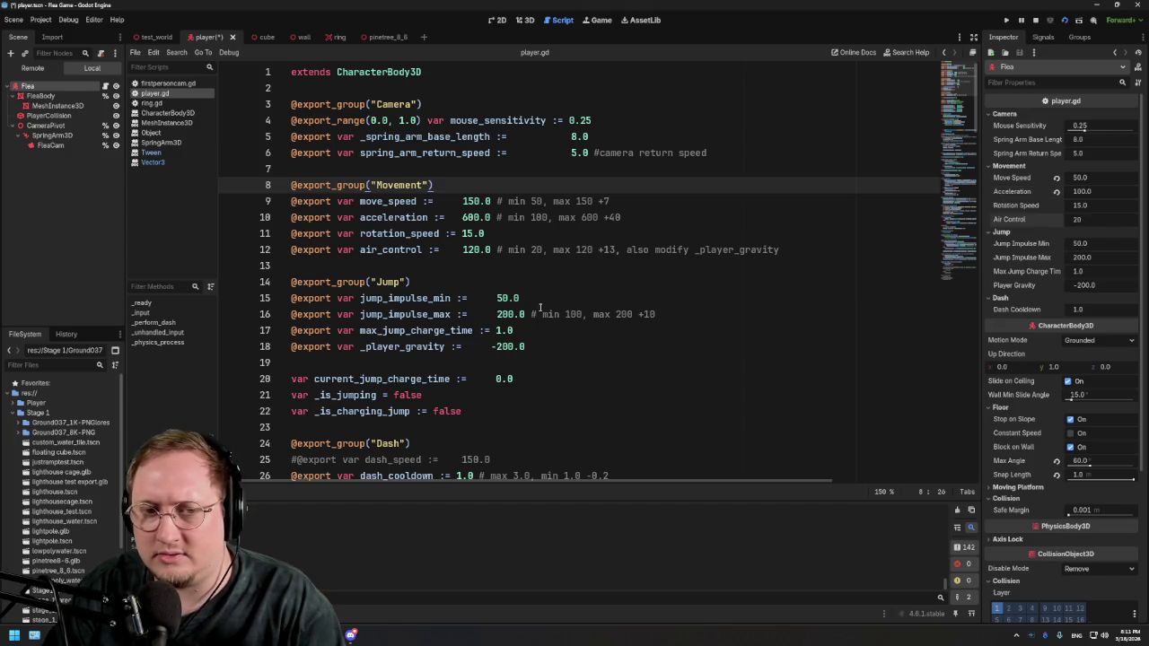
{"action": "key", "text": "Return"}
{"action": "left_click", "coordinate": [1089, 258]}
{"action": "type", "text": "100"}
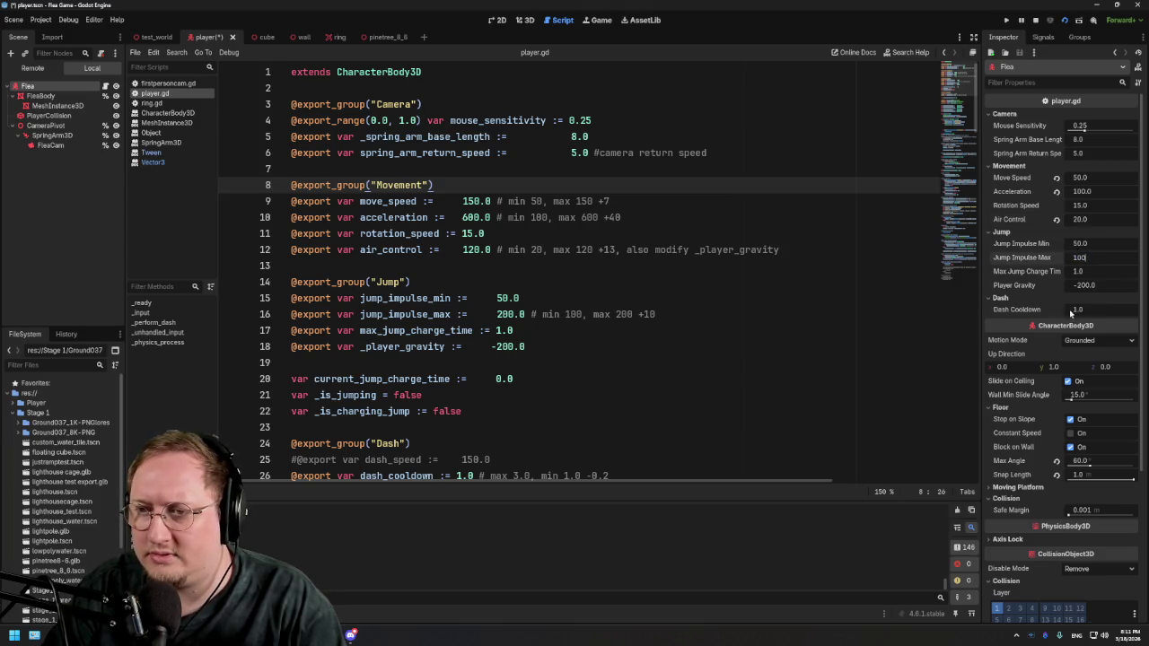
{"action": "key", "text": "Return"}
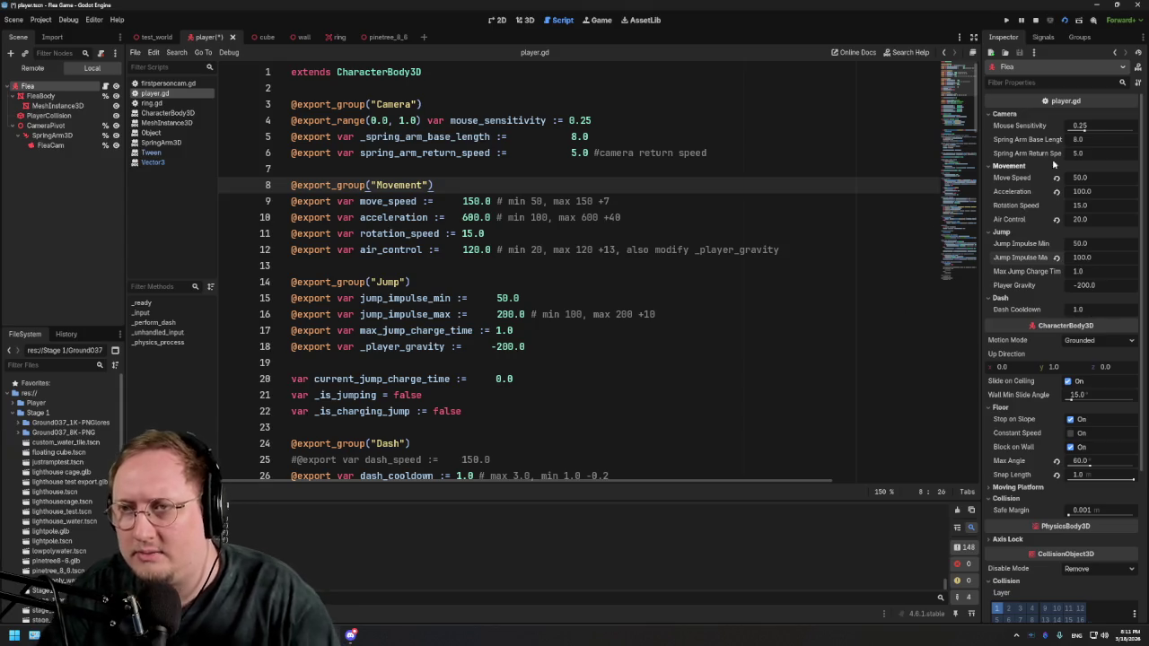
{"action": "left_click", "coordinate": [1071, 21]}
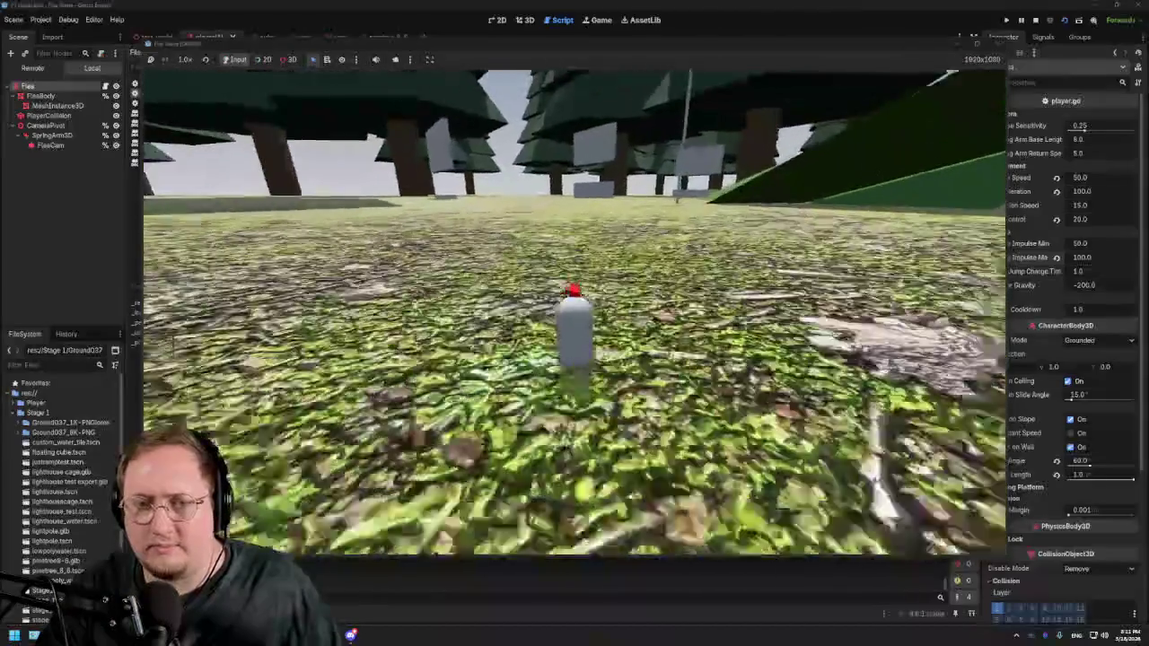
Step: Walk the Flea to the grey wall and jump onto it, stop the game, and save player.gd
{"action": "key", "text": "w"}
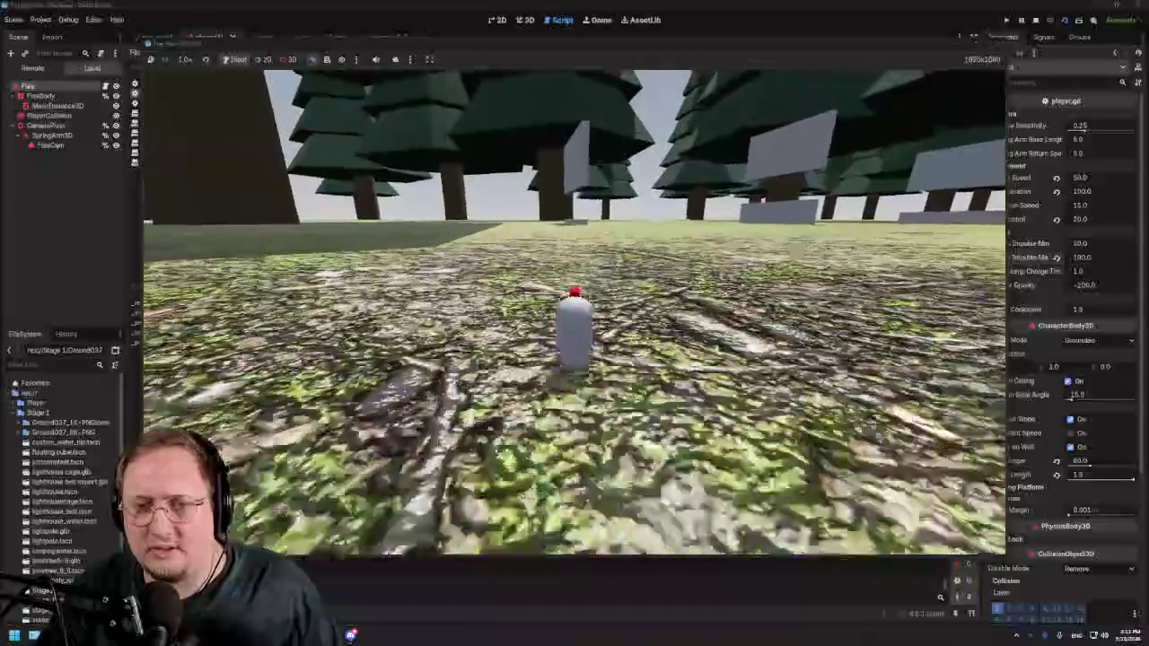
{"action": "key", "text": "w"}
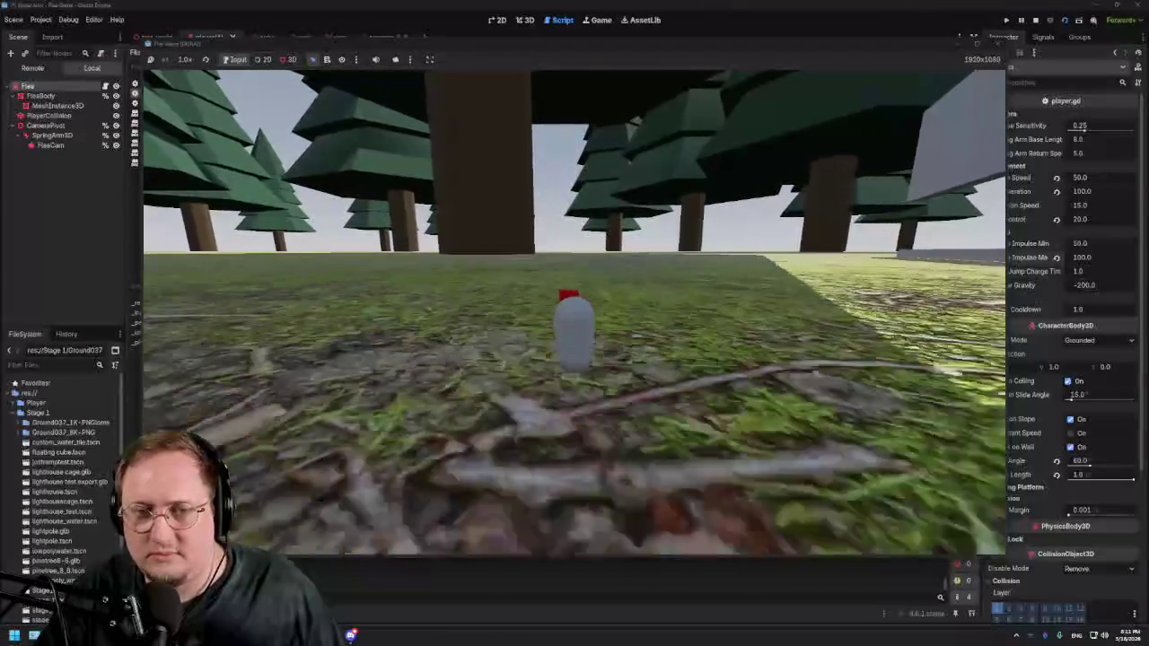
{"action": "key", "text": "w"}
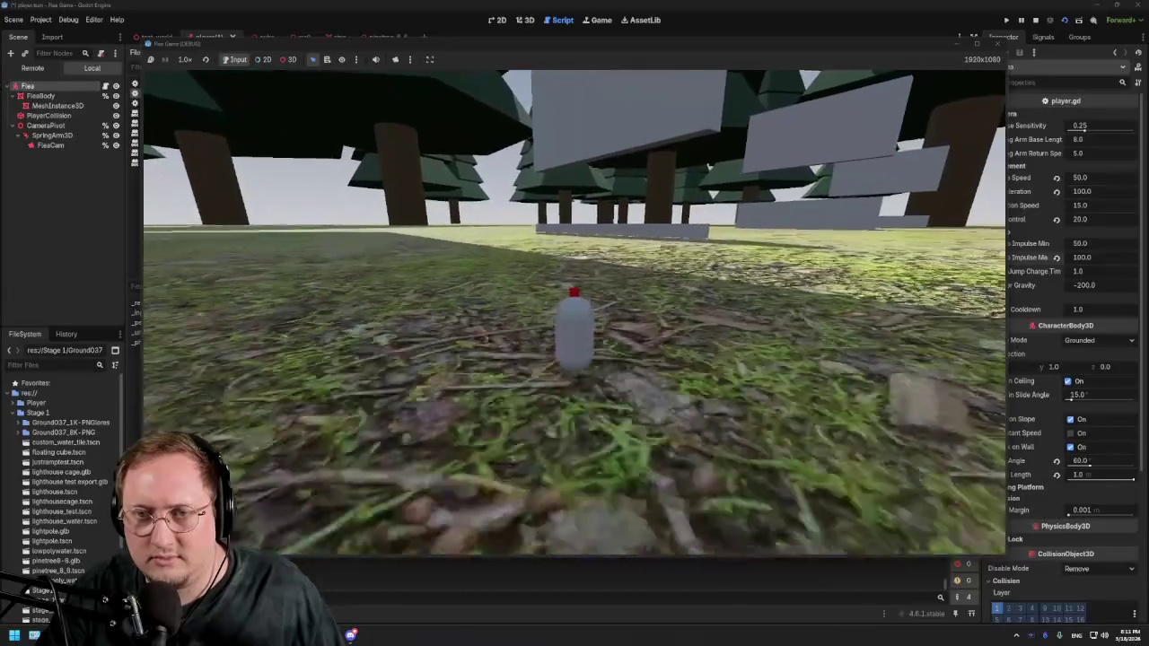
{"action": "key", "text": "w"}
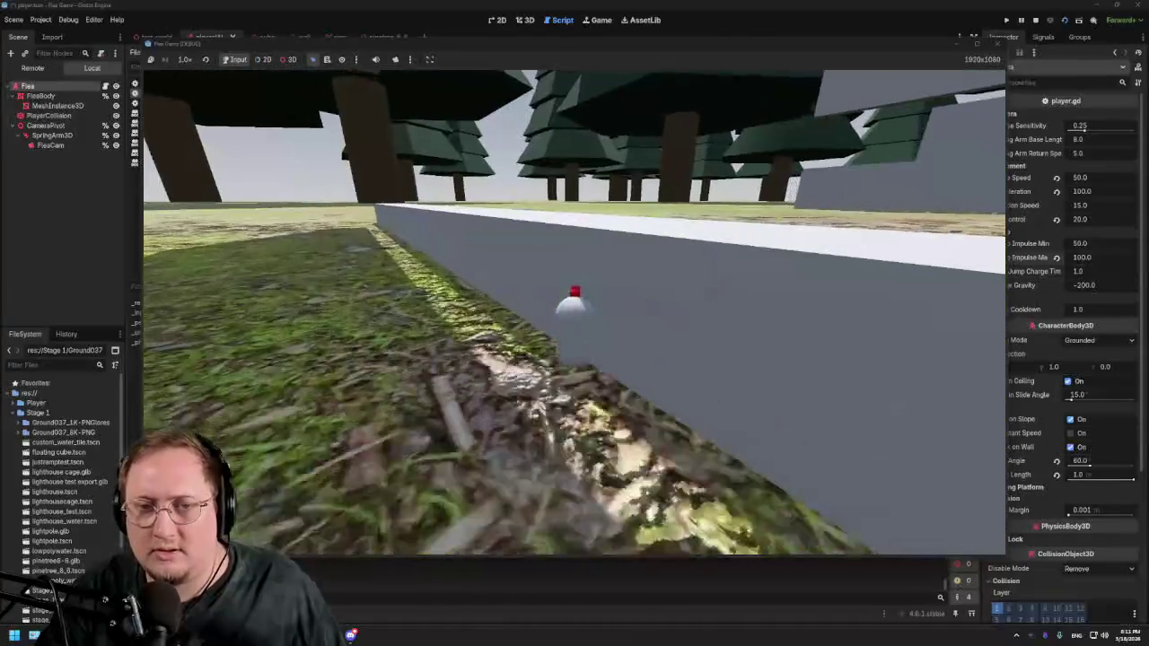
{"action": "key", "text": "w"}
{"action": "key", "text": "w"}
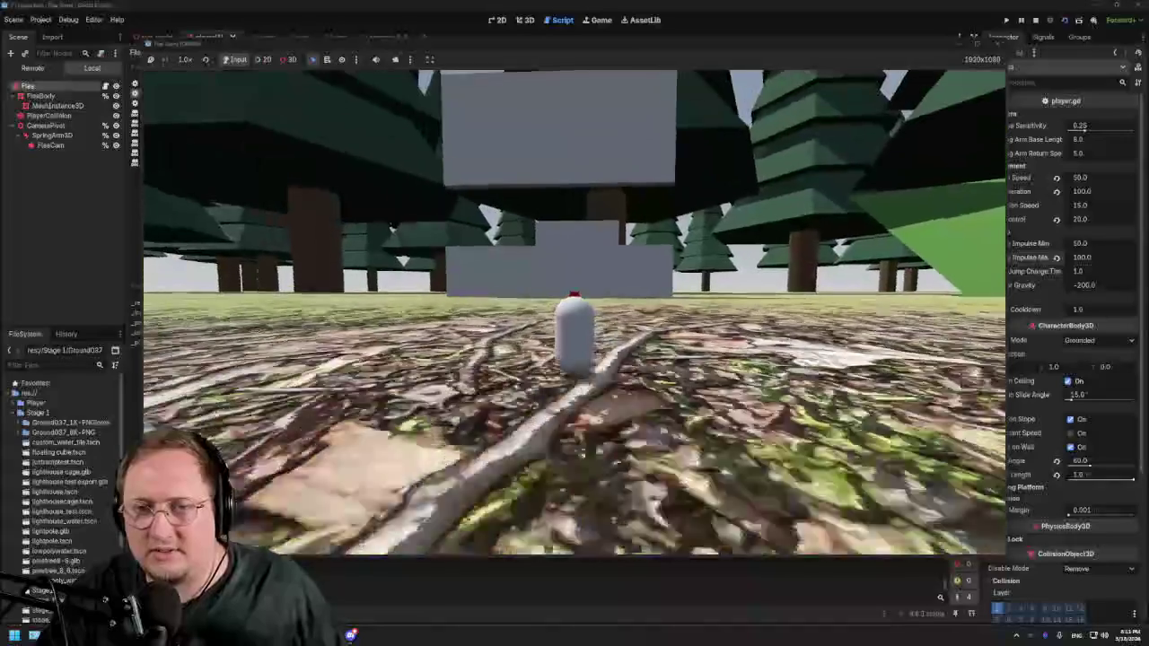
{"action": "key", "text": "space"}
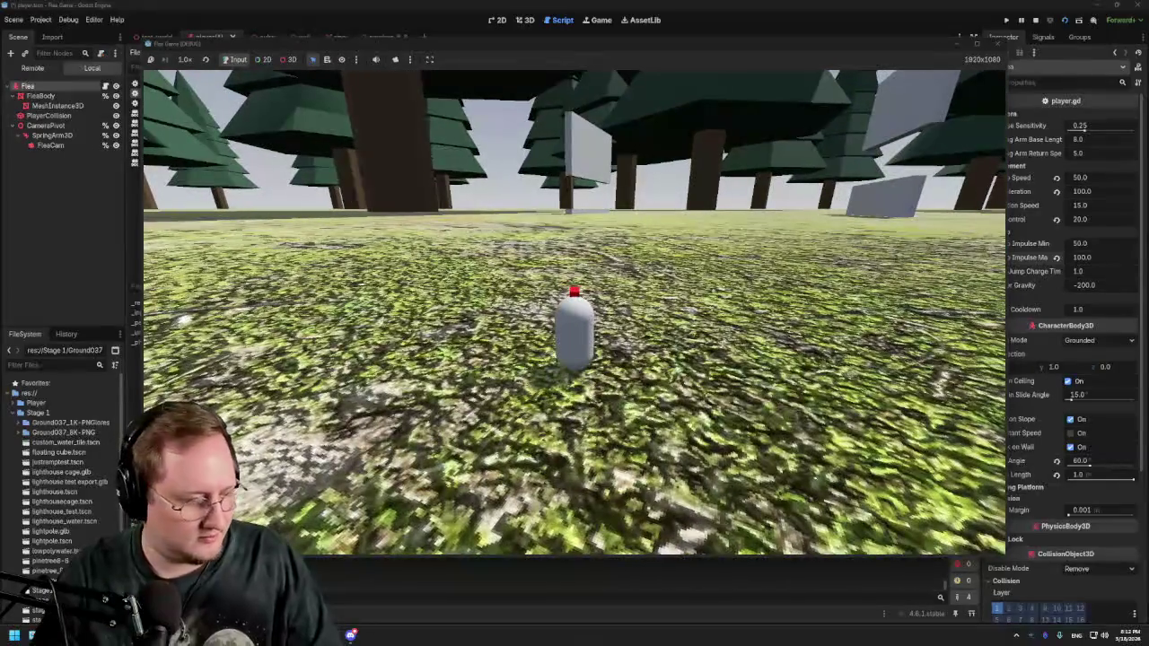
{"action": "key", "text": "F8"}
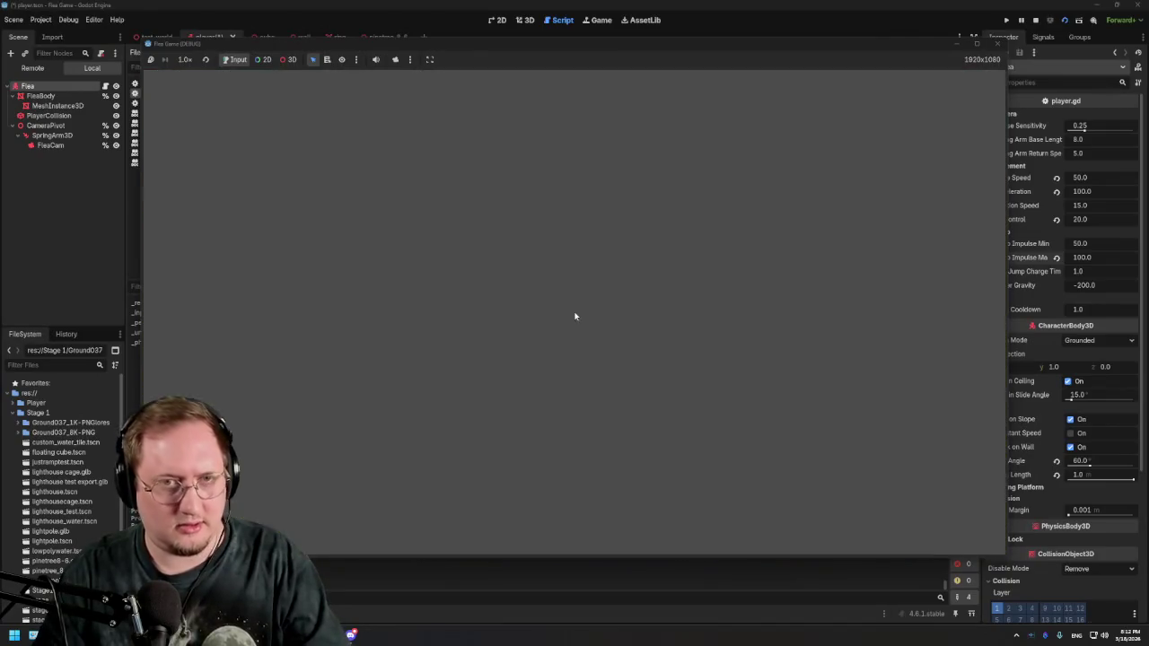
{"action": "left_click", "coordinate": [592, 266]}
{"action": "key", "text": "ctrl+s"}
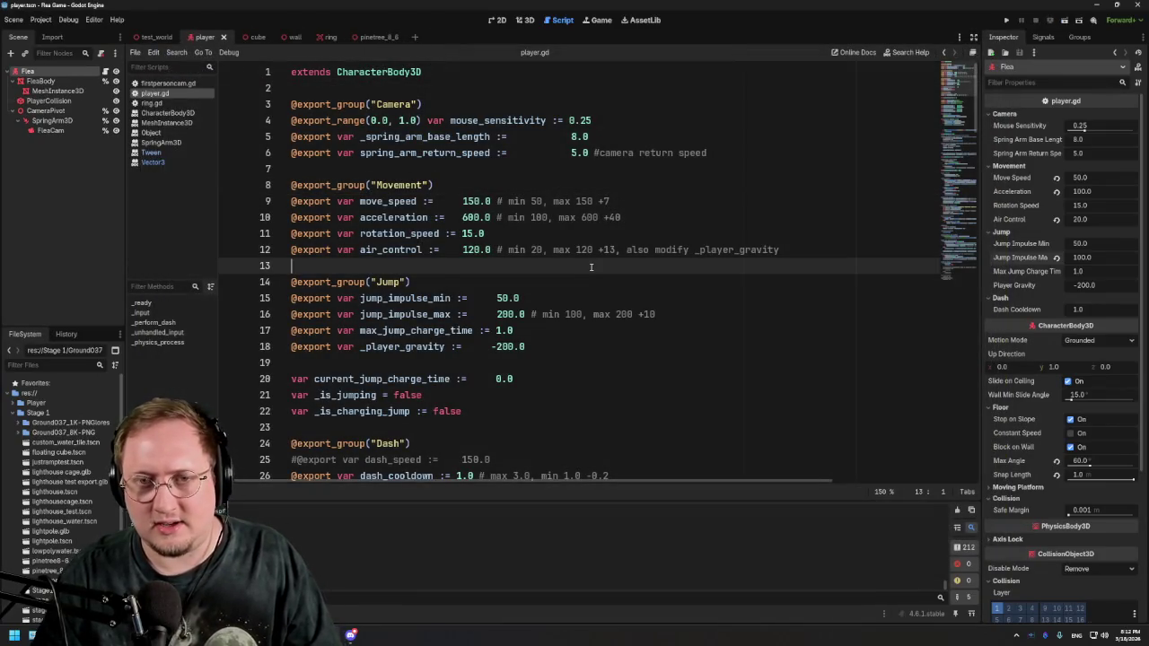